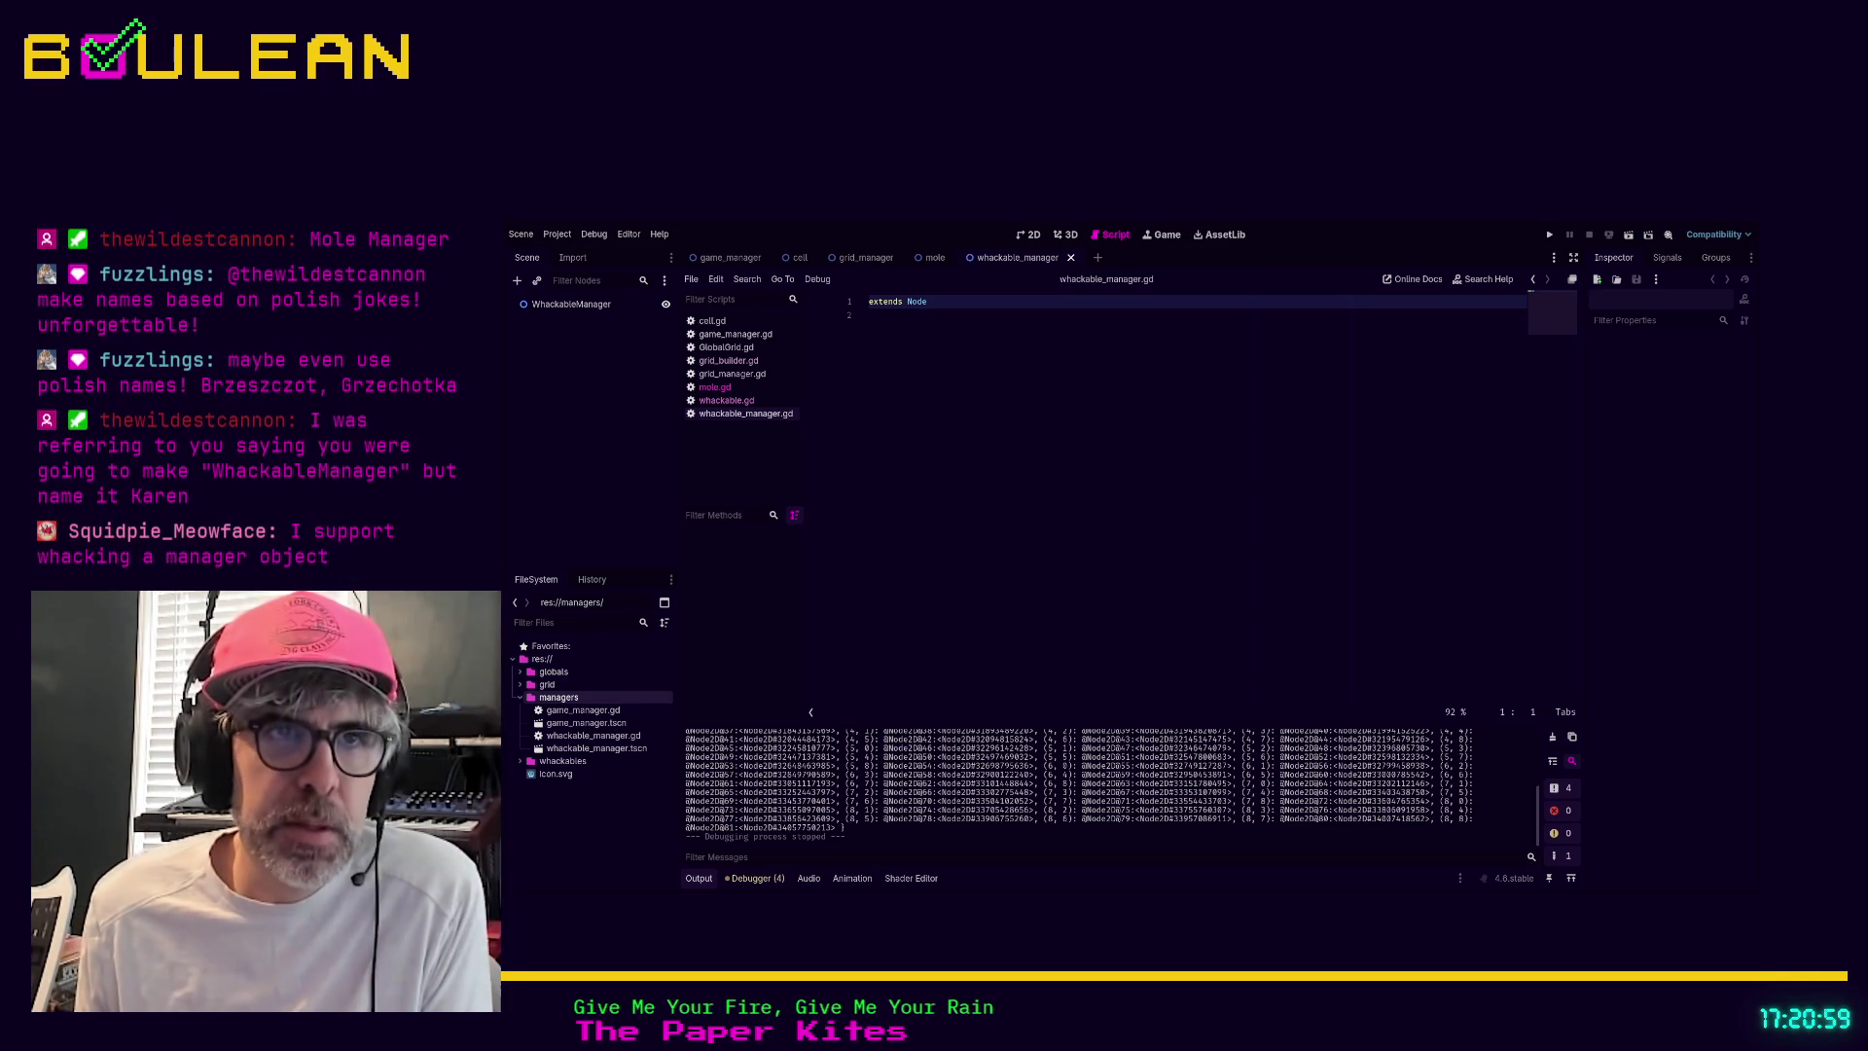
Select whackable_manager.gd and the WhackableManager node, then drag the script onto that node
{"action": "left_click", "coordinate": [585, 802]}
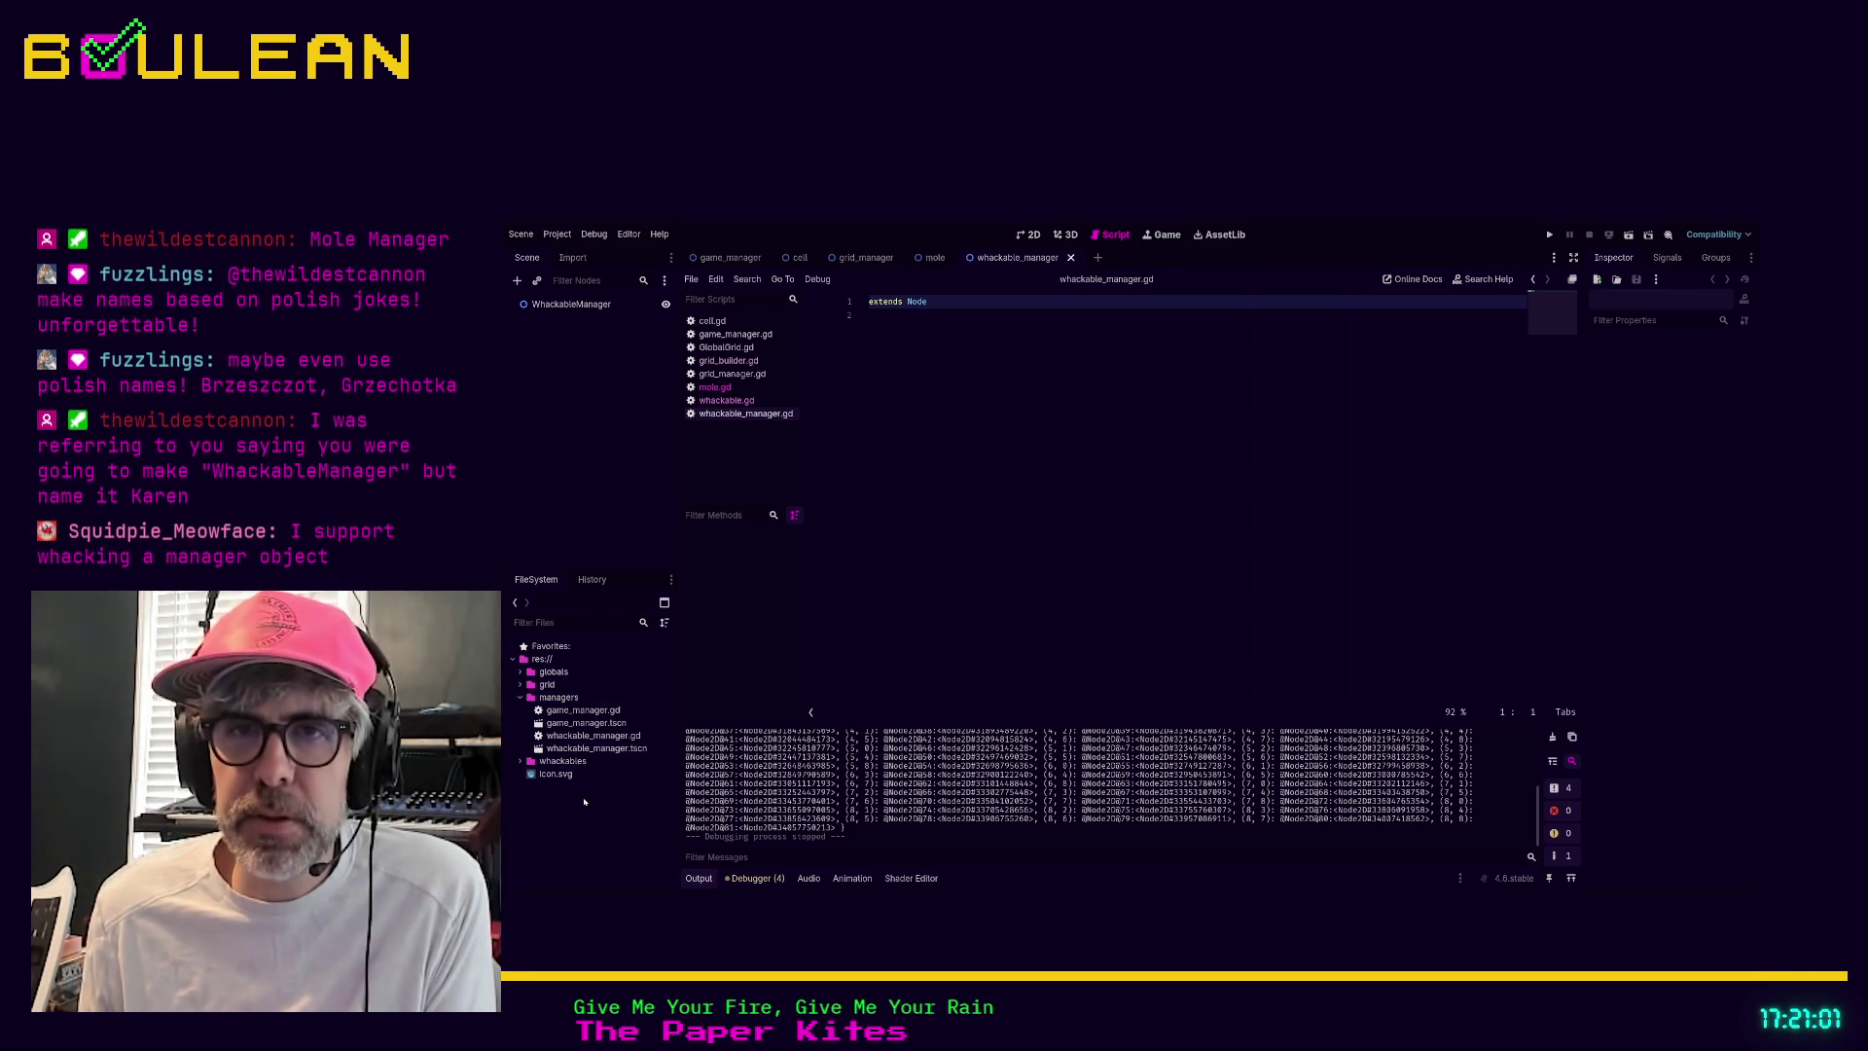
{"action": "left_click", "coordinate": [611, 739]}
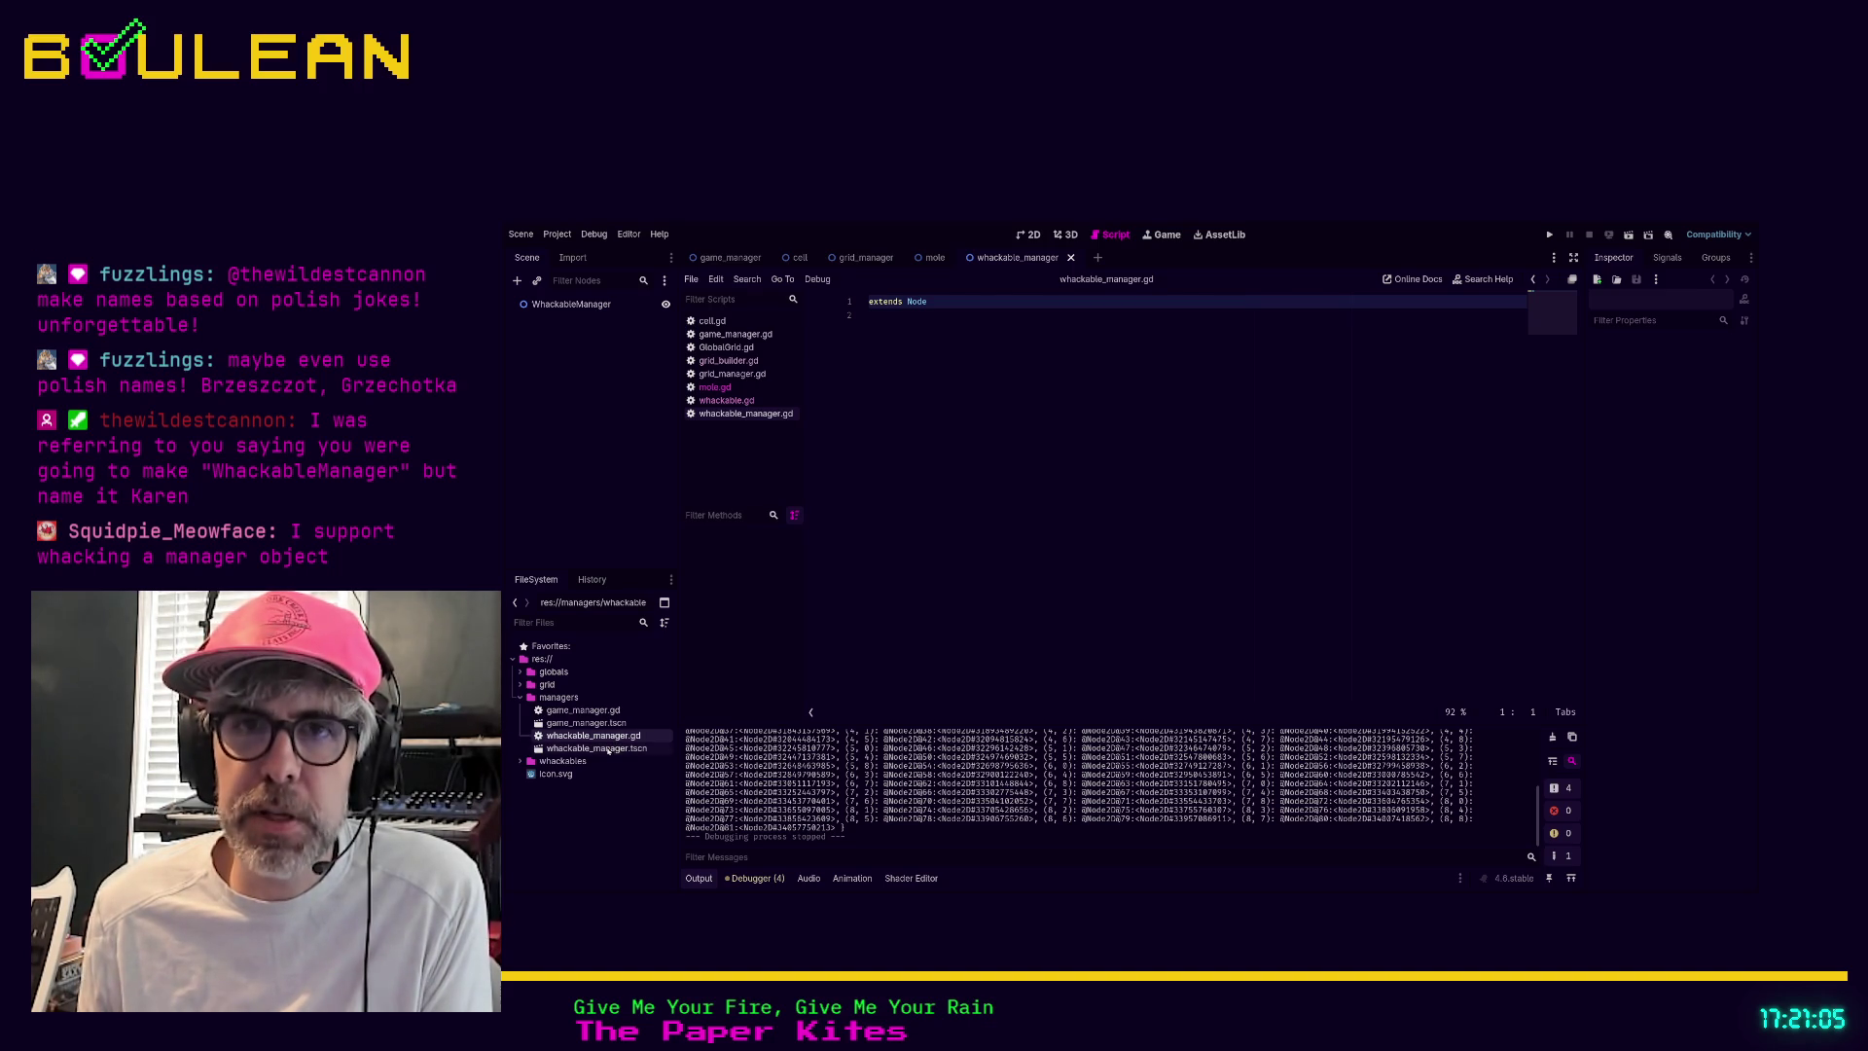
{"action": "left_click", "coordinate": [594, 305]}
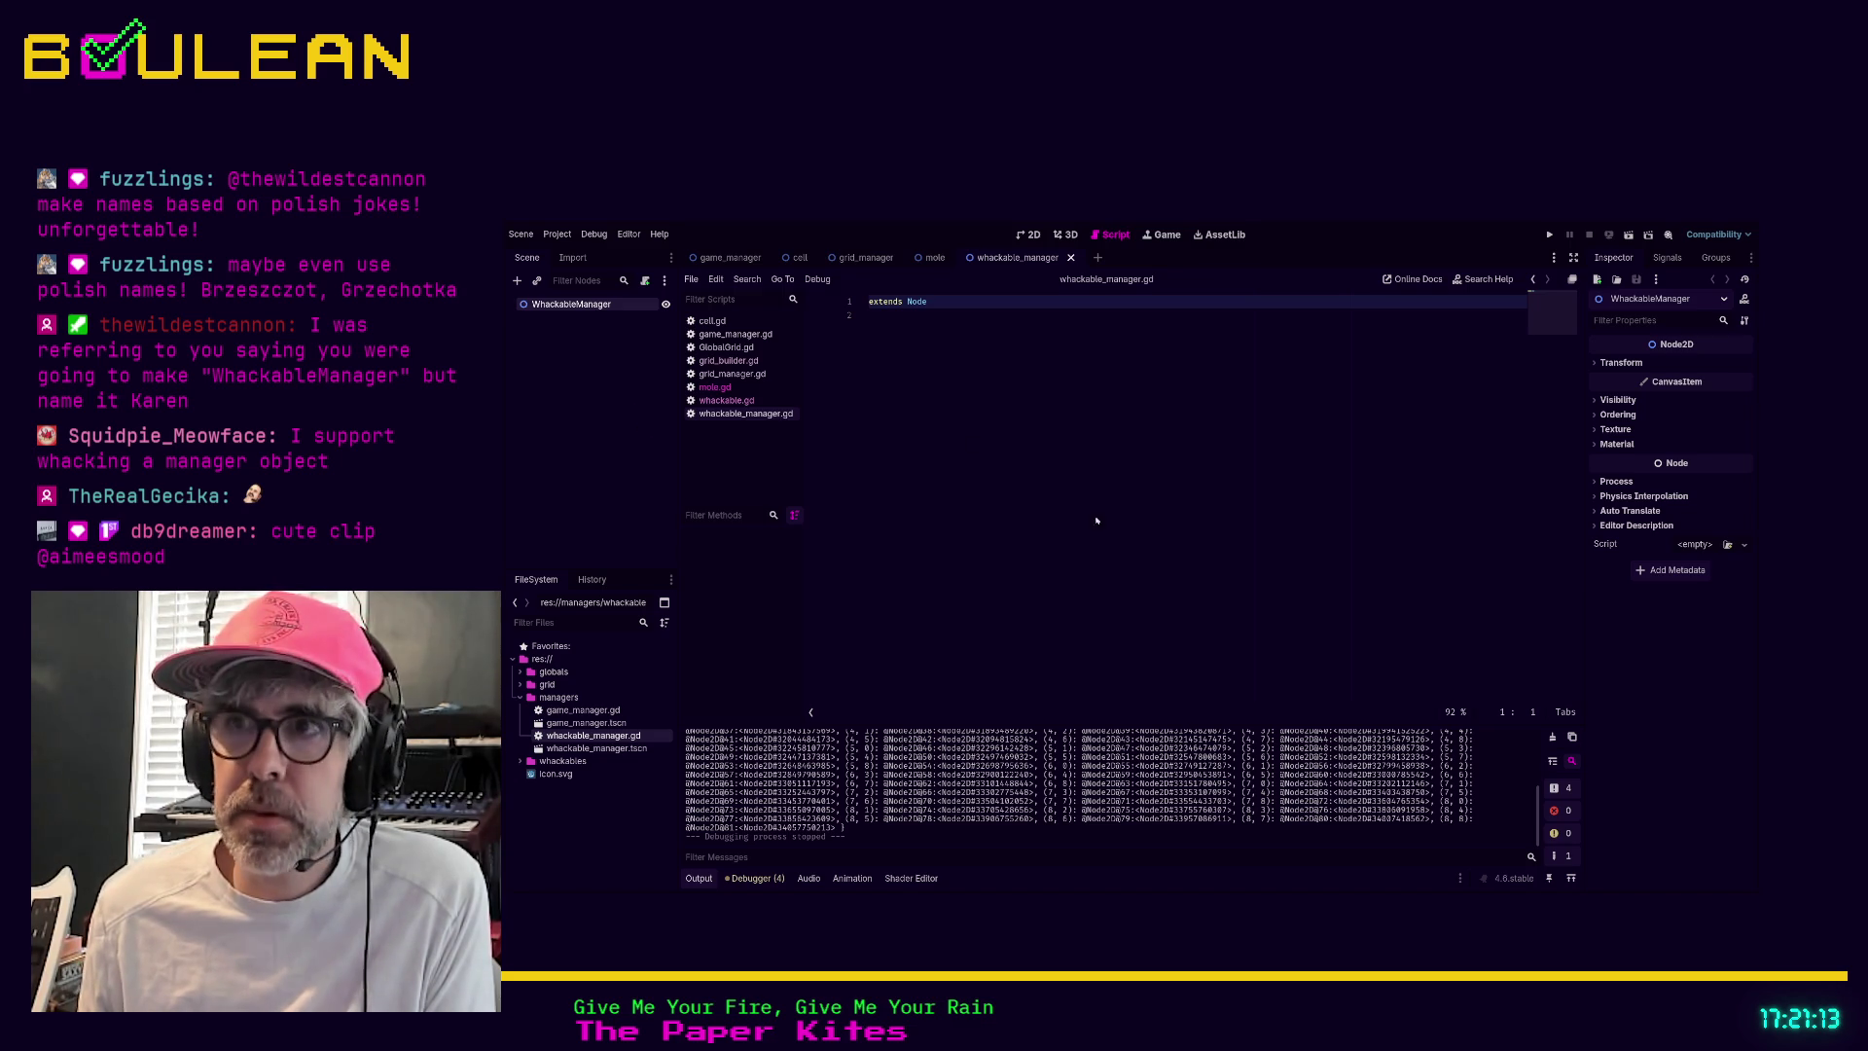
{"action": "left_click_drag", "start_coordinate": [726, 400], "coordinate": [574, 303]}
Open GlobalGrid.gd for reference, then add a Timer child under WhackableManager
{"action": "left_click", "coordinate": [591, 377]}
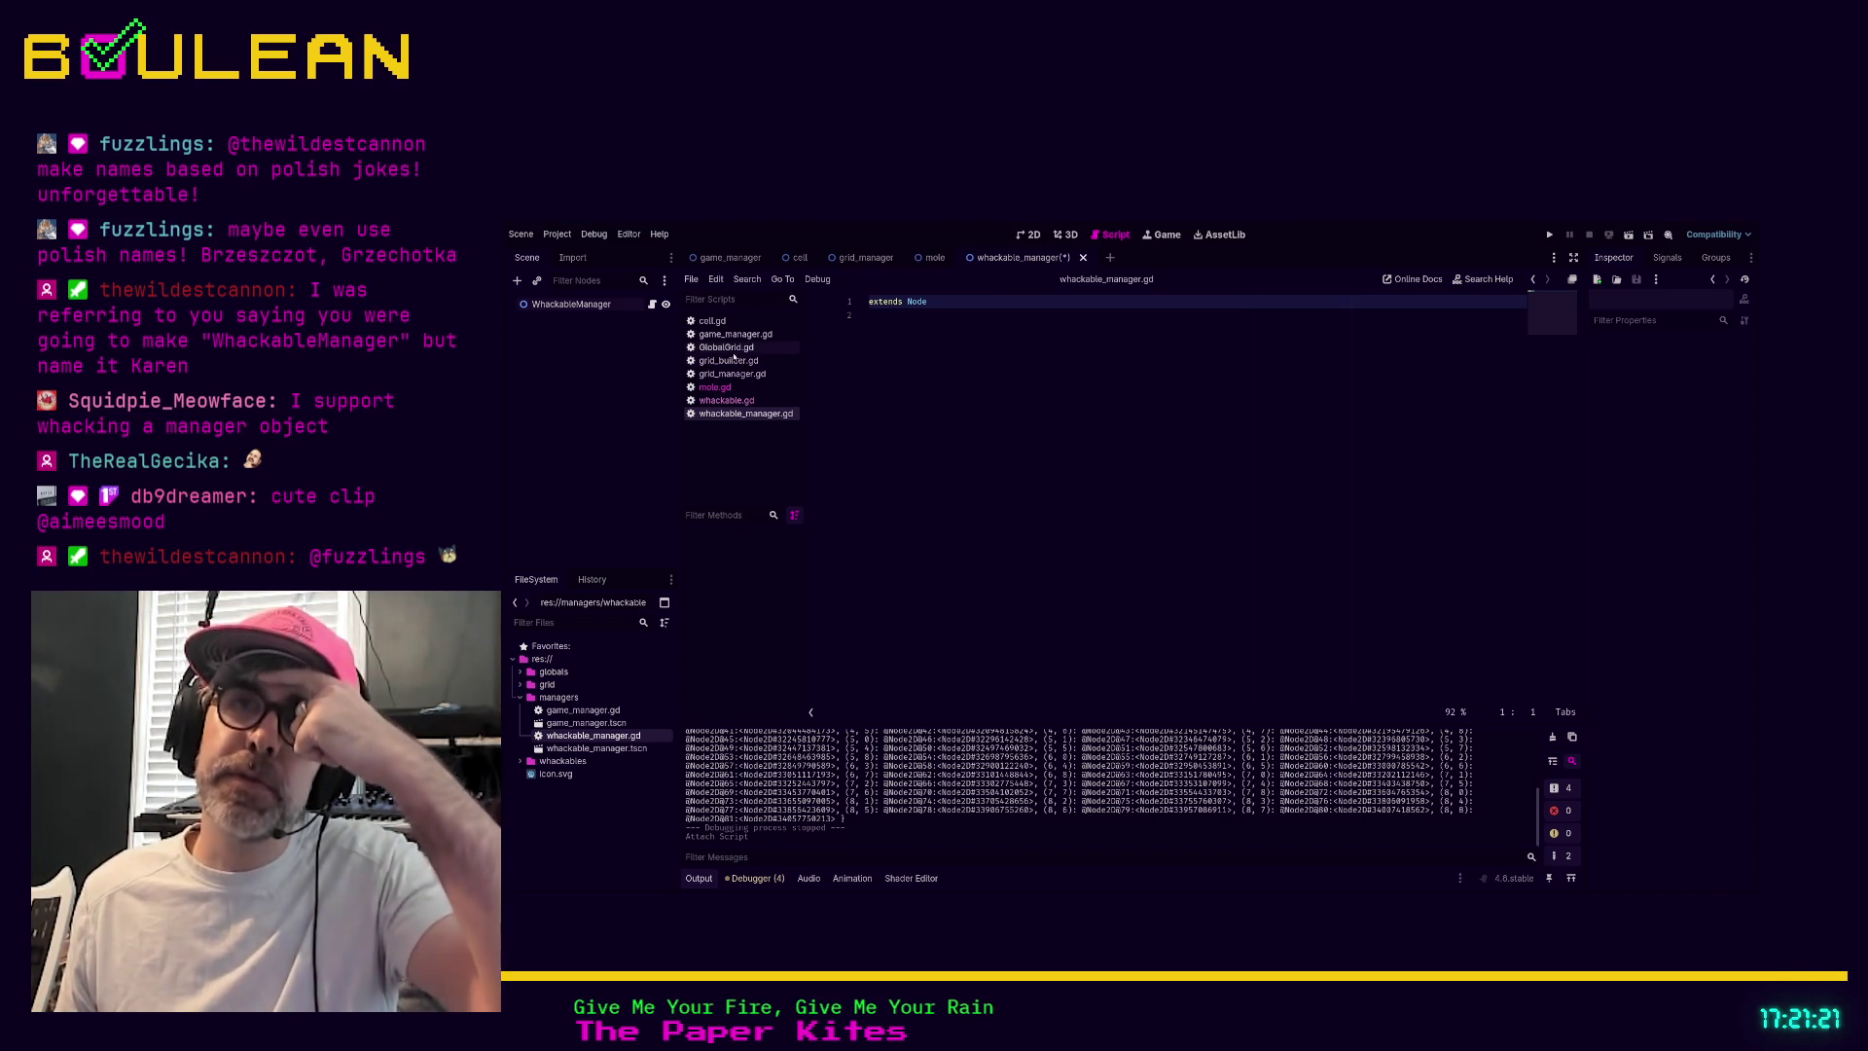
{"action": "left_click", "coordinate": [732, 348]}
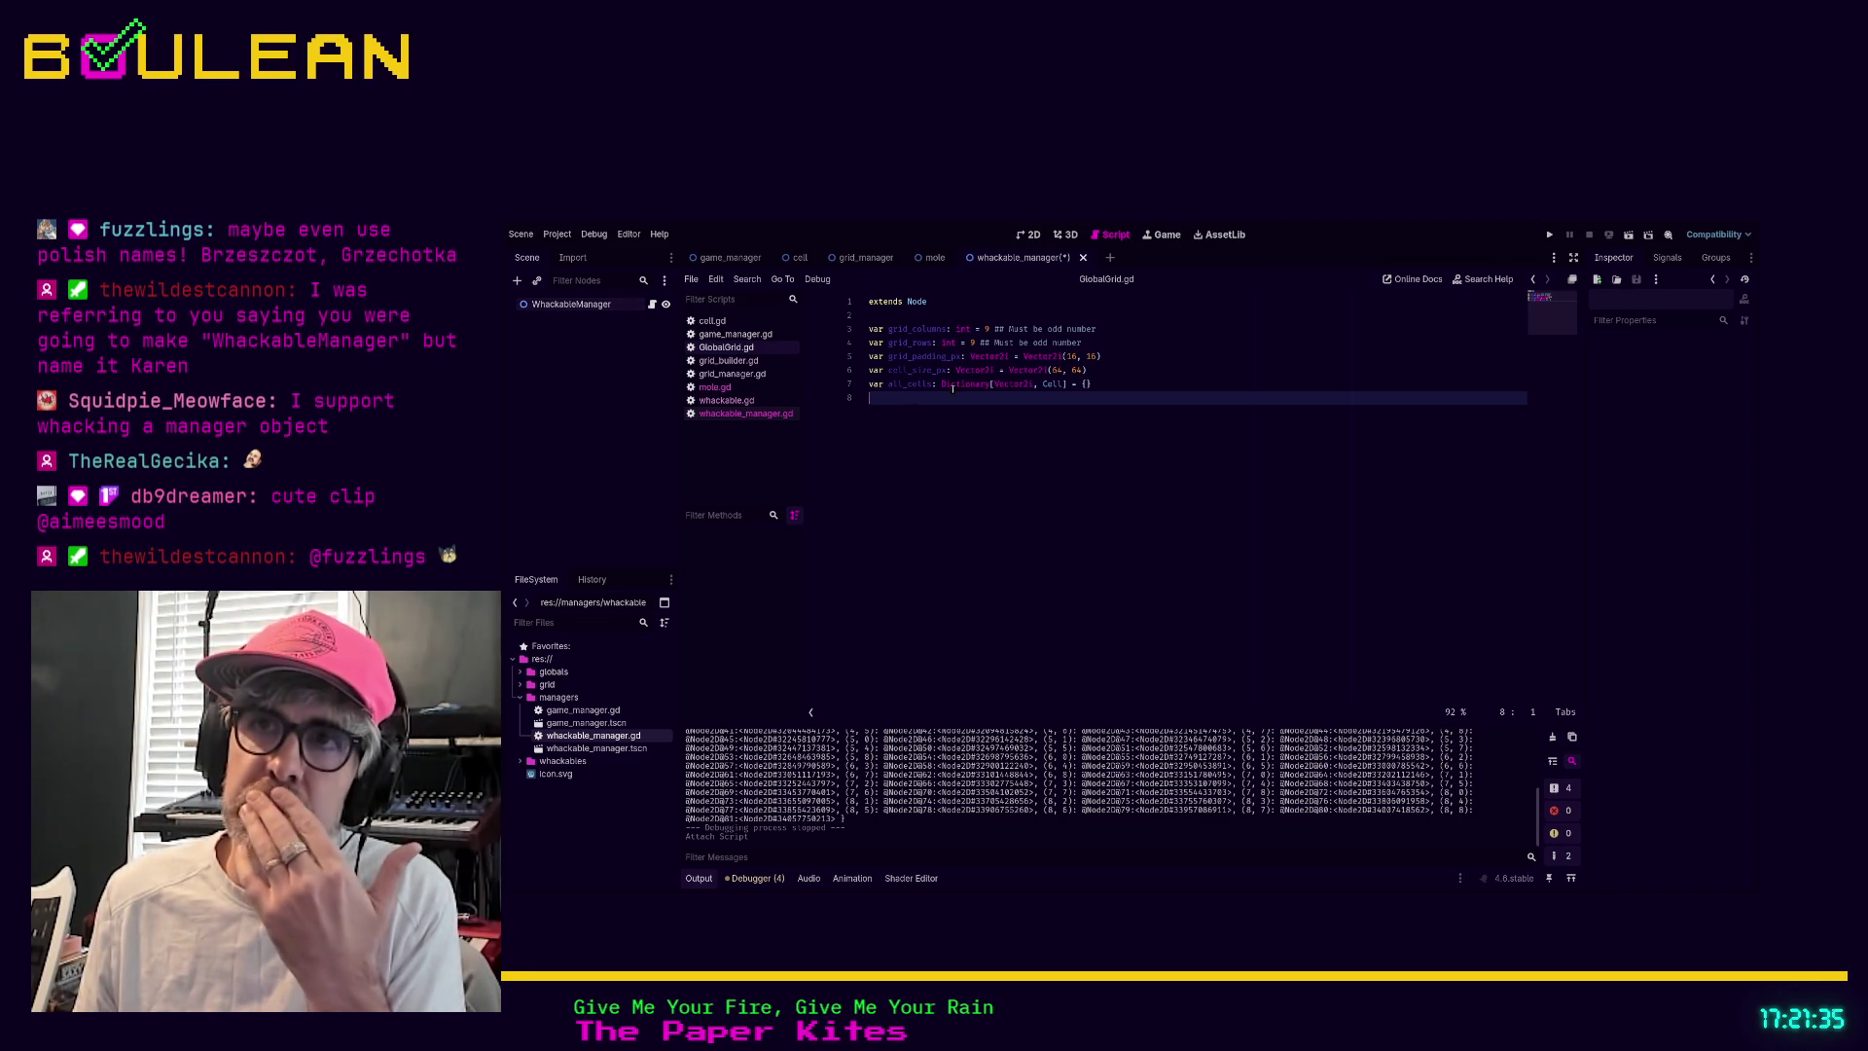
{"action": "left_click", "coordinate": [608, 307]}
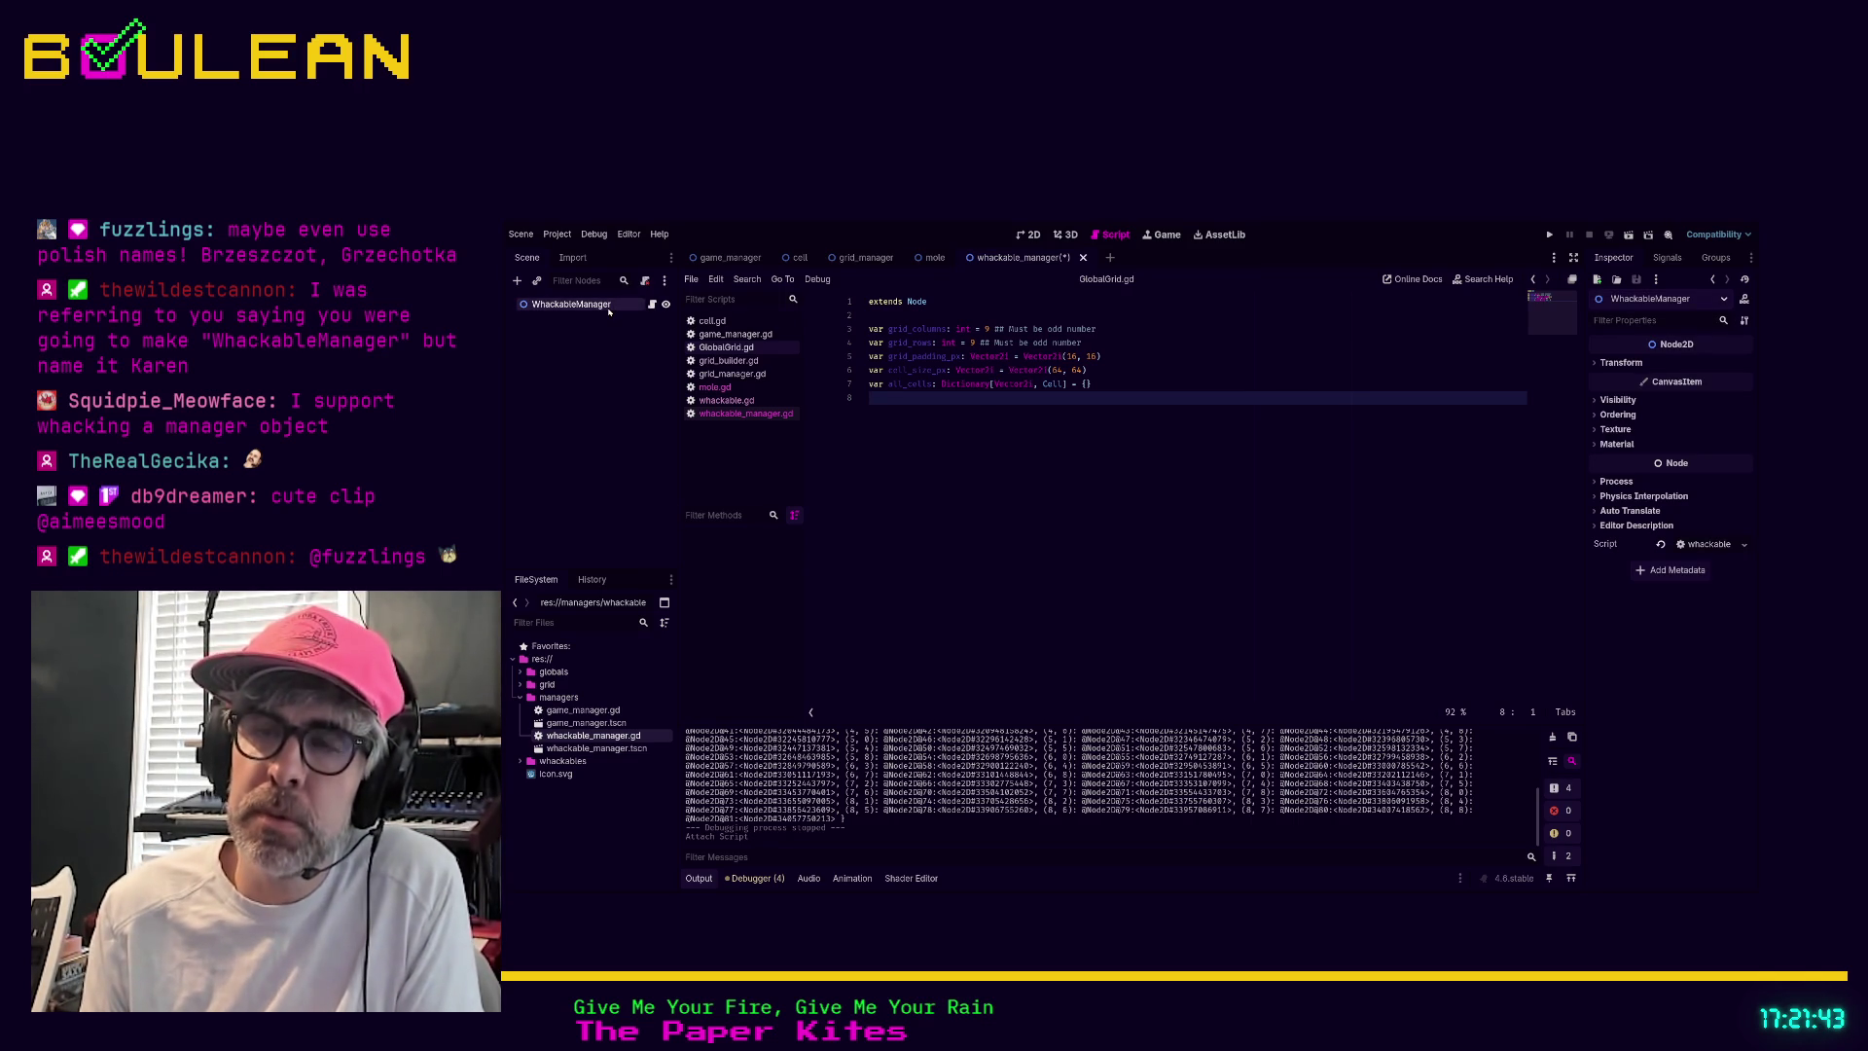
{"action": "key", "text": "Return"}
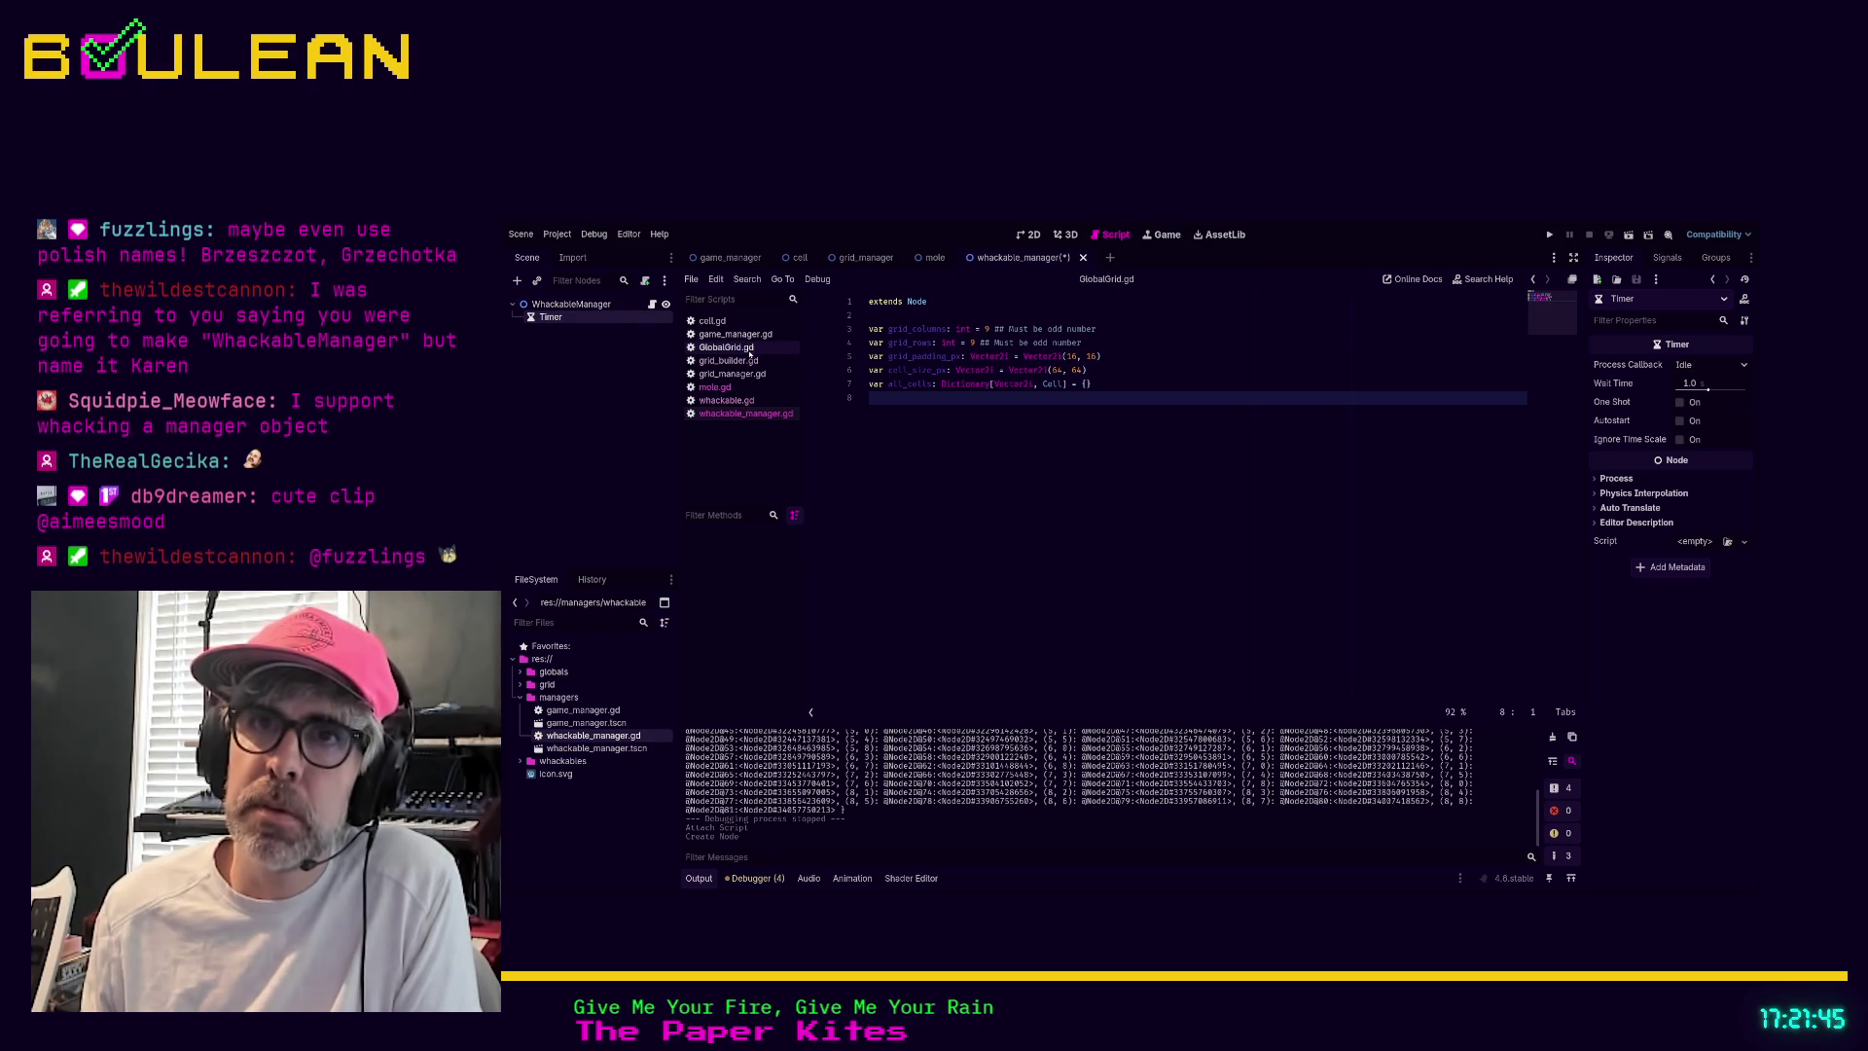
Add blank lines below 'extends Node' in whackable_manager.gd
{"action": "left_click", "coordinate": [745, 414]}
{"action": "left_click", "coordinate": [948, 317]}
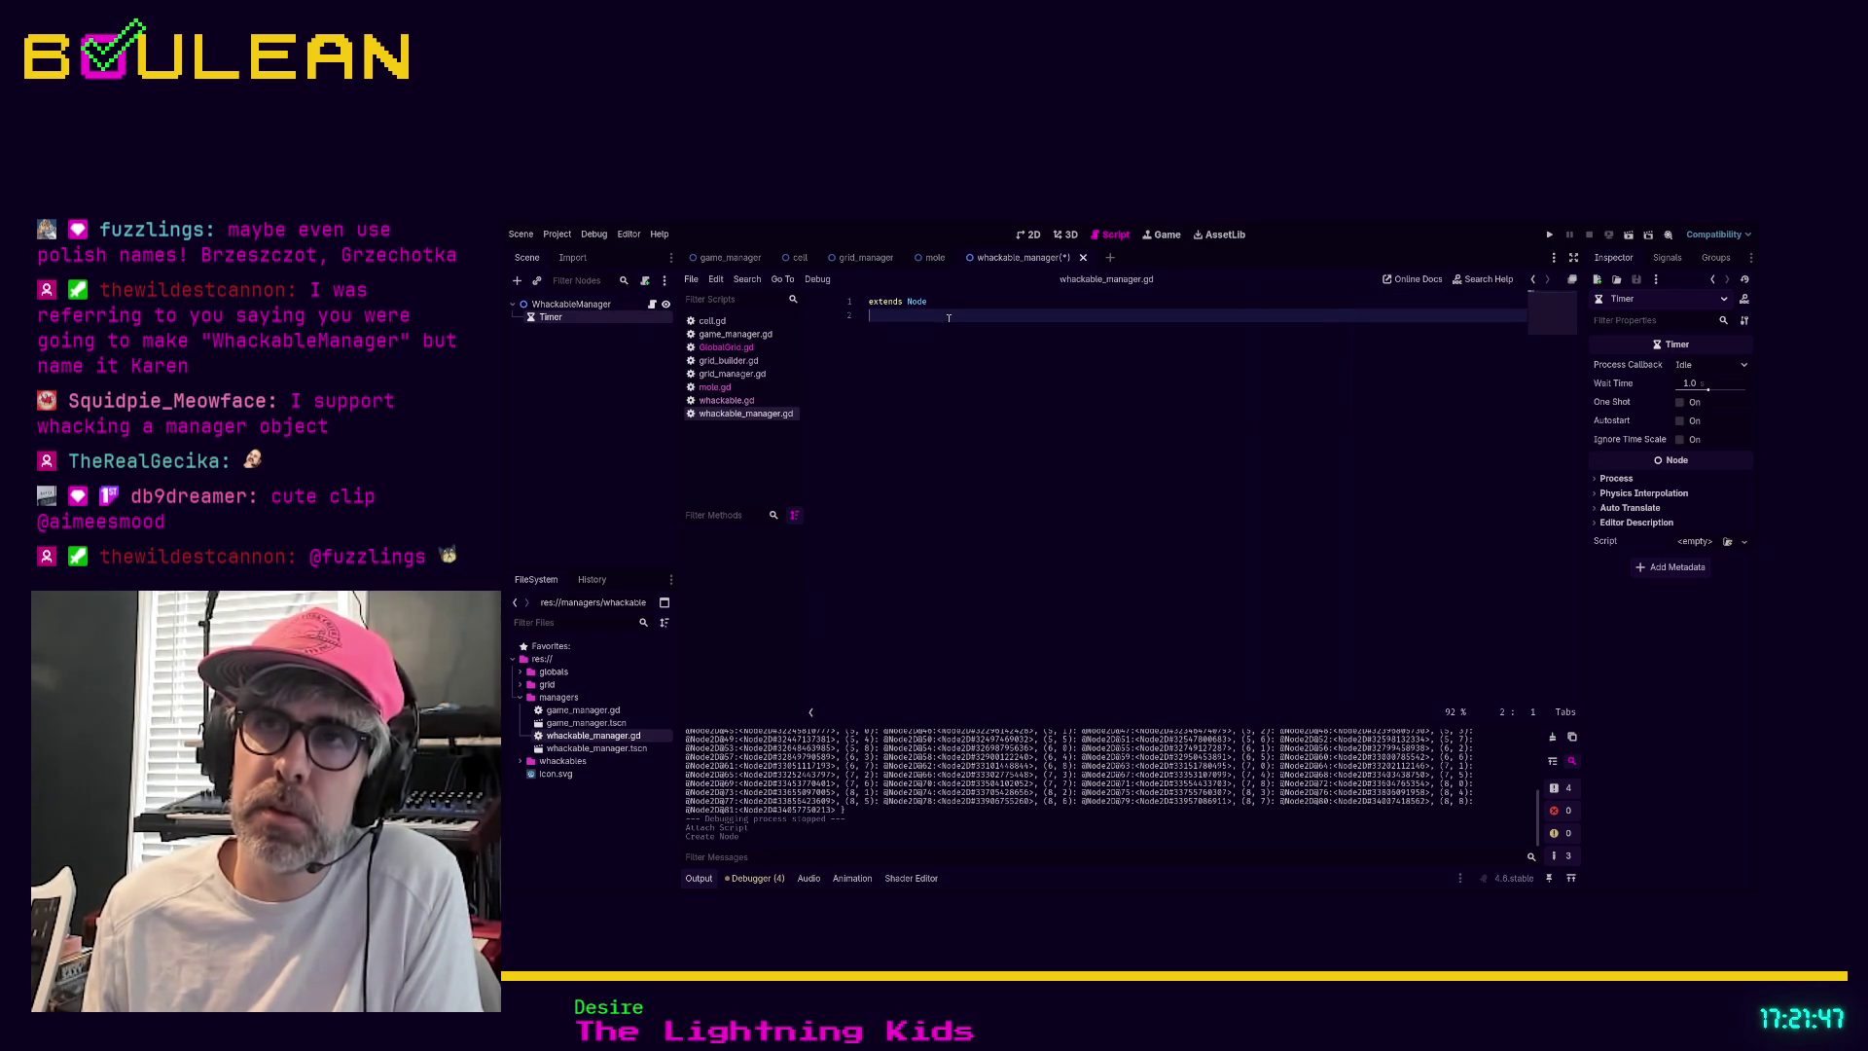
{"action": "key", "text": "Return"}
{"action": "key", "text": "Return"}
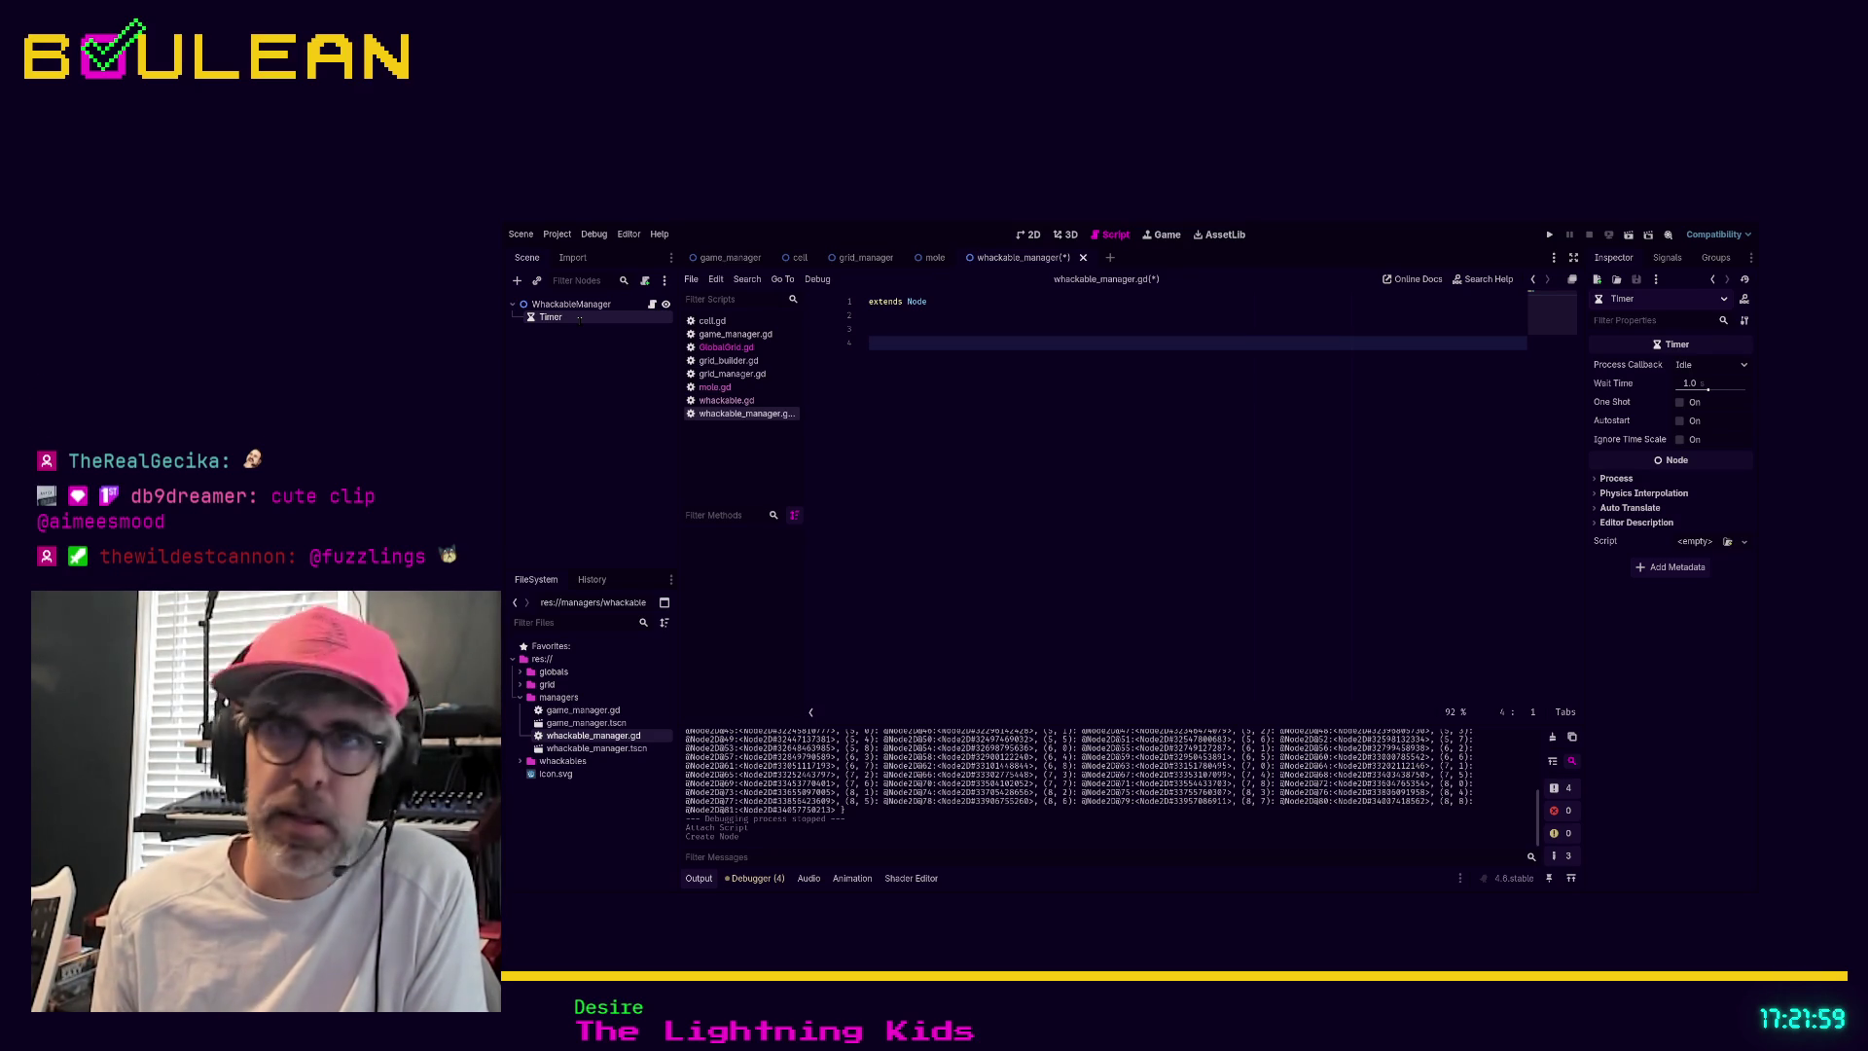
Rename the timer to SpawnTimer and set its wait time to 3.0
{"action": "type", "text": "SpawnTimer"}
{"action": "key", "text": "Return"}
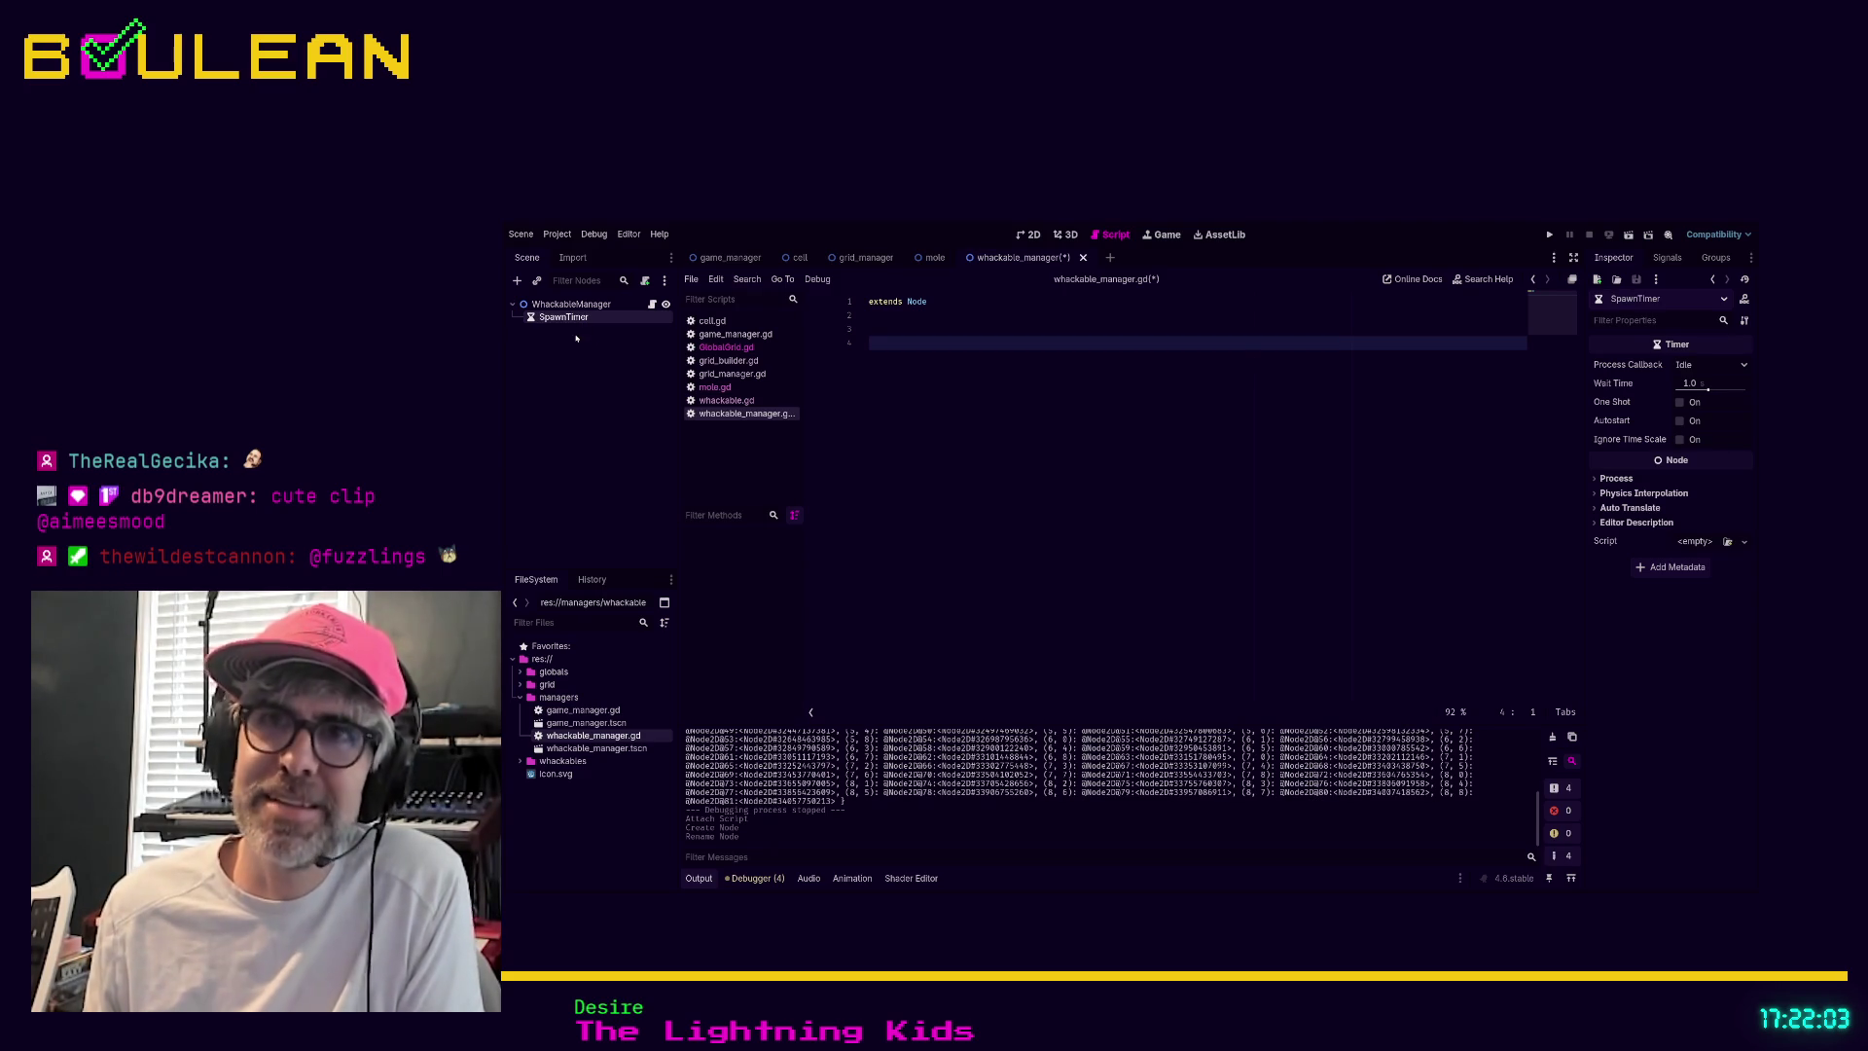
{"action": "left_click_drag", "start_coordinate": [1686, 383], "coordinate": [1698, 383]}
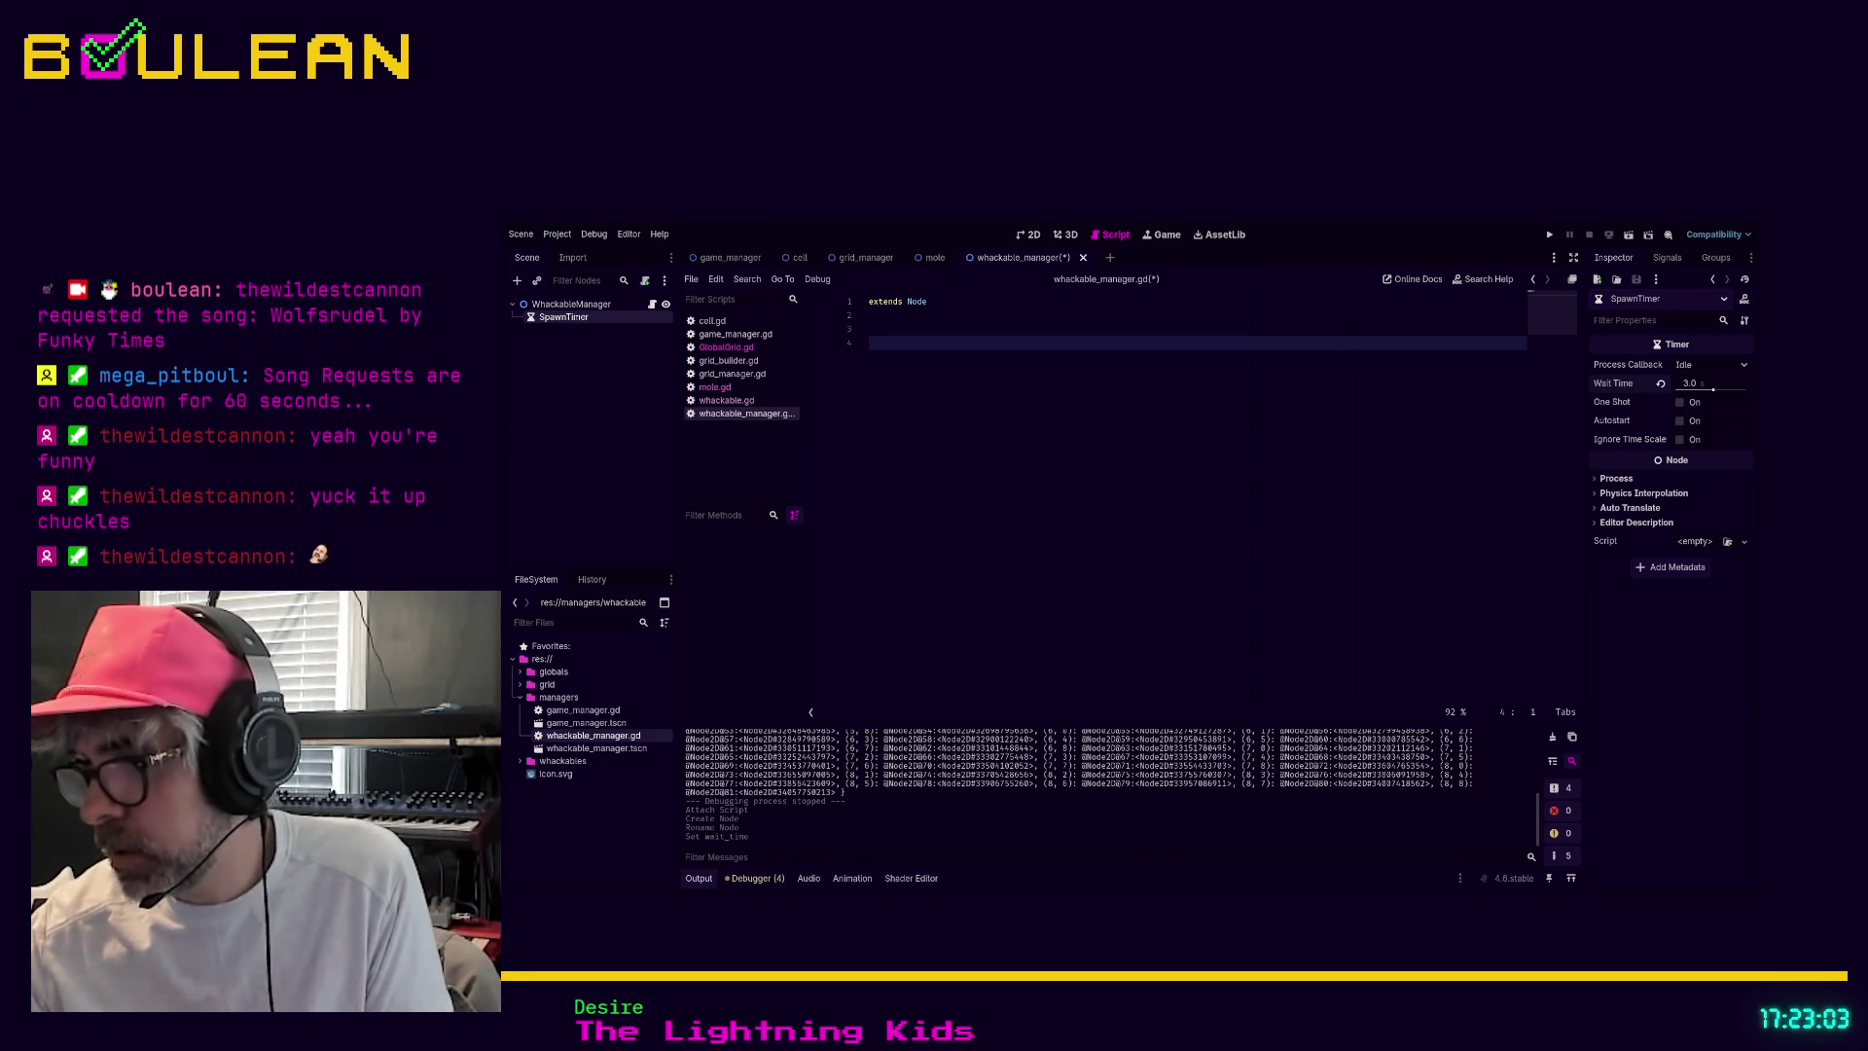
{"action": "key", "text": "alt+Tab"}
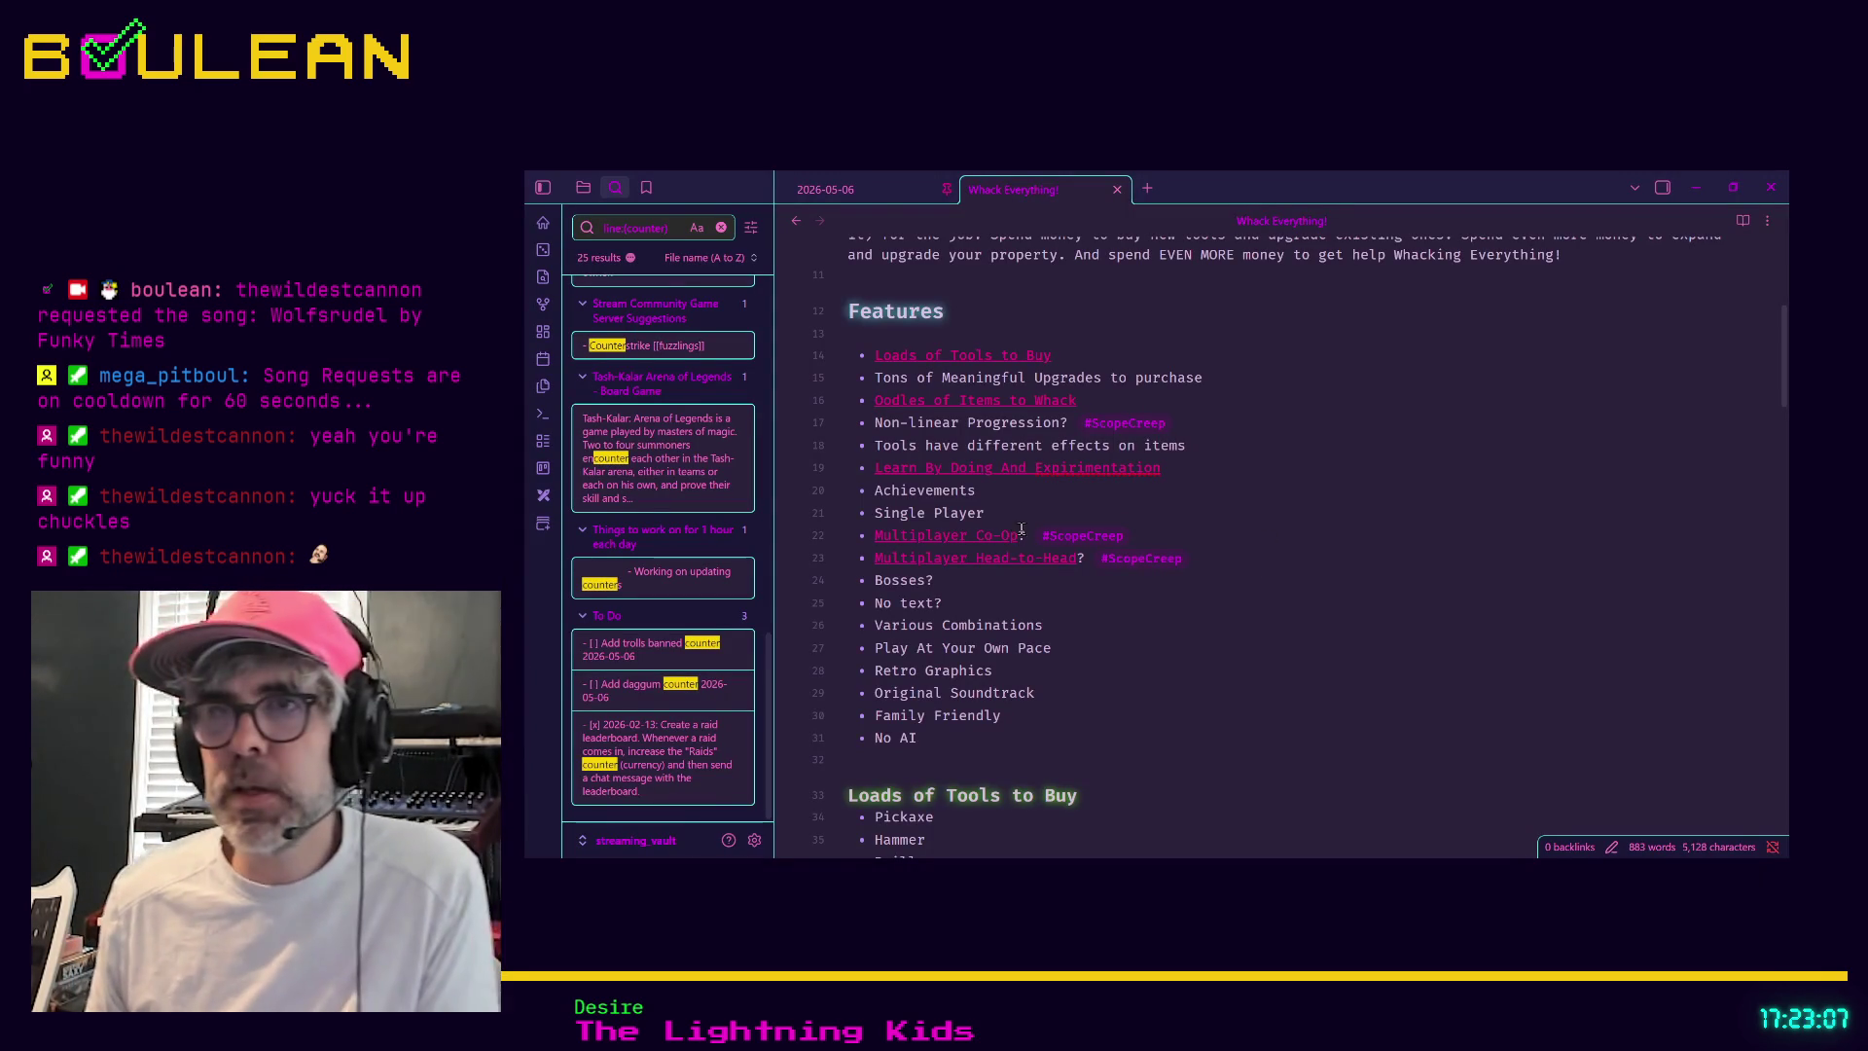
Add 'A Manager (like a manager hole or just a regular manager)' below Bugs in the list
{"action": "left_click", "coordinate": [1207, 468]}
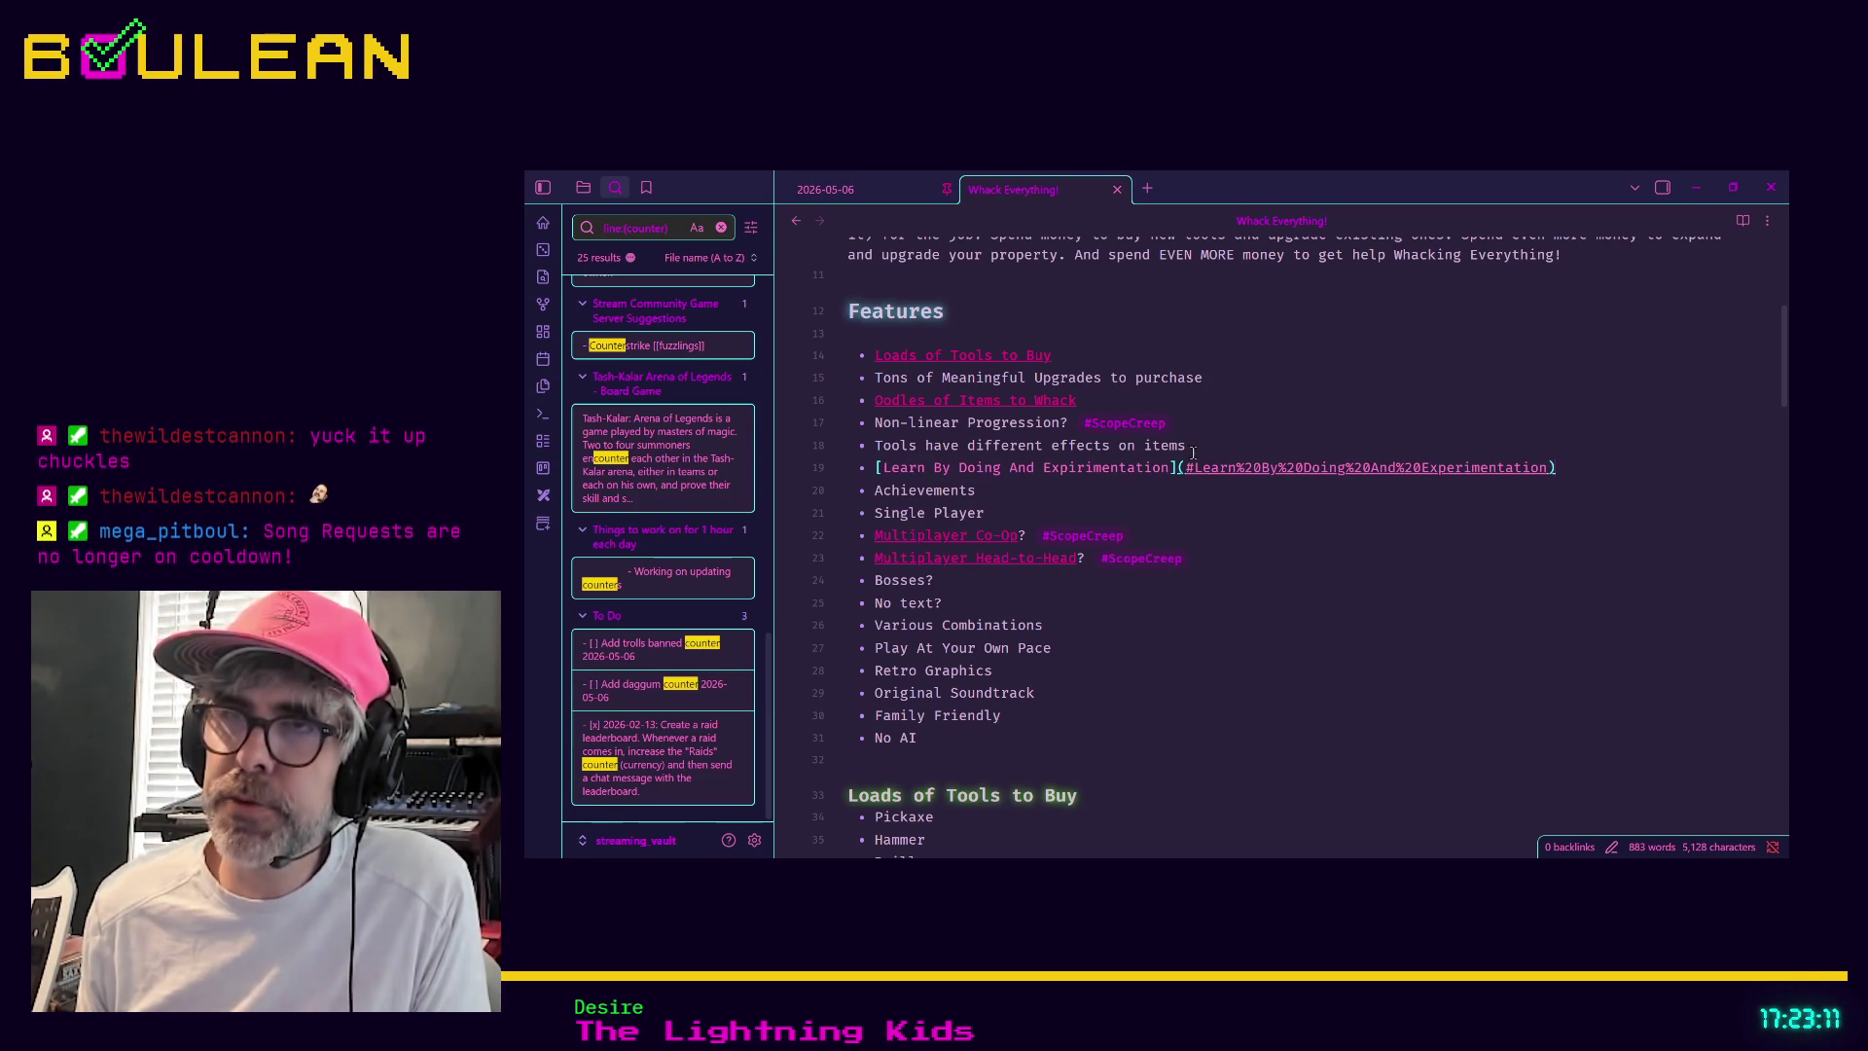
{"action": "left_click", "coordinate": [1181, 496]}
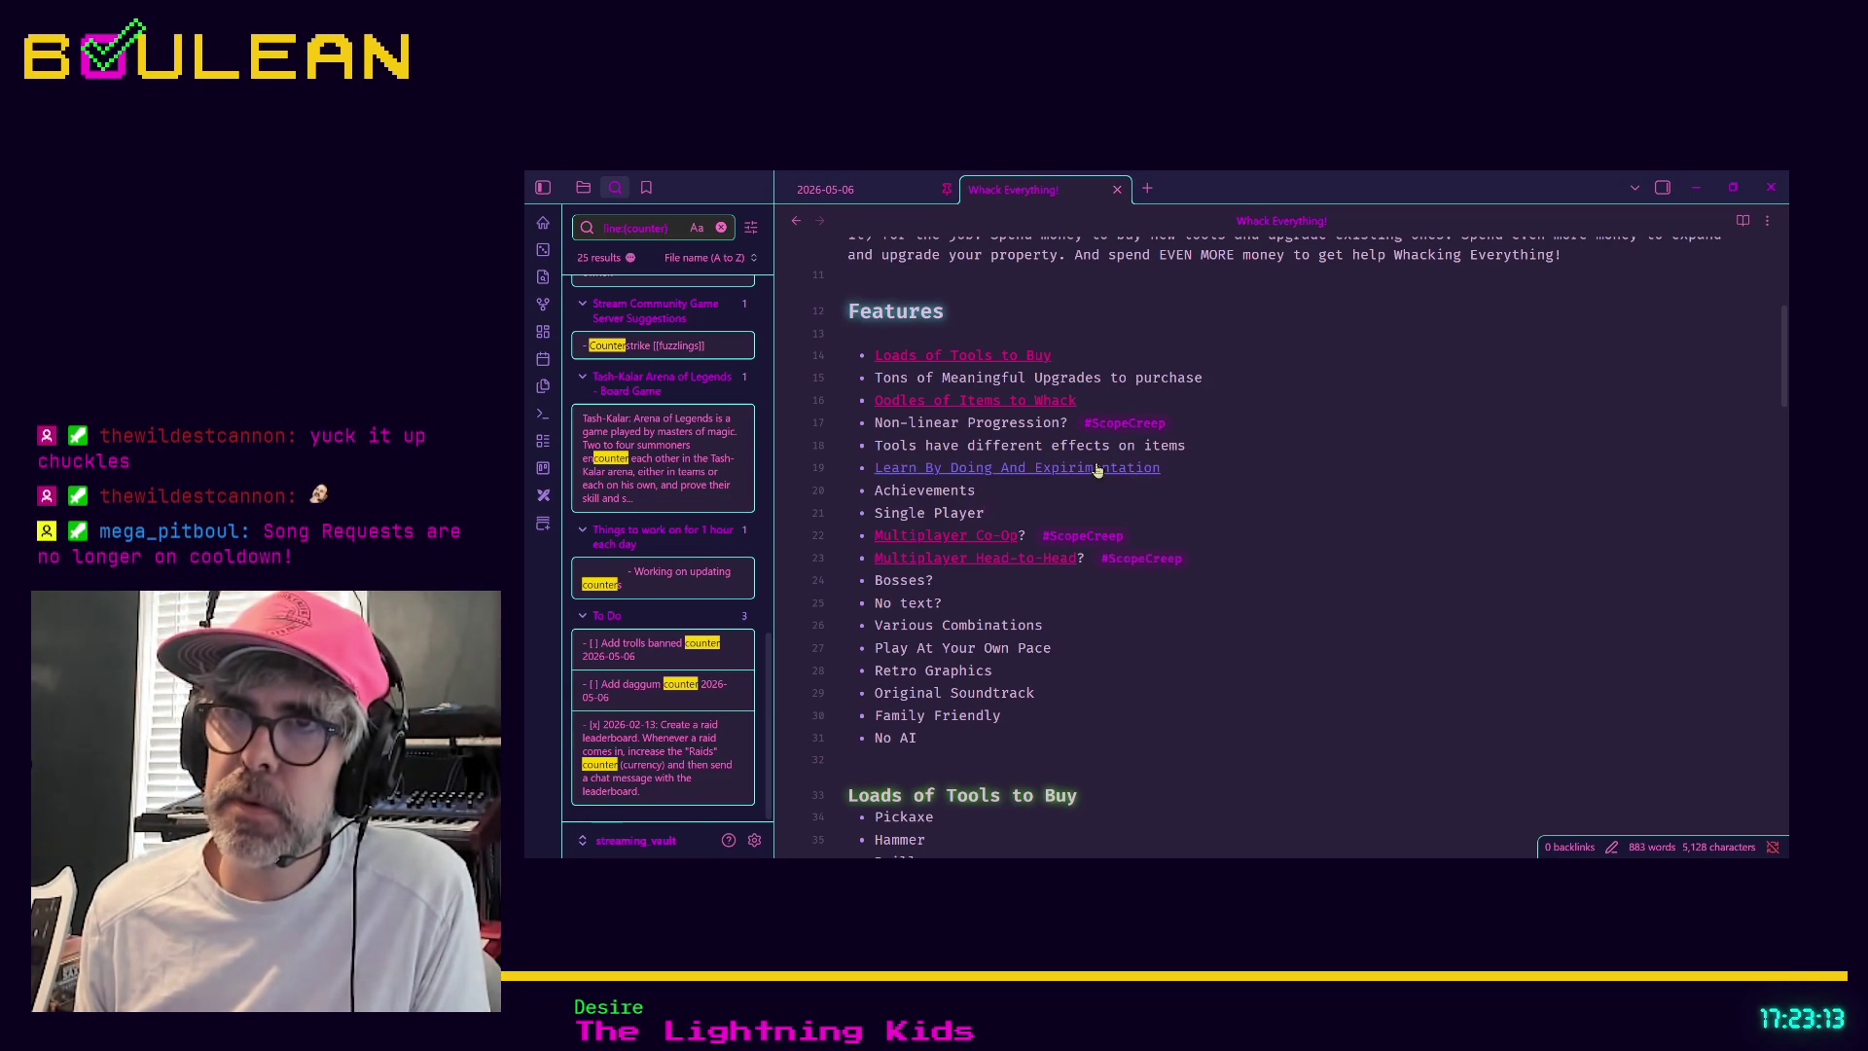
{"action": "left_click", "coordinate": [1004, 402]}
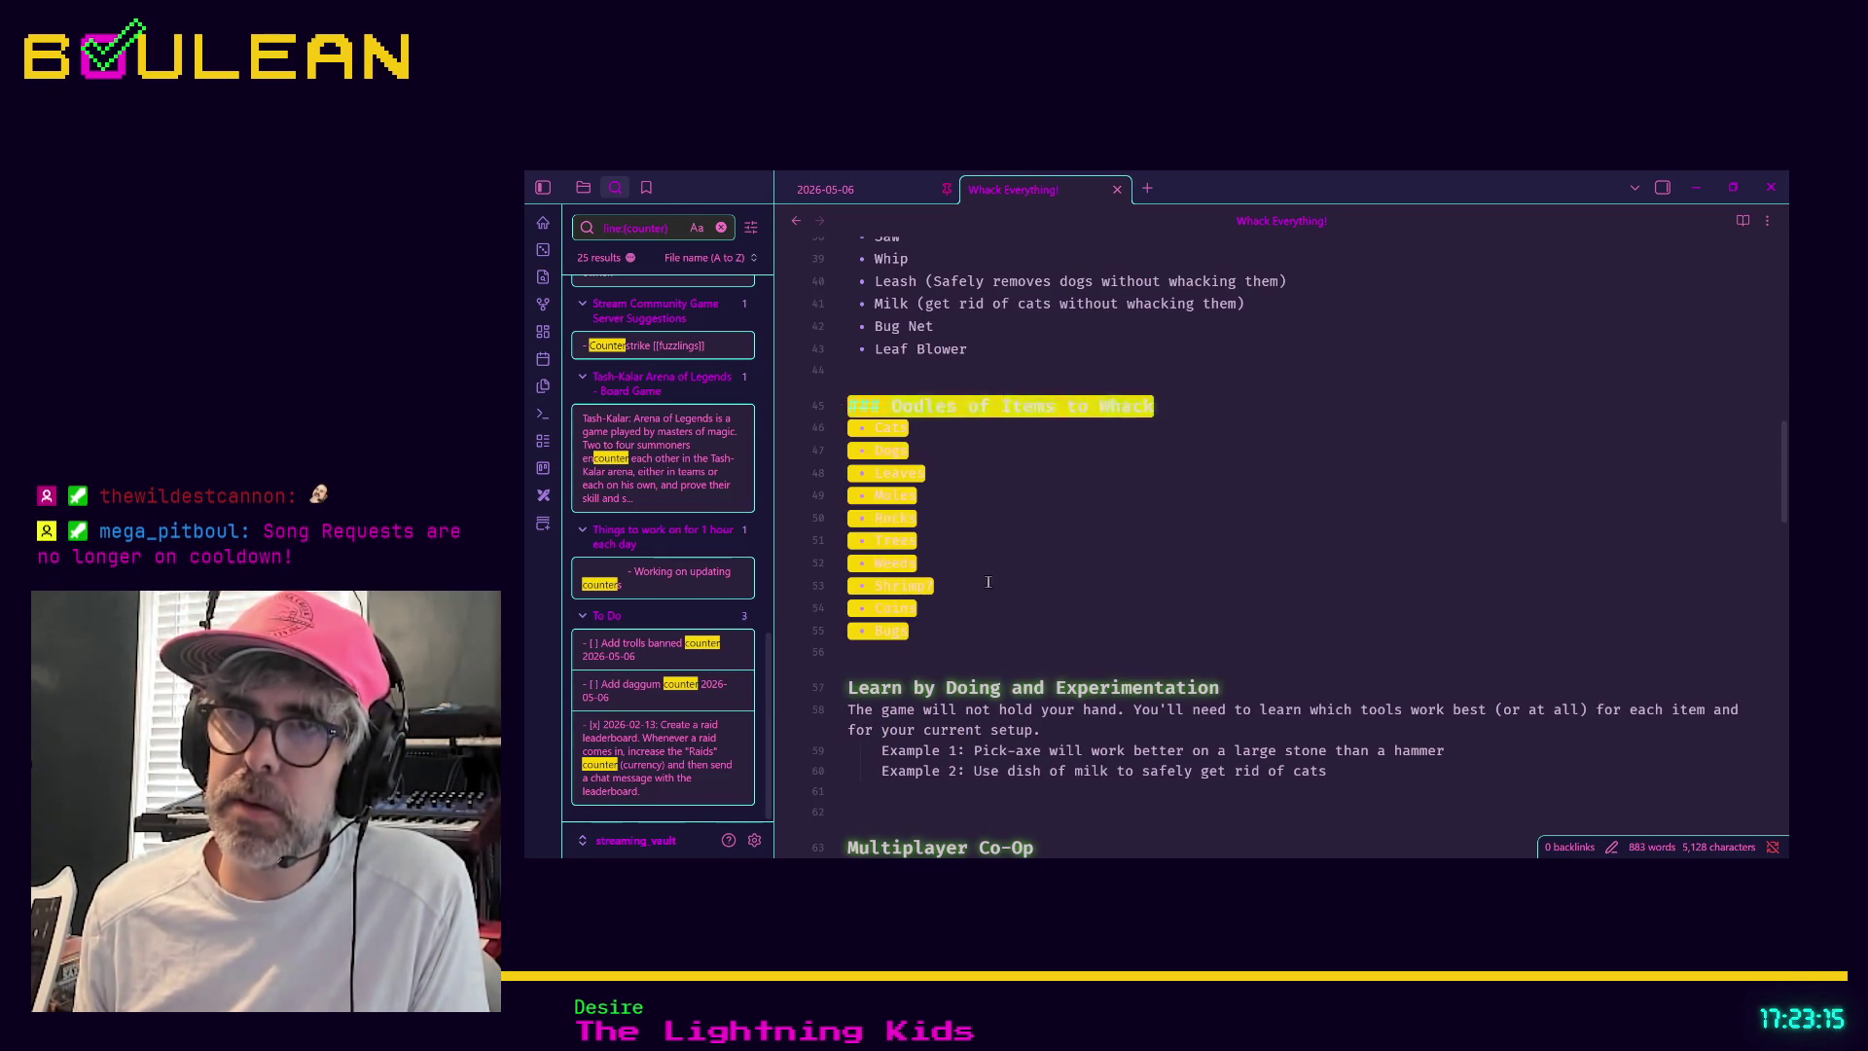
{"action": "left_click", "coordinate": [1026, 637]}
{"action": "key", "text": "Return"}
{"action": "type", "text": "M"}
{"action": "key", "text": "BackSpace"}
{"action": "type", "text": "A Mana"}
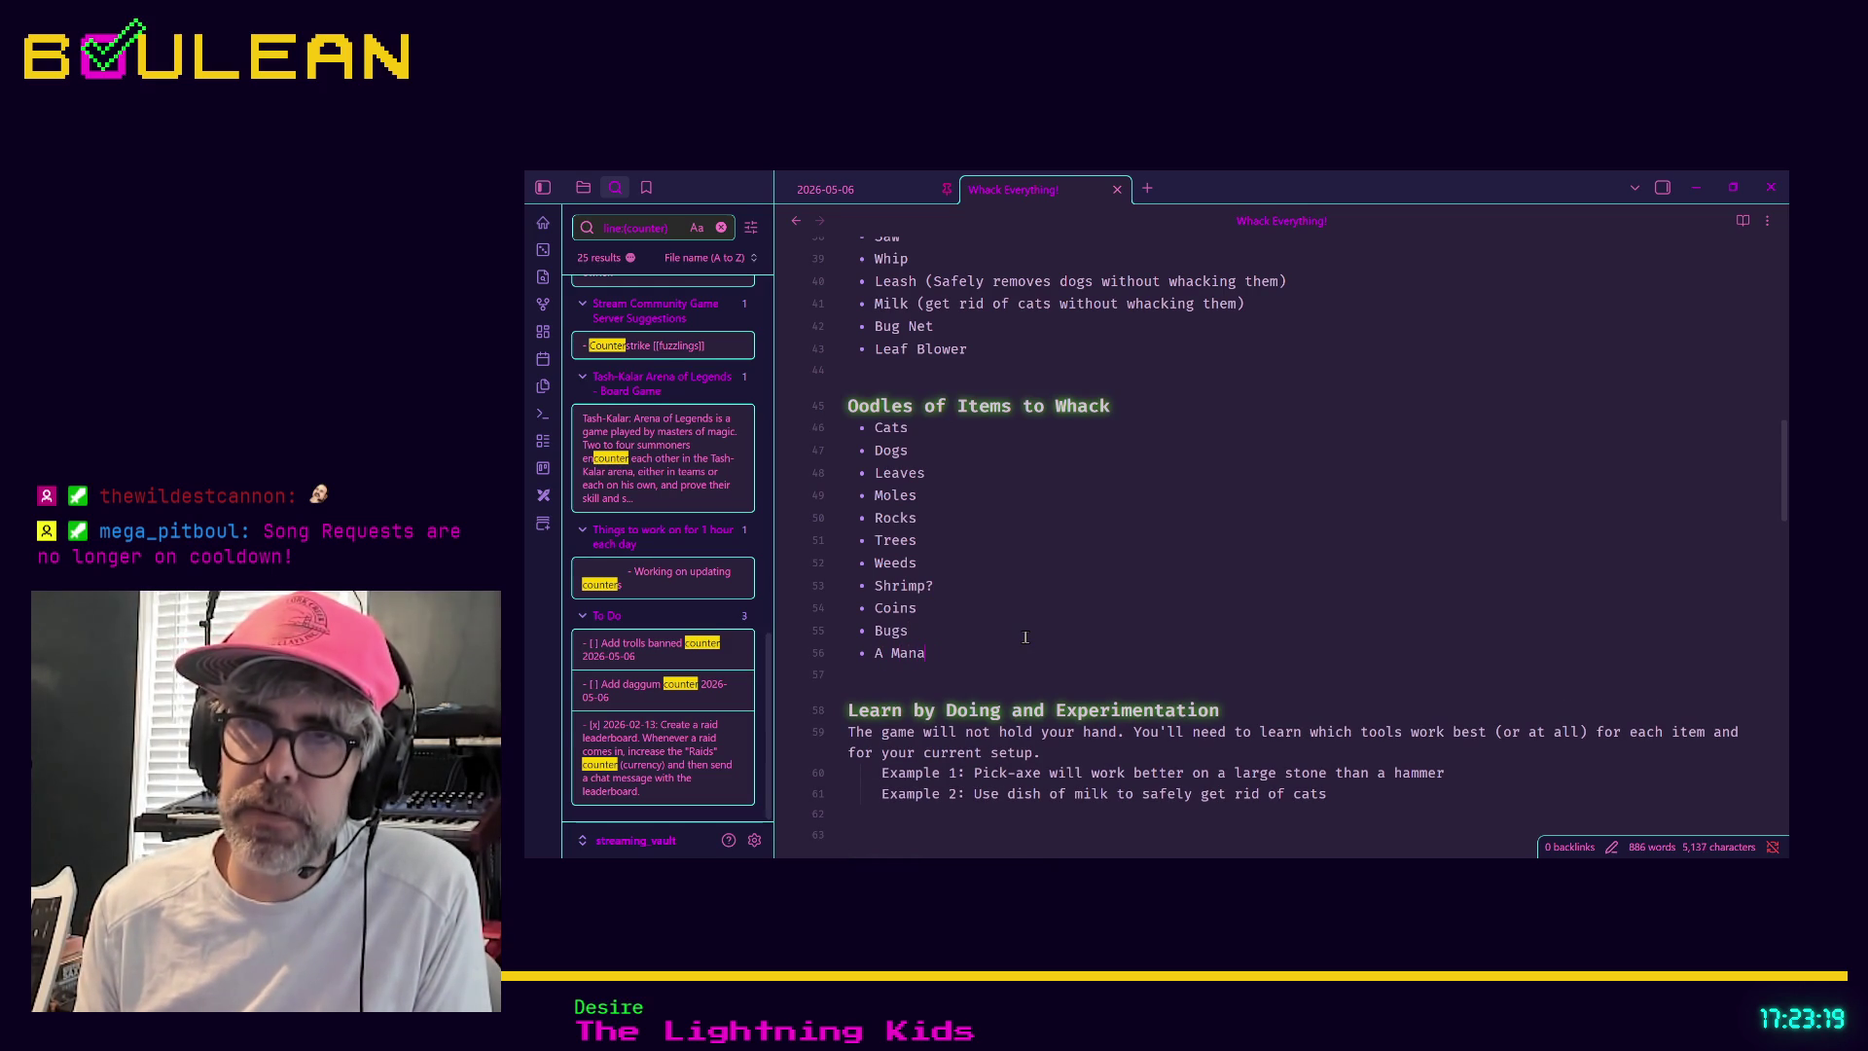
{"action": "type", "text": "ger (like a manag"}
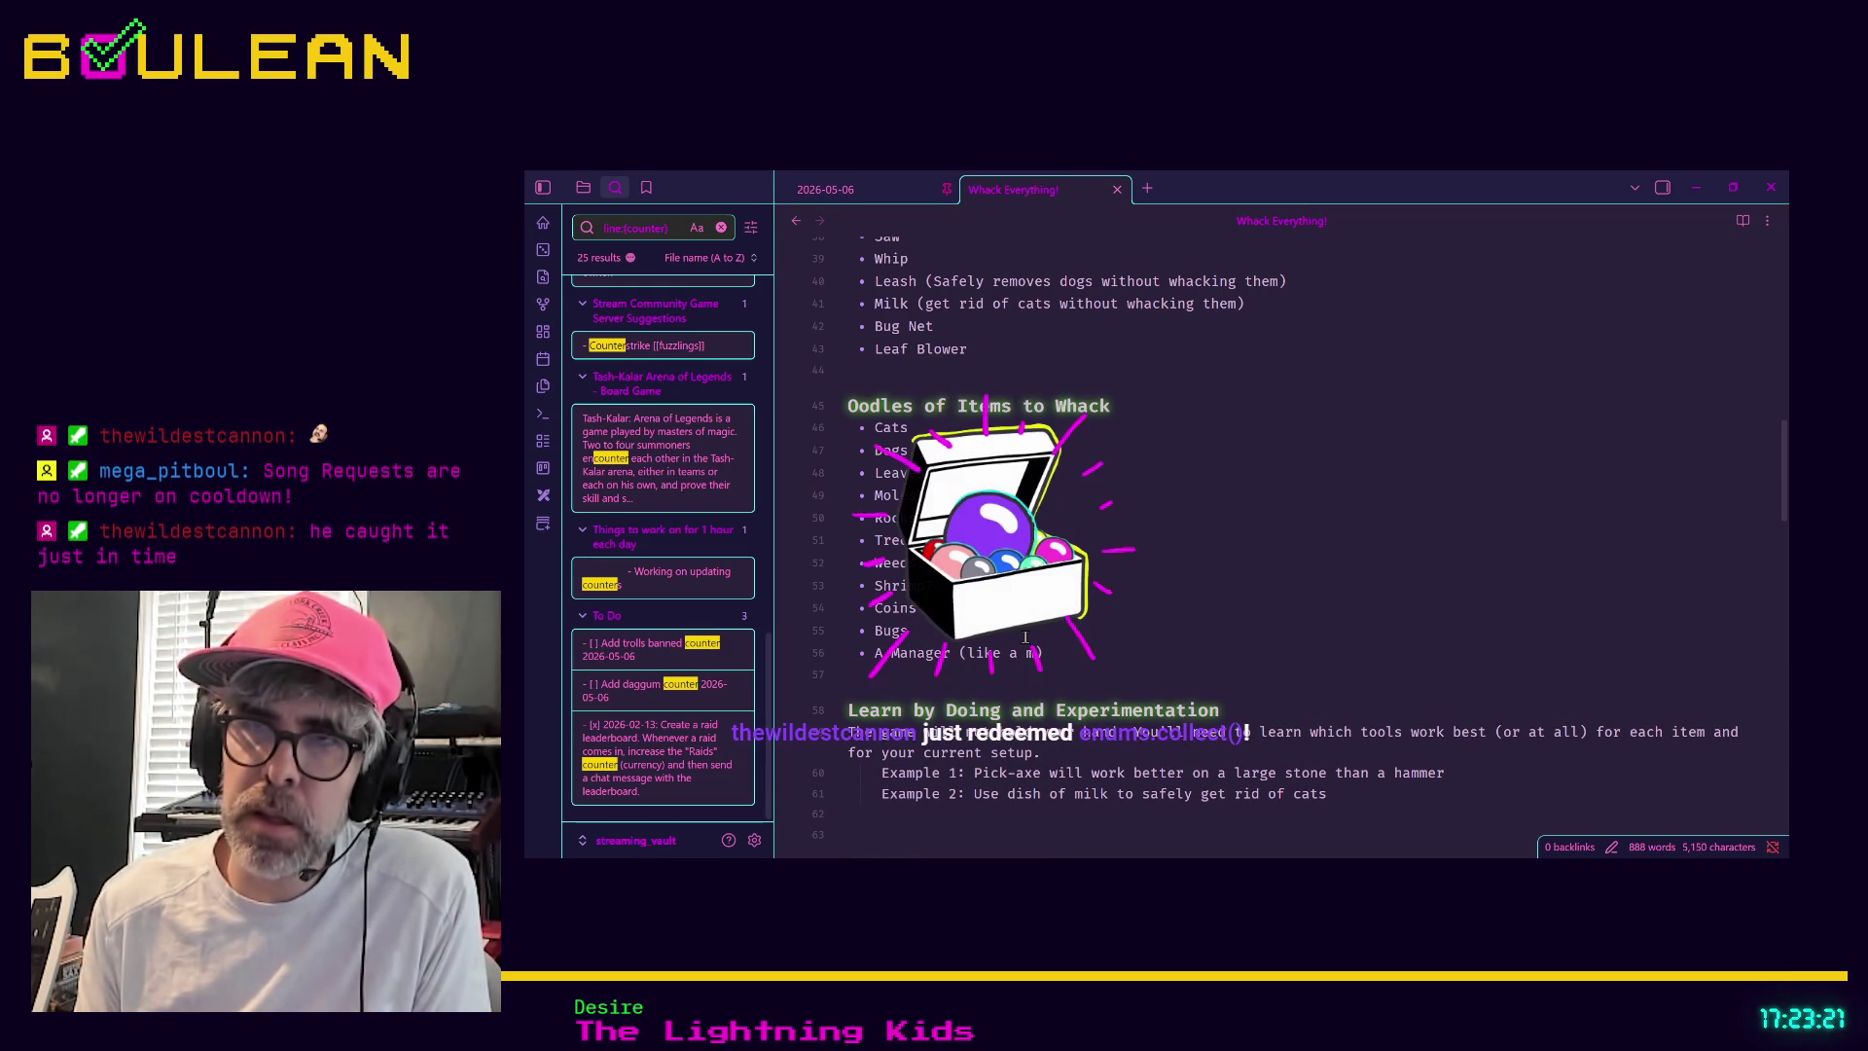
{"action": "type", "text": "er hole "}
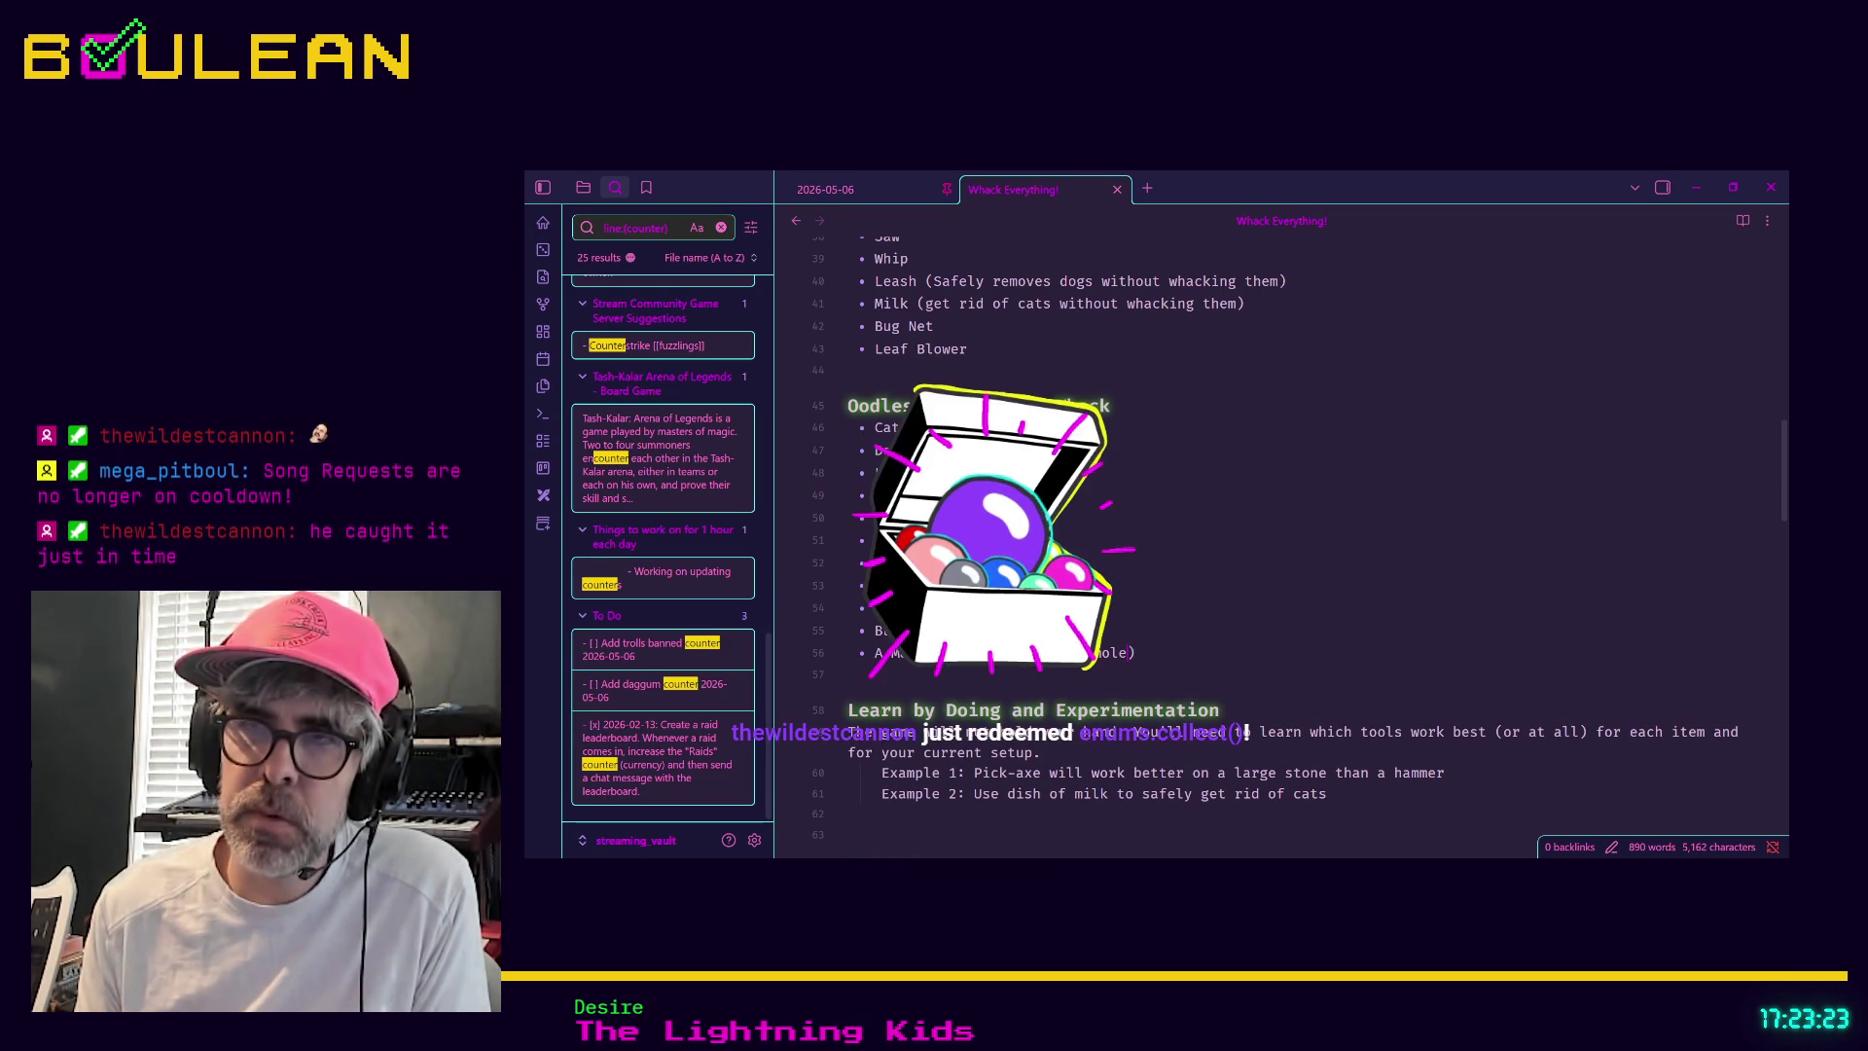
{"action": "type", "text": "or just a regular m"}
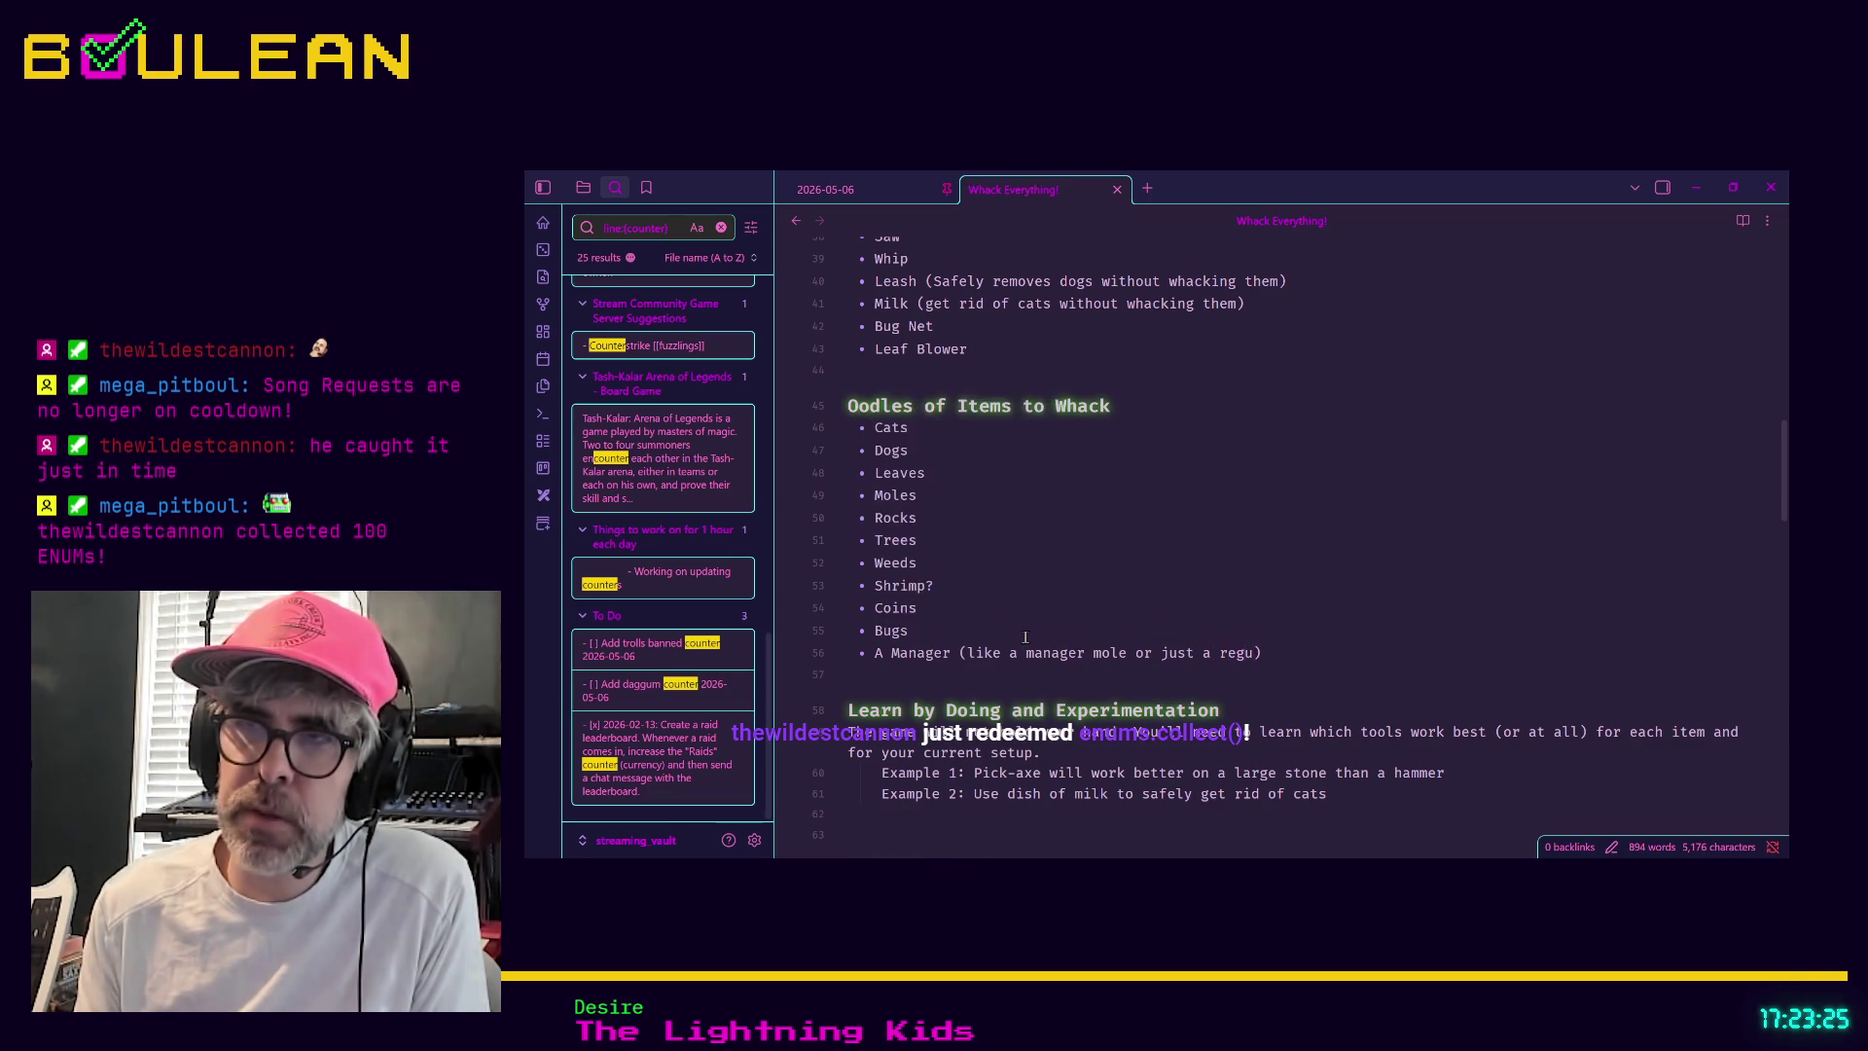
{"action": "type", "text": "anager"}
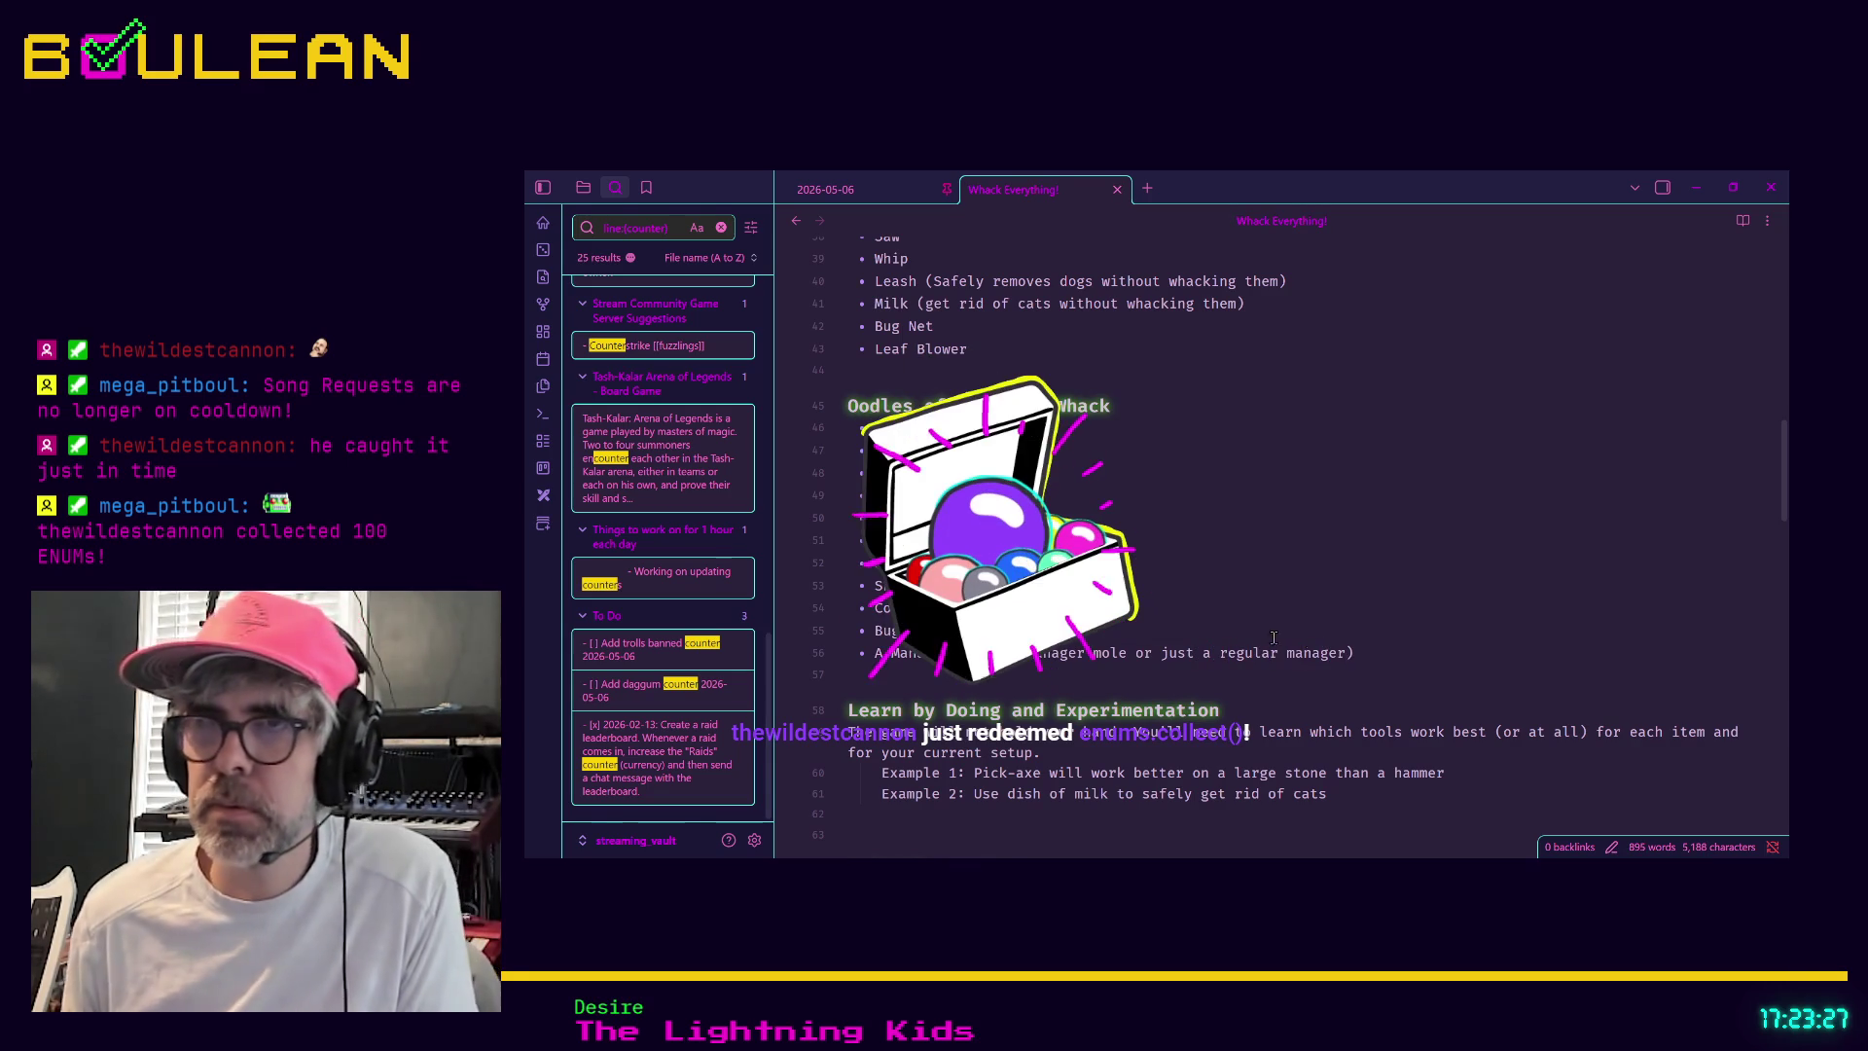
{"action": "left_click", "coordinate": [1700, 186]}
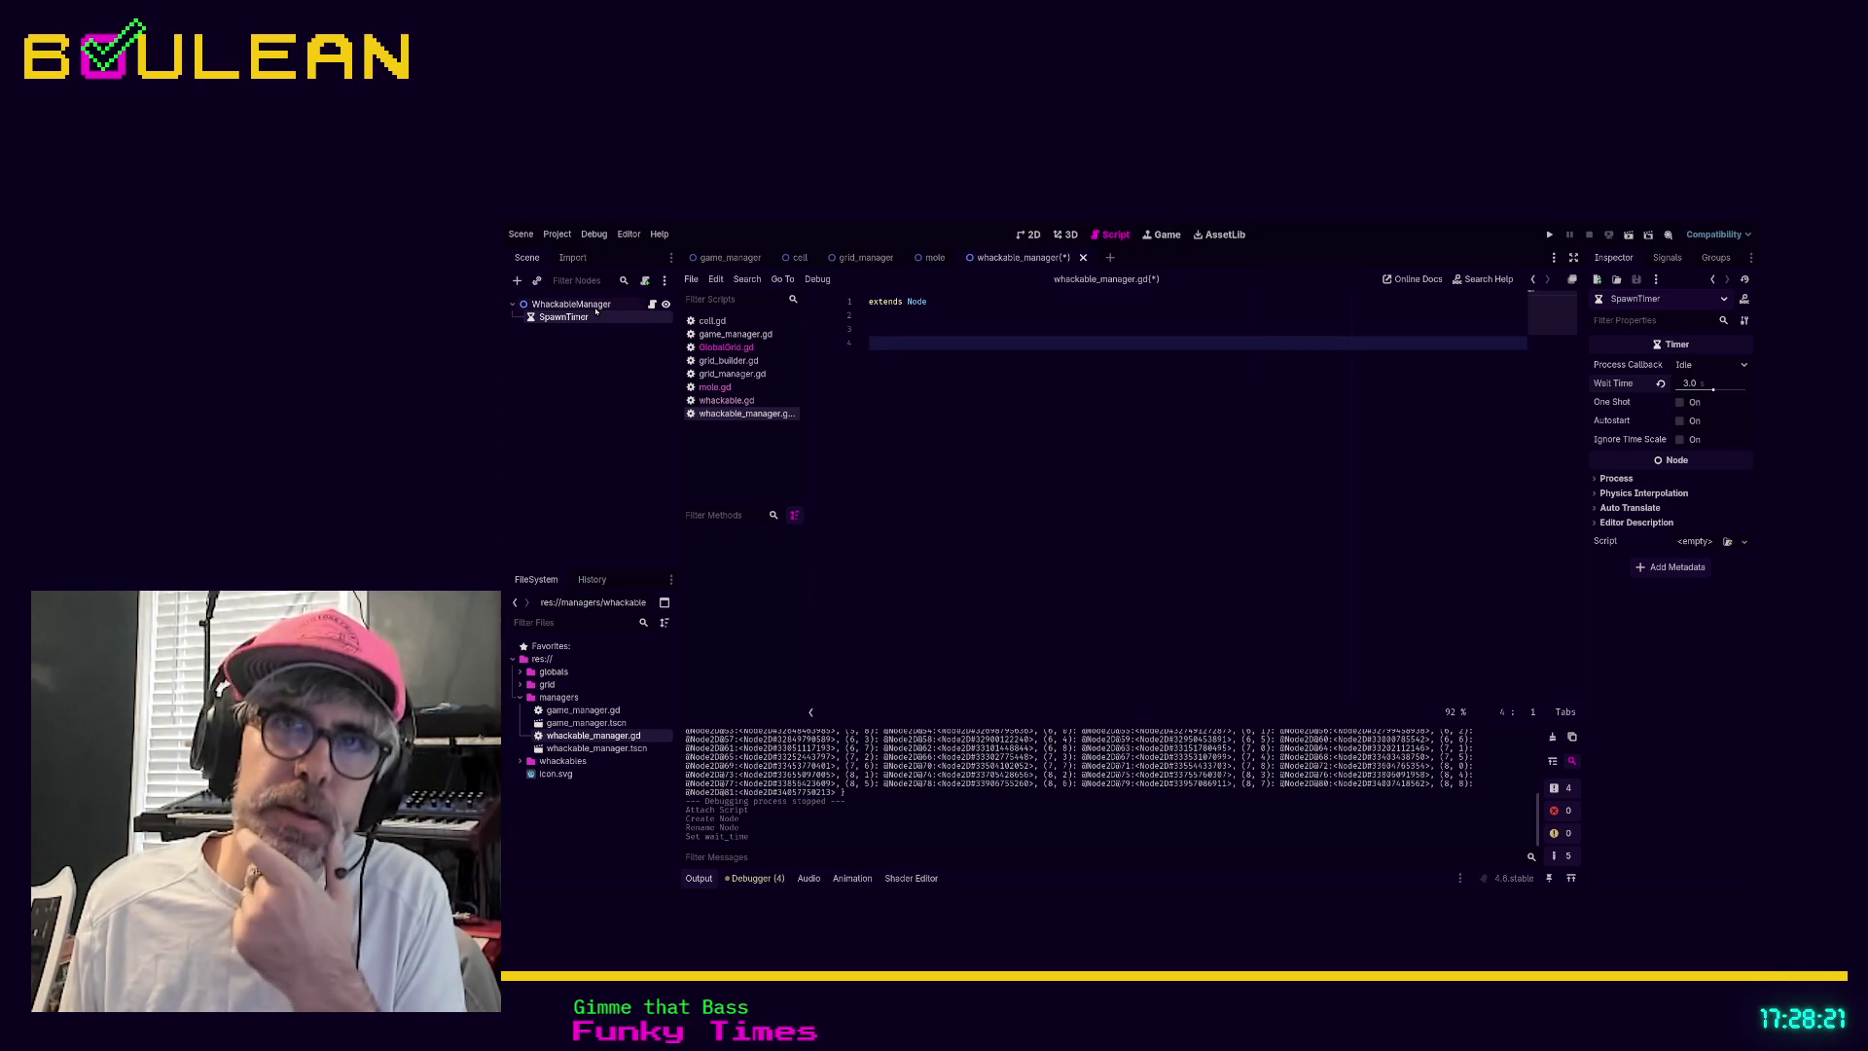
Select the WhackableManager root node to inspect its properties
{"action": "left_click", "coordinate": [589, 304]}
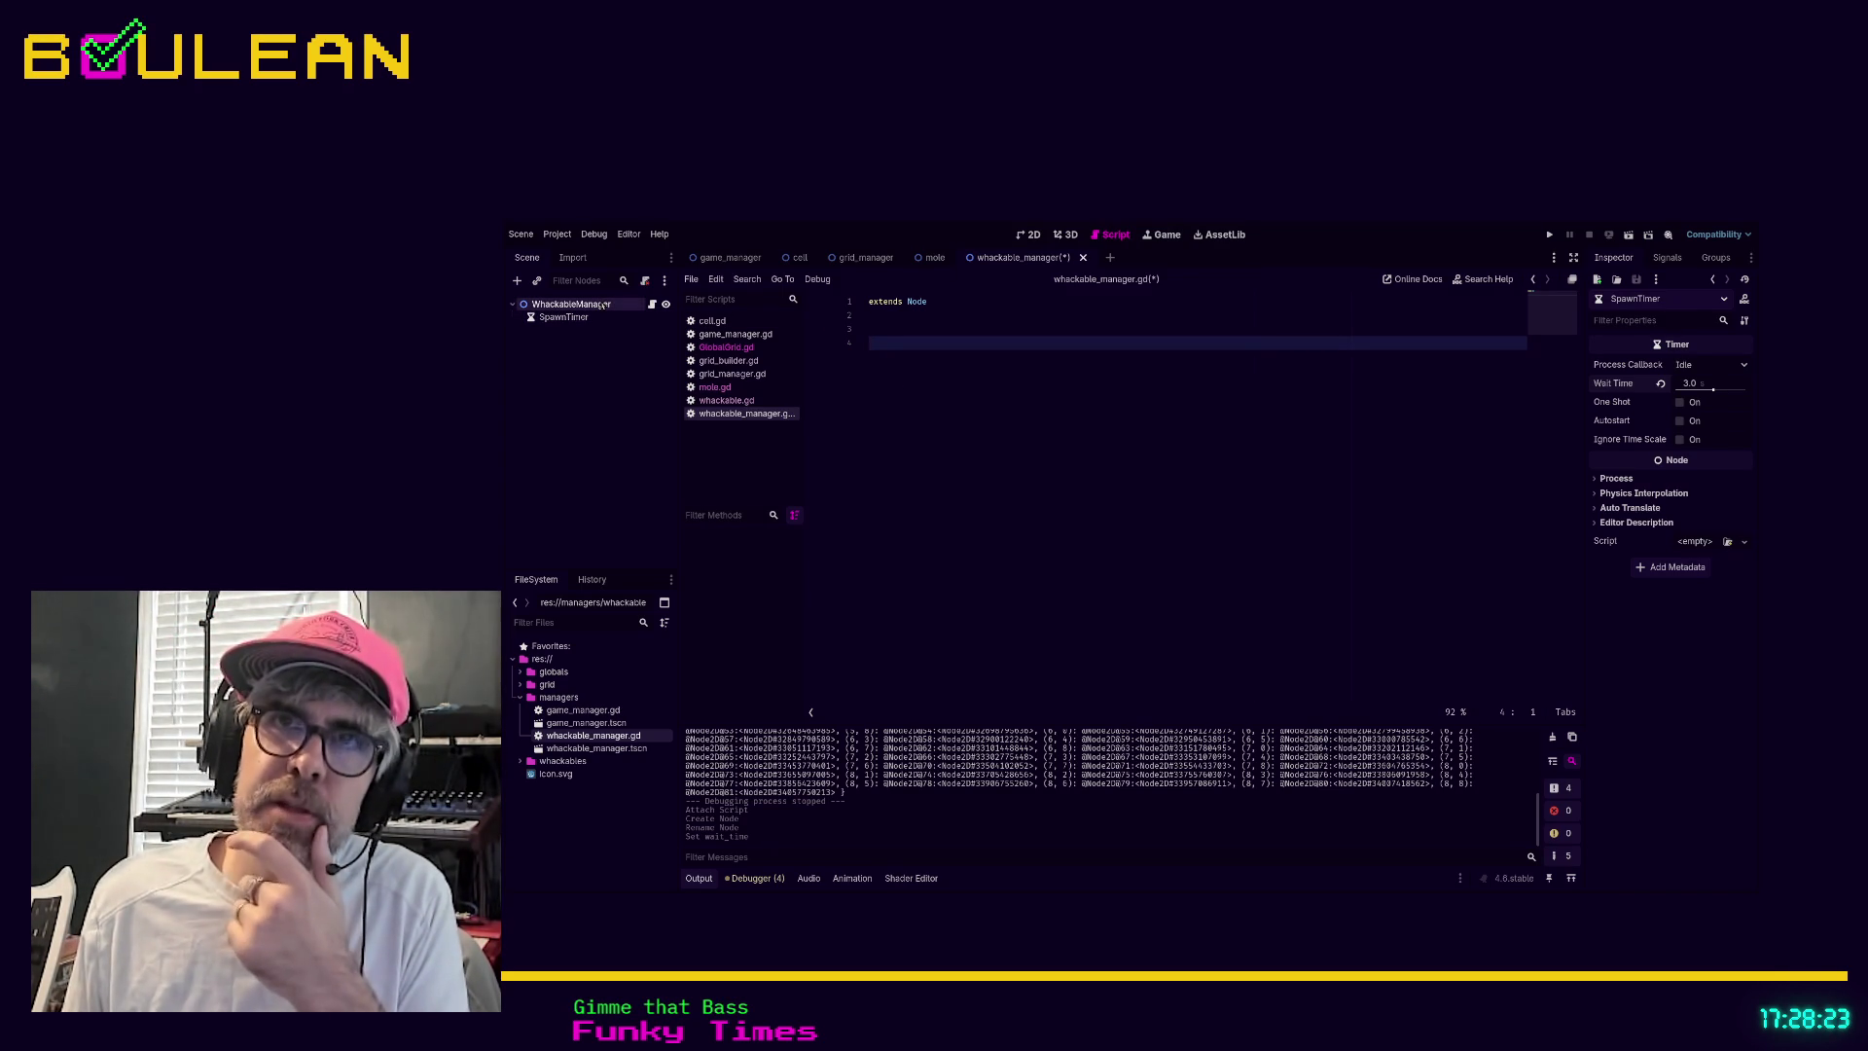
{"action": "left_click", "coordinate": [940, 317]}
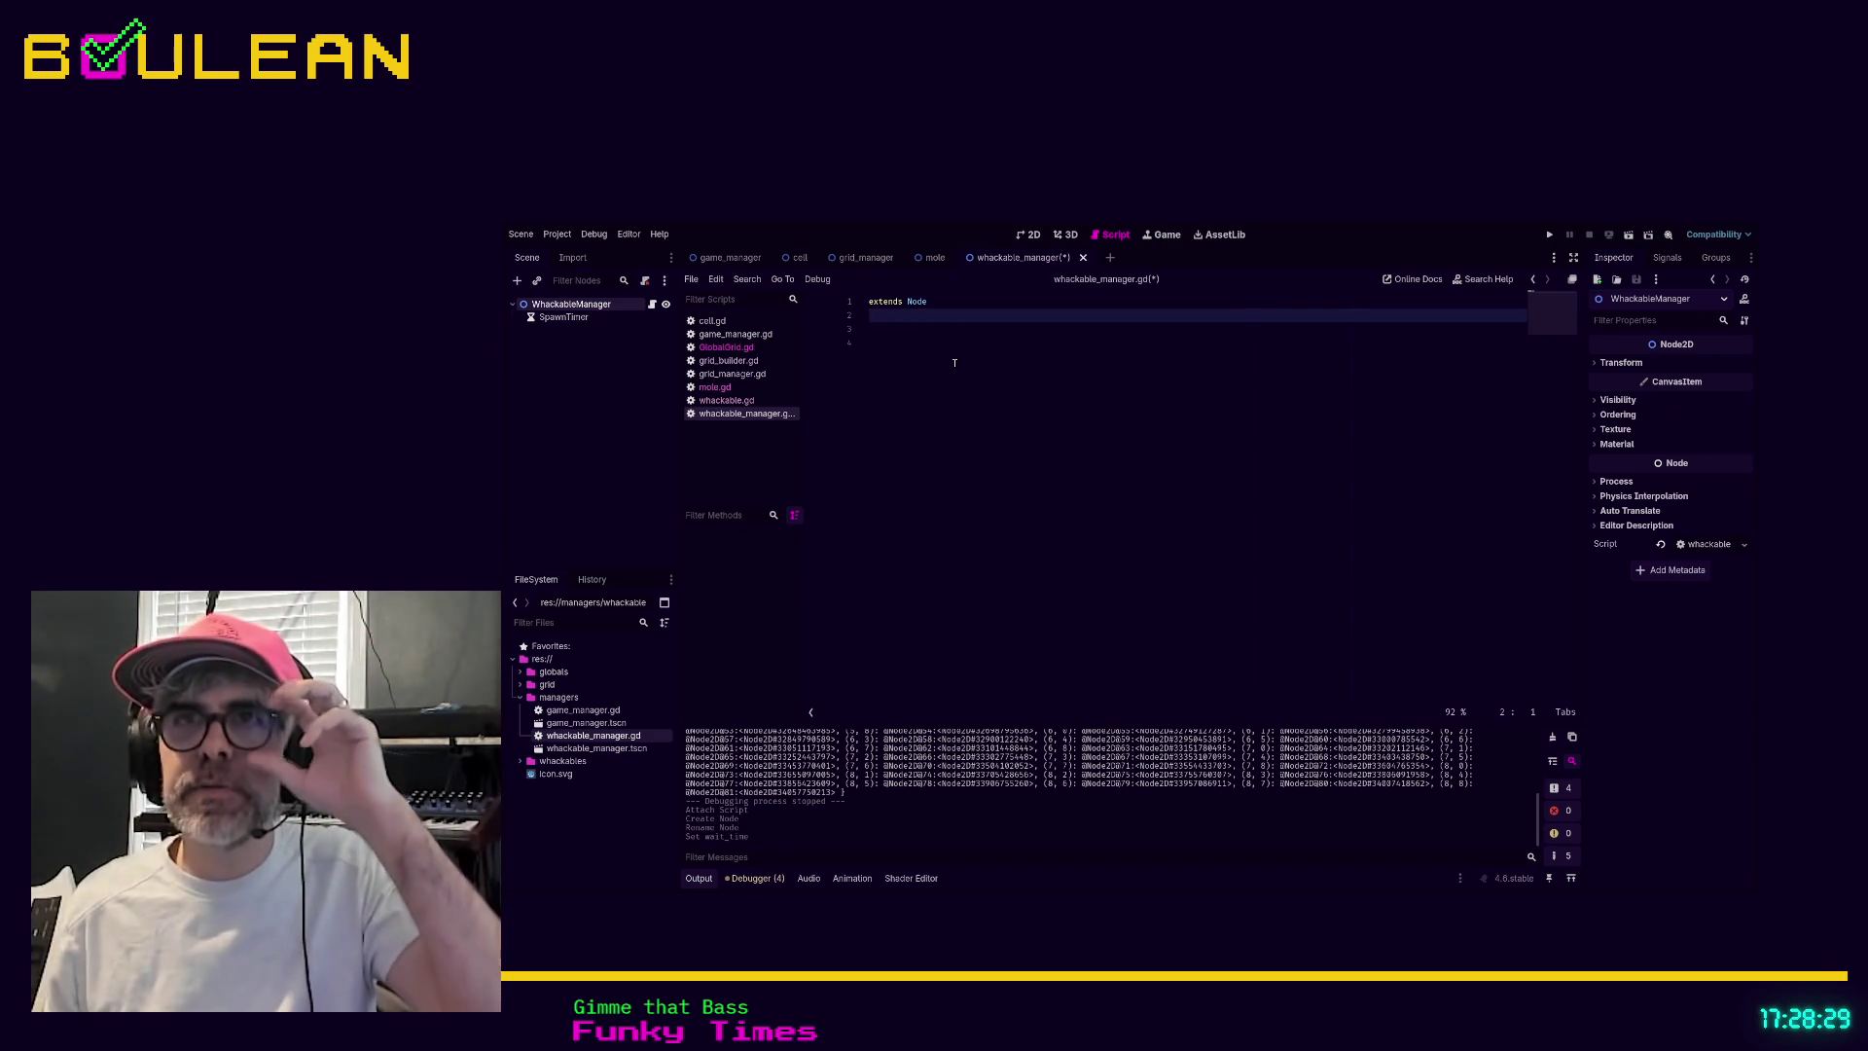
{"action": "left_click", "coordinate": [569, 317]}
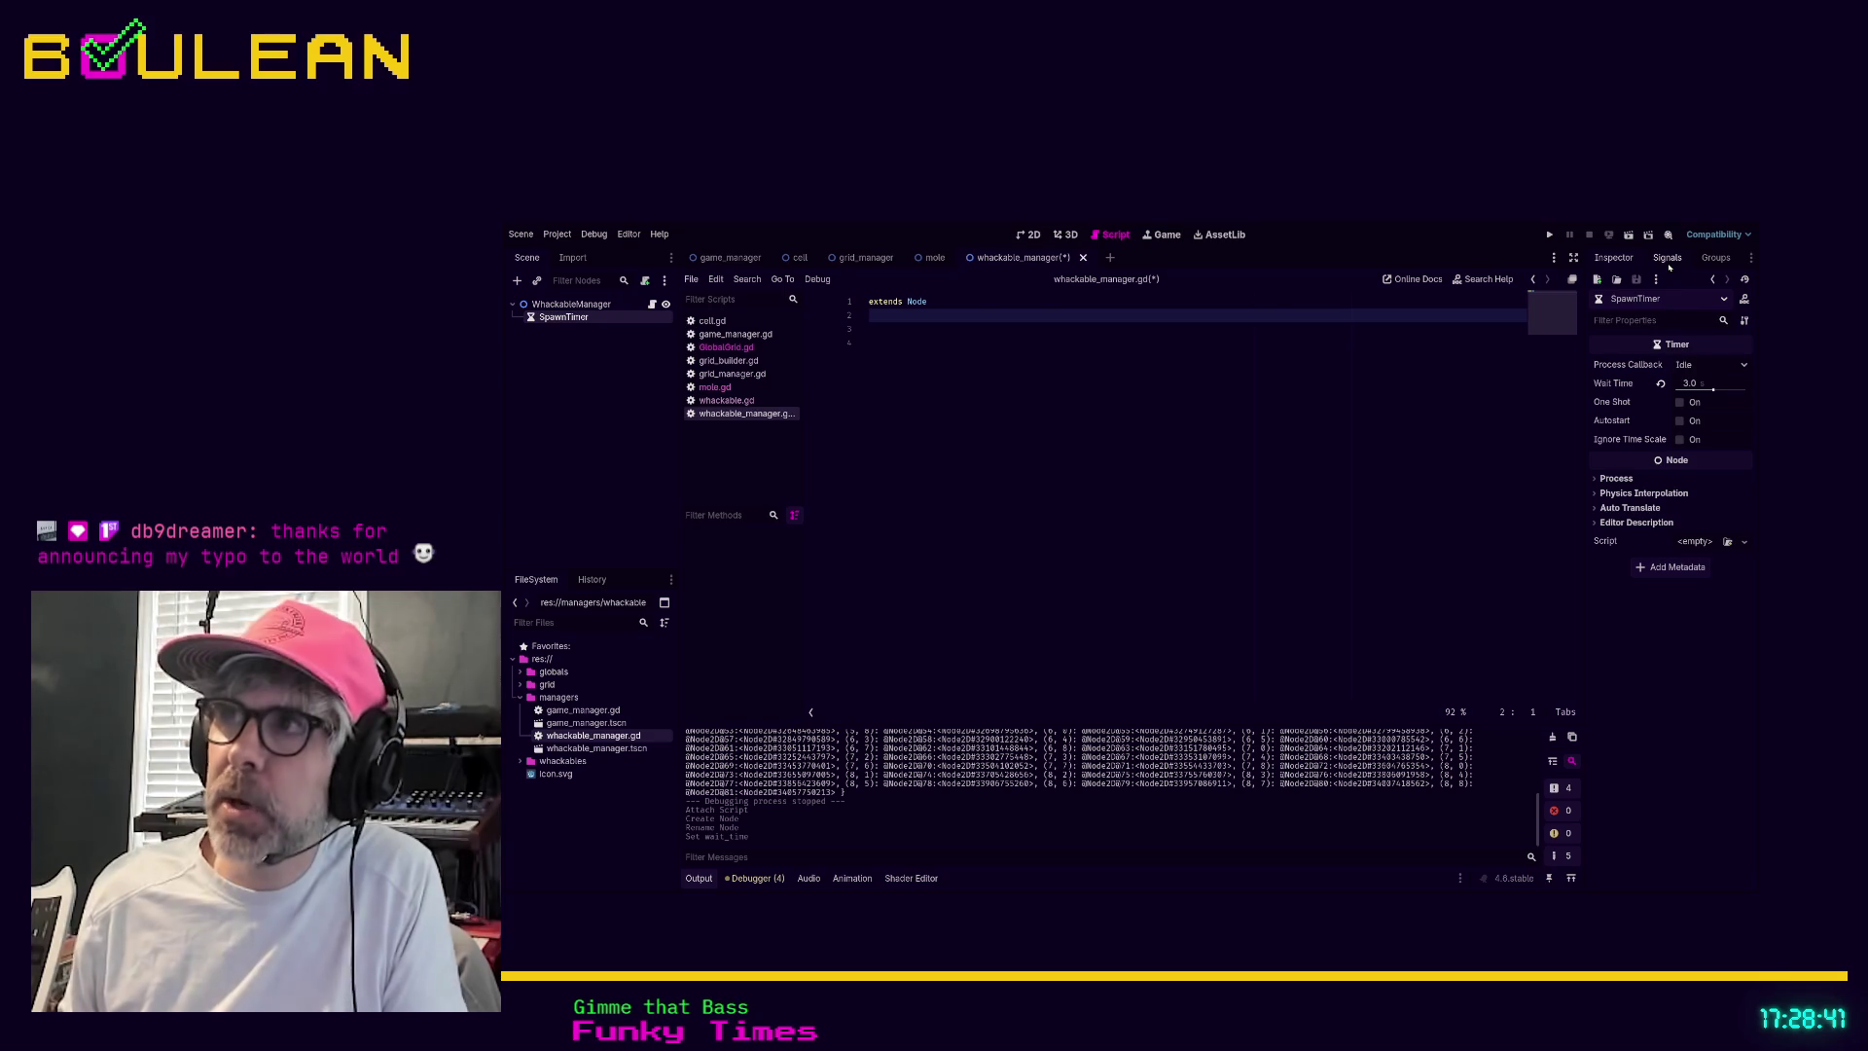
{"action": "left_click", "coordinate": [1669, 267]}
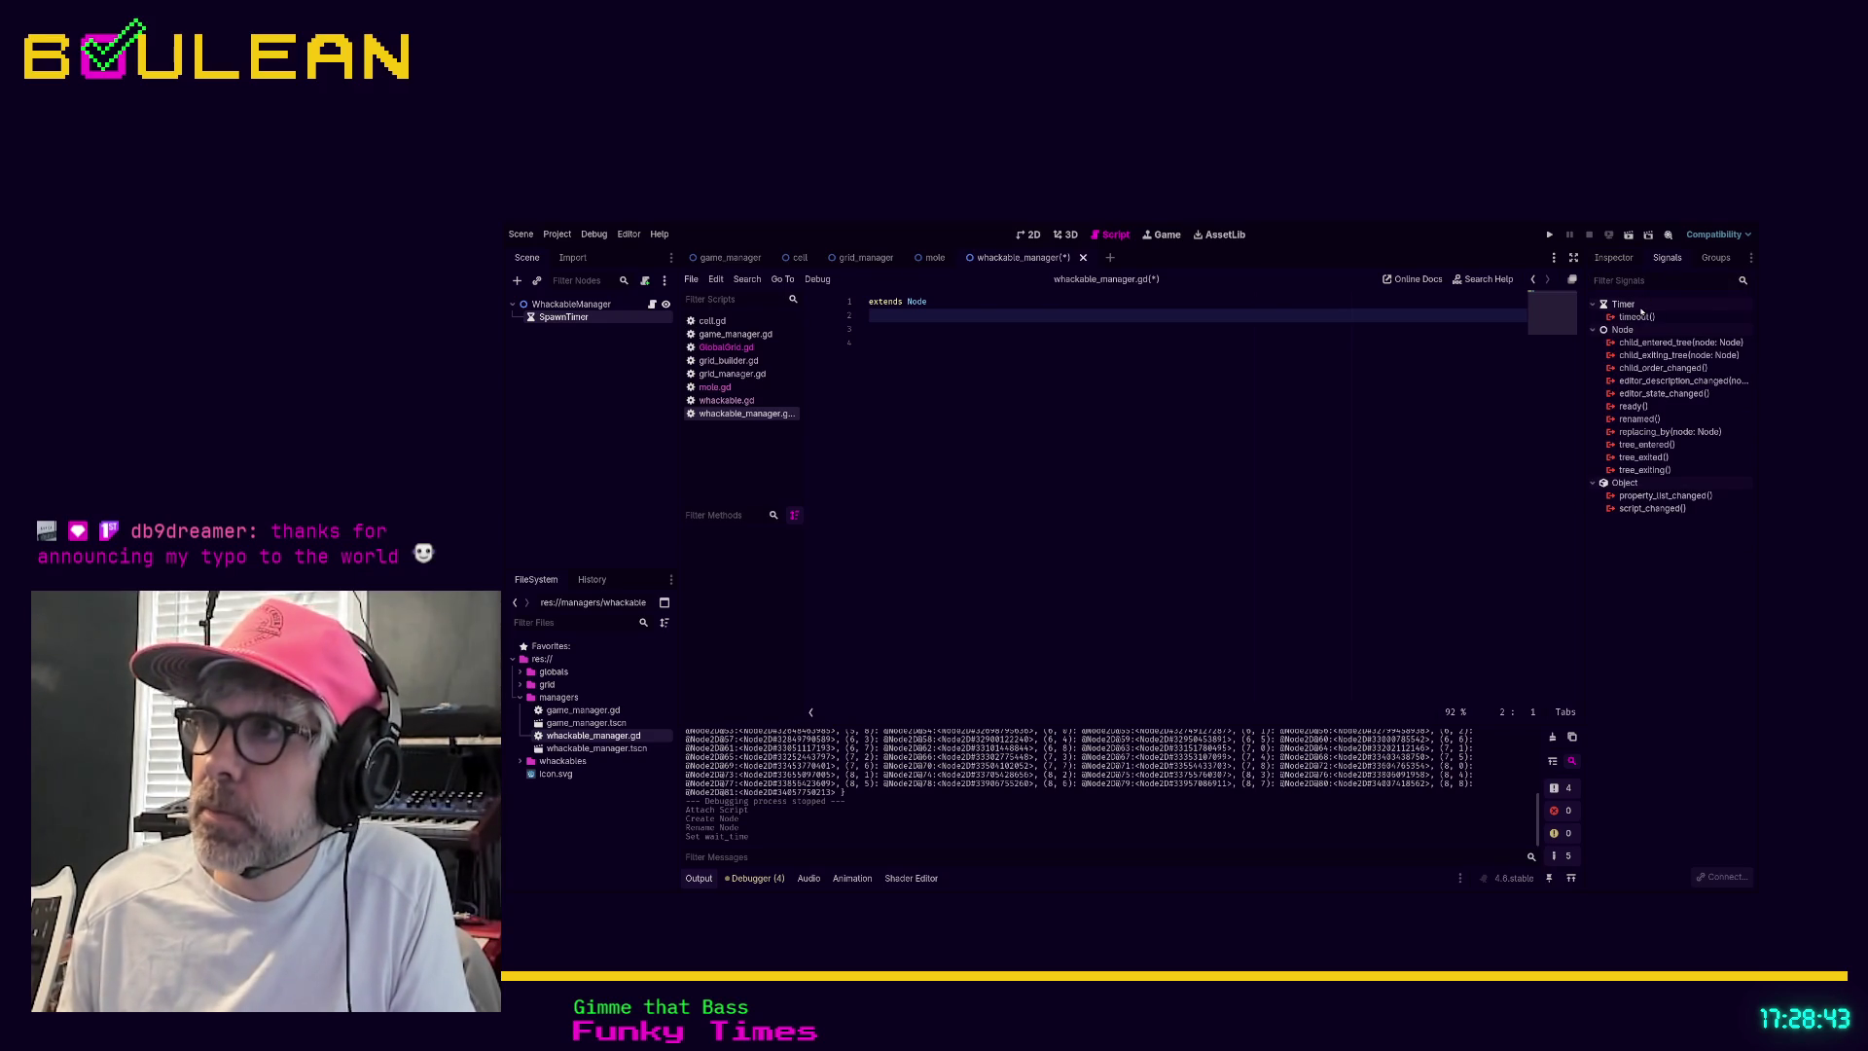
Connect SpawnTimer's timeout to _on_spawn_timer_timeout(), which prints "SPAWN SOMETHING", and save the script
{"action": "left_click", "coordinate": [1635, 317]}
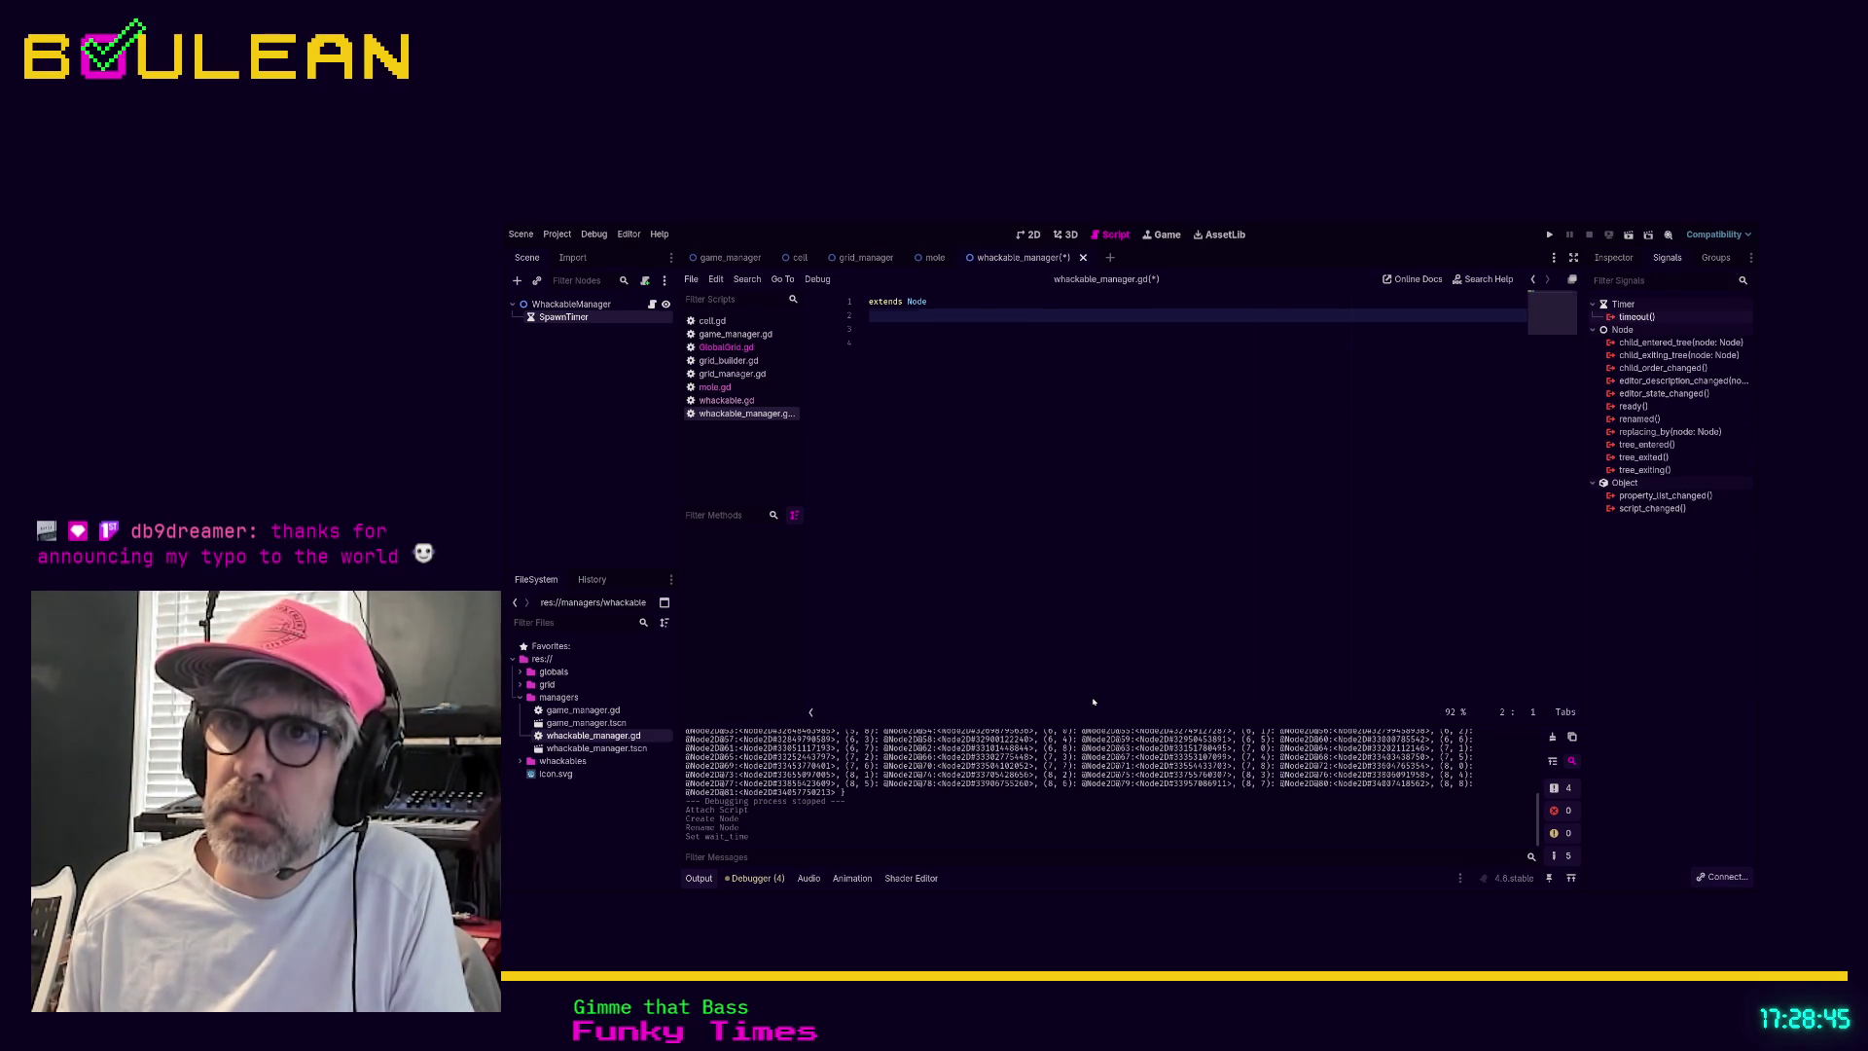
{"action": "key", "text": "End"}
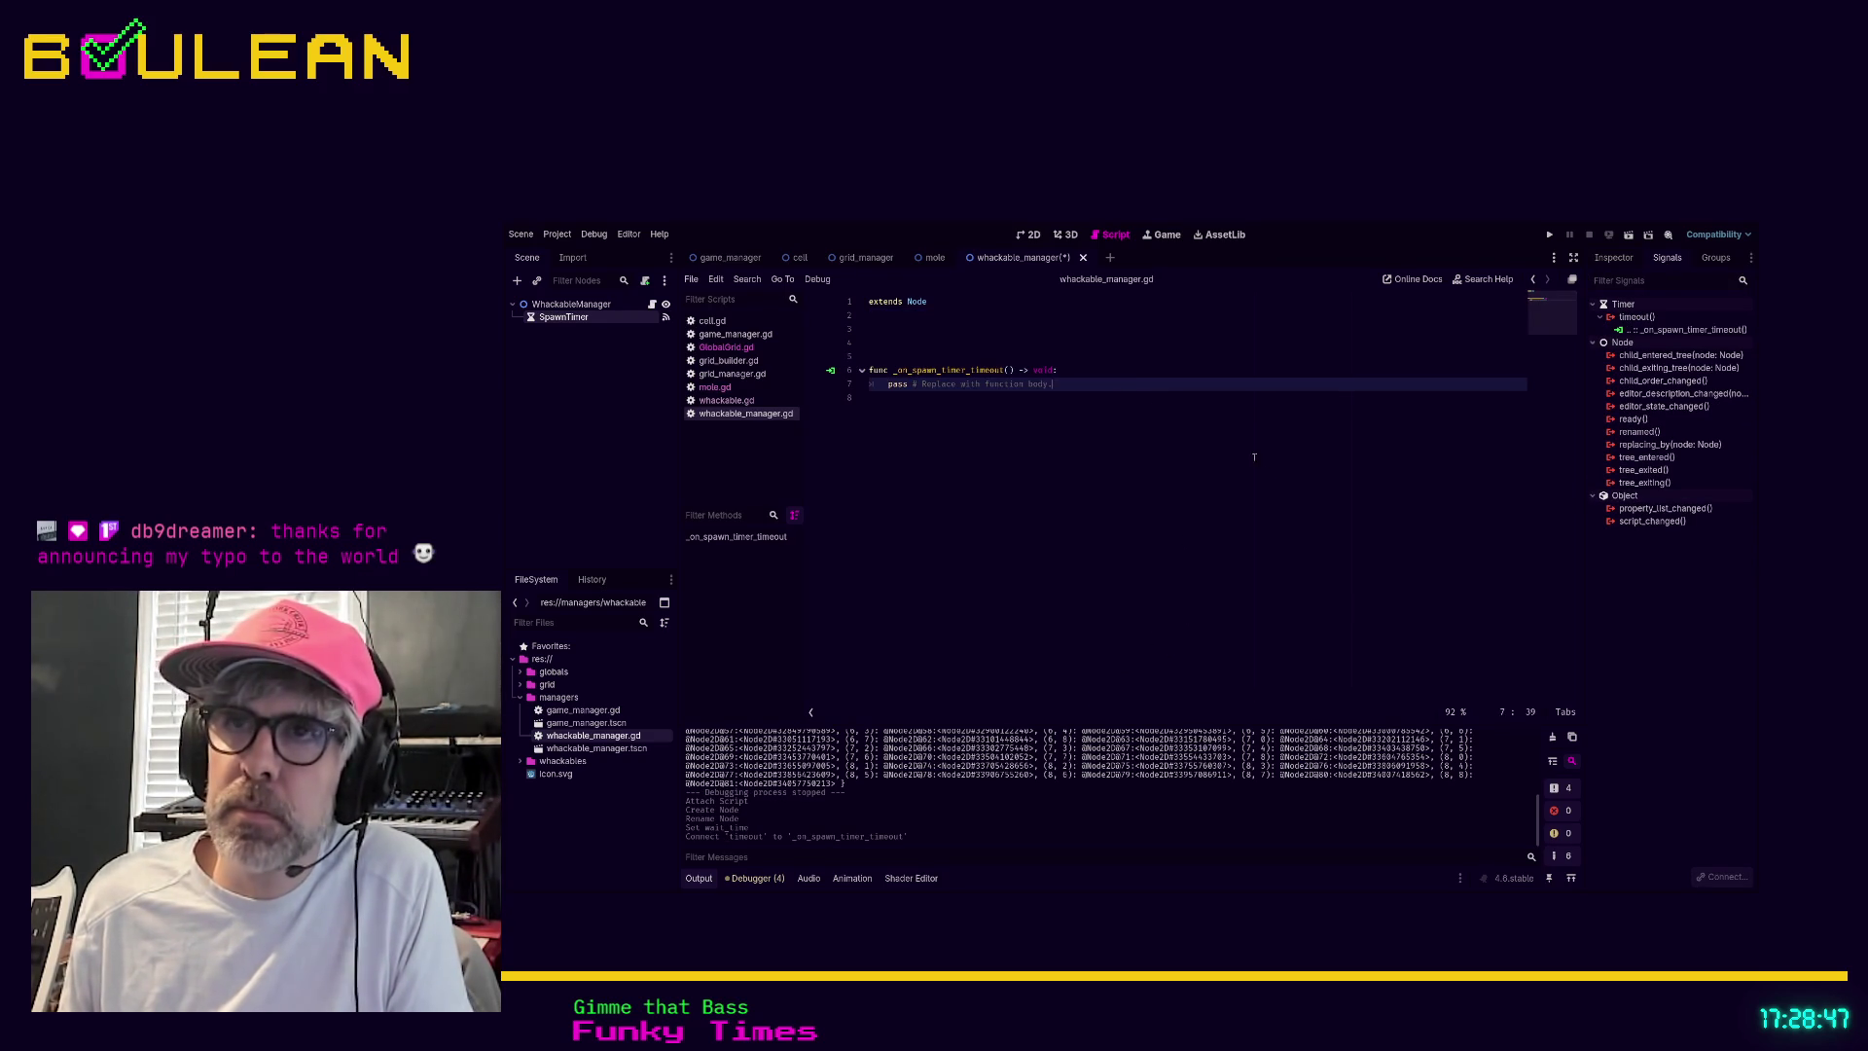
{"action": "key", "text": "shift+Home"}
{"action": "type", "text": "prin"}
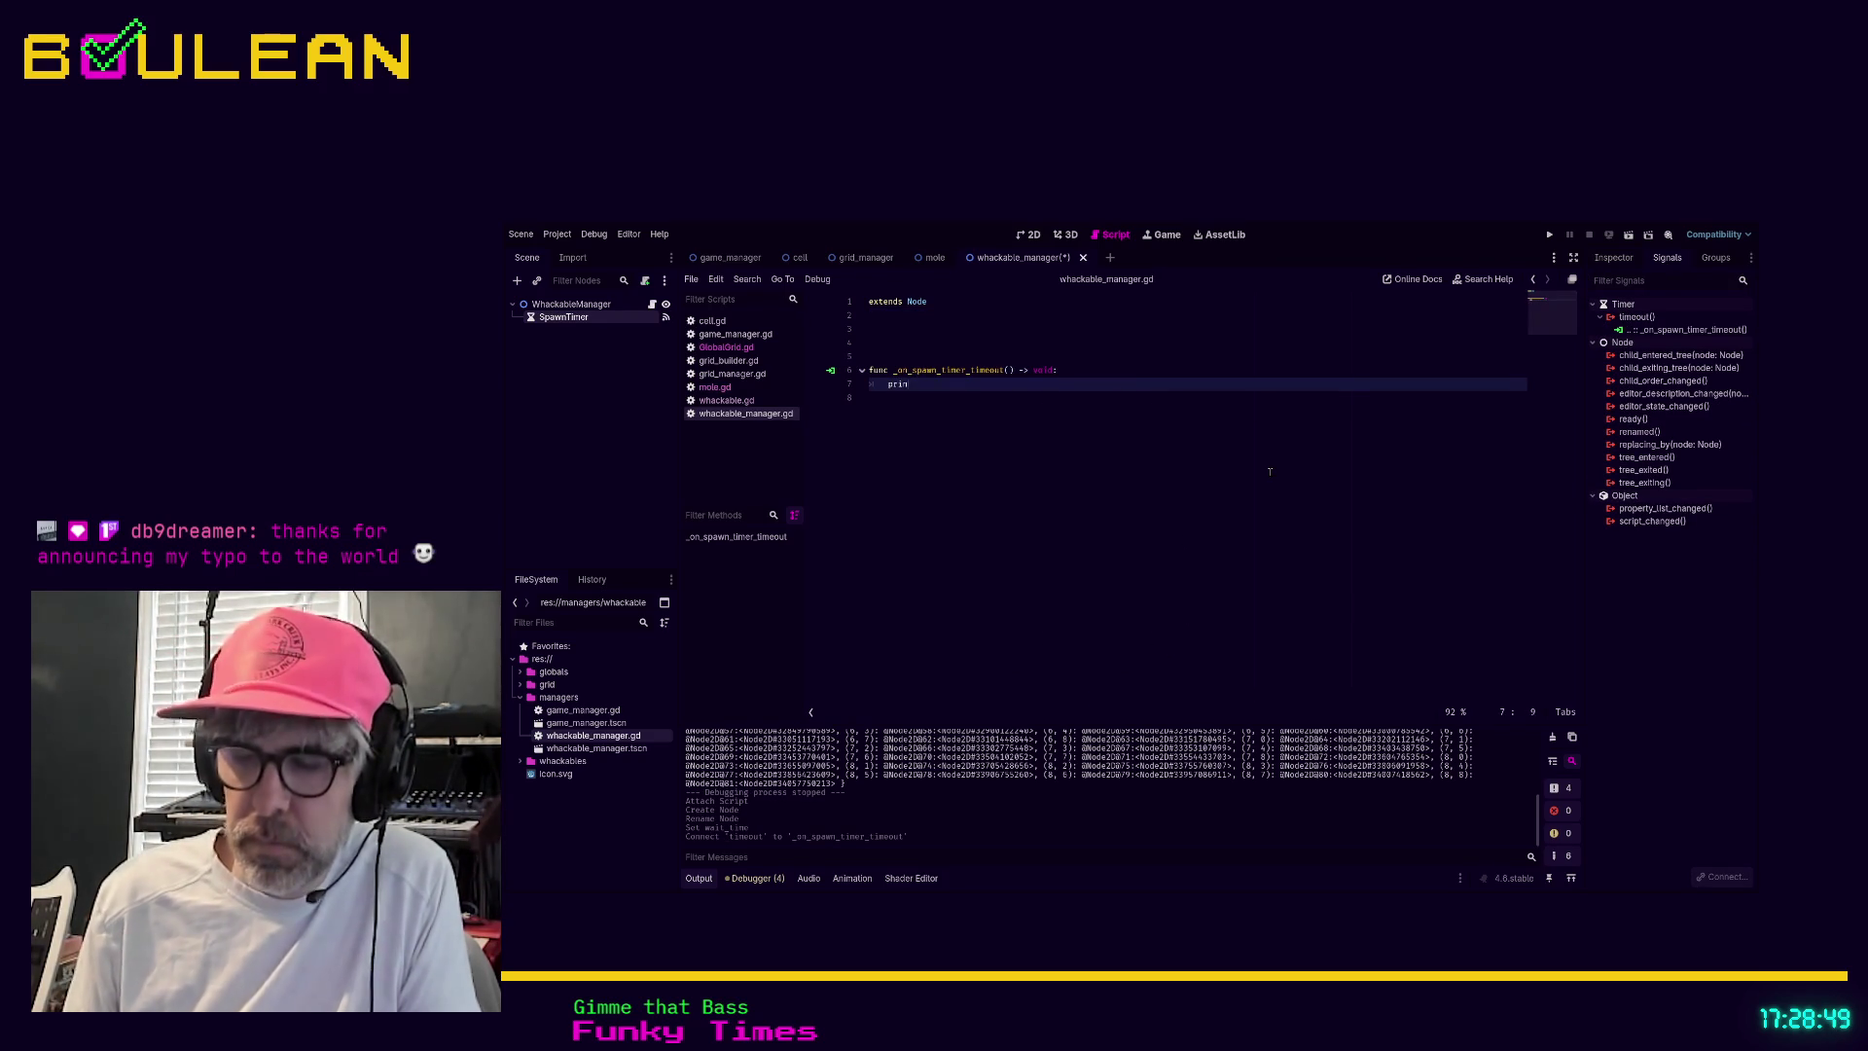
{"action": "type", "text": "t(\"SPAWN SOMETHIN"}
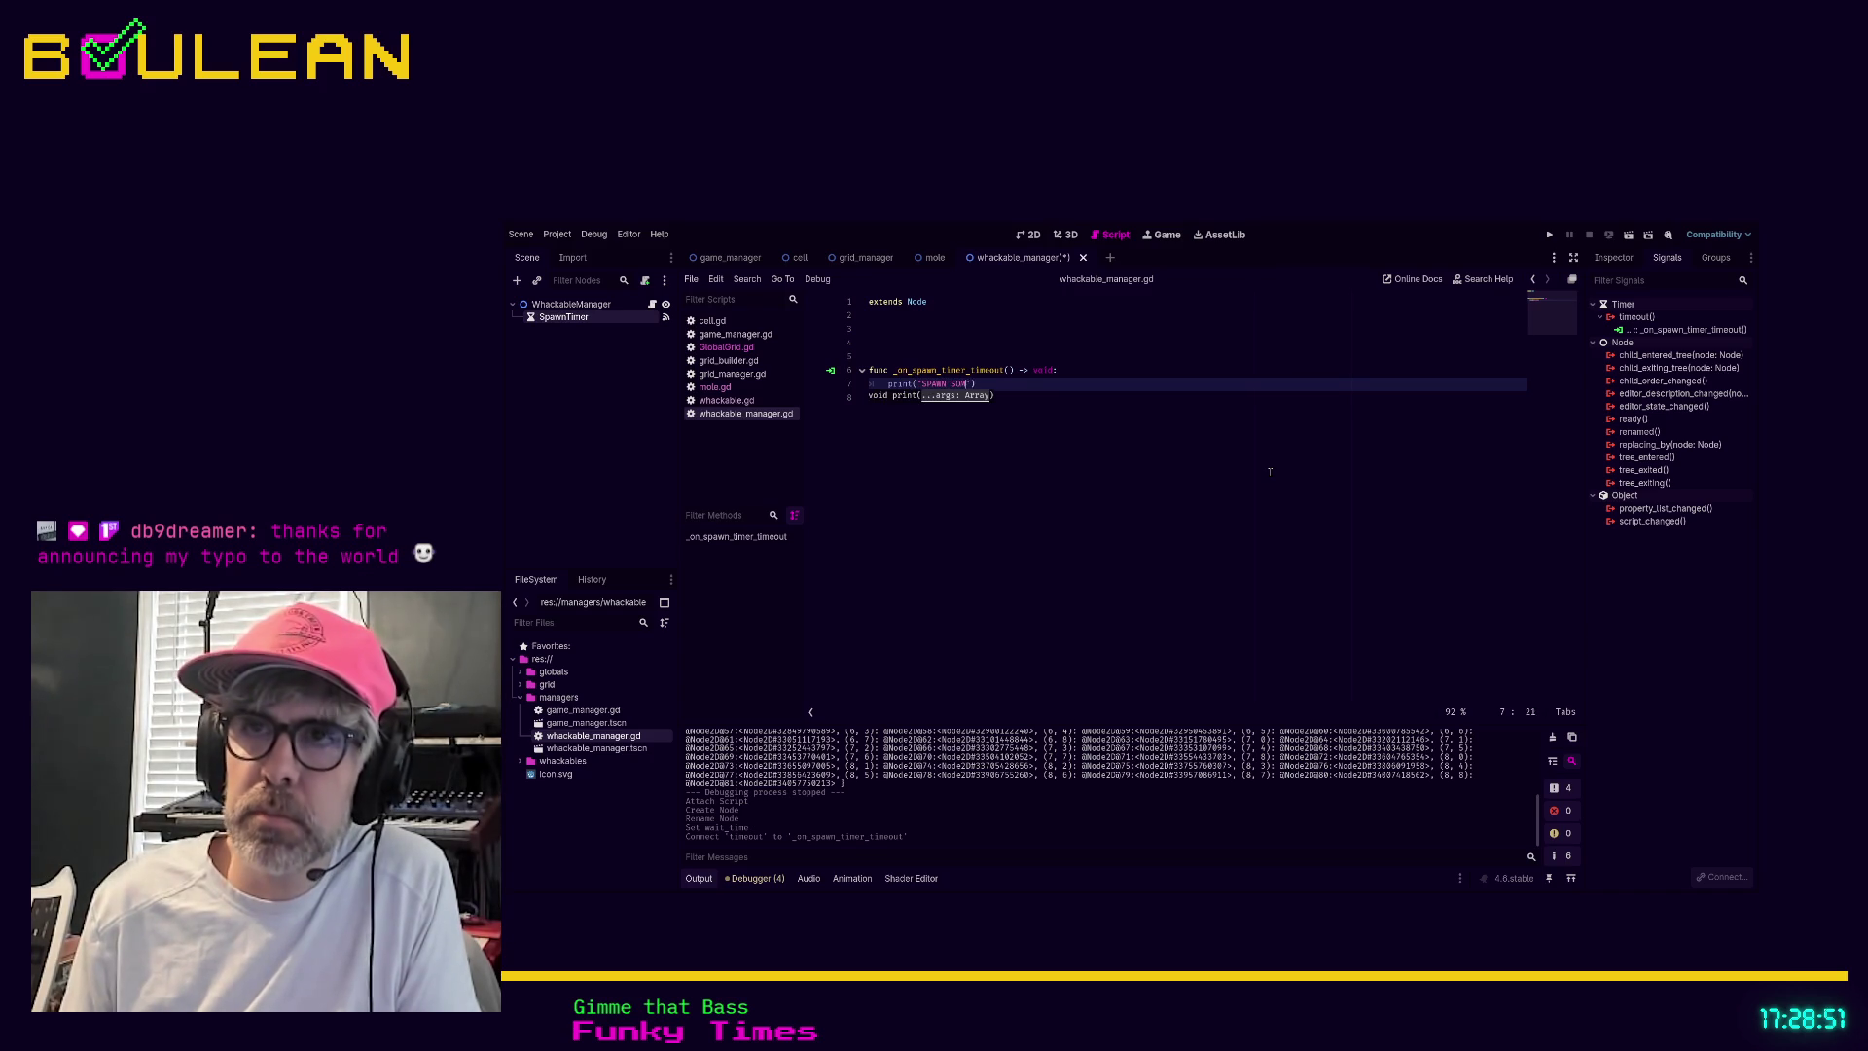
{"action": "type", "text": "G"}
{"action": "key", "text": "Down"}
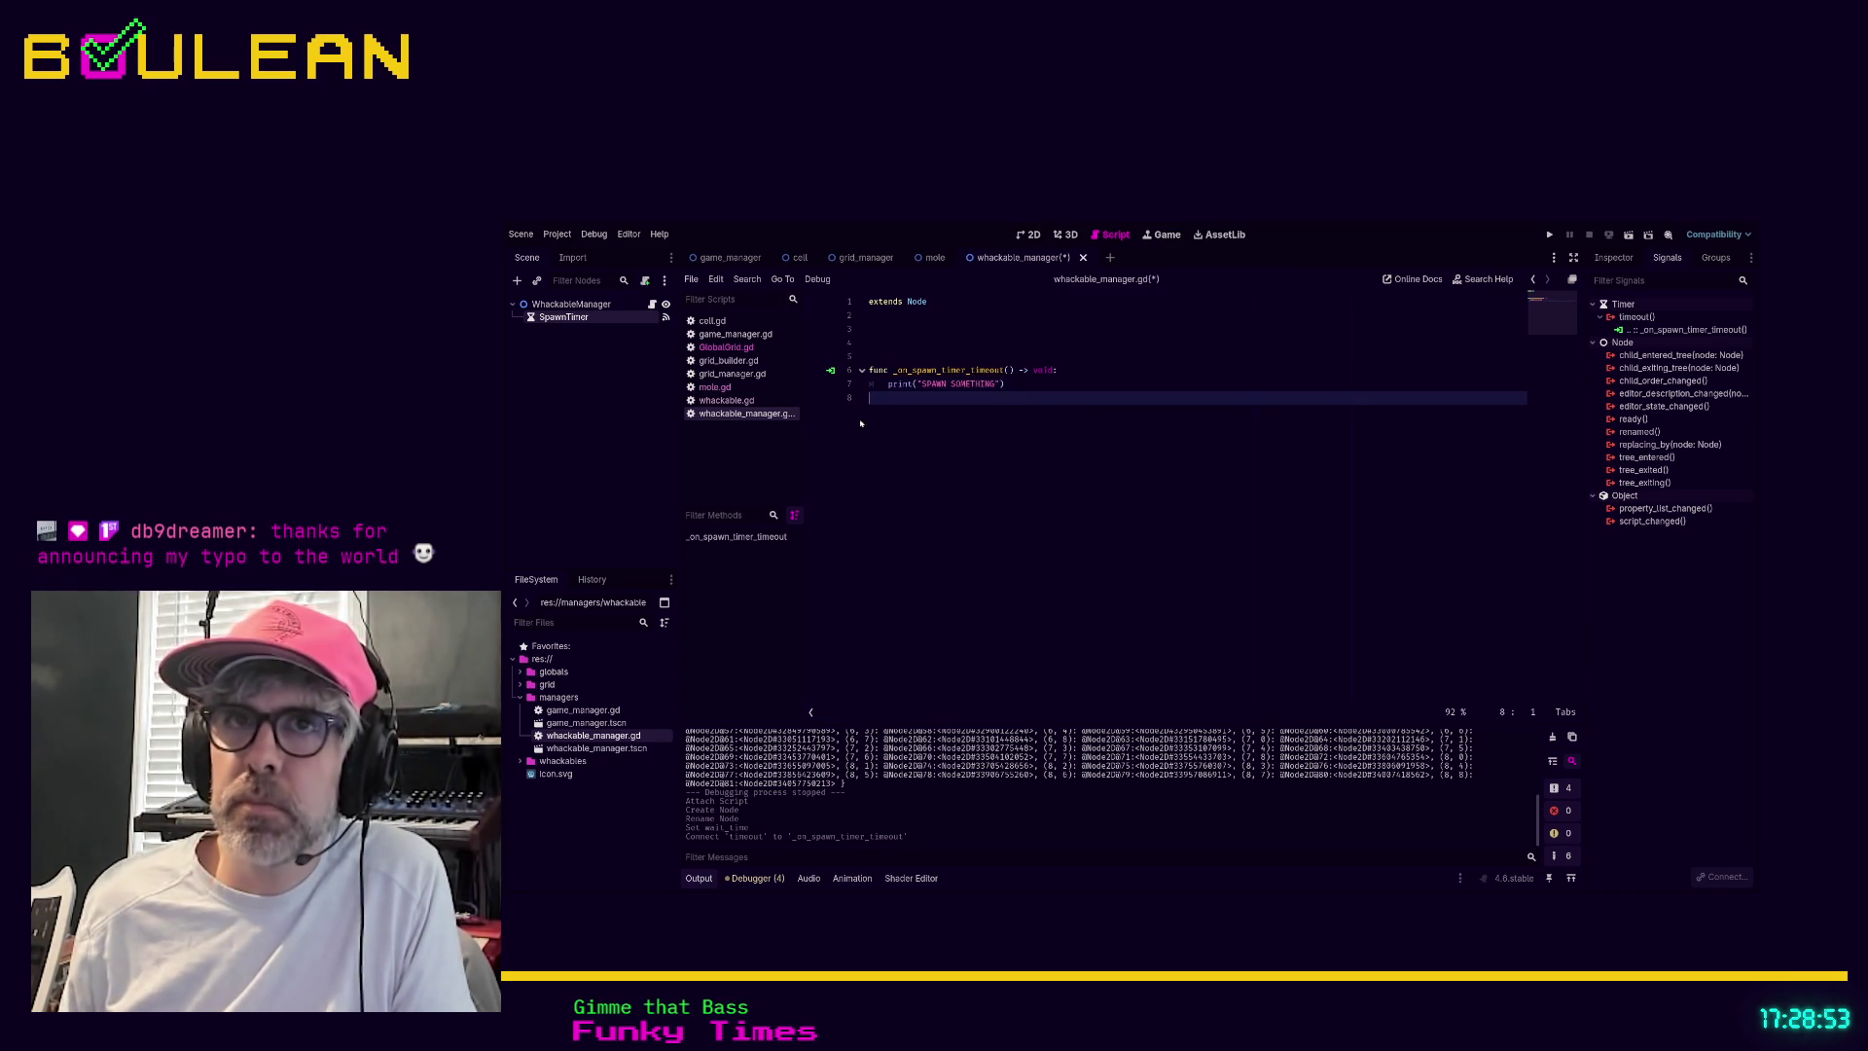
{"action": "key", "text": "ctrl+s"}
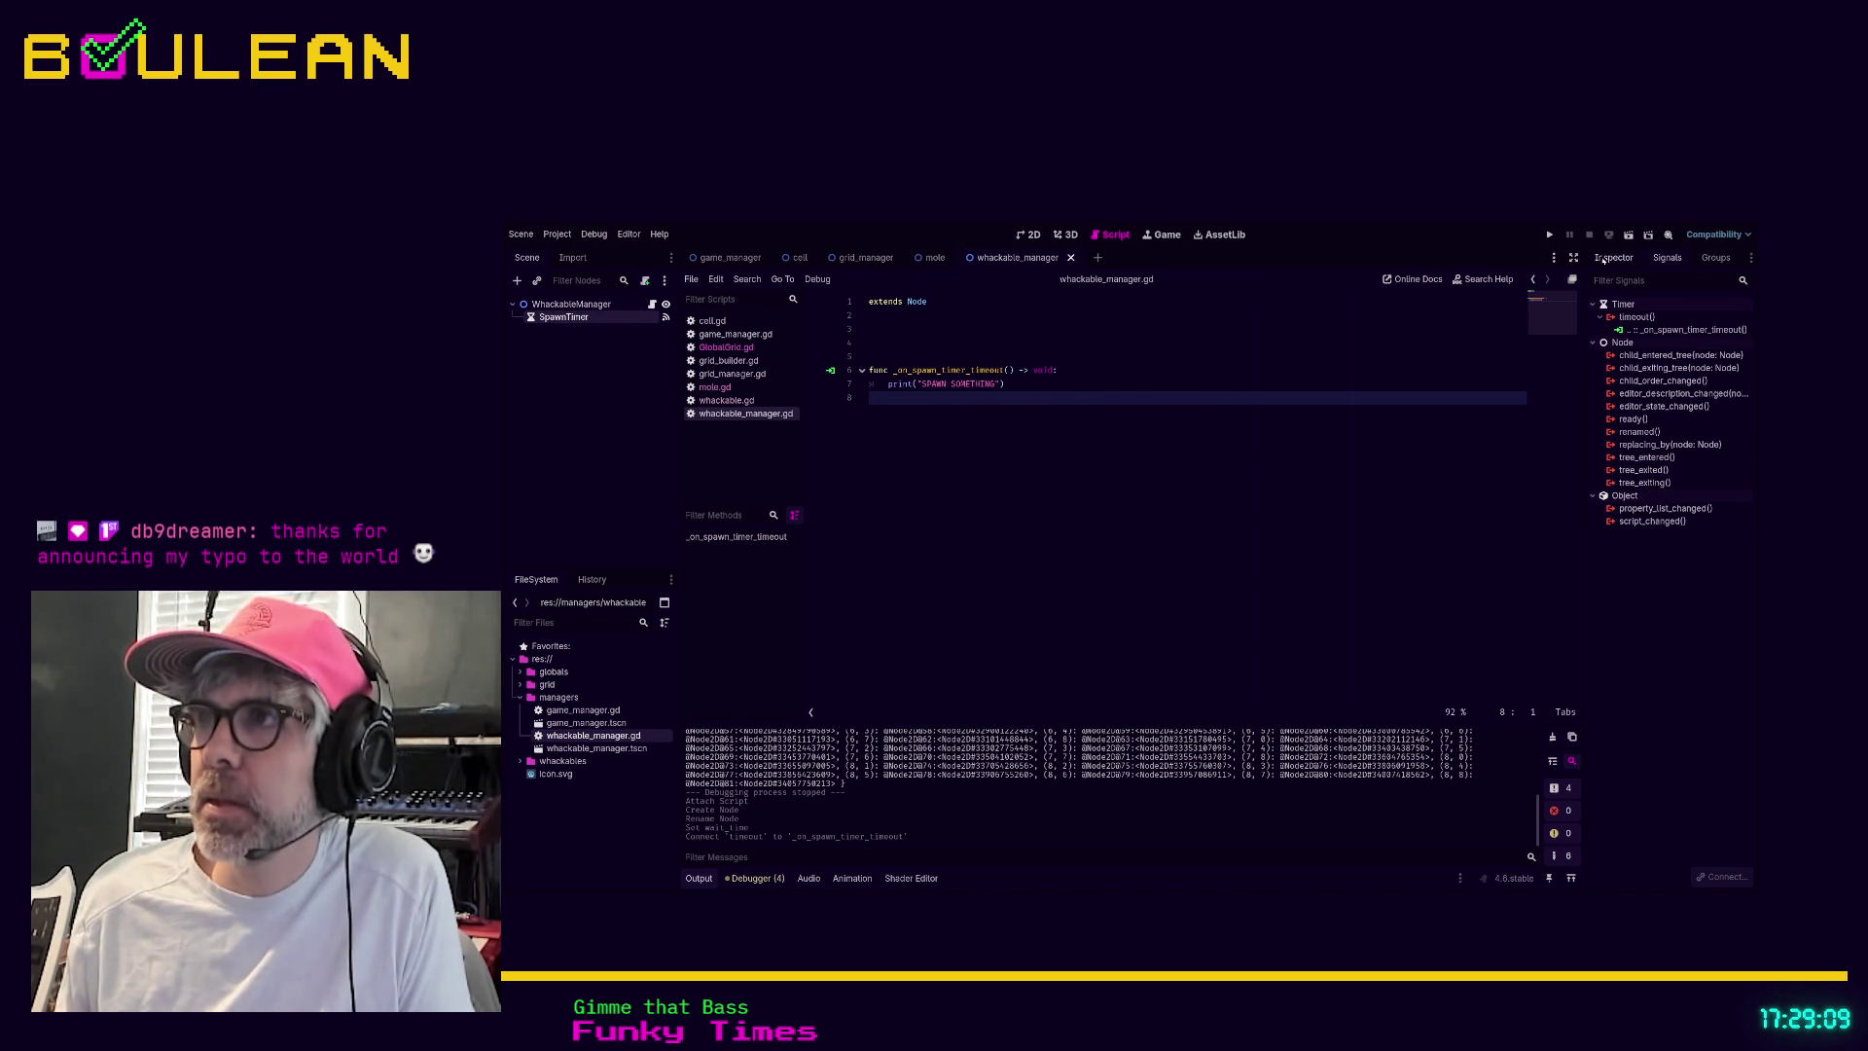
{"action": "left_click", "coordinate": [1613, 258]}
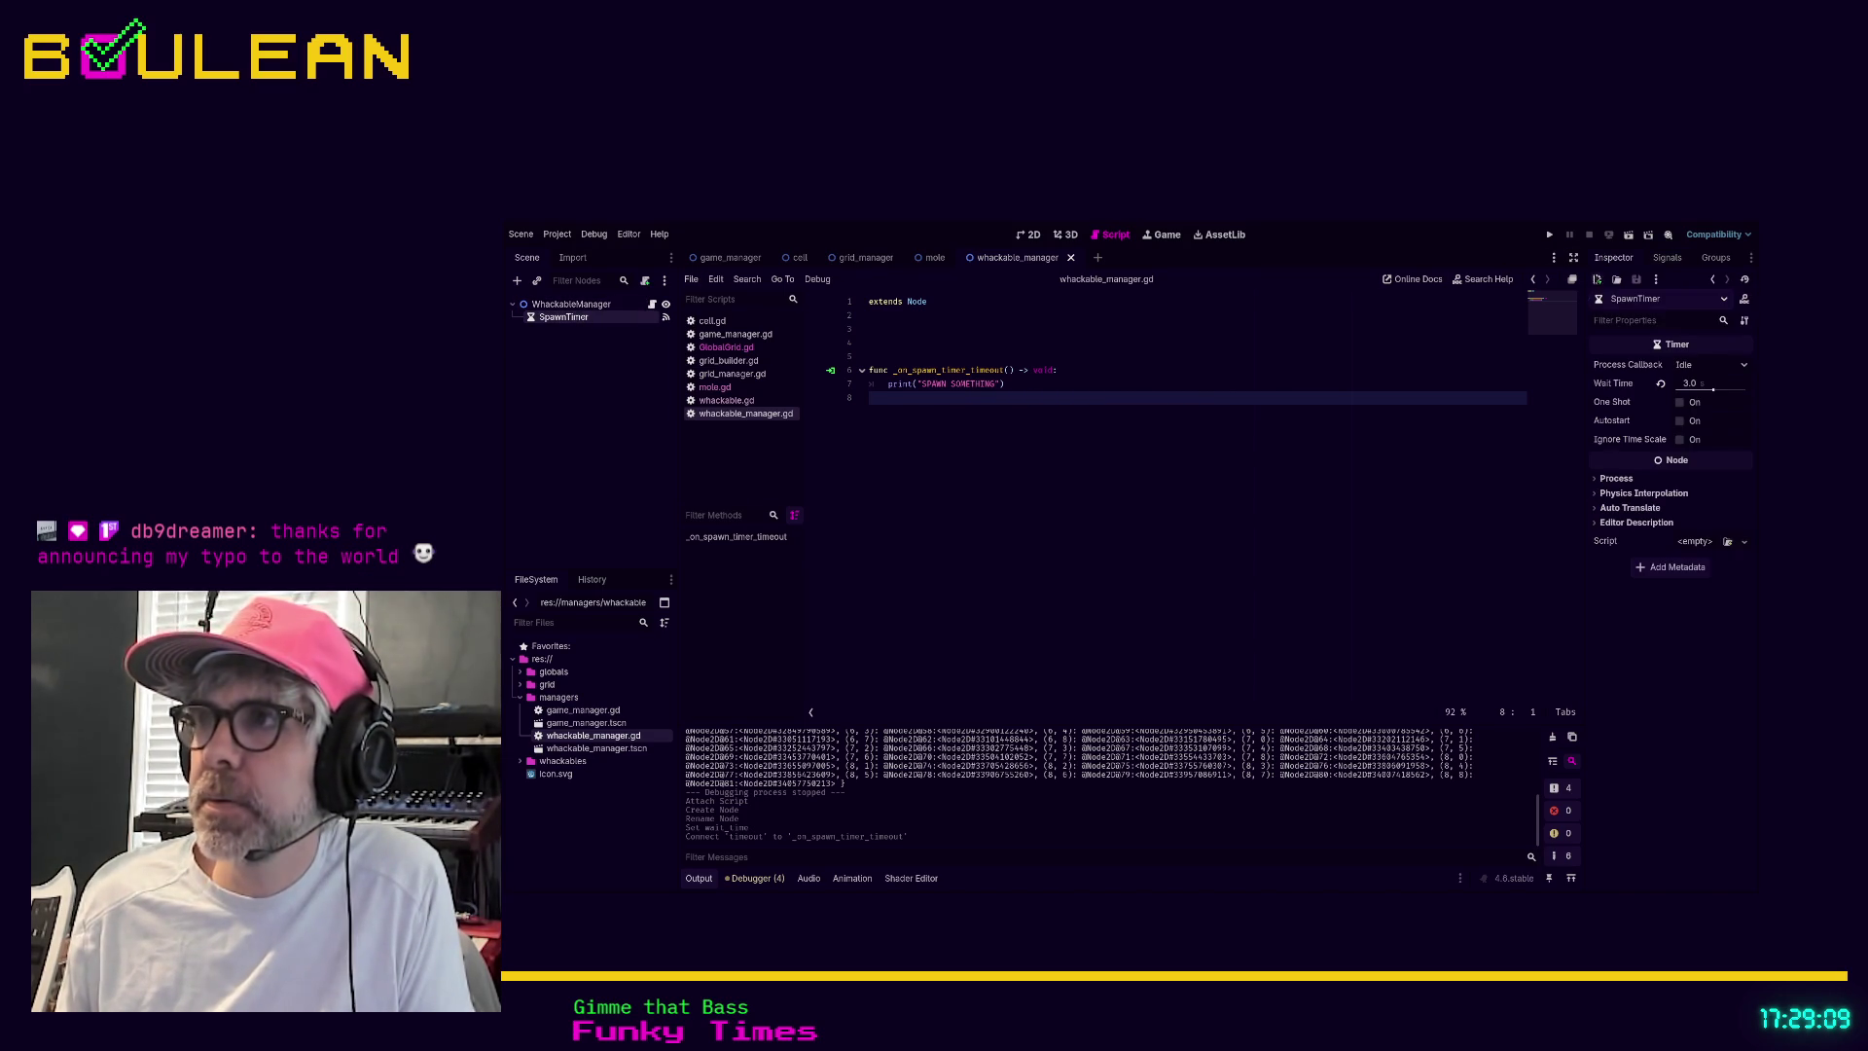
Confirm SpawnTimer's 3.0 wait time and add blank lines below 'extends Node'
{"action": "left_click", "coordinate": [1690, 383]}
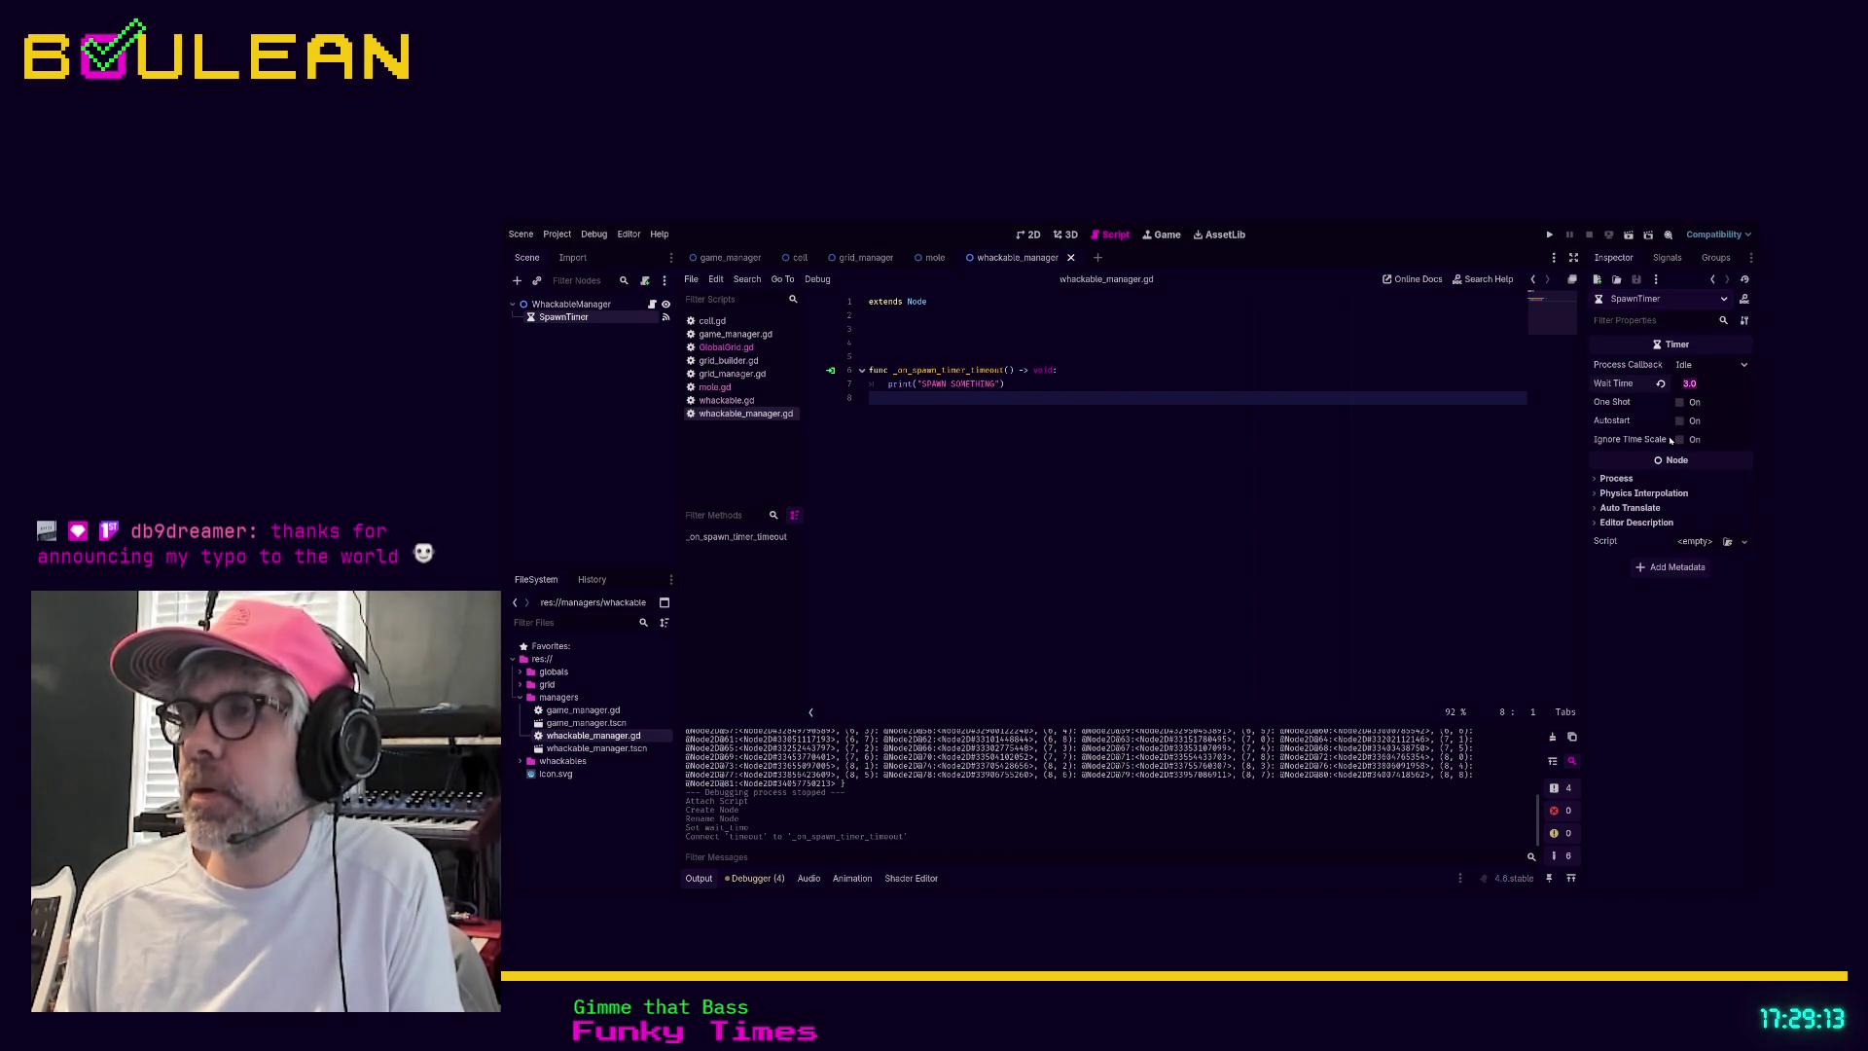
{"action": "left_click", "coordinate": [1128, 384]}
{"action": "key", "text": "Up"}
{"action": "key", "text": "Up"}
{"action": "key", "text": "Up"}
{"action": "key", "text": "Return"}
{"action": "key", "text": "Return"}
{"action": "key", "text": "Up"}
{"action": "key", "text": "Up"}
{"action": "key", "text": "Down"}
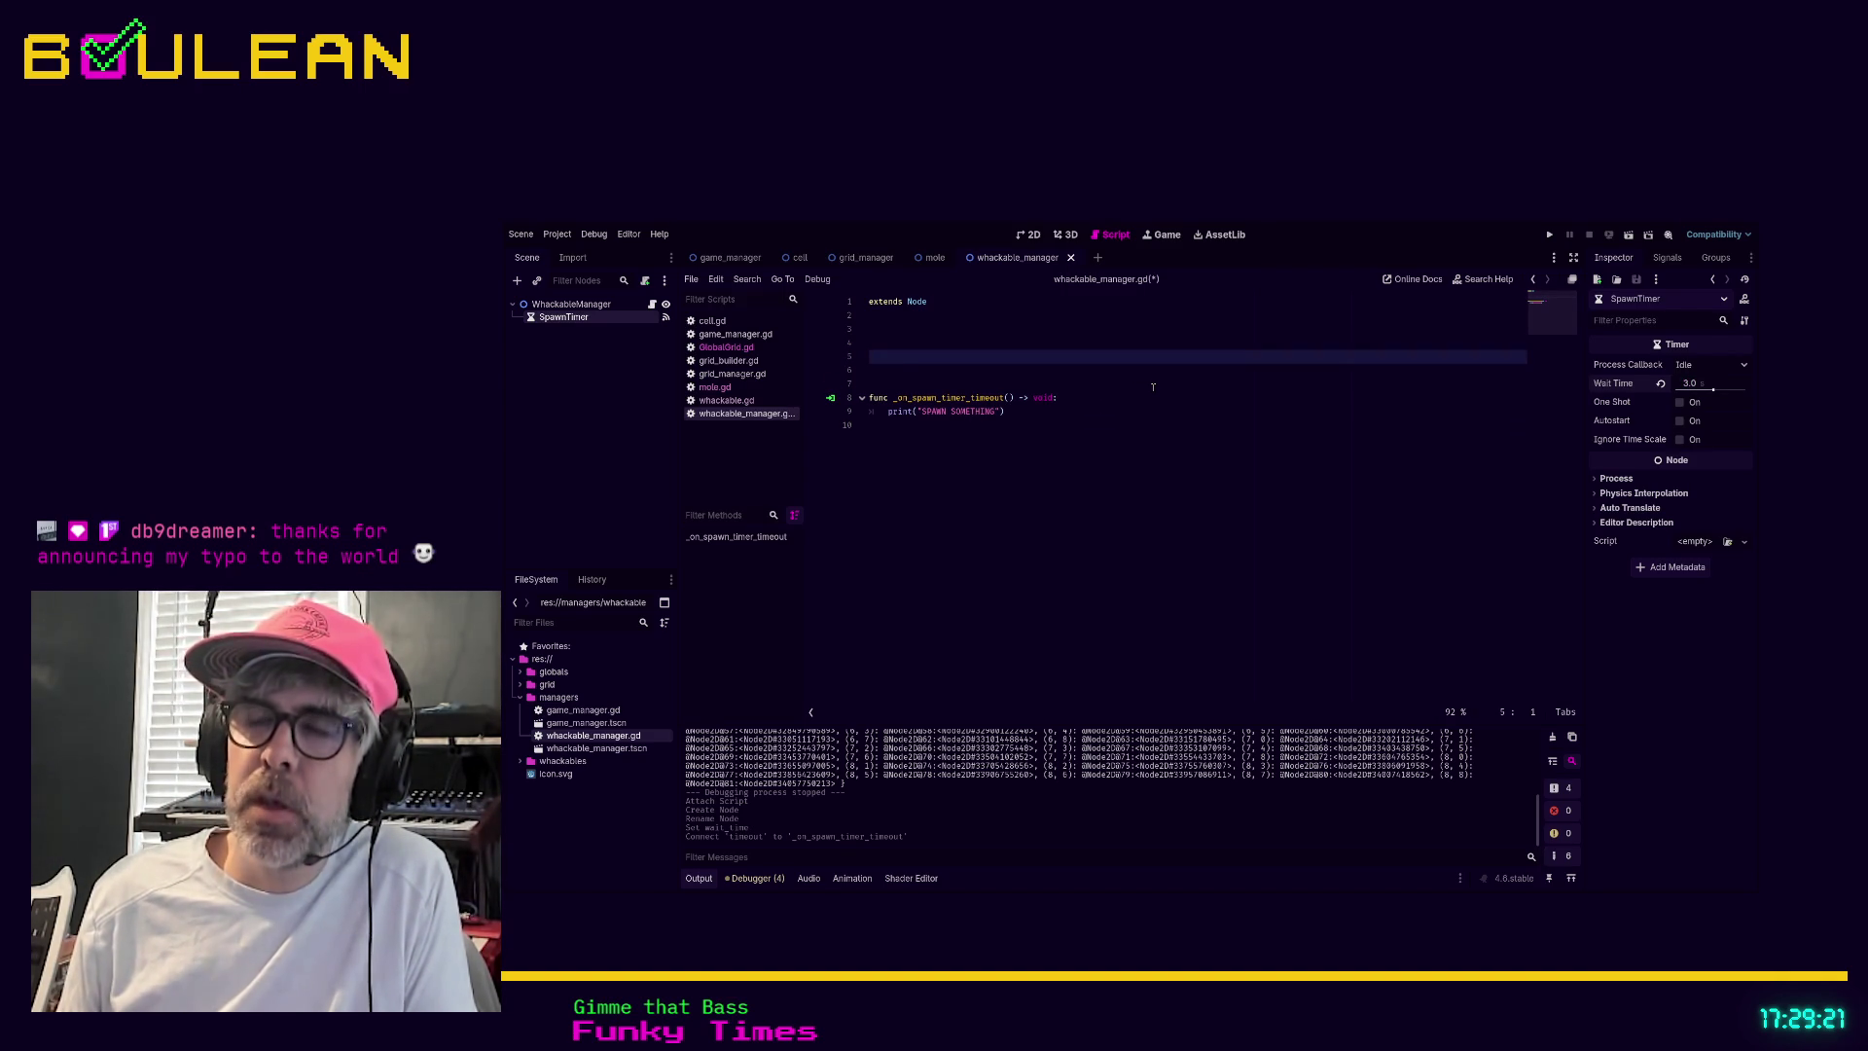
Insert another blank line above _on_spawn_timer_timeout(), pushing the handler to line 9
{"action": "key", "text": "Down"}
{"action": "key", "text": "Down"}
{"action": "key", "text": "Down"}
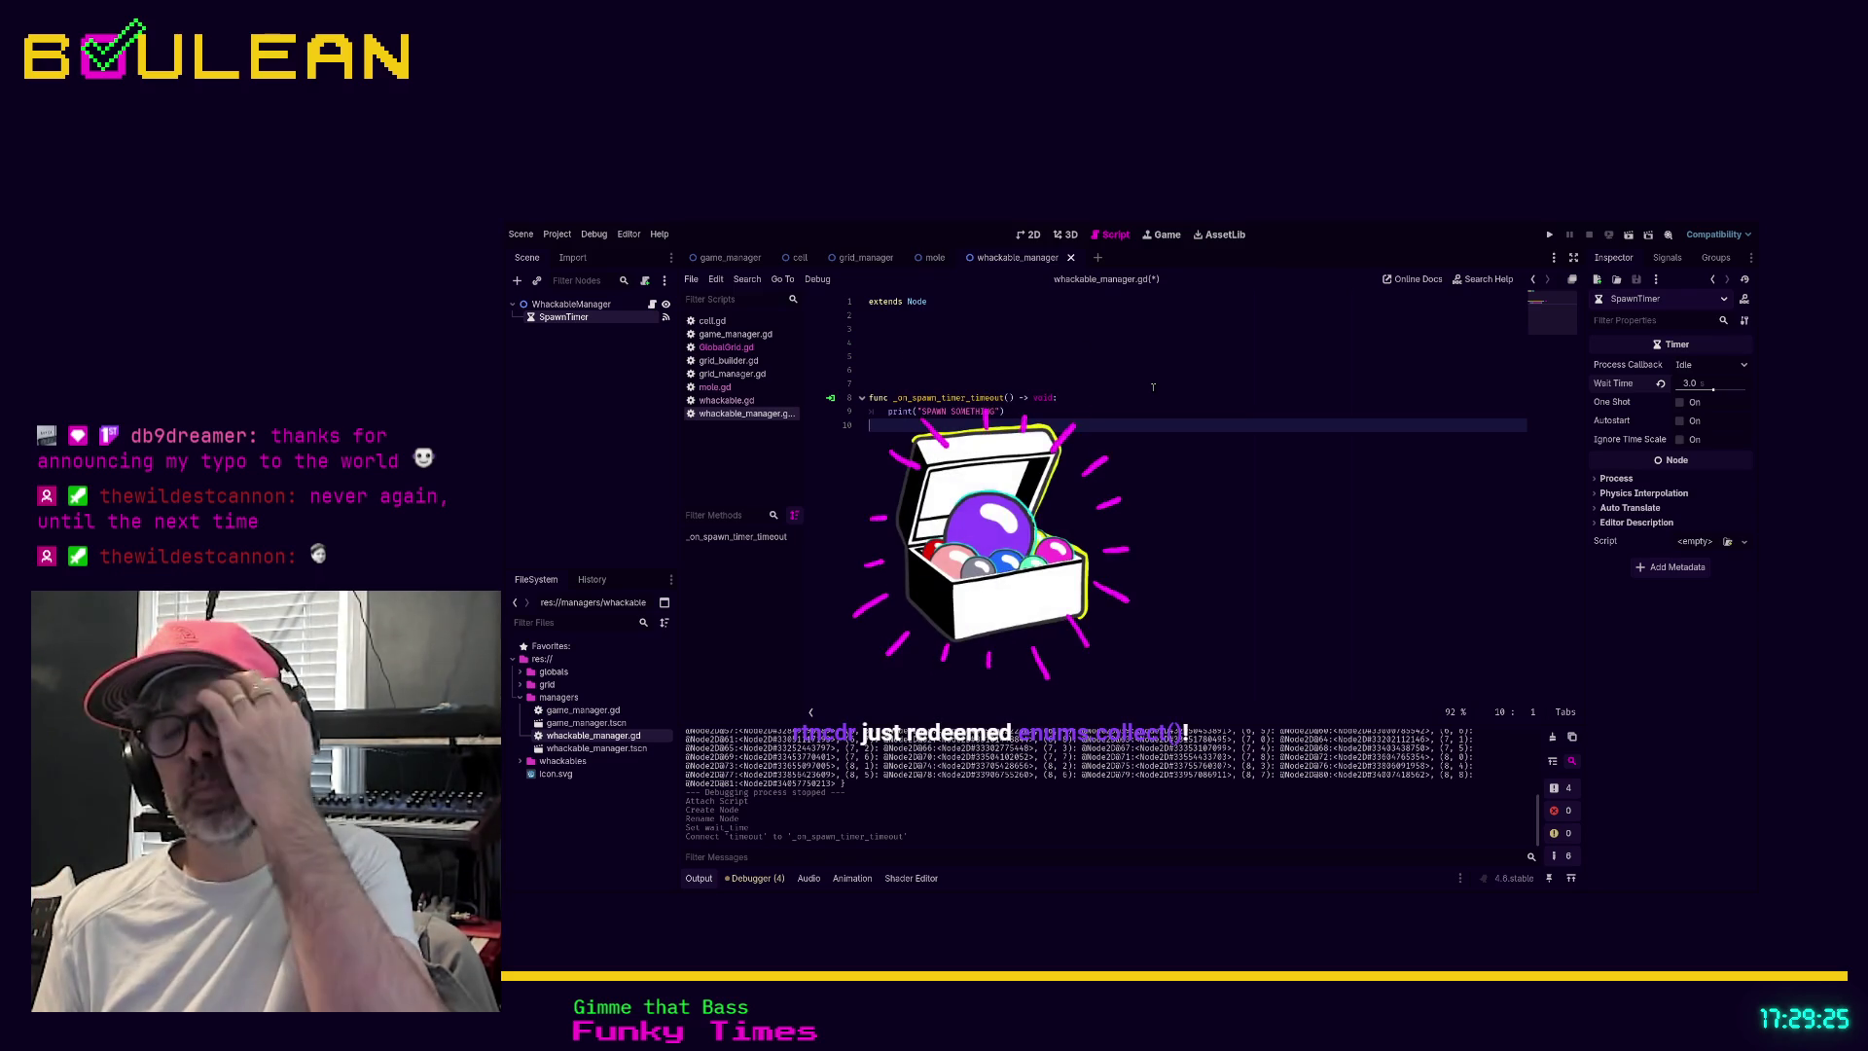
{"action": "key", "text": "Up"}
{"action": "key", "text": "Up"}
{"action": "key", "text": "Up"}
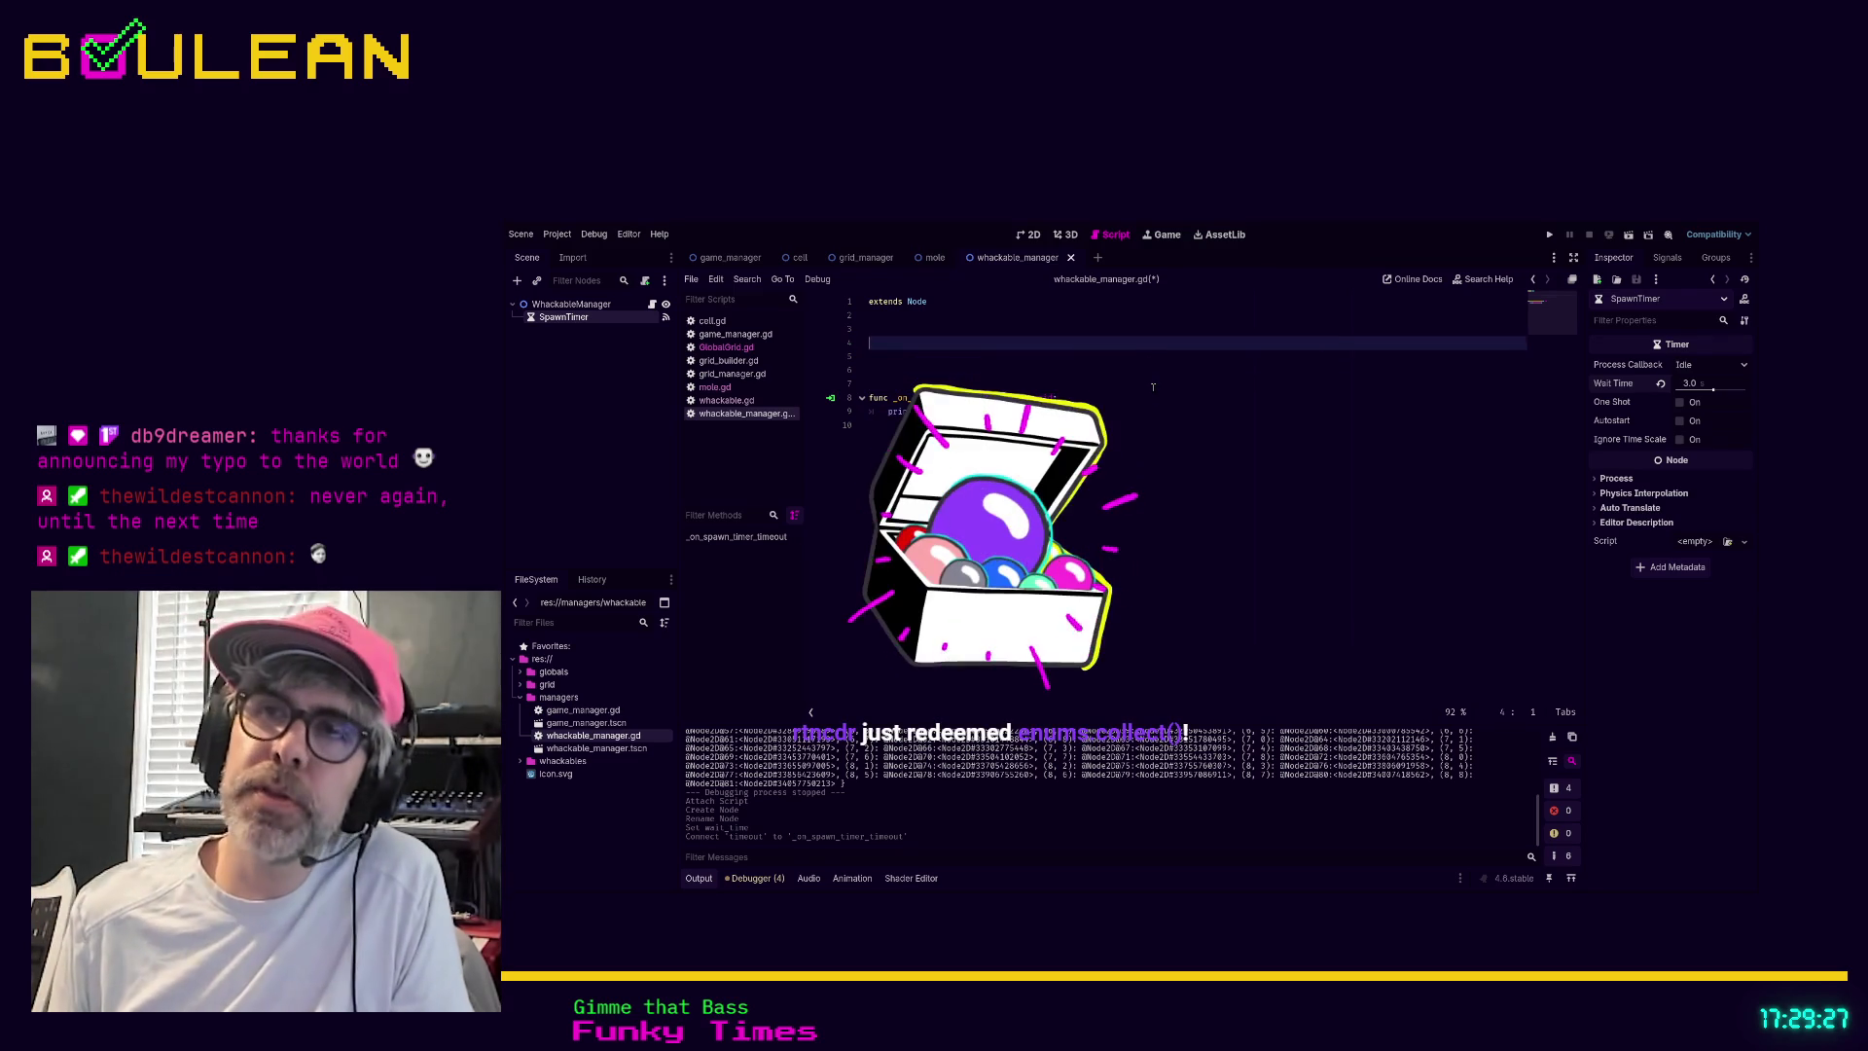
{"action": "key", "text": "Up"}
{"action": "key", "text": "Up"}
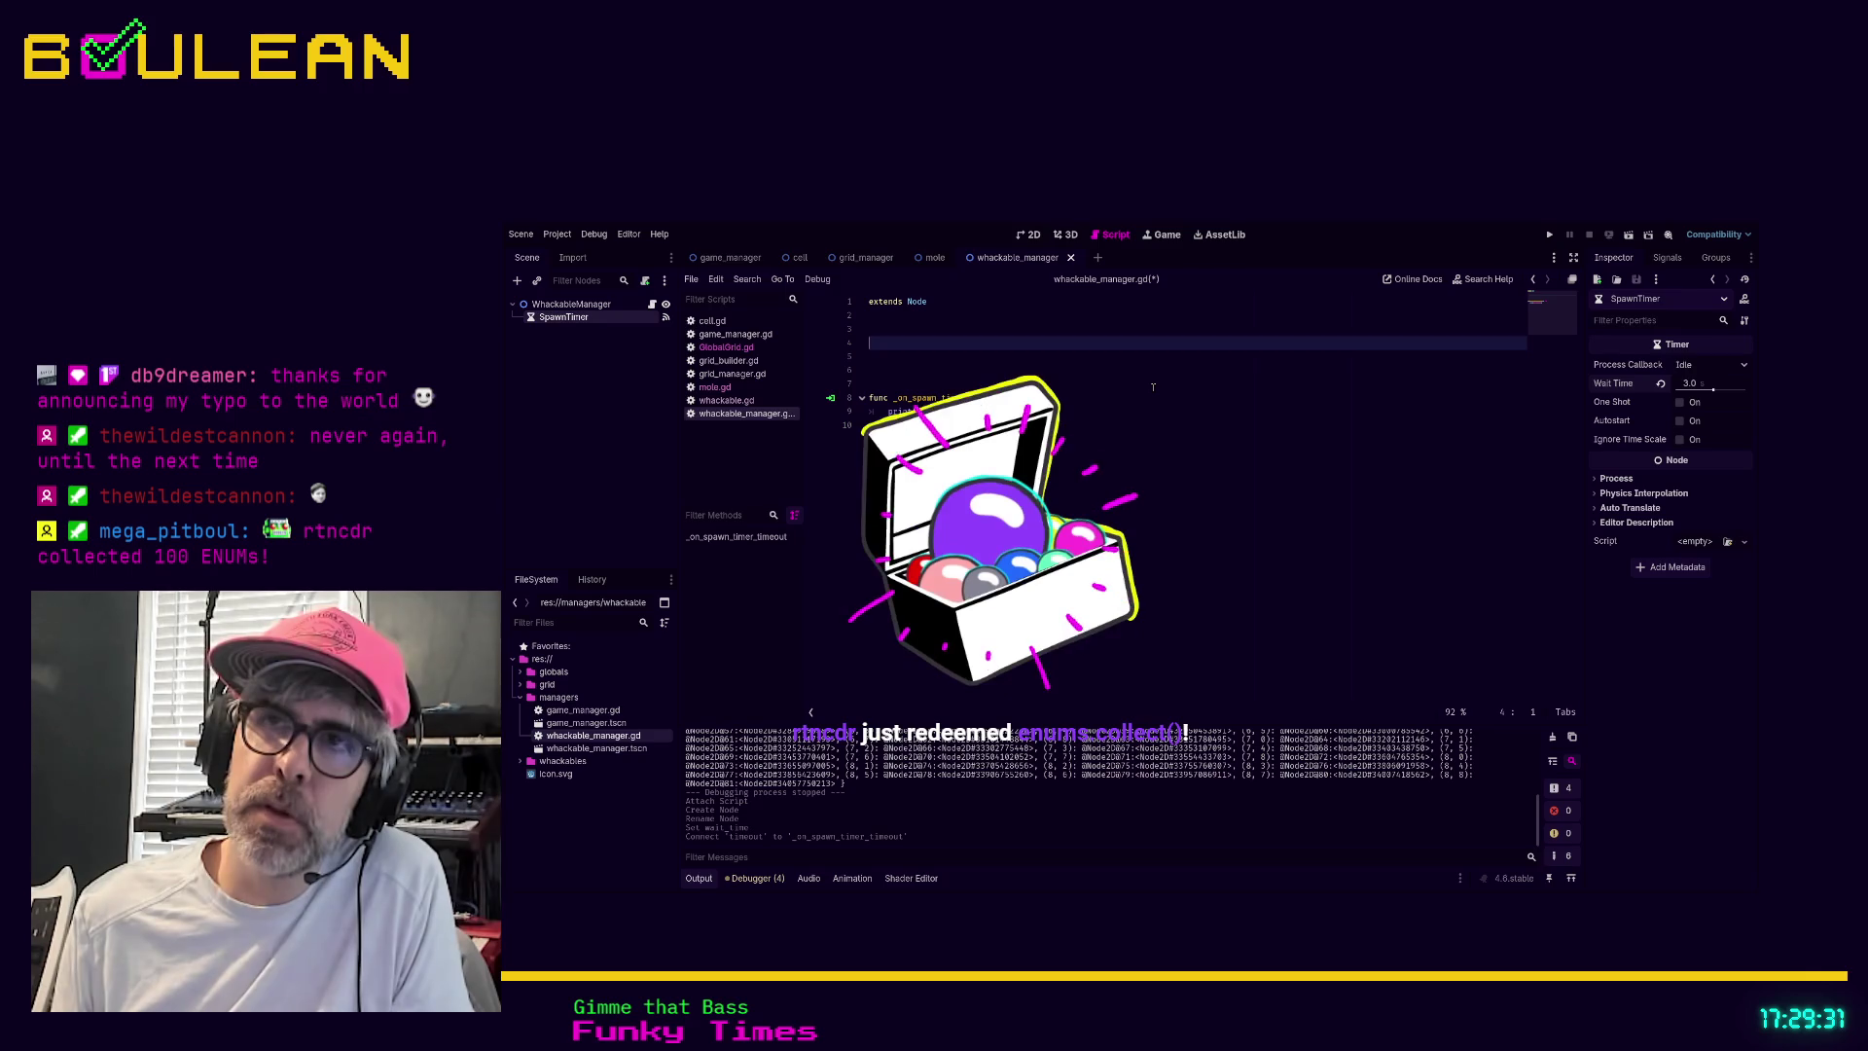
{"action": "key", "text": "Down"}
{"action": "key", "text": "Up"}
{"action": "key", "text": "Up"}
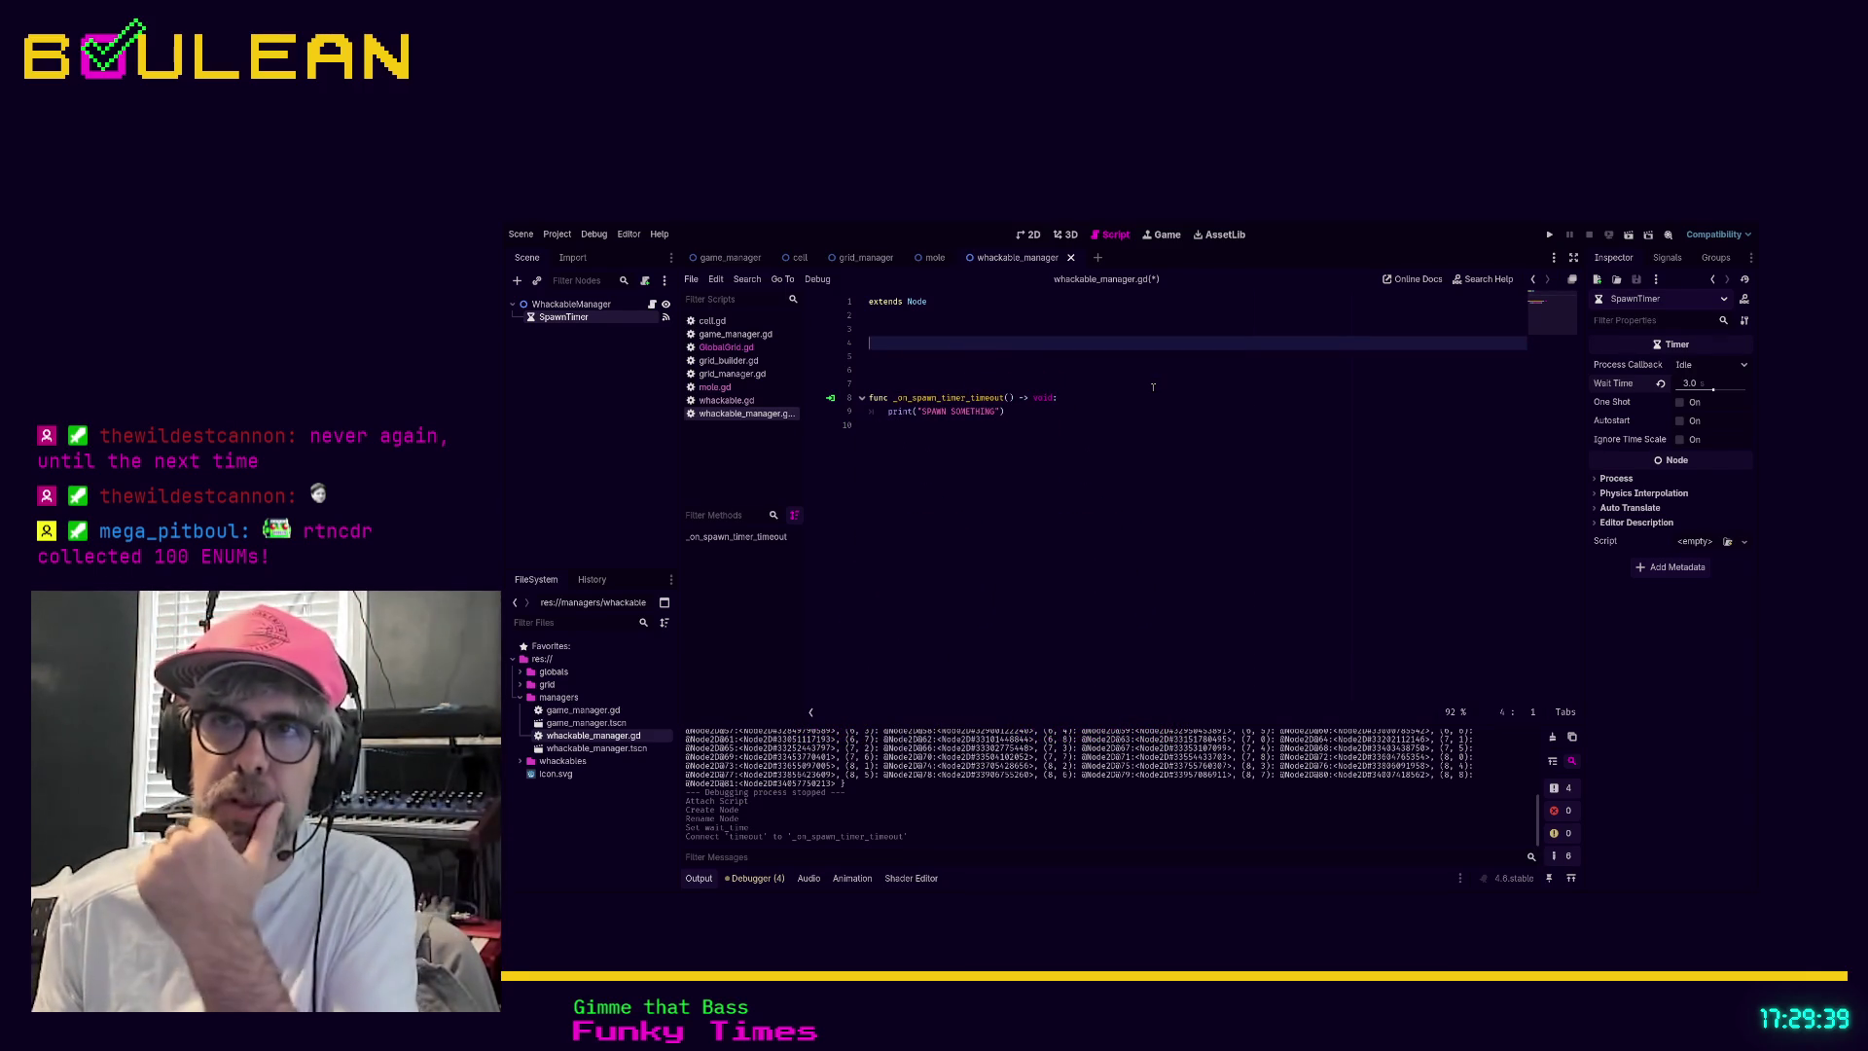
{"action": "key", "text": "Down"}
{"action": "key", "text": "Down"}
{"action": "key", "text": "Down"}
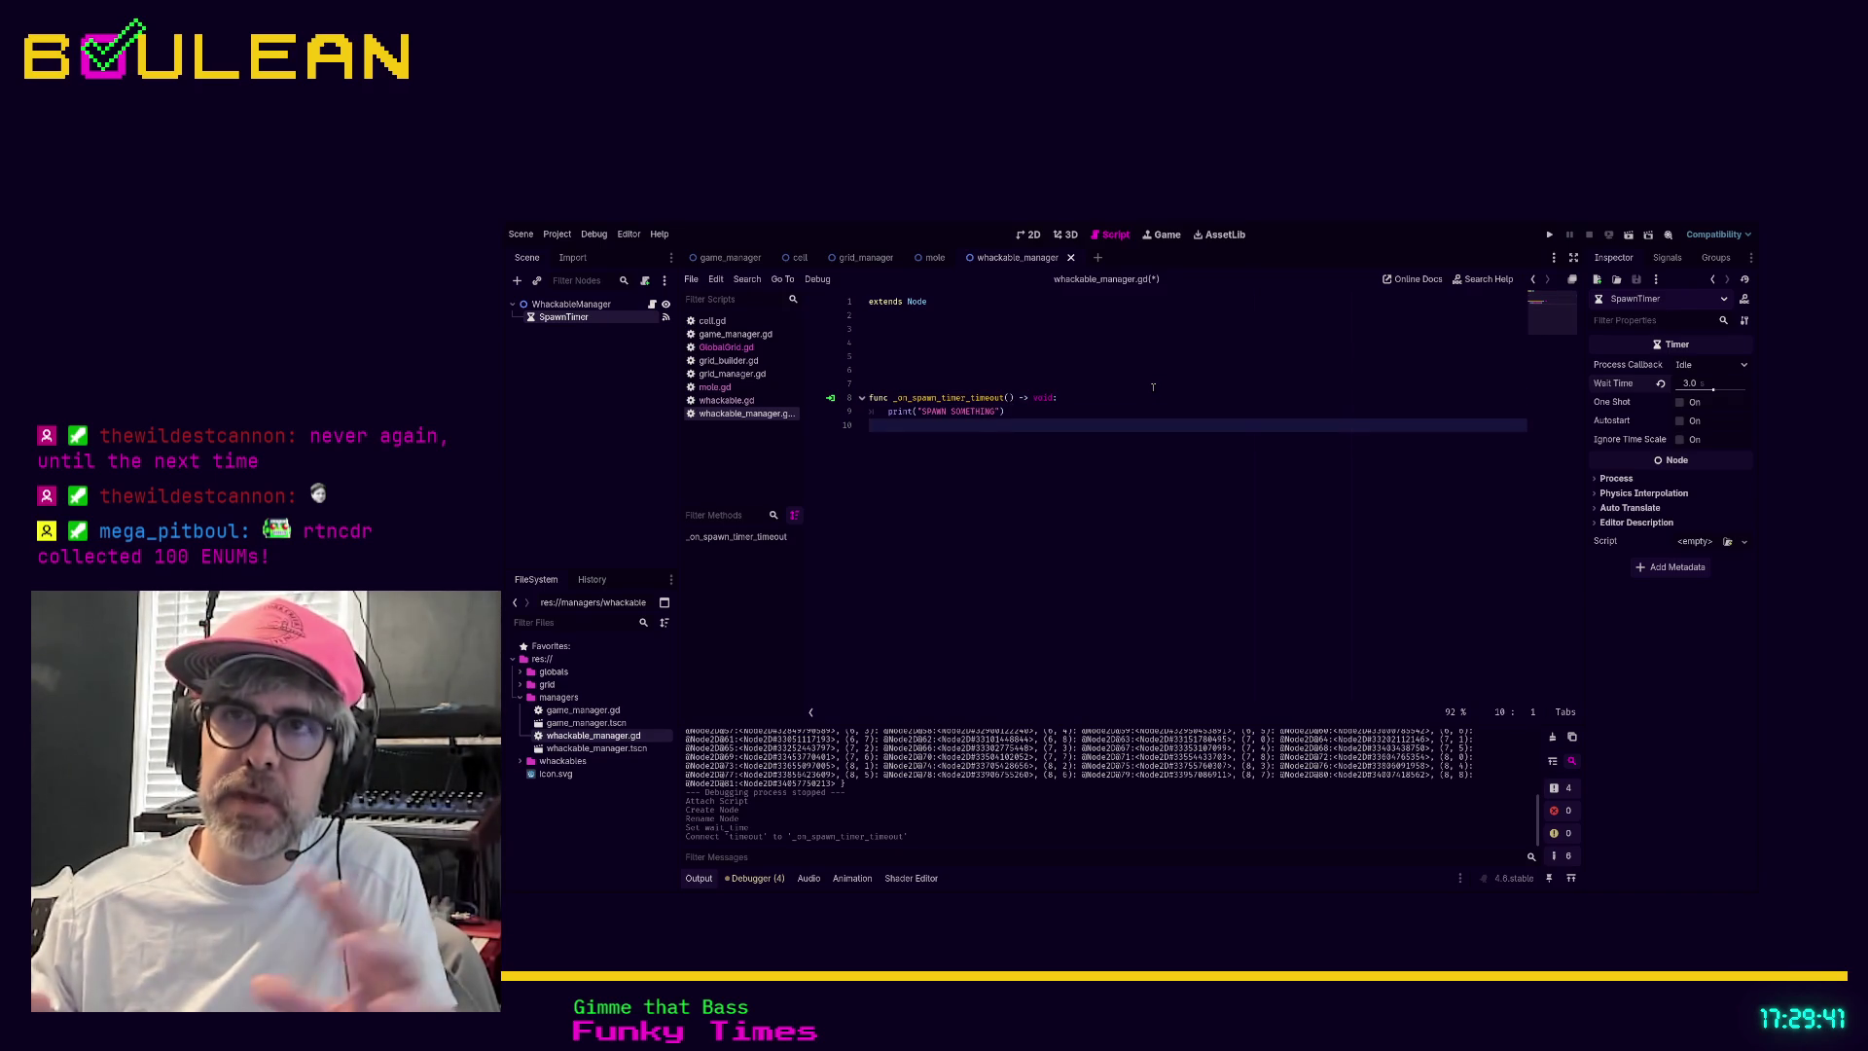
{"action": "key", "text": "Up"}
{"action": "key", "text": "Up"}
{"action": "key", "text": "Up"}
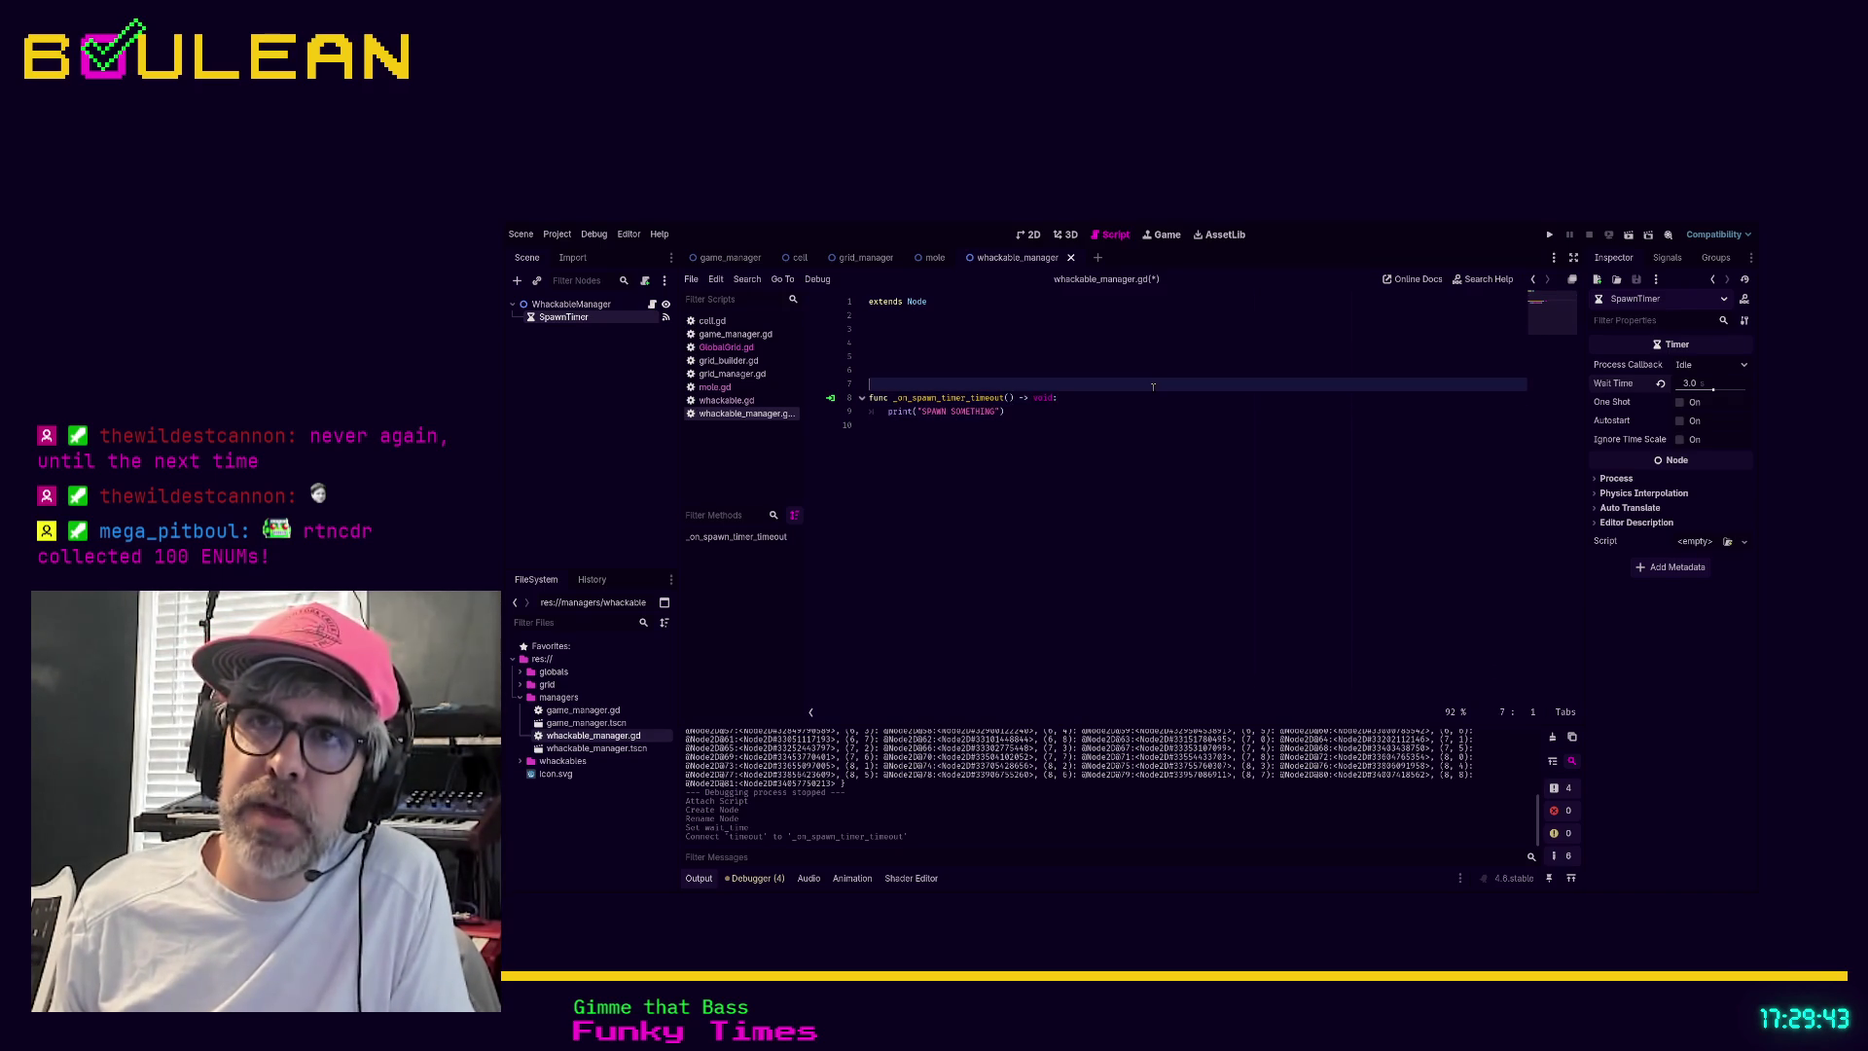
{"action": "key", "text": "Return"}
{"action": "key", "text": "Up"}
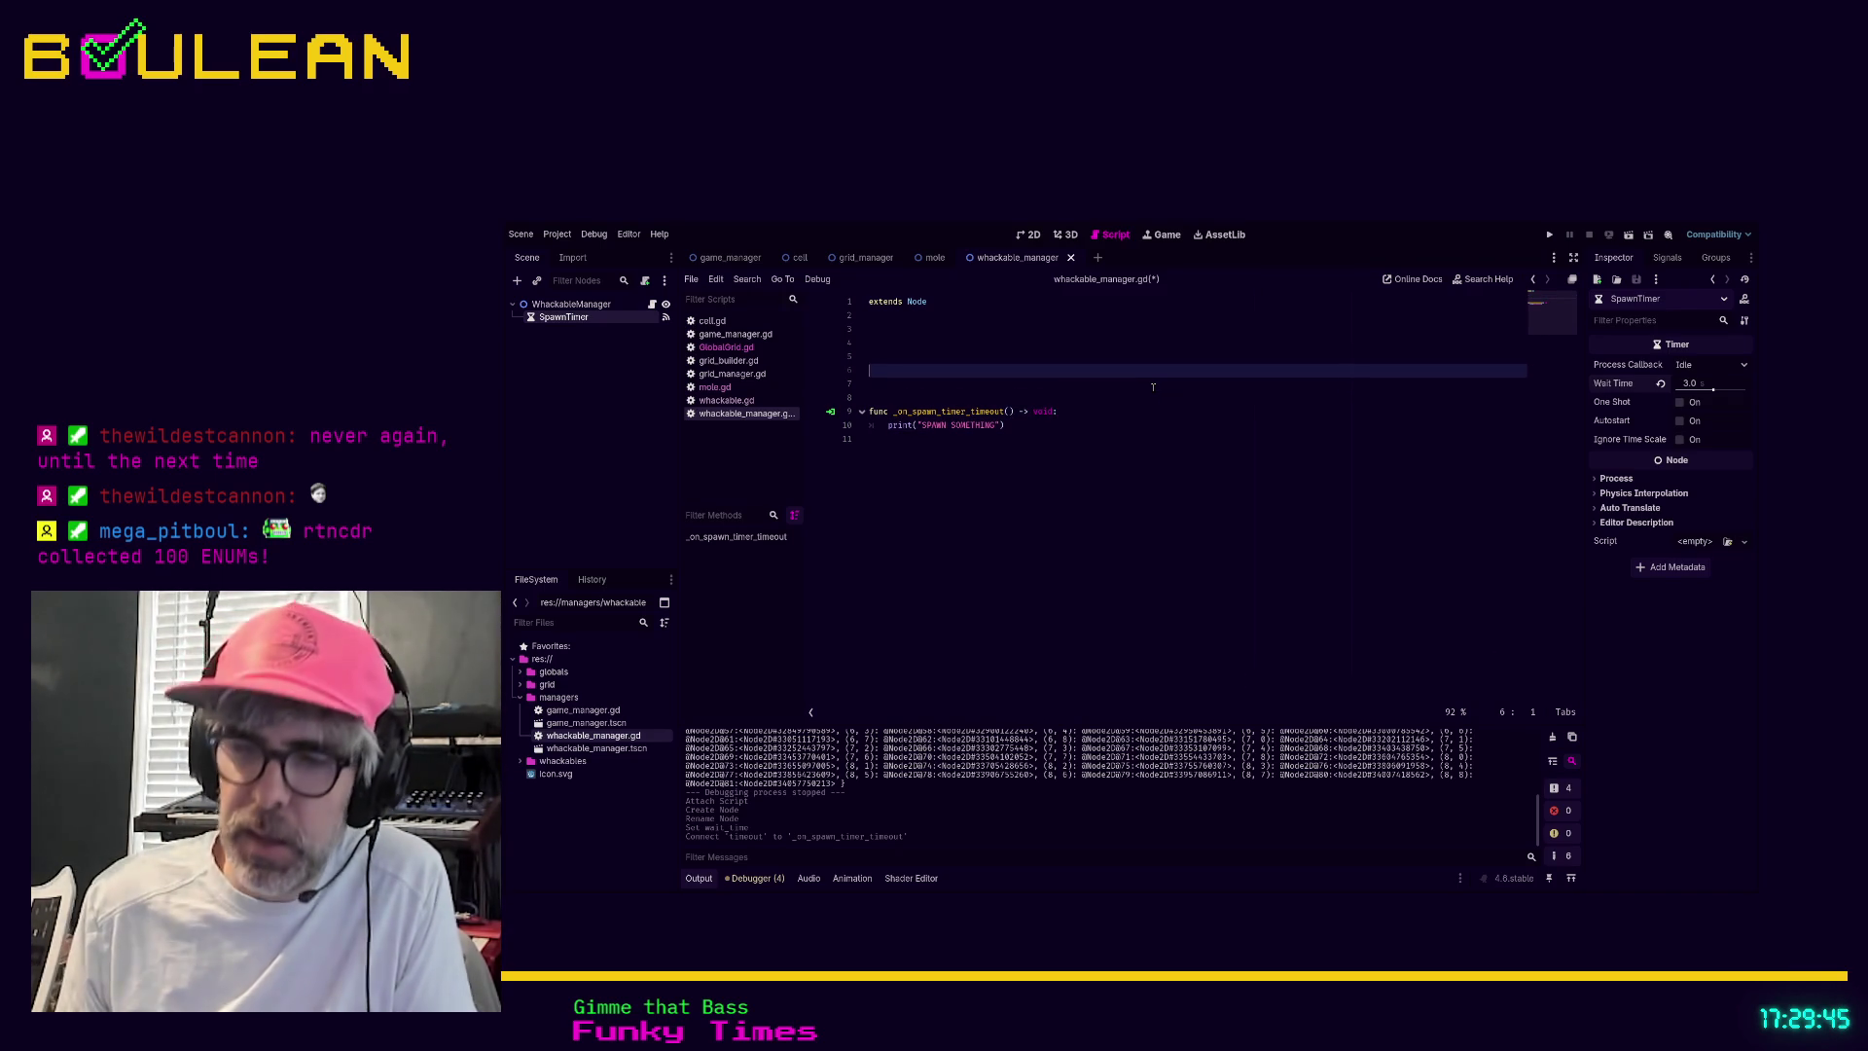
Add a 'func start() -> void:' header, make SpawnTimer scene-unique, and drag its %SpawnTimer reference in
{"action": "type", "text": "func "}
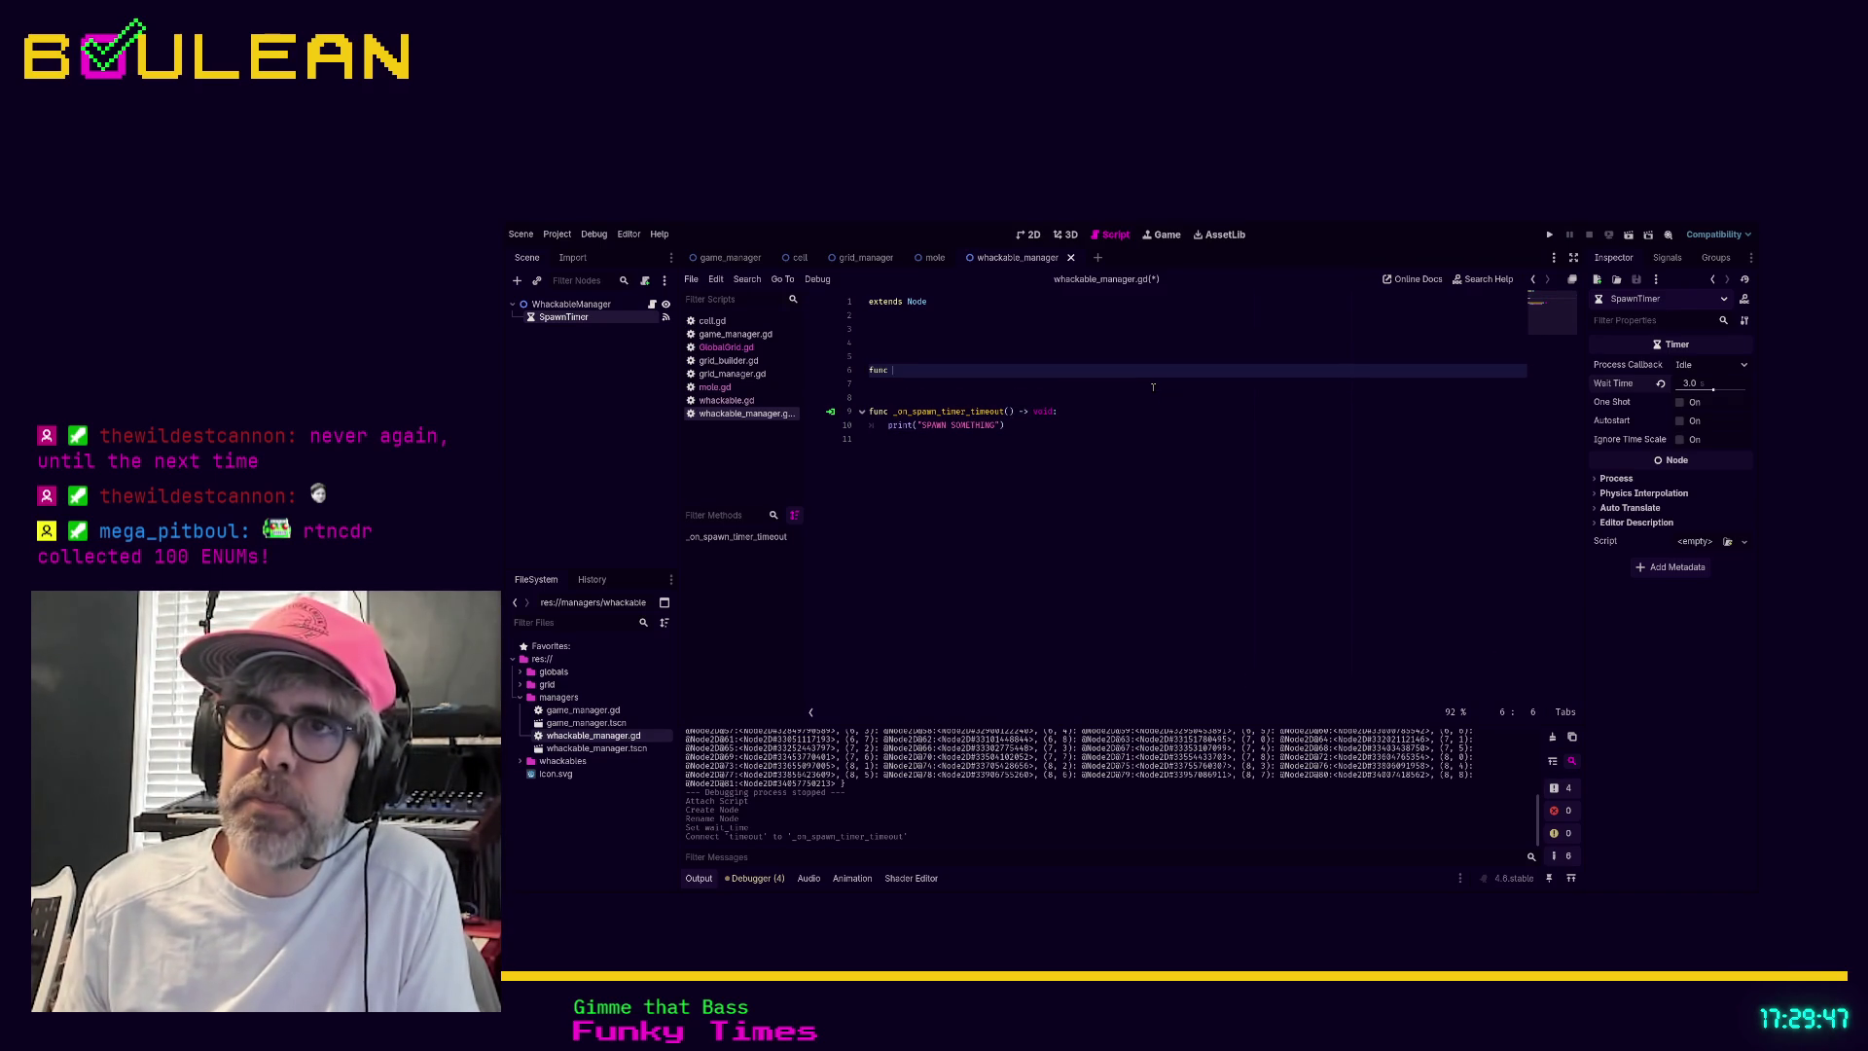
{"action": "type", "text": "start_"}
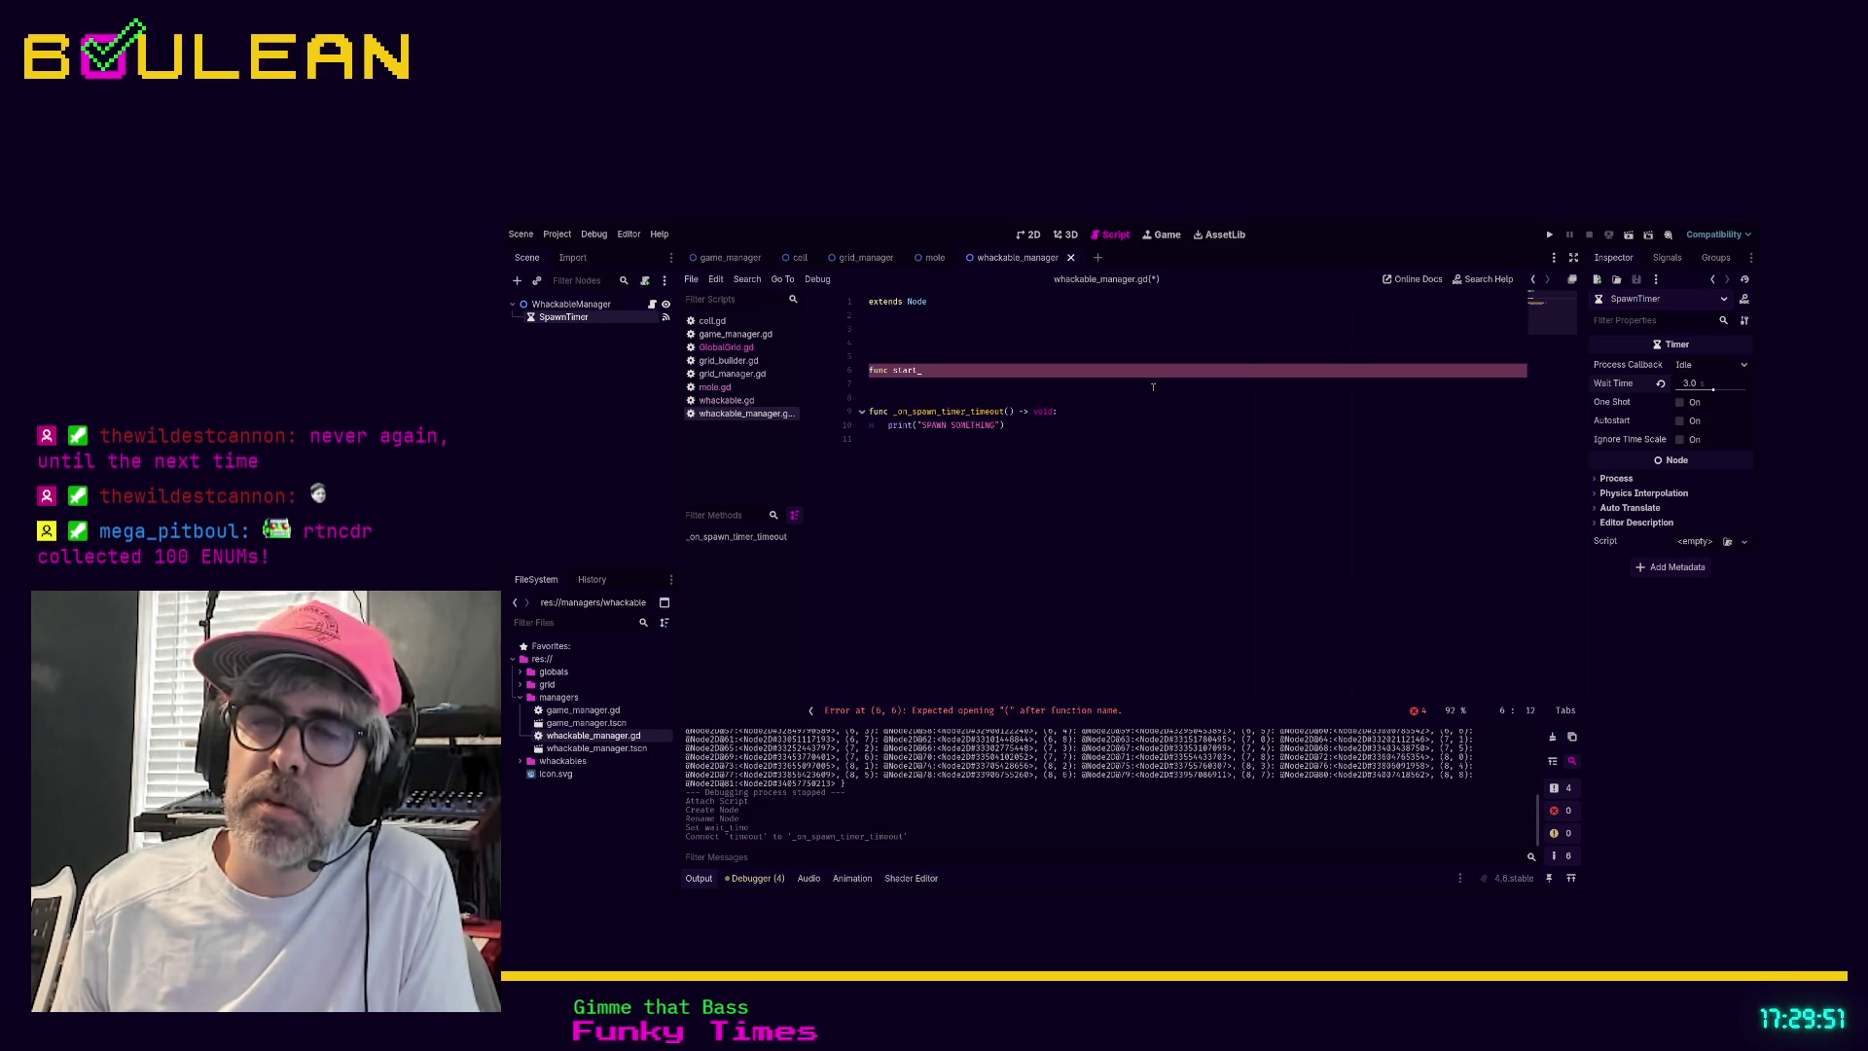
{"action": "key", "text": "BackSpace"}
{"action": "type", "text": "() -> void:"}
{"action": "key", "text": "Return"}
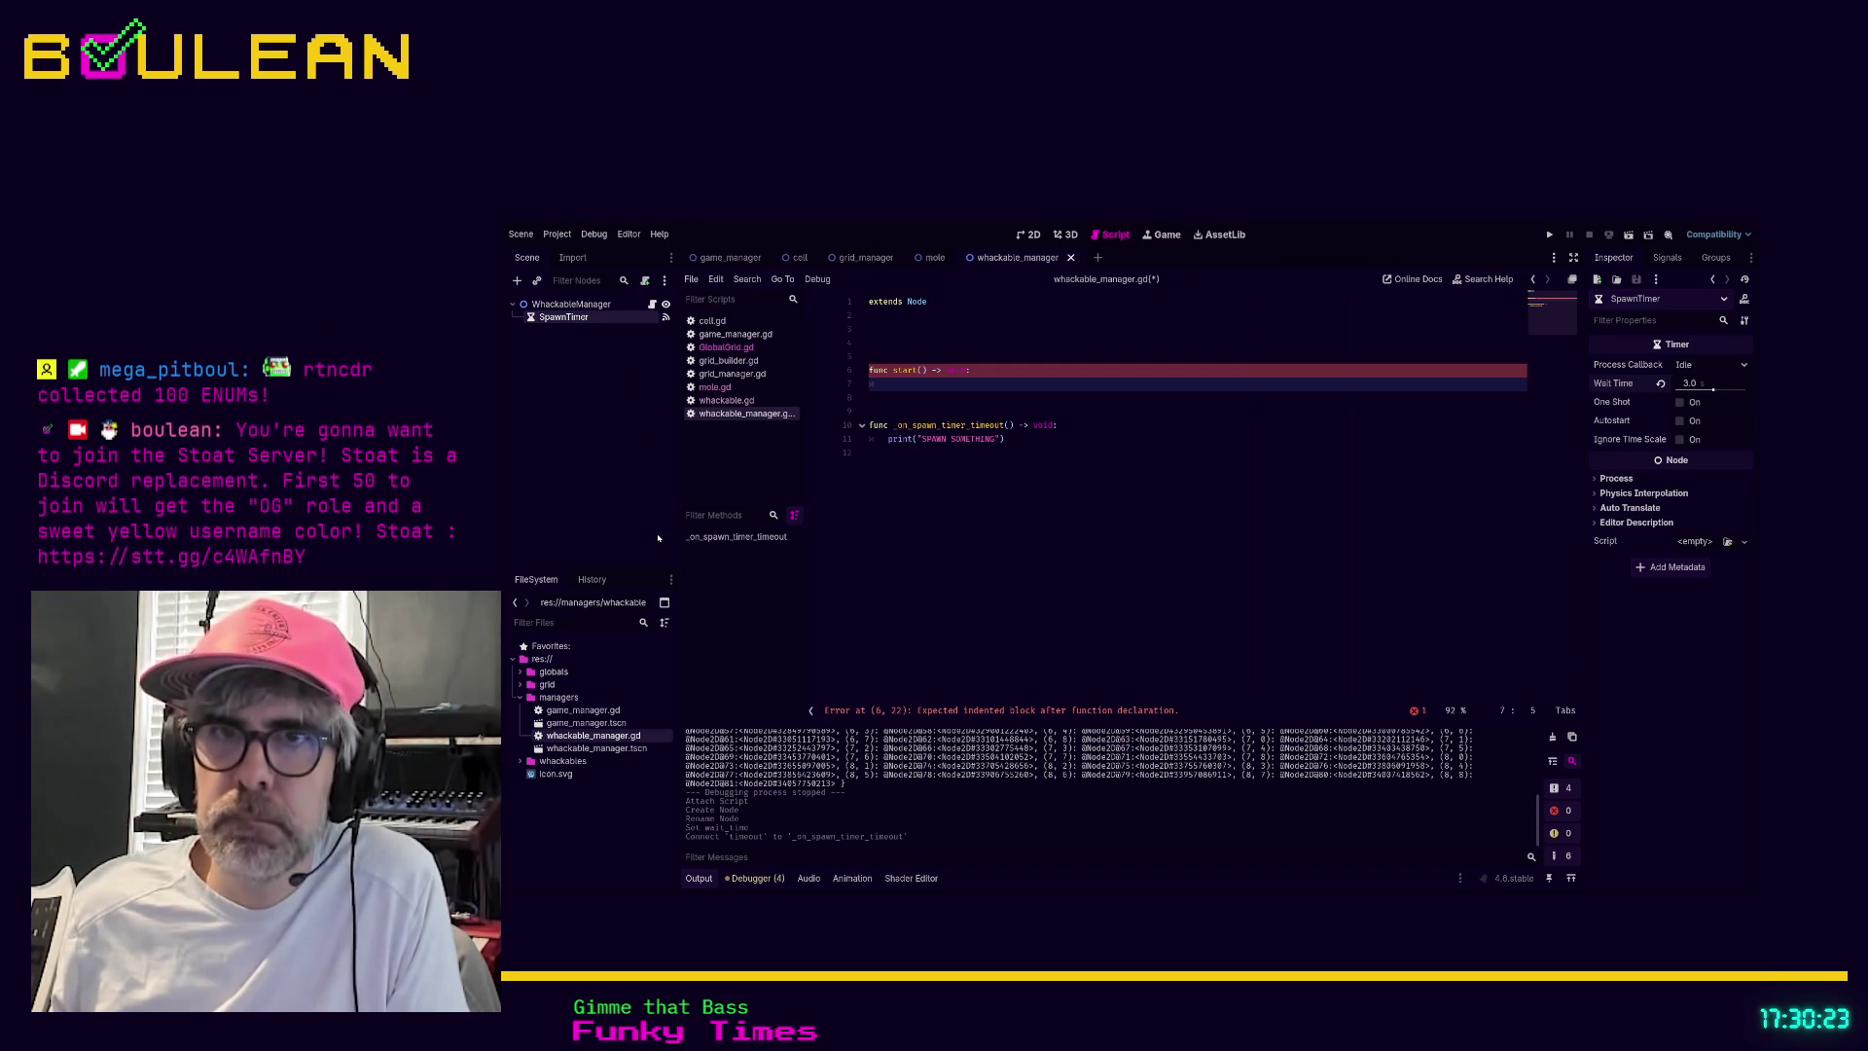
{"action": "left_click", "coordinate": [669, 583]}
{"action": "mouse_move", "coordinate": [580, 318]}
{"action": "left_mouse_down"}
{"action": "mouse_move", "coordinate": [843, 345]}
{"action": "mouse_move", "coordinate": [894, 392]}
{"action": "mouse_move", "coordinate": [875, 330]}
{"action": "left_mouse_up"}
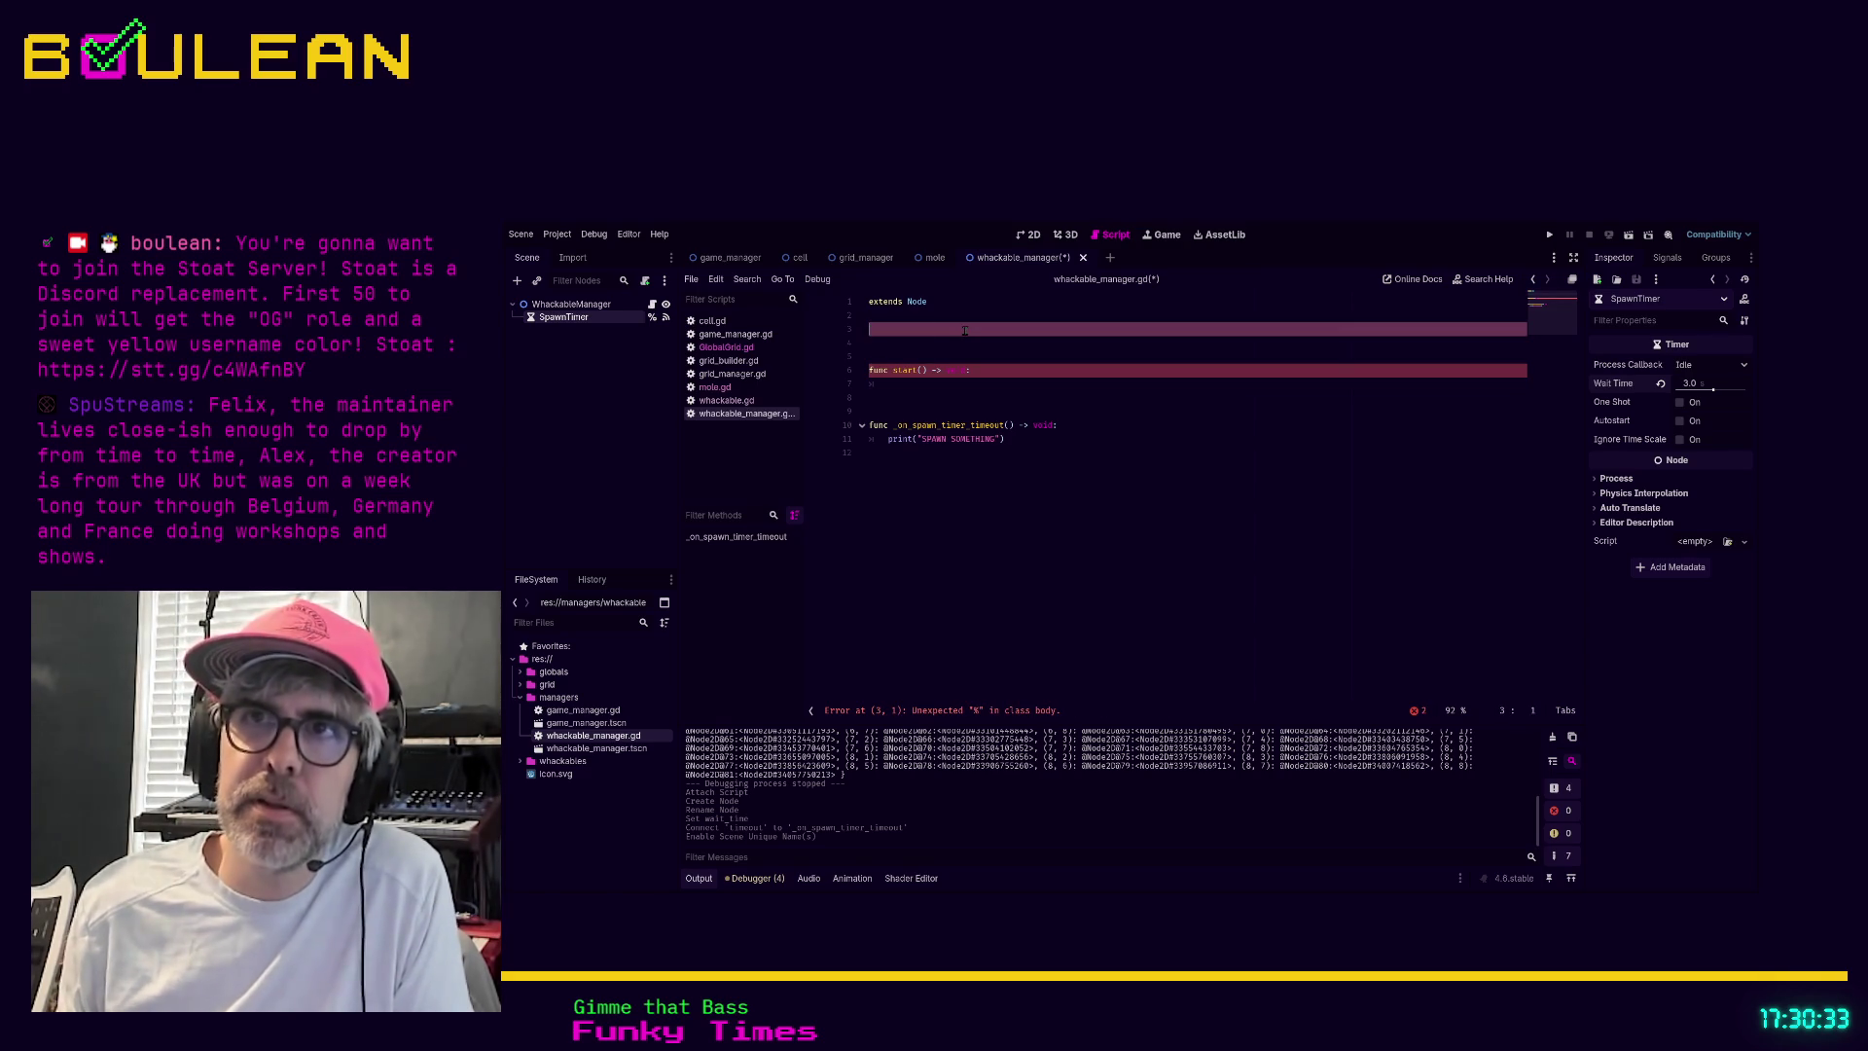
Swap the bare reference for an onready spawn_timer variable, call spawn_timer.start() in start(), and save
{"action": "key", "text": "ctrl+z"}
{"action": "left_click_drag", "start_coordinate": [591, 319], "coordinate": [875, 331]}
{"action": "key", "text": "Down"}
{"action": "key", "text": "Down"}
{"action": "key", "text": "BackSpace"}
{"action": "key", "text": "Down"}
{"action": "key", "text": "Down"}
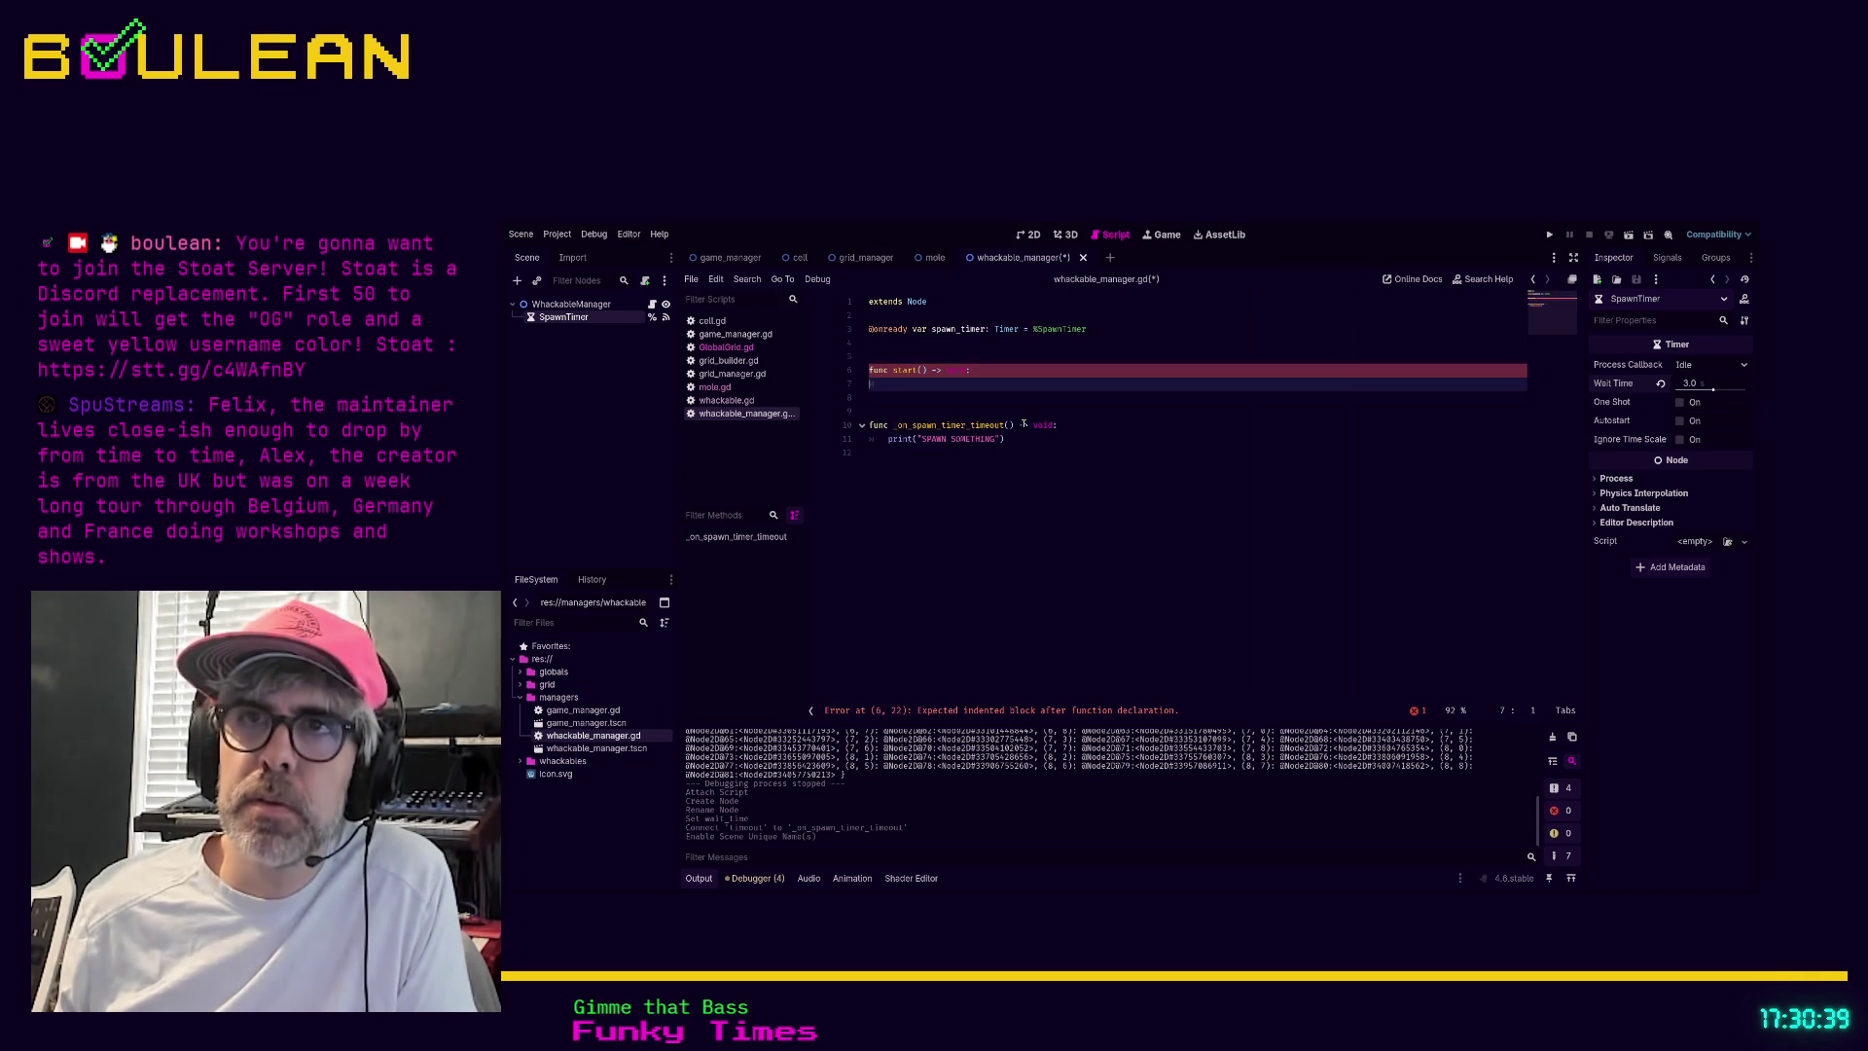
{"action": "type", "text": "var"}
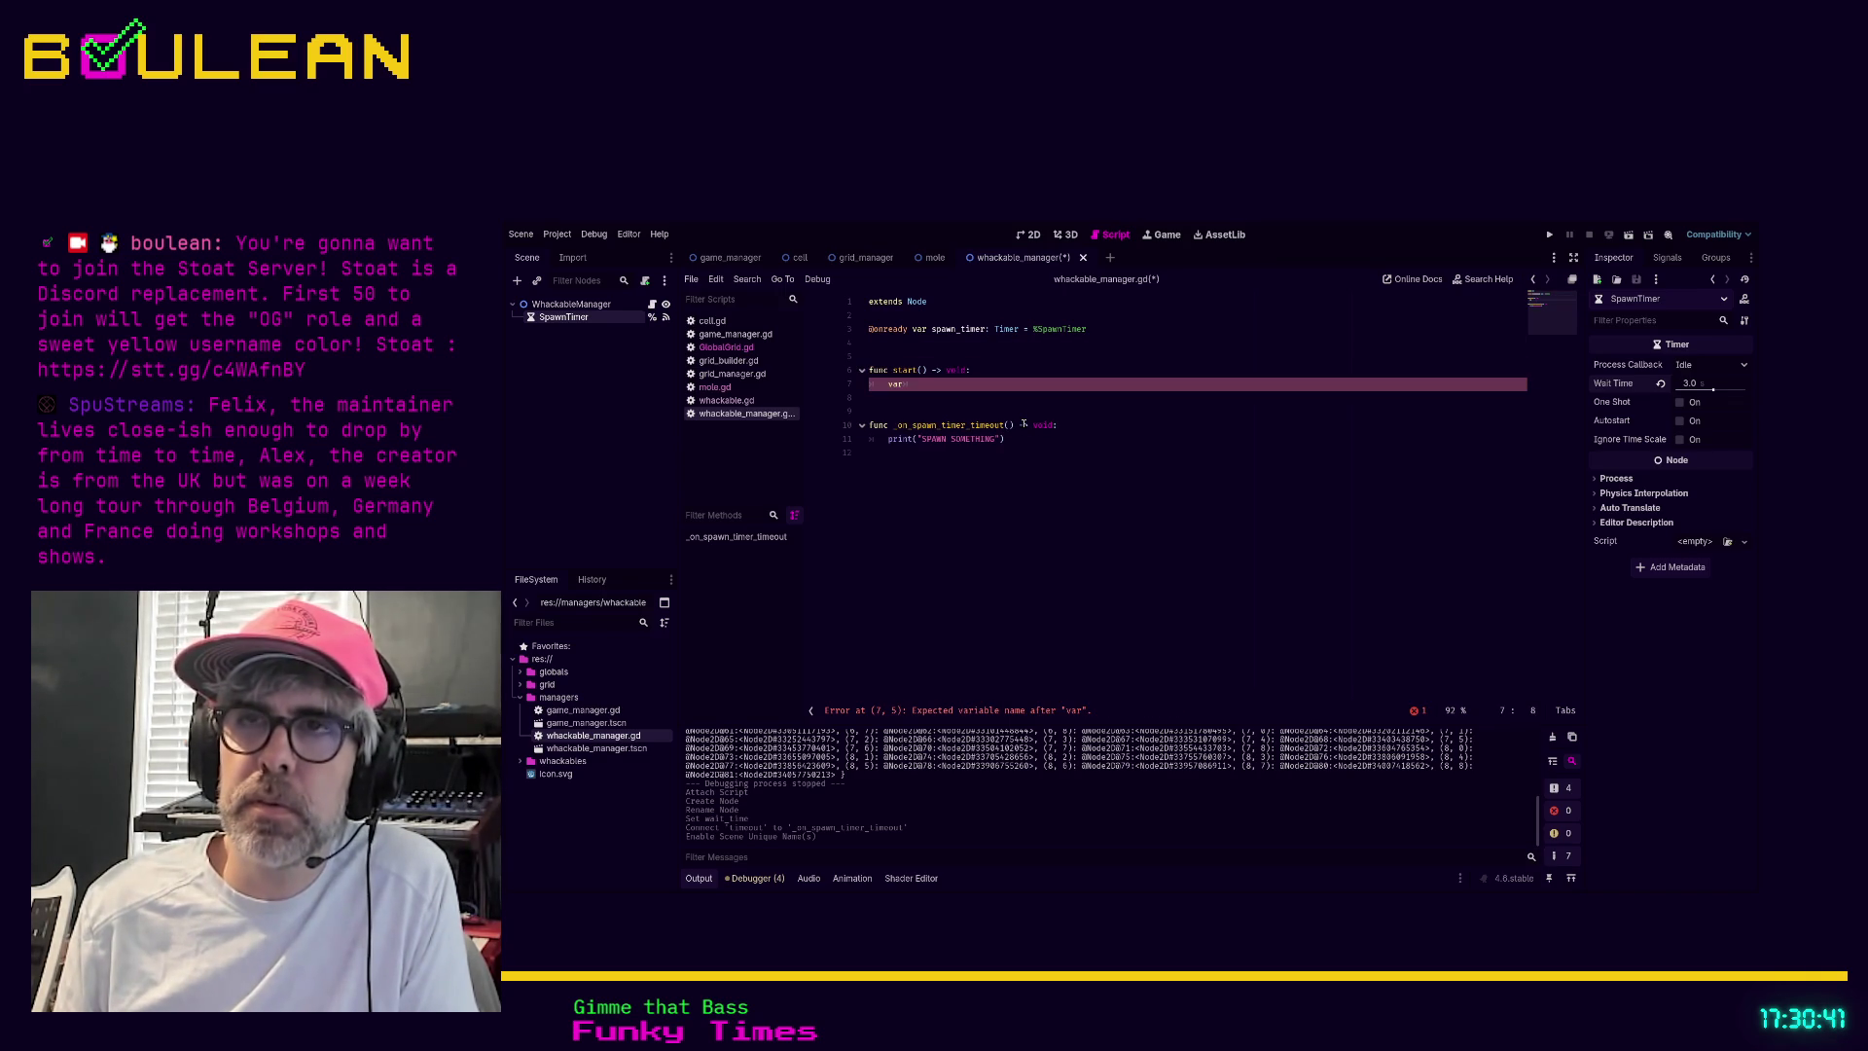
{"action": "type", "text": " sp"}
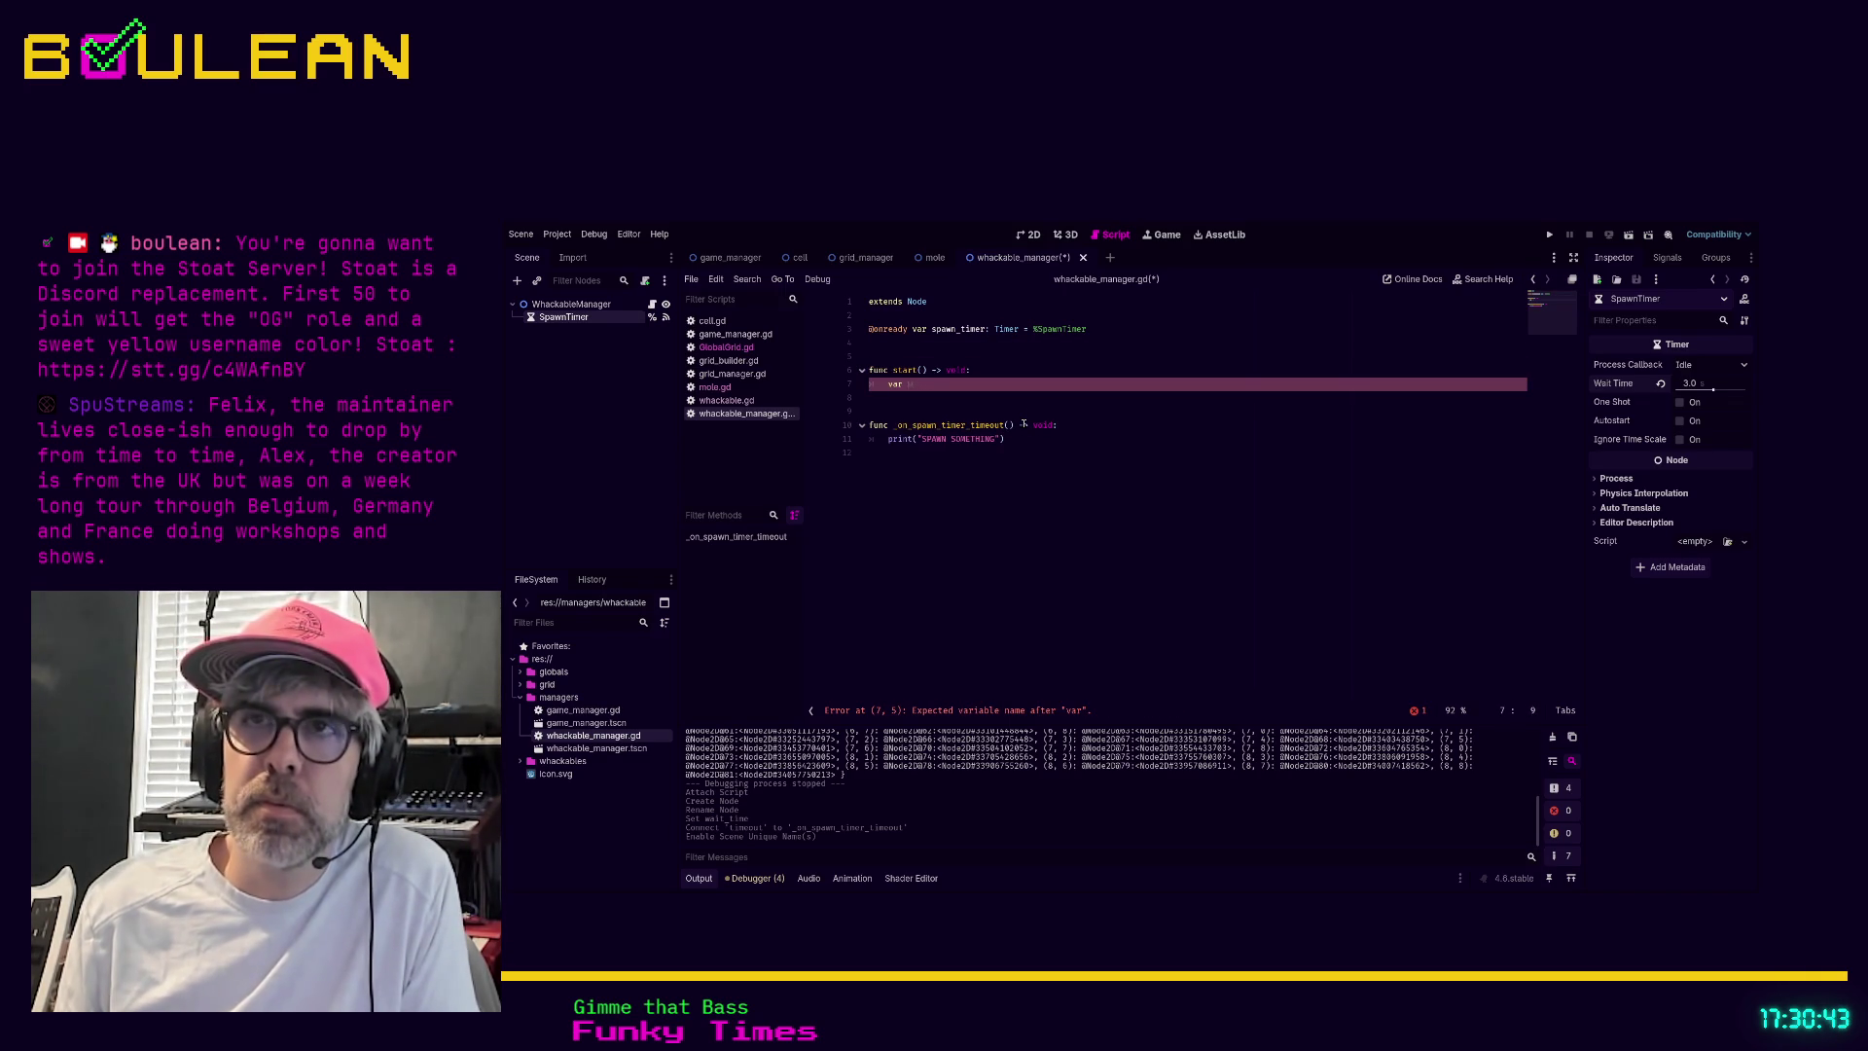
{"action": "type", "text": "_tim"}
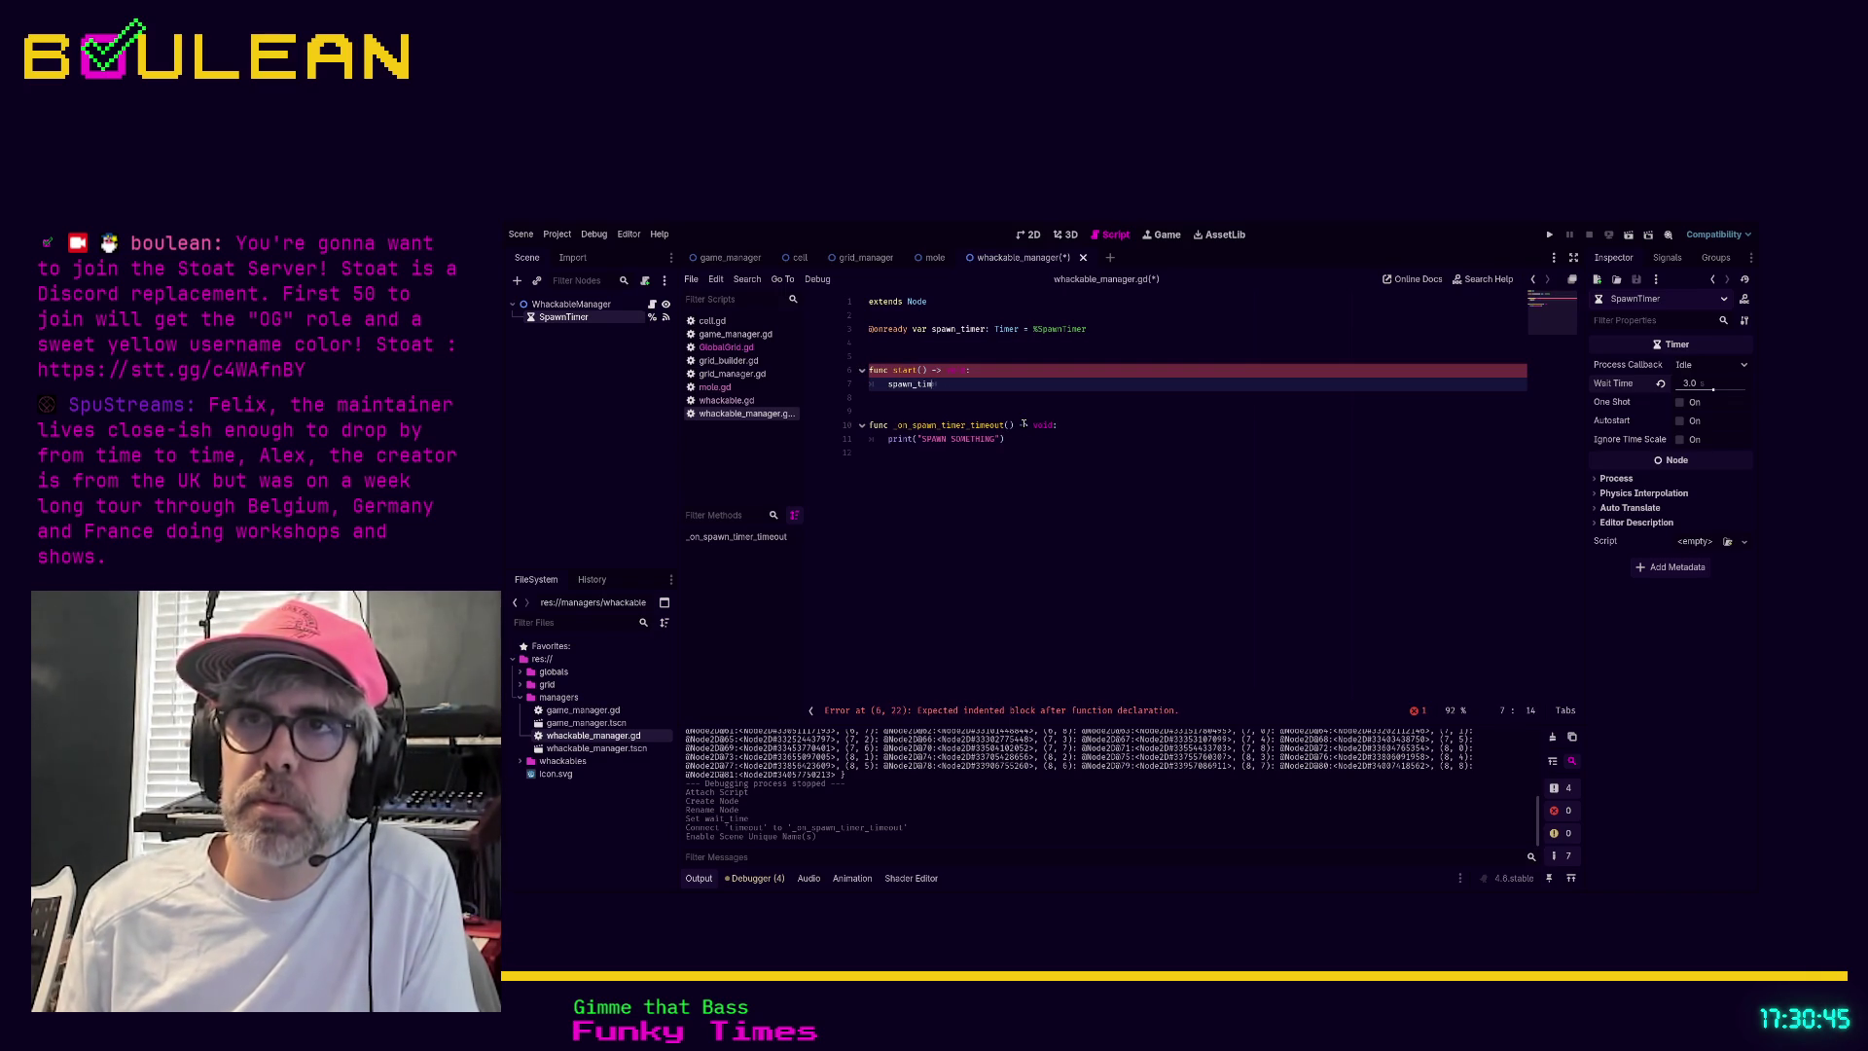
{"action": "type", "text": "er.sta"}
{"action": "key", "text": "Return"}
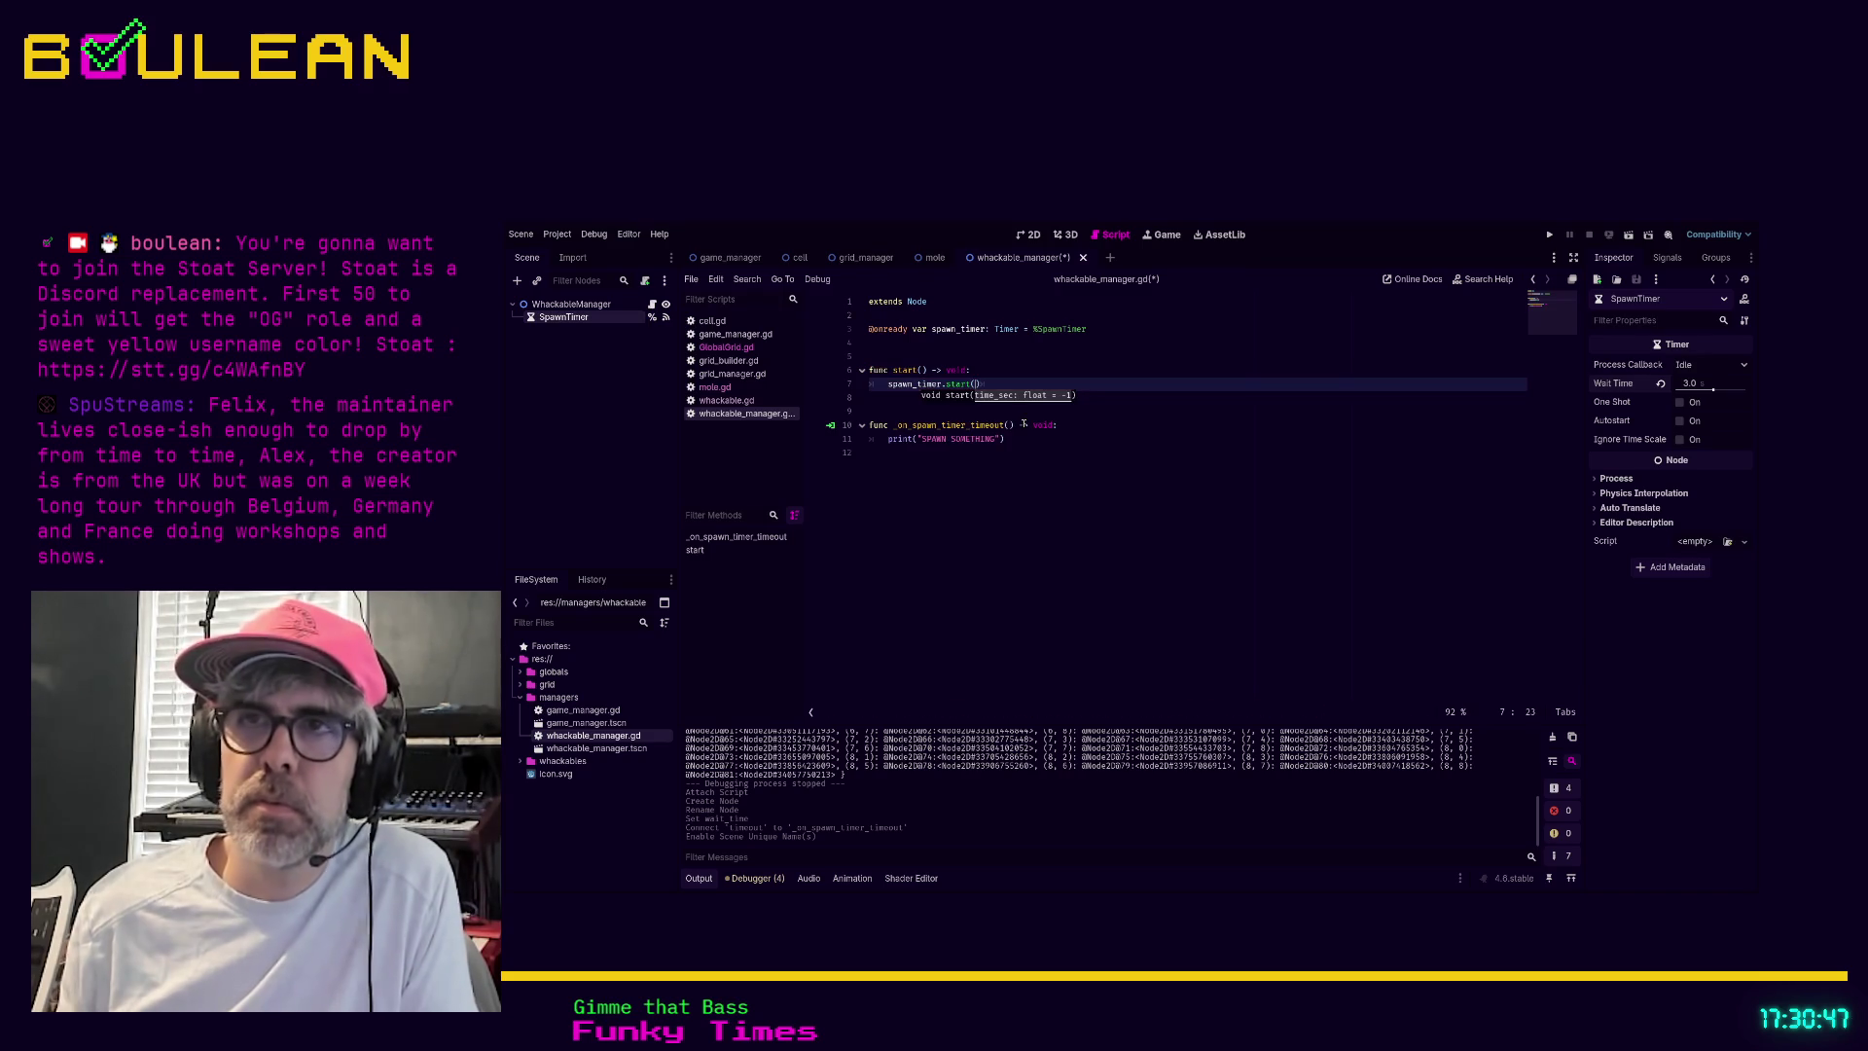
{"action": "left_click", "coordinate": [1070, 484]}
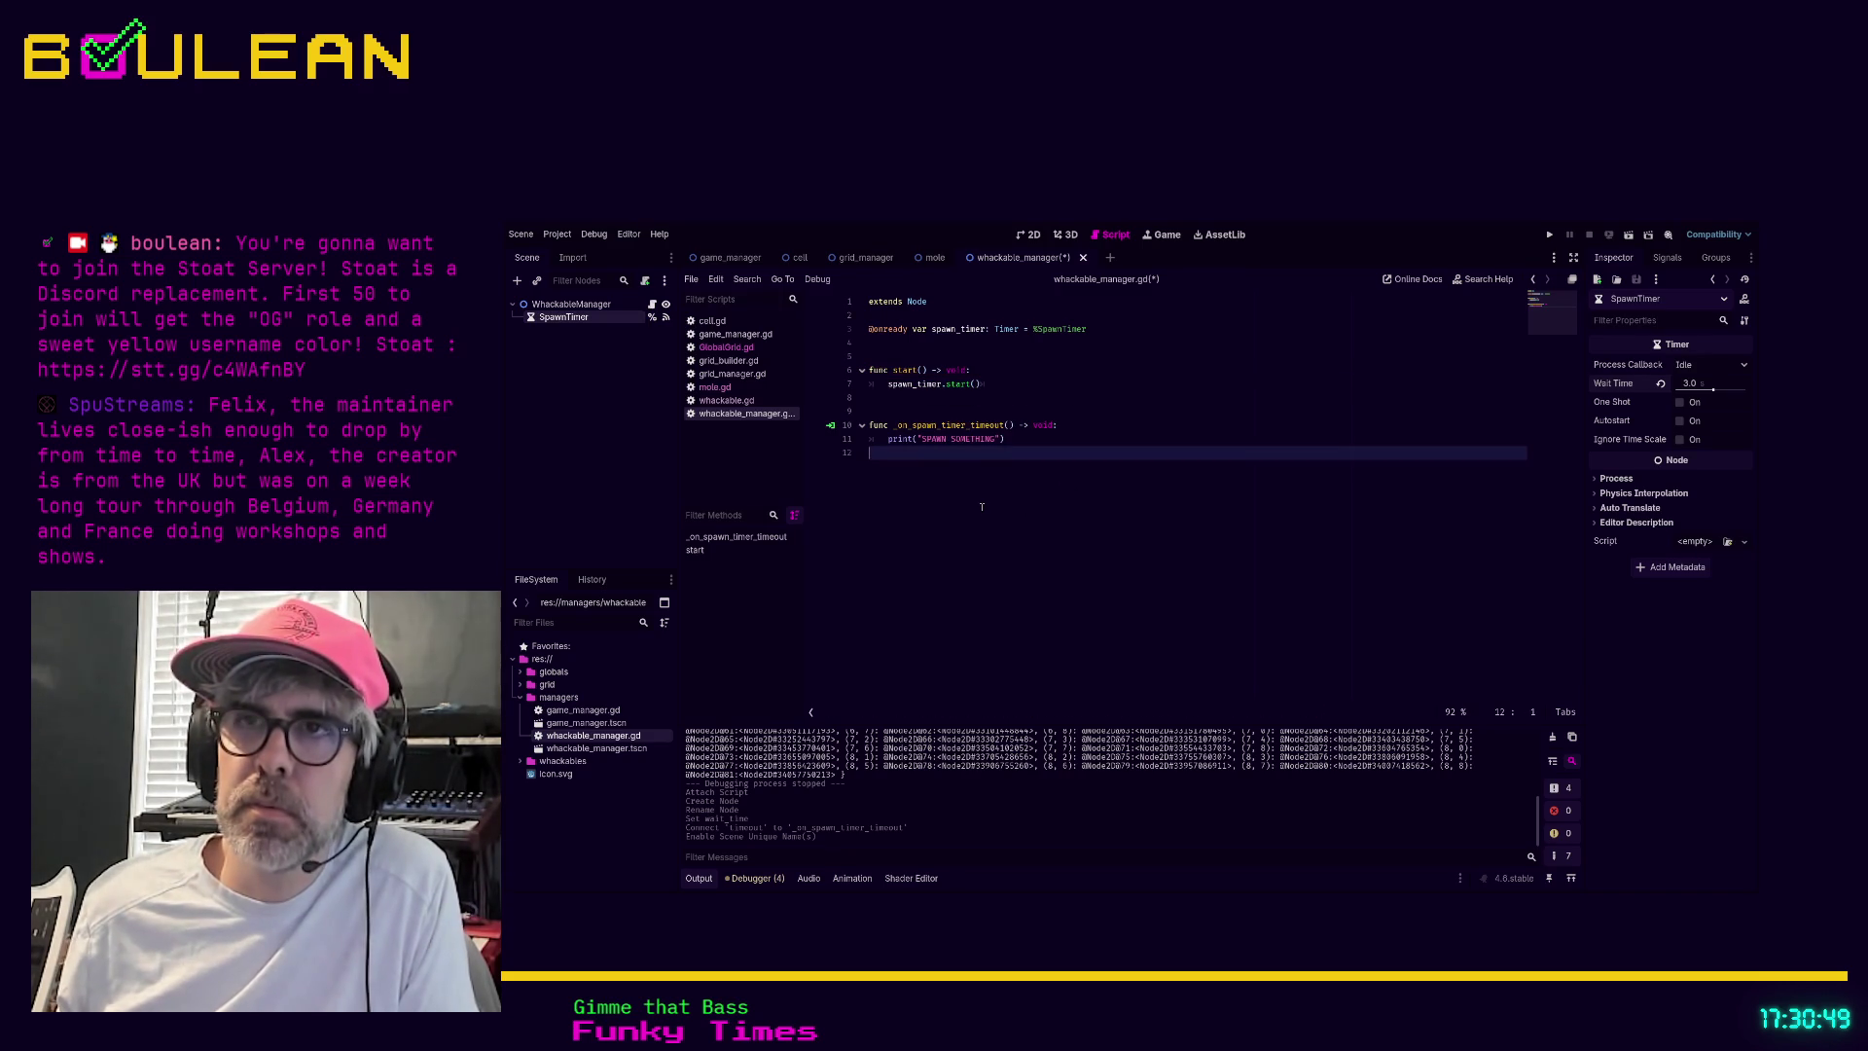
{"action": "key", "text": "ctrl+s"}
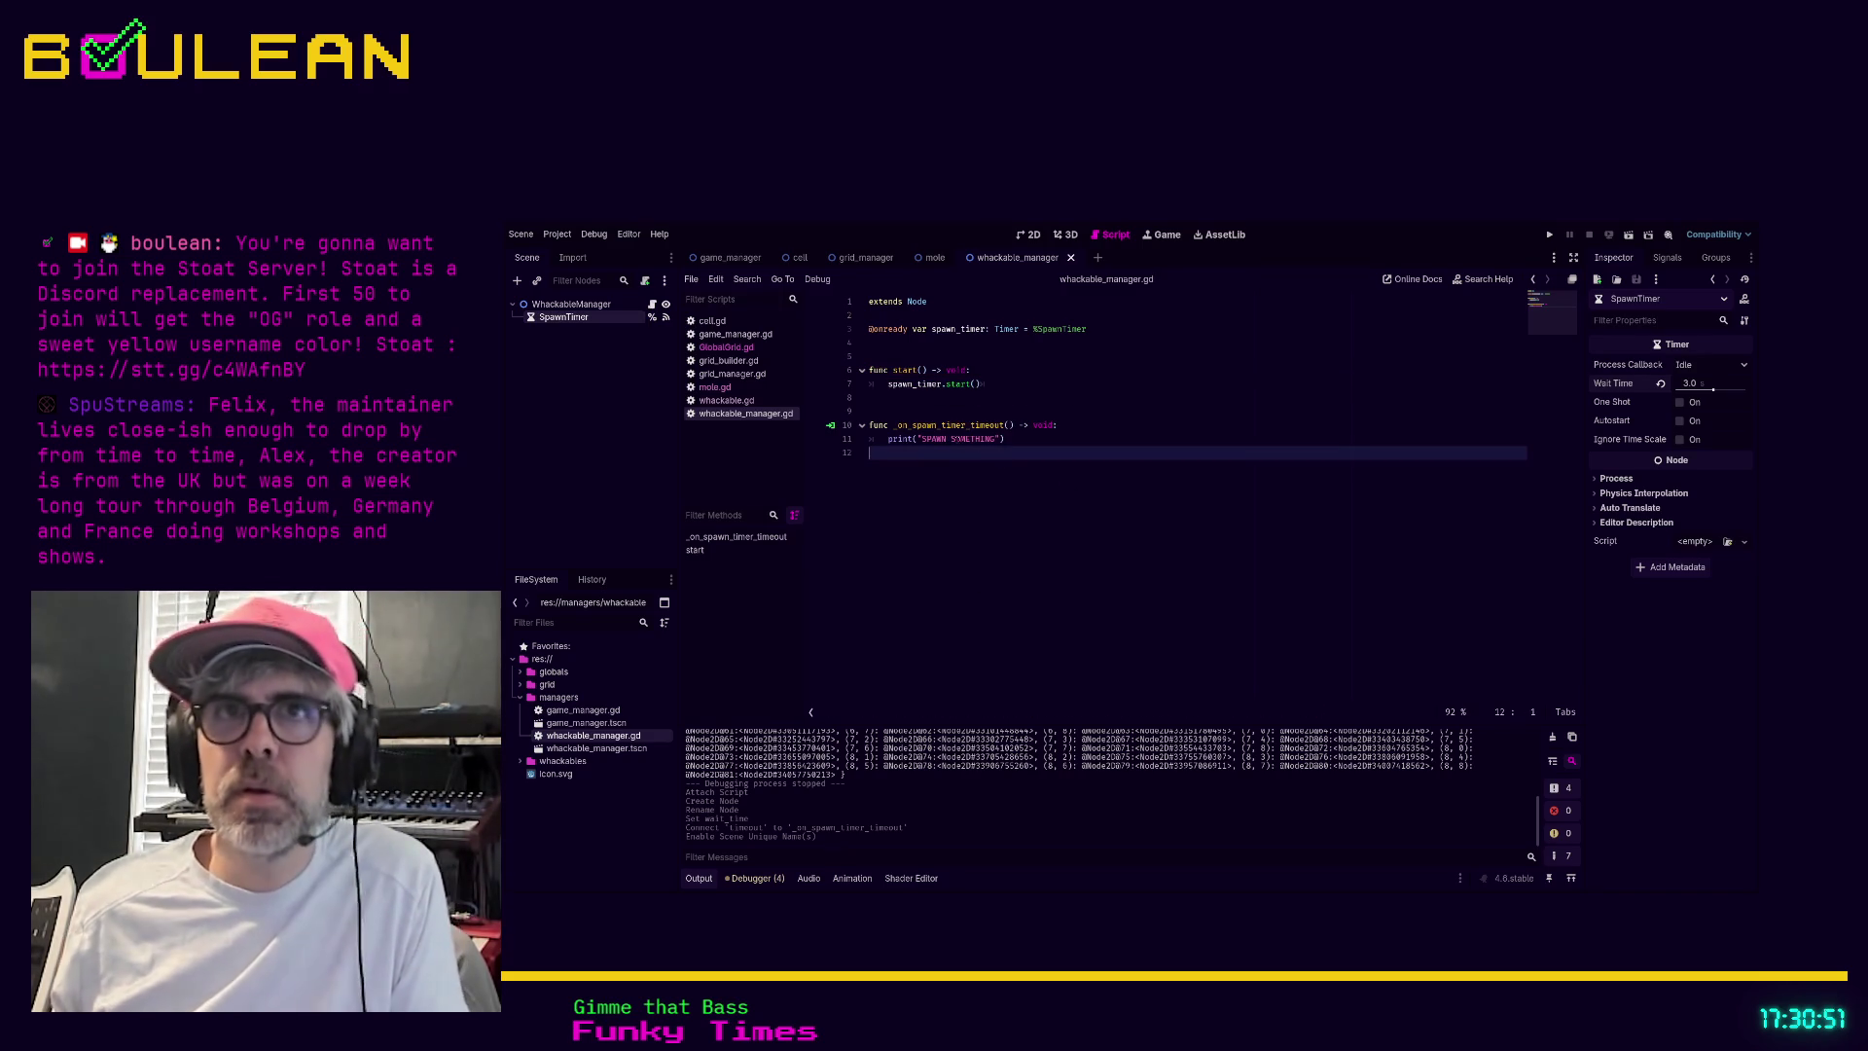
Add the whackable_manager scene as a child of GameManager
{"action": "left_click", "coordinate": [711, 262]}
{"action": "left_click", "coordinate": [578, 403]}
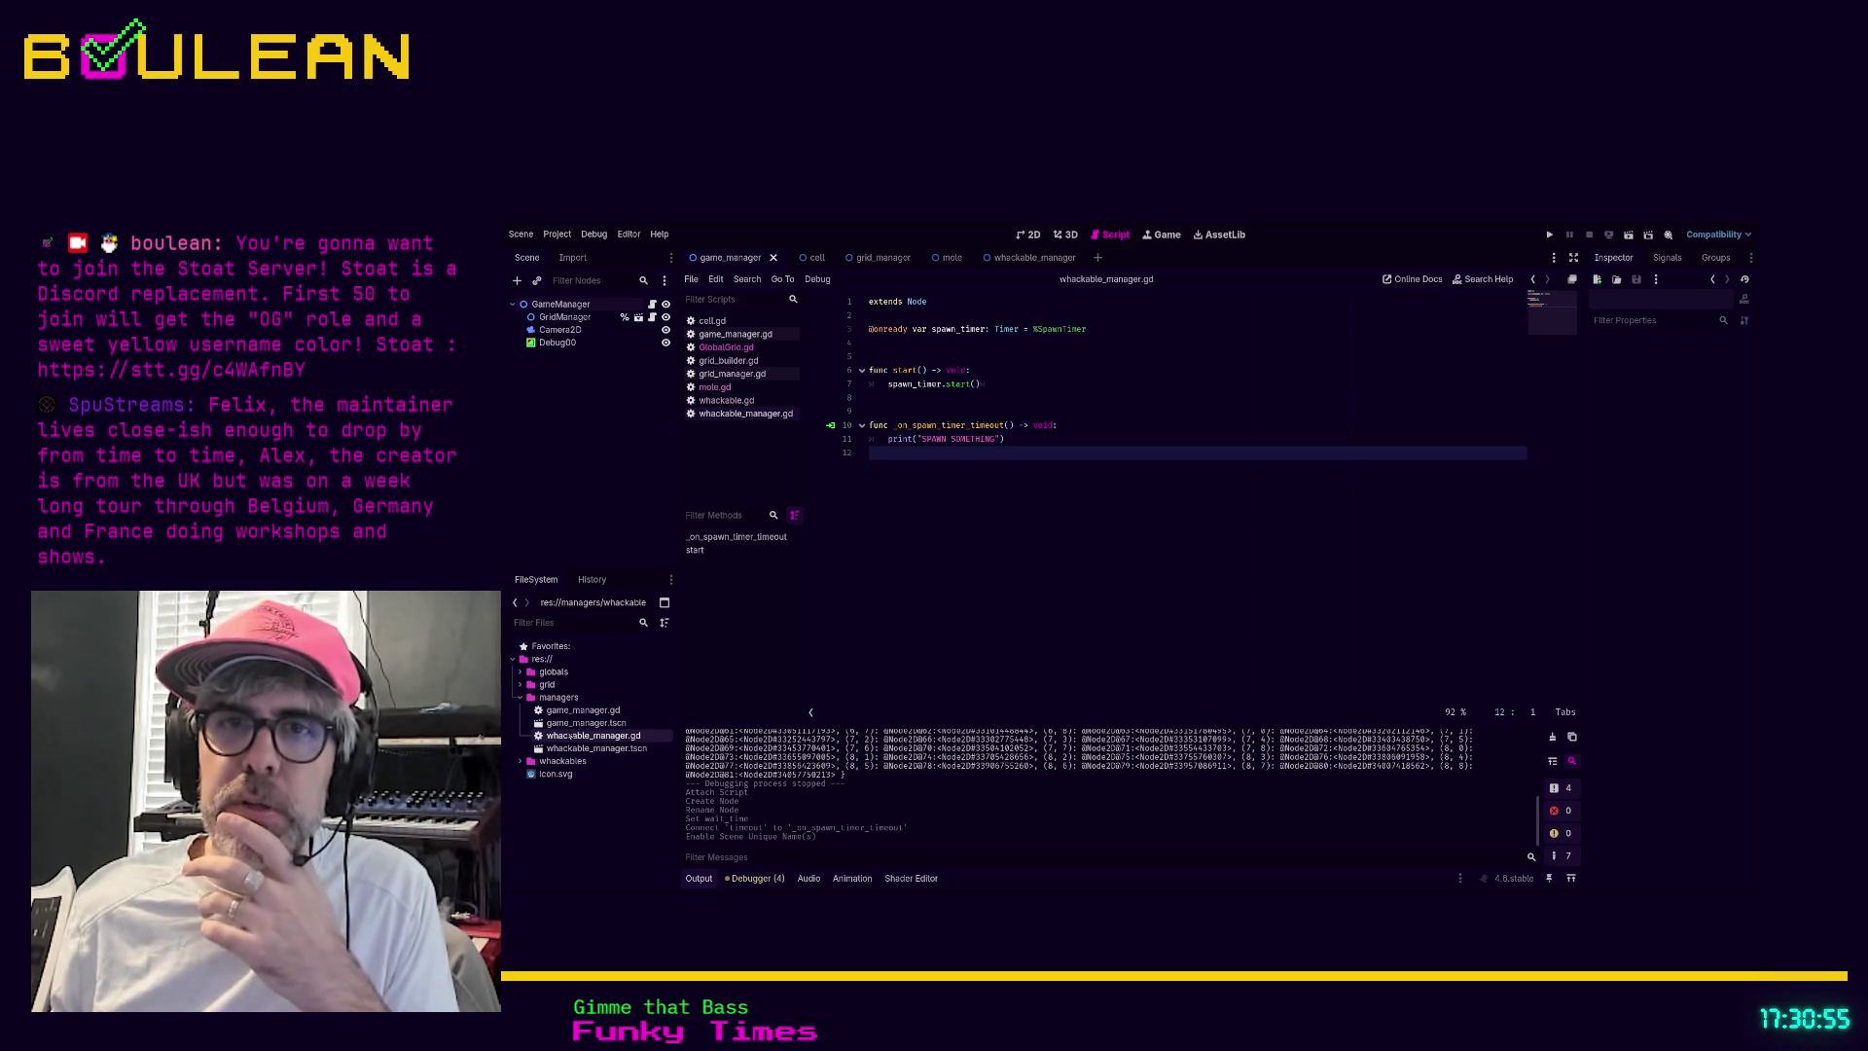
{"action": "left_click_drag", "start_coordinate": [596, 748], "coordinate": [557, 317]}
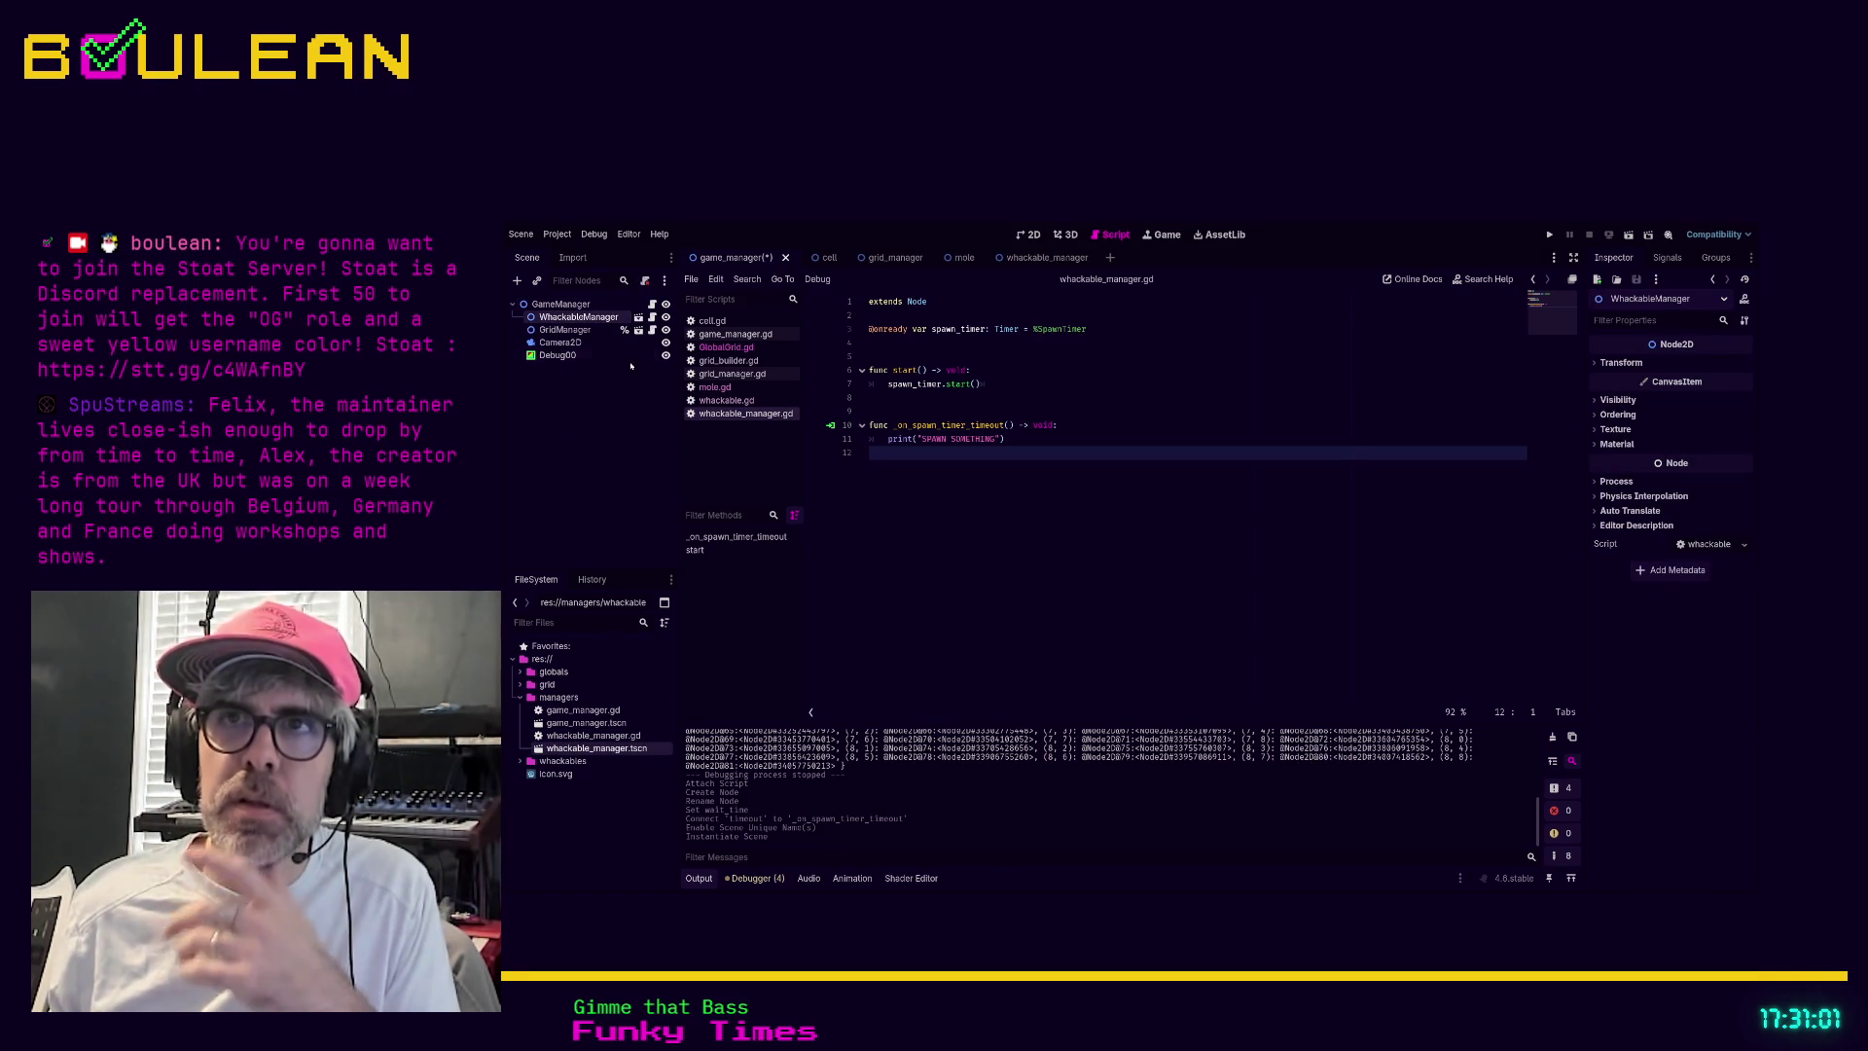
In game_manager.gd, add an onready WhackableManager reference and begin a whackable_manager.start call in _start_new_game
{"action": "left_click", "coordinate": [720, 336]}
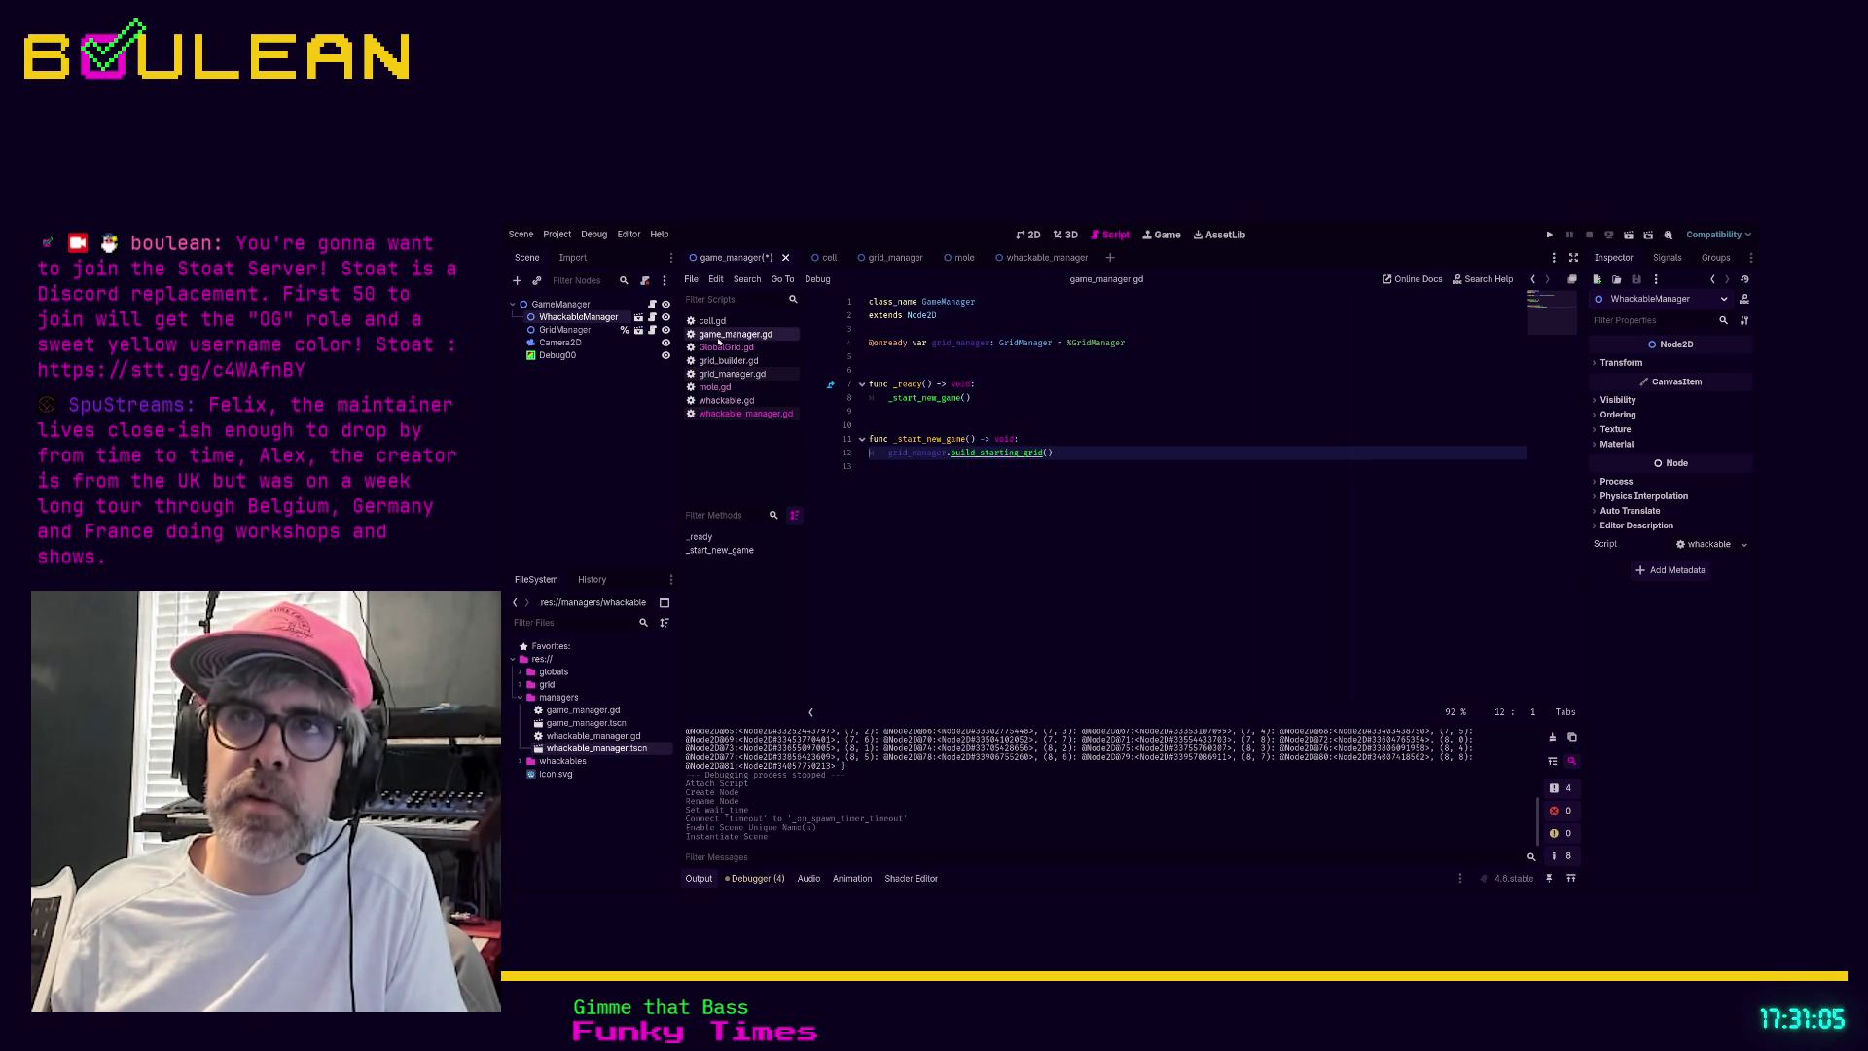
{"action": "left_click", "coordinate": [898, 356]}
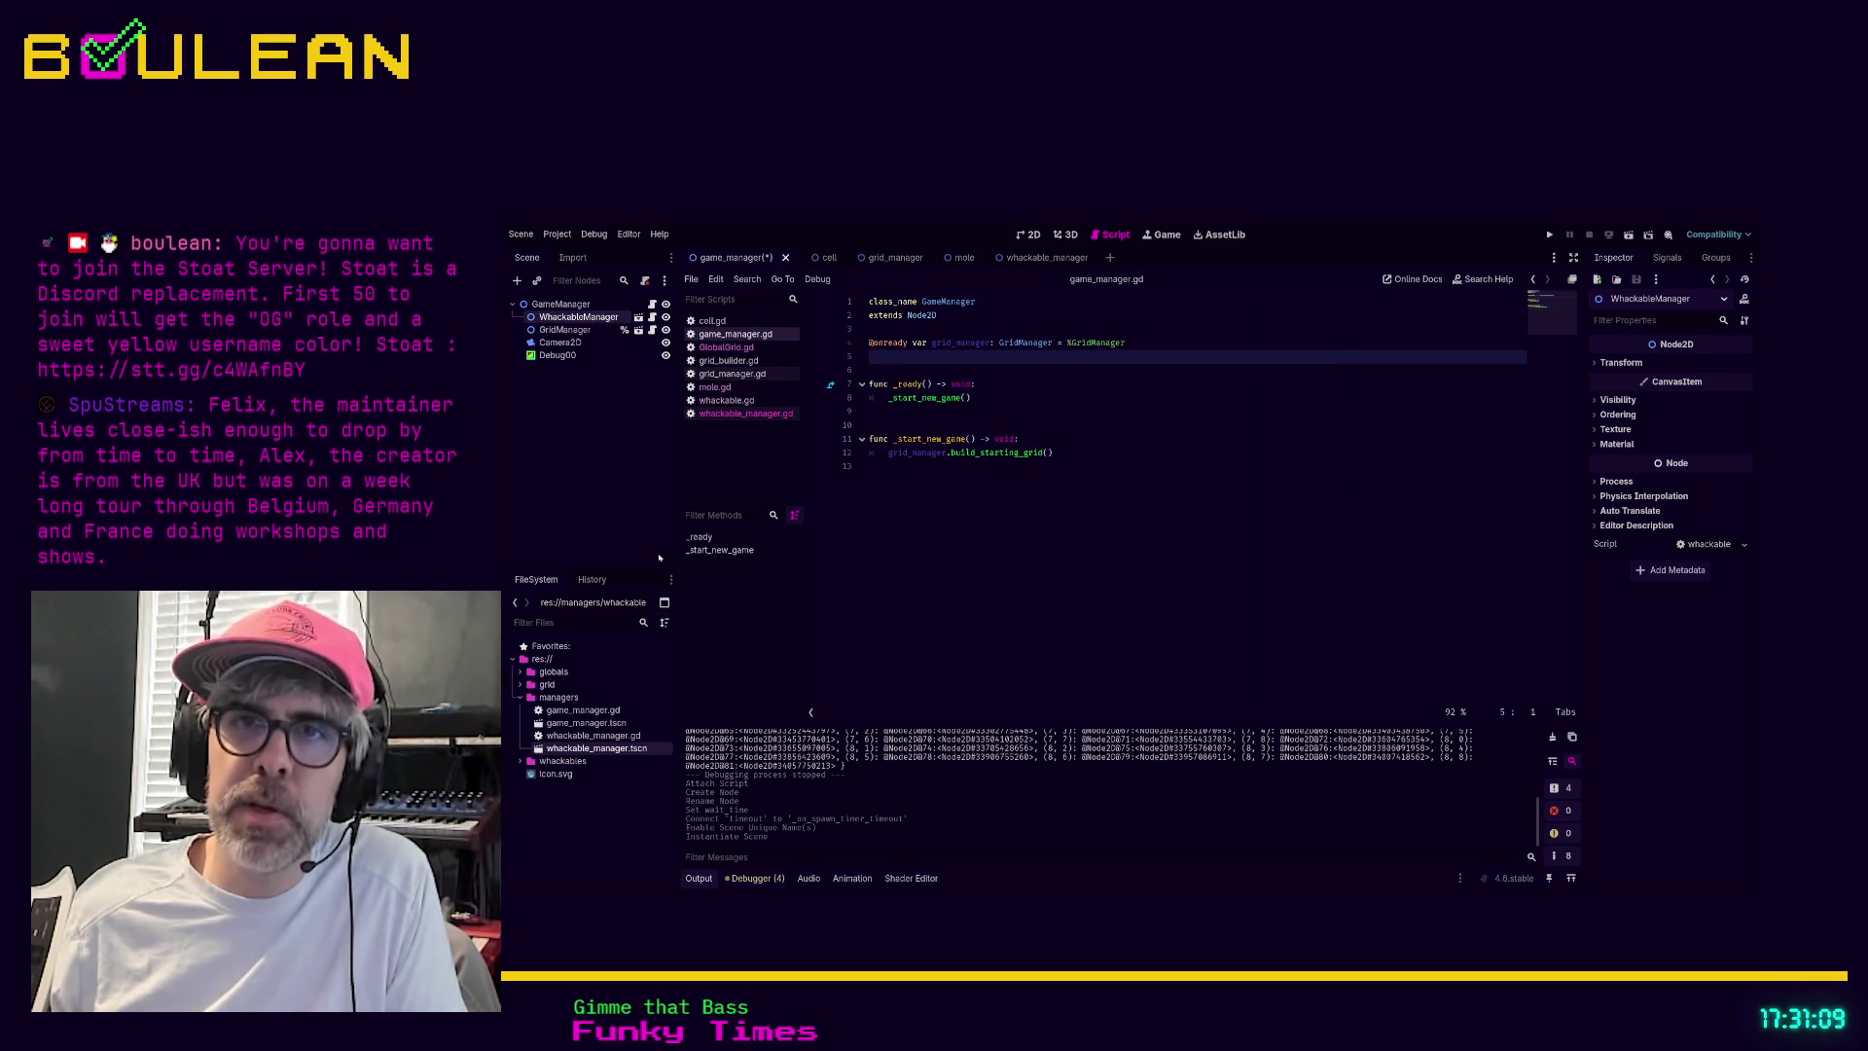
{"action": "left_click_drag", "start_coordinate": [578, 318], "coordinate": [797, 354]}
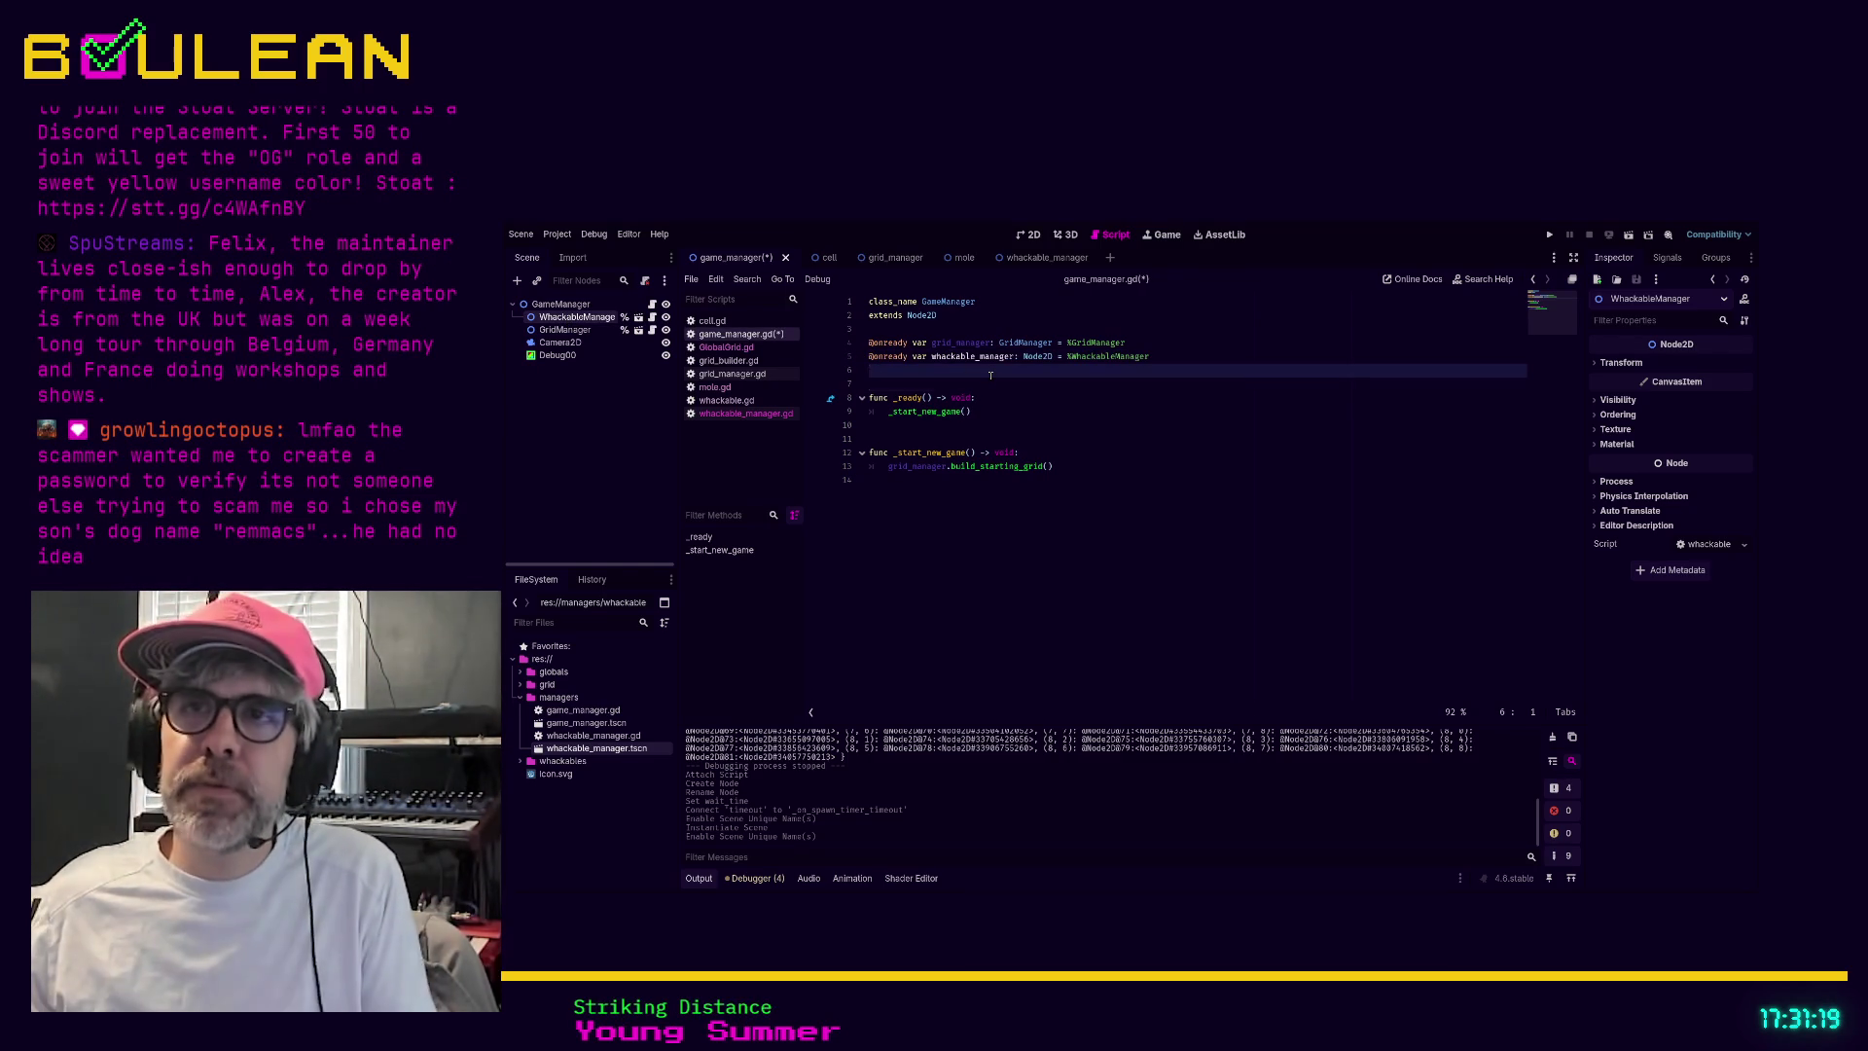
{"action": "key", "text": "Down"}
{"action": "key", "text": "Down"}
{"action": "key", "text": "Down"}
{"action": "key", "text": "Down"}
{"action": "key", "text": "Tab"}
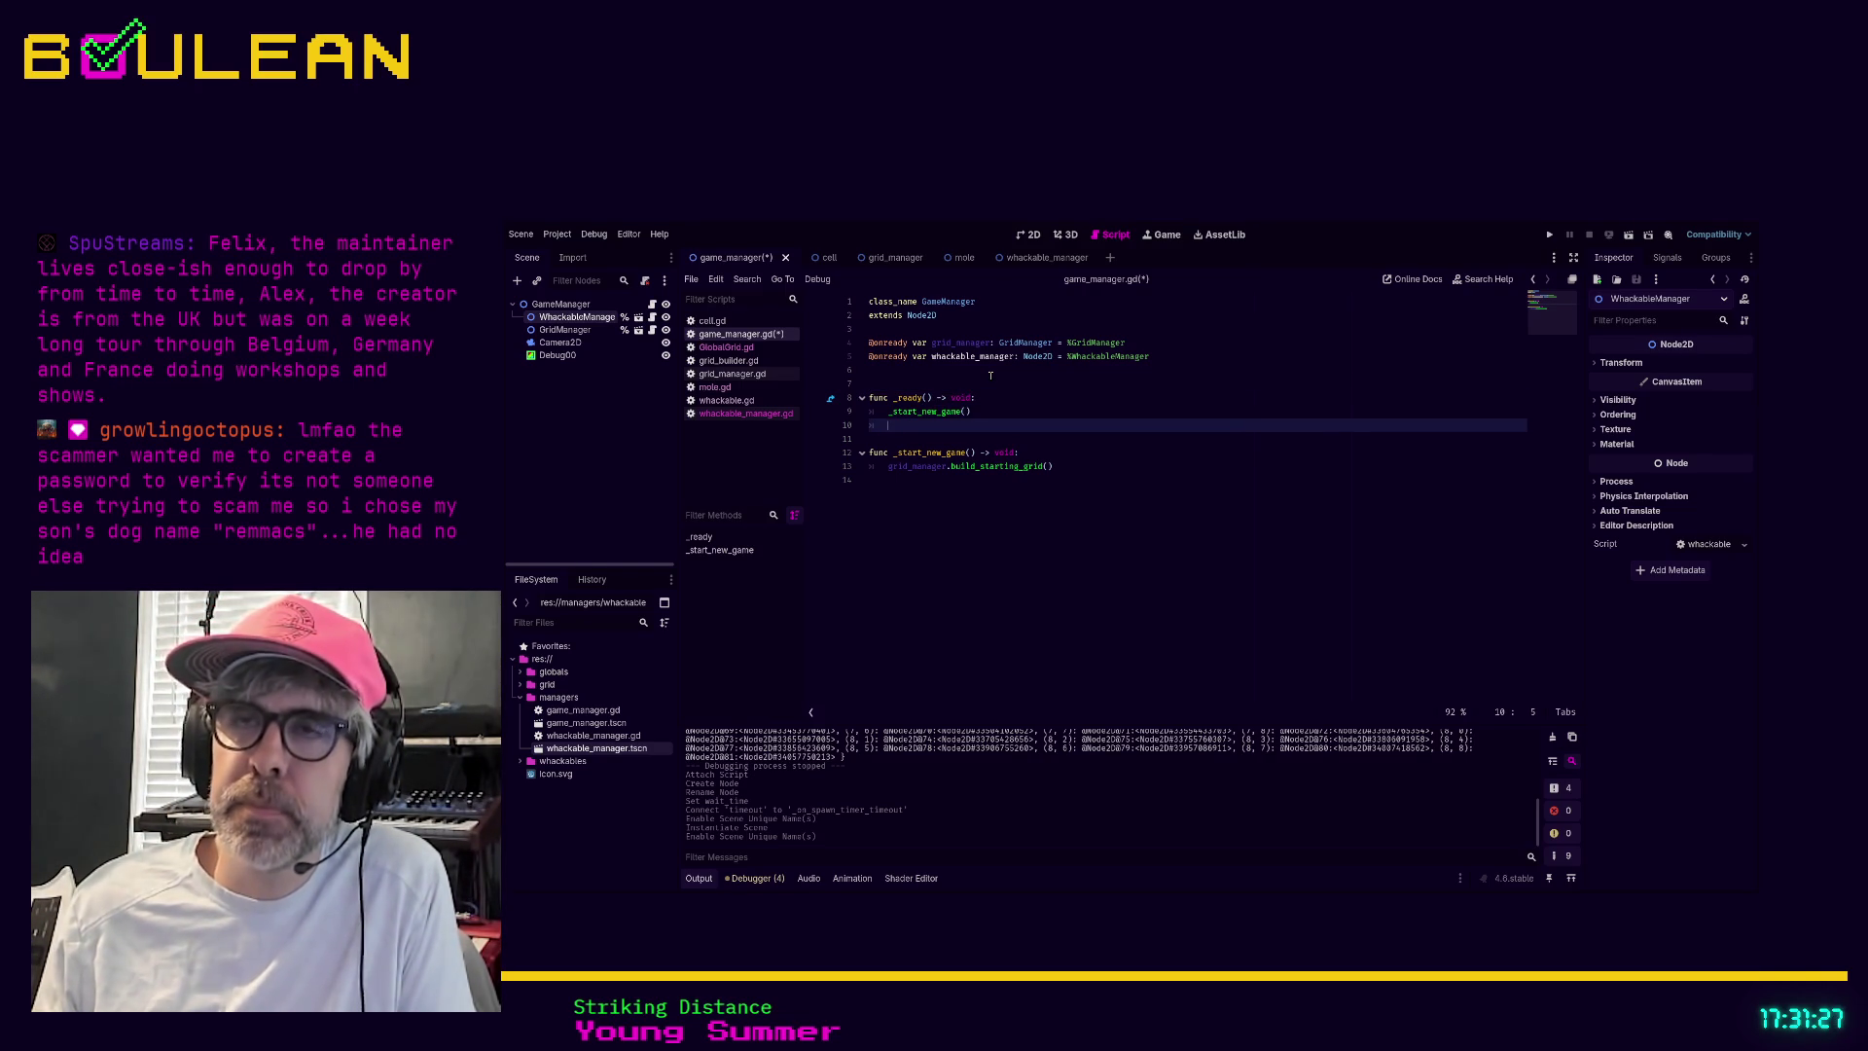
{"action": "key", "text": "Down"}
{"action": "key", "text": "Down"}
{"action": "key", "text": "Down"}
{"action": "key", "text": "Down"}
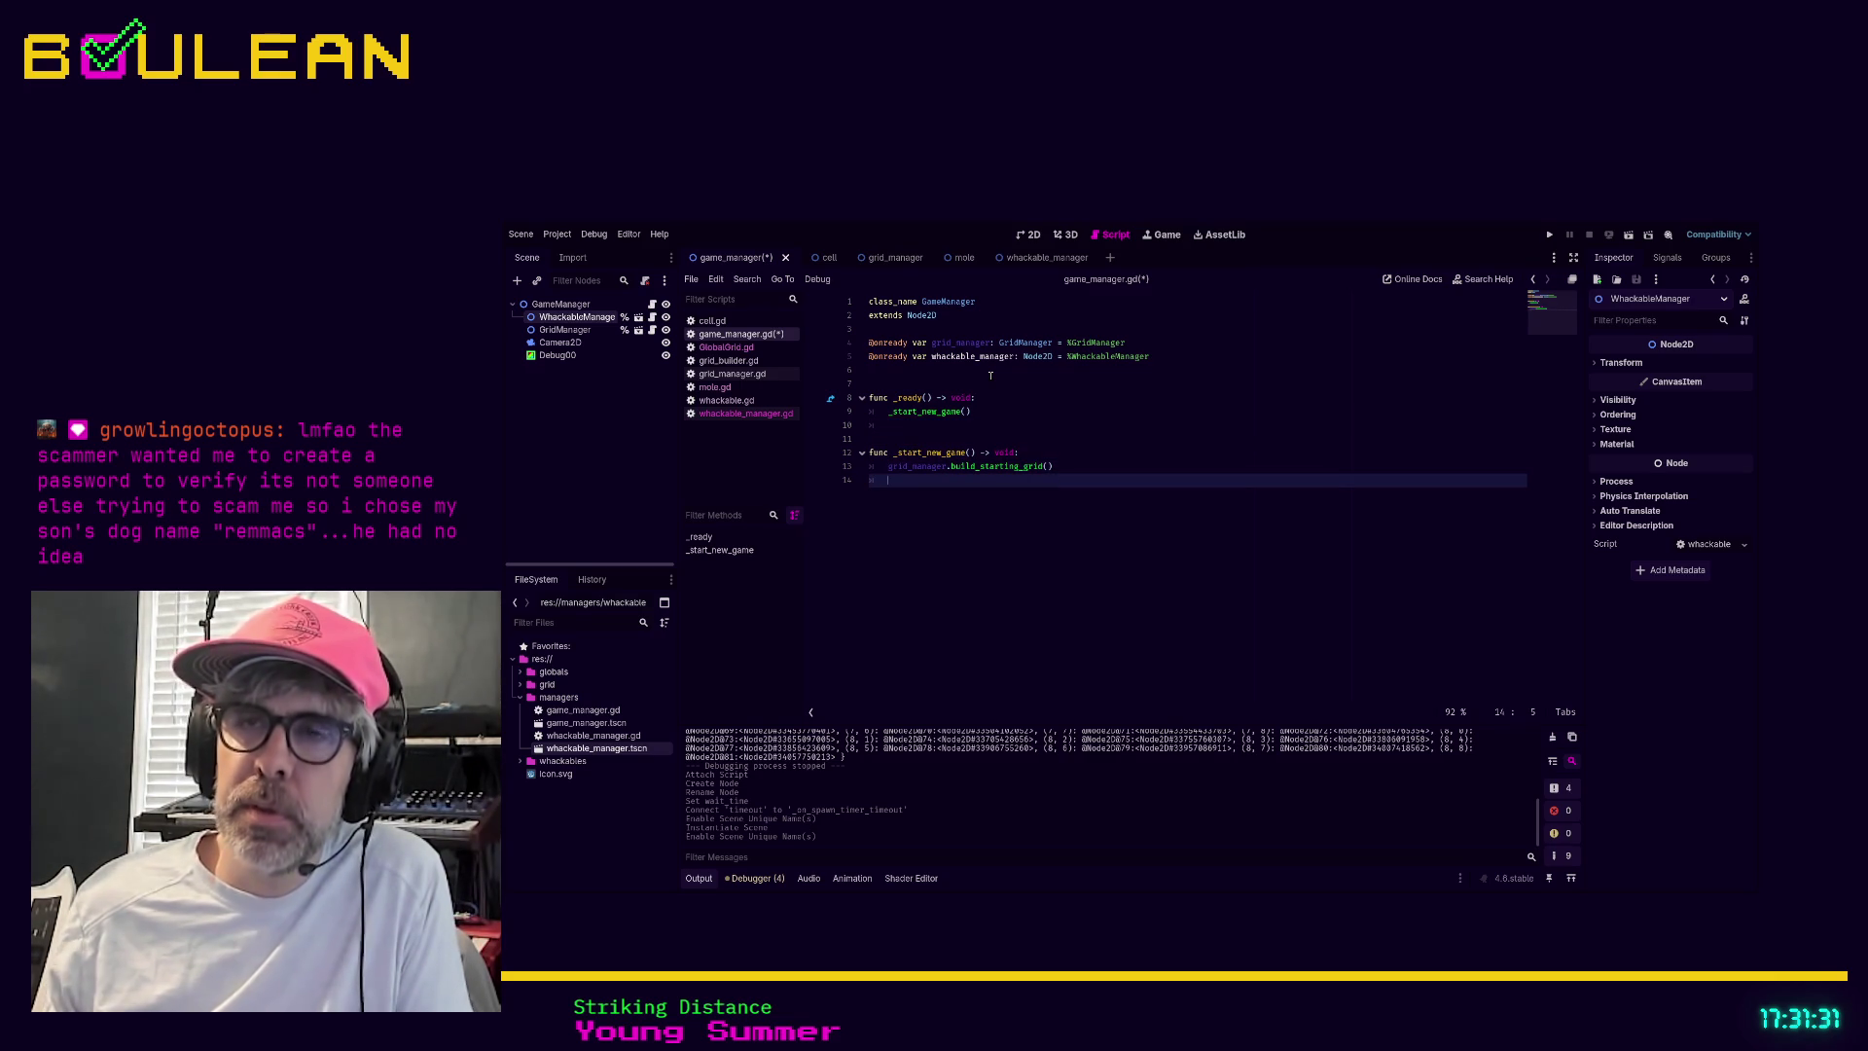
{"action": "type", "text": "whackable_manager."}
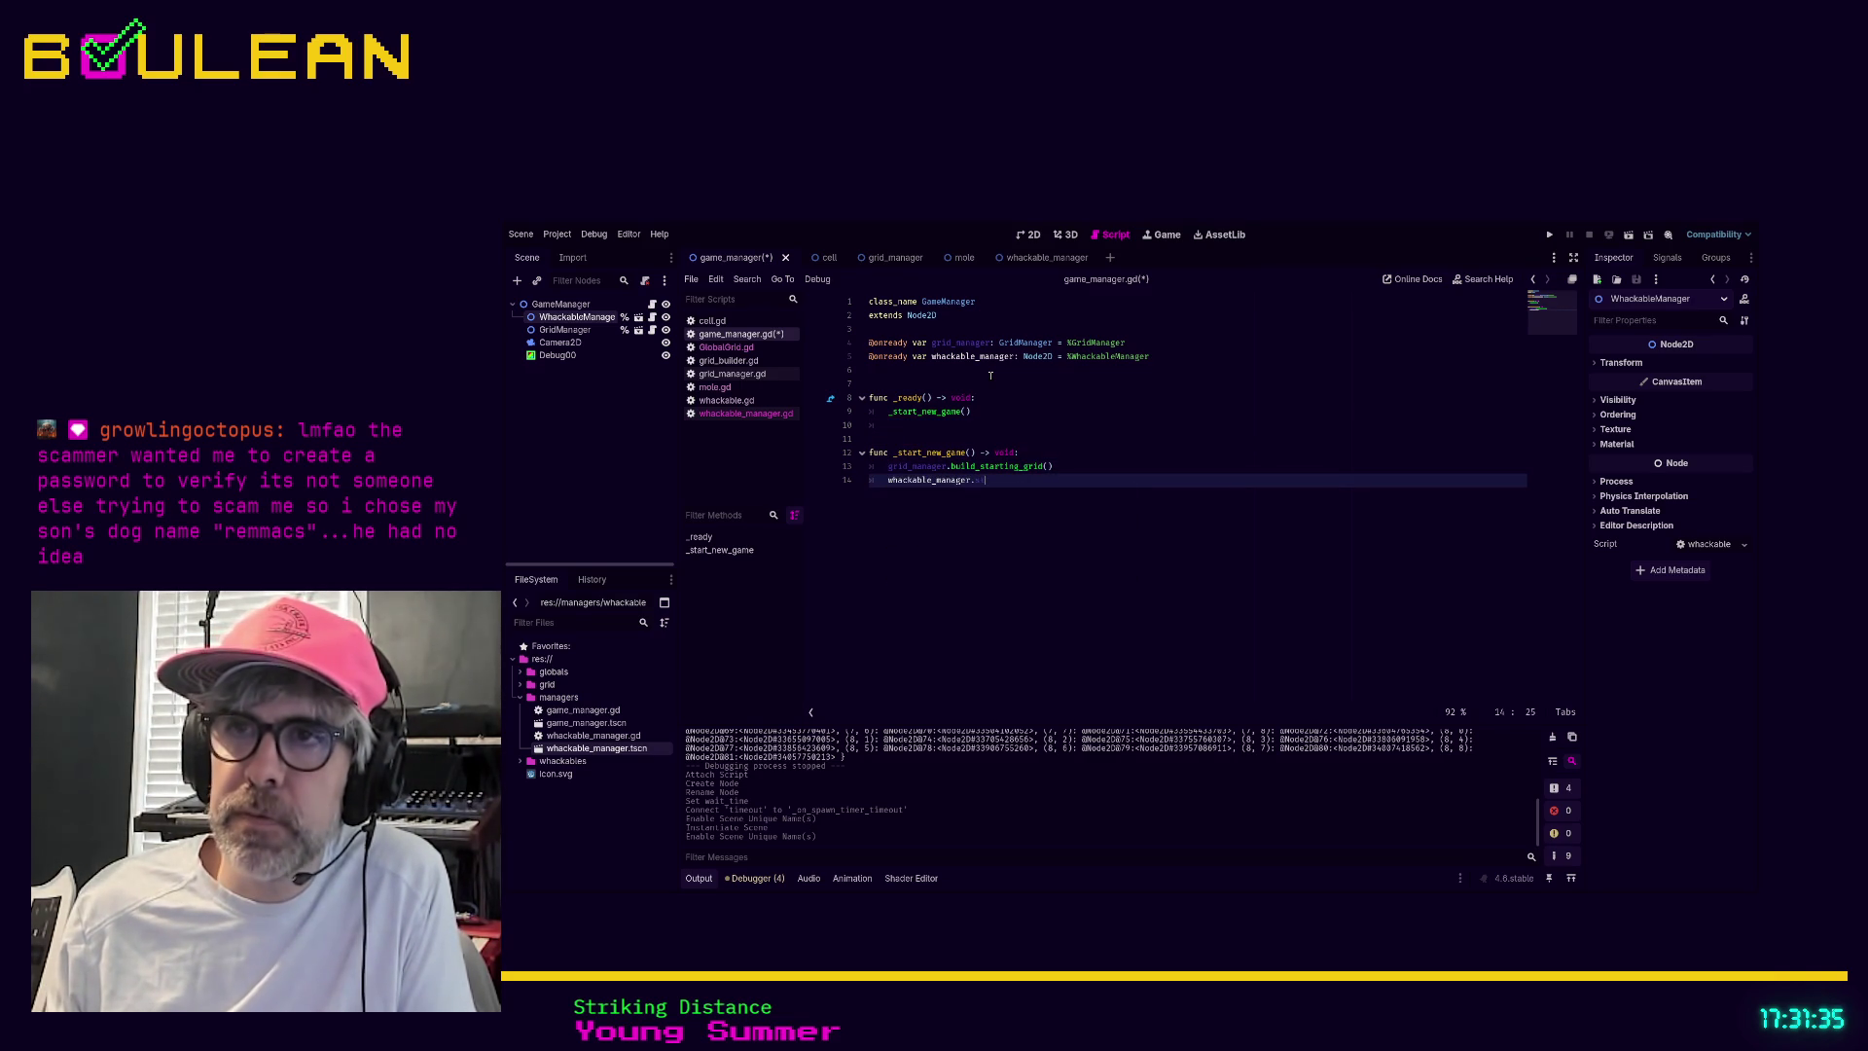
{"action": "type", "text": "sta"}
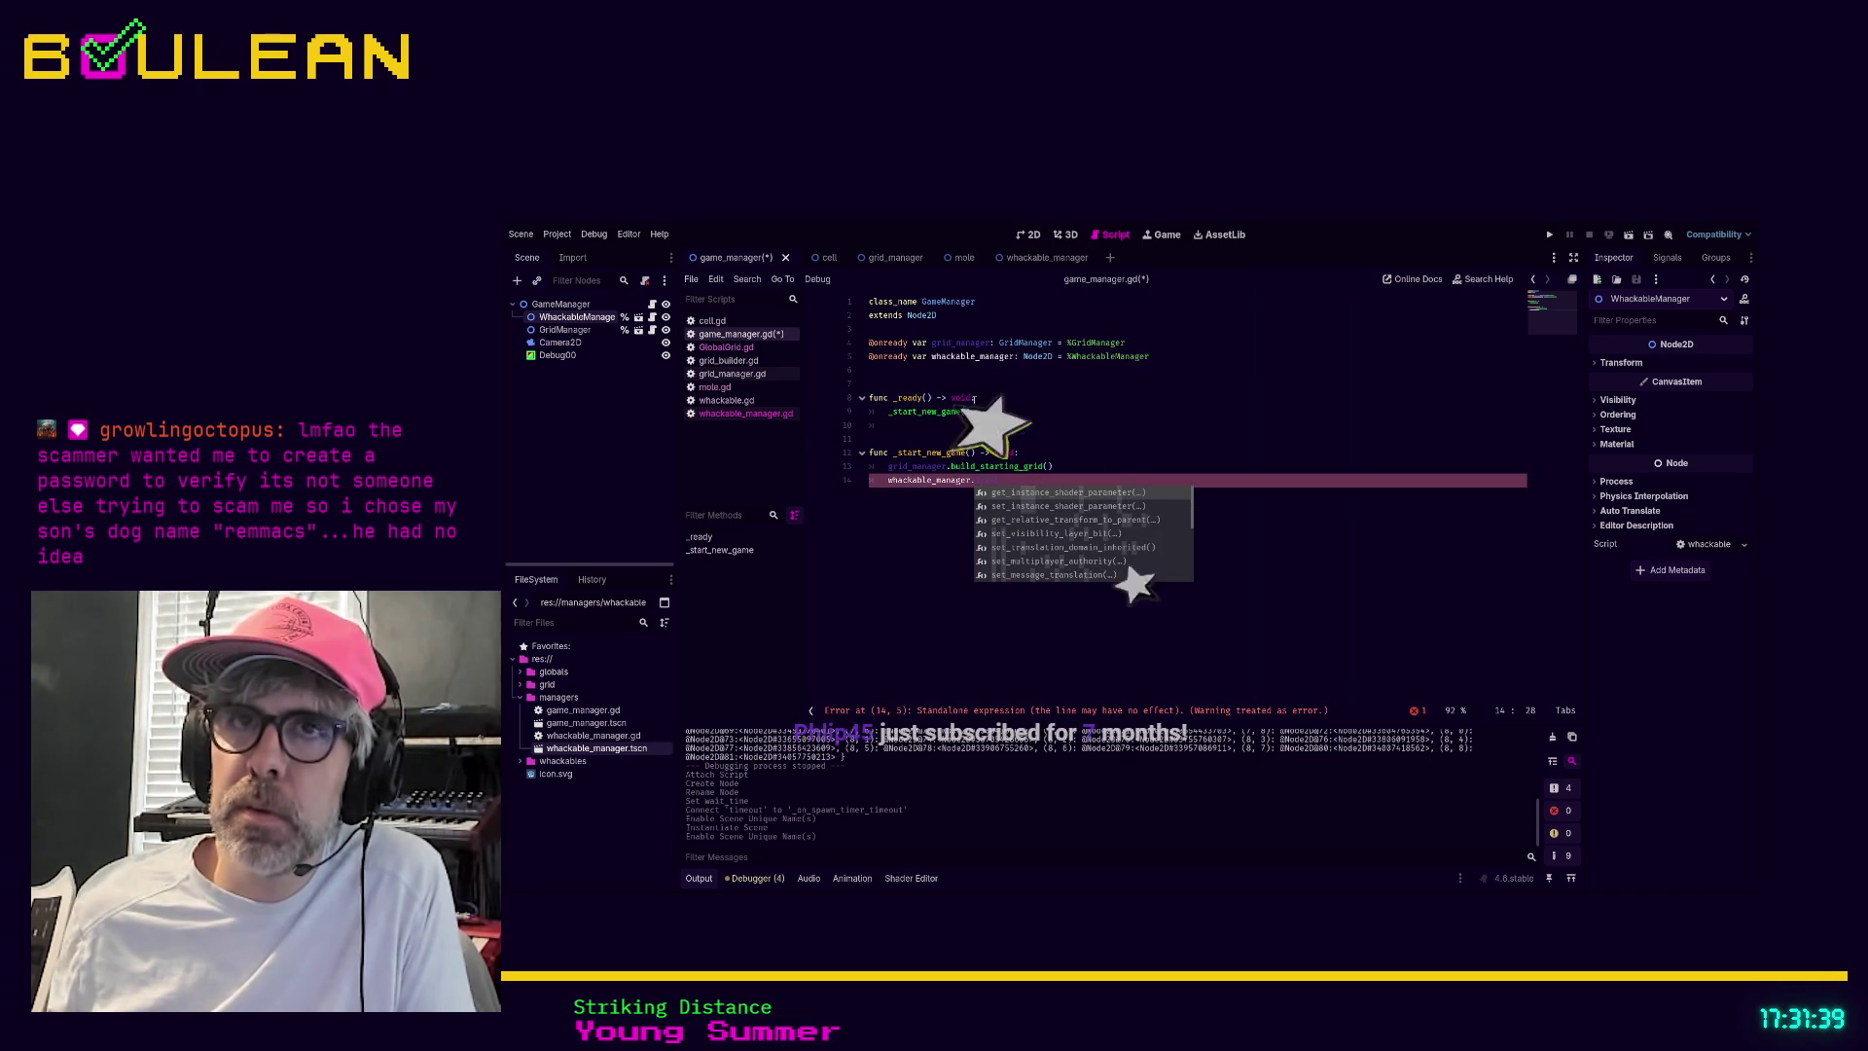
{"action": "key", "text": "Escape"}
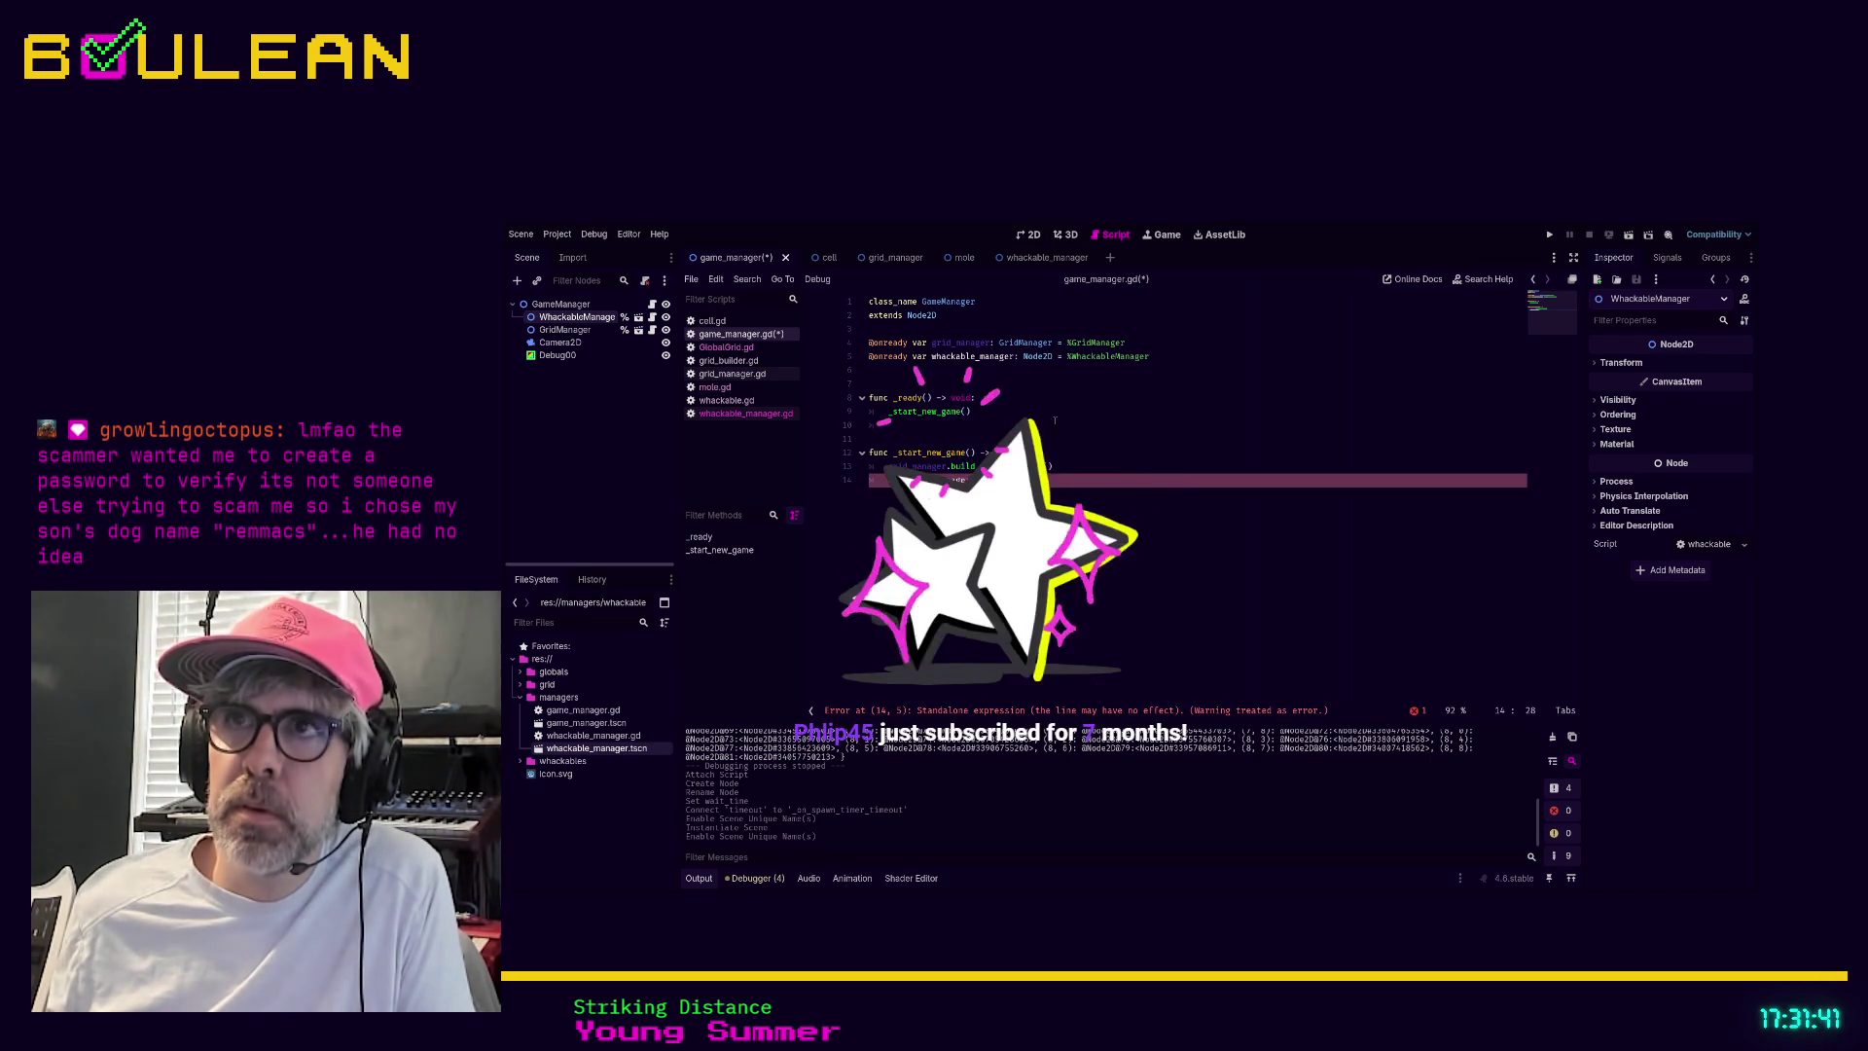
Save the scripts, review the unfinished whackable_manager call on line 14, and open whackable.gd
{"action": "left_click", "coordinate": [1041, 257]}
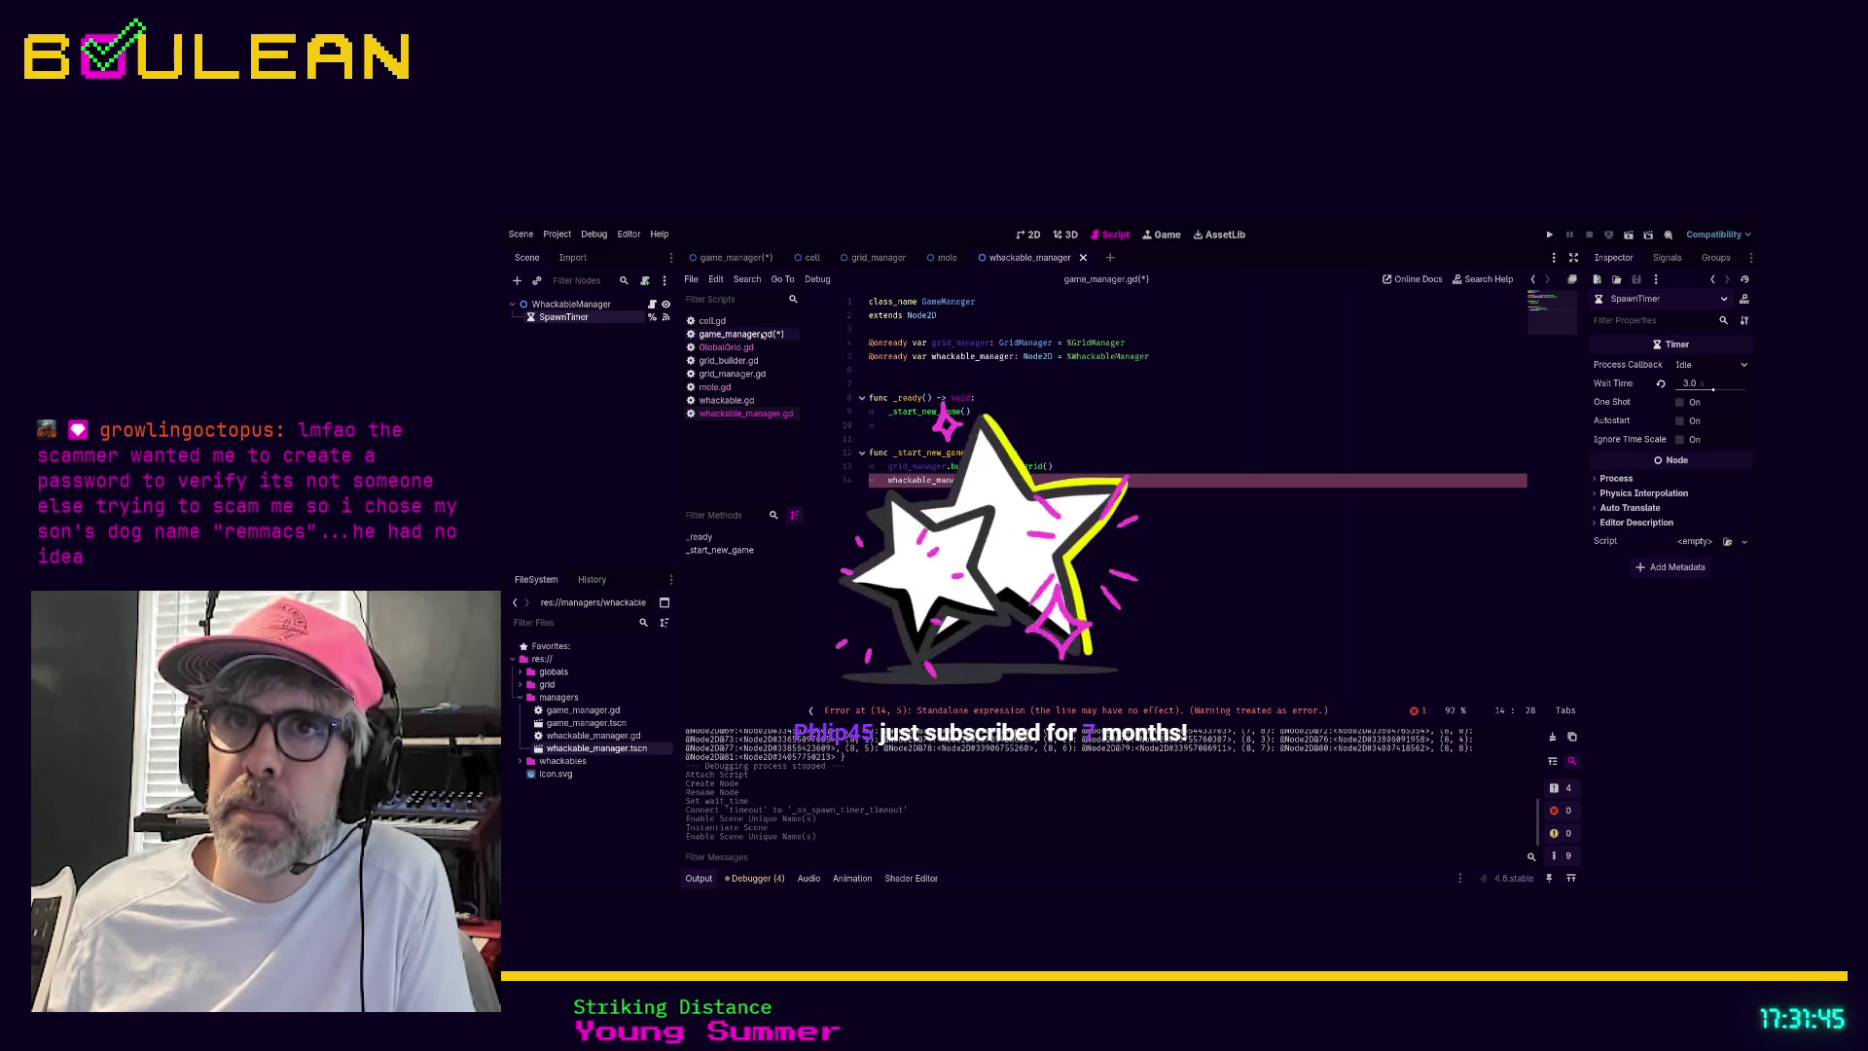
{"action": "left_click", "coordinate": [745, 414]}
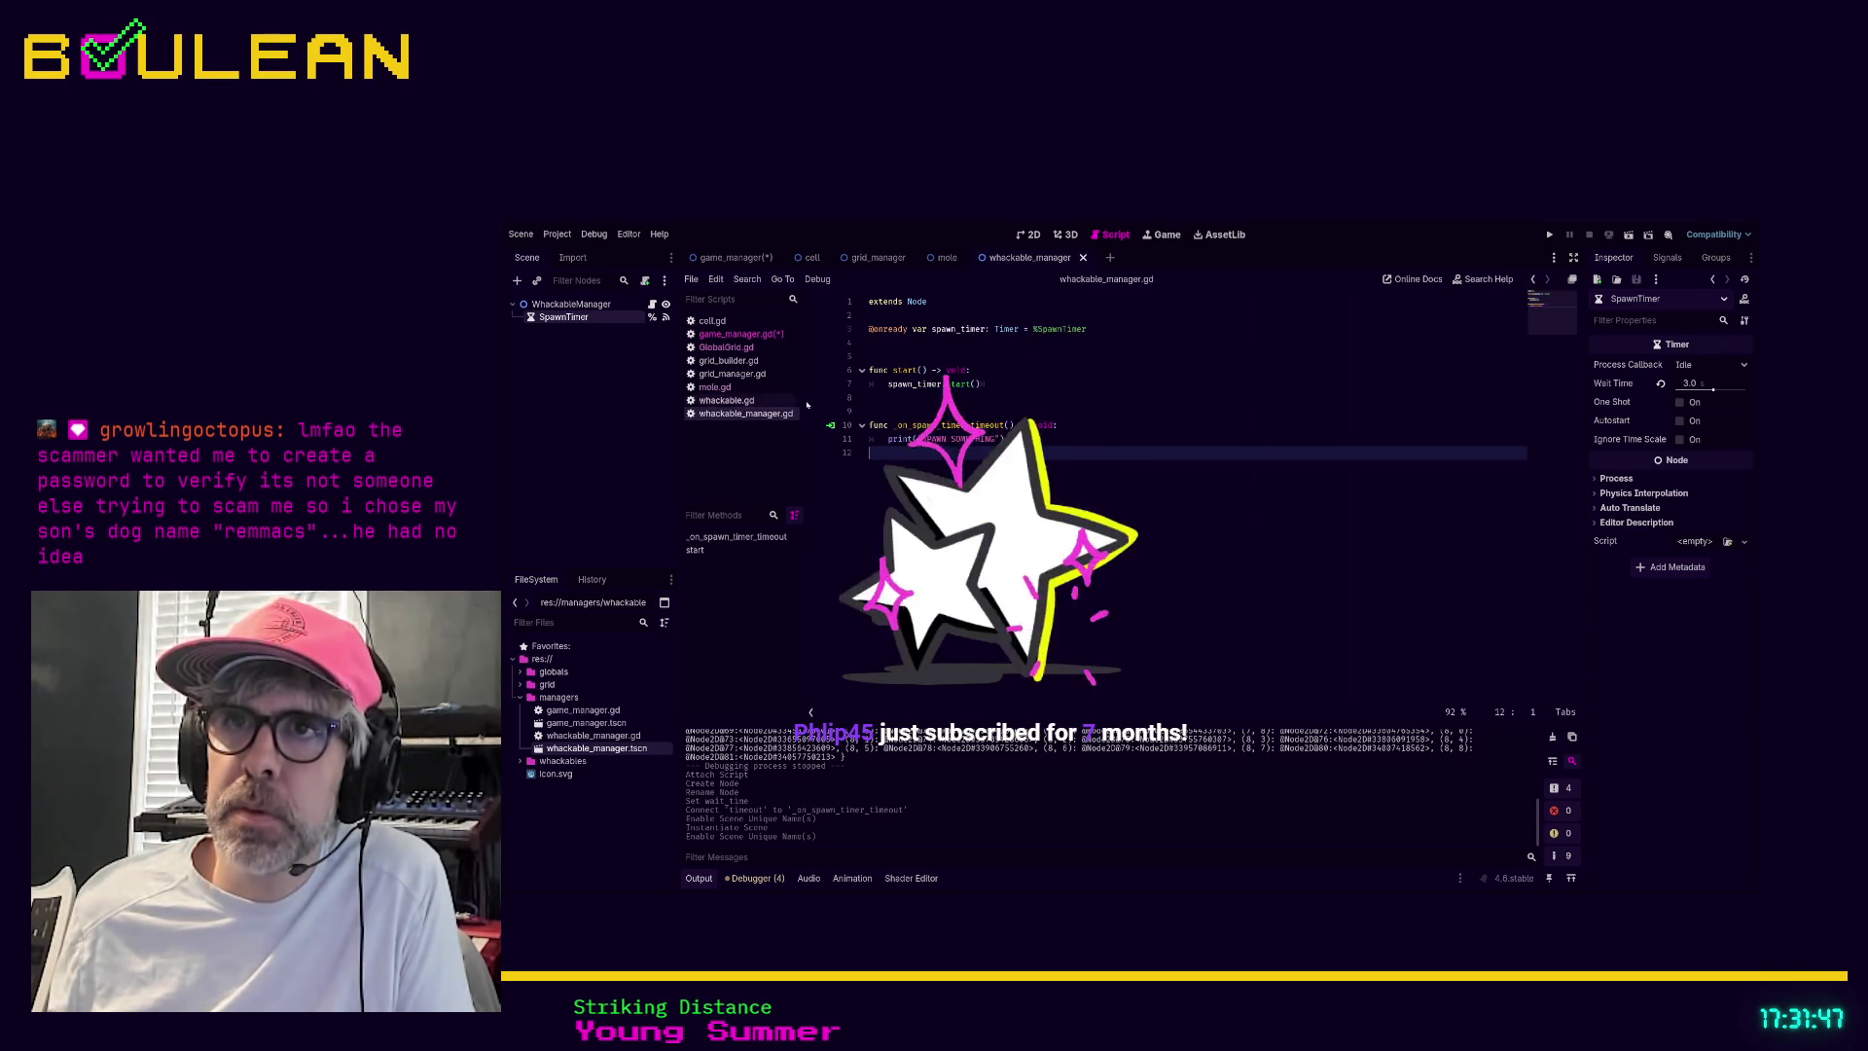
{"action": "left_click", "coordinate": [931, 410]}
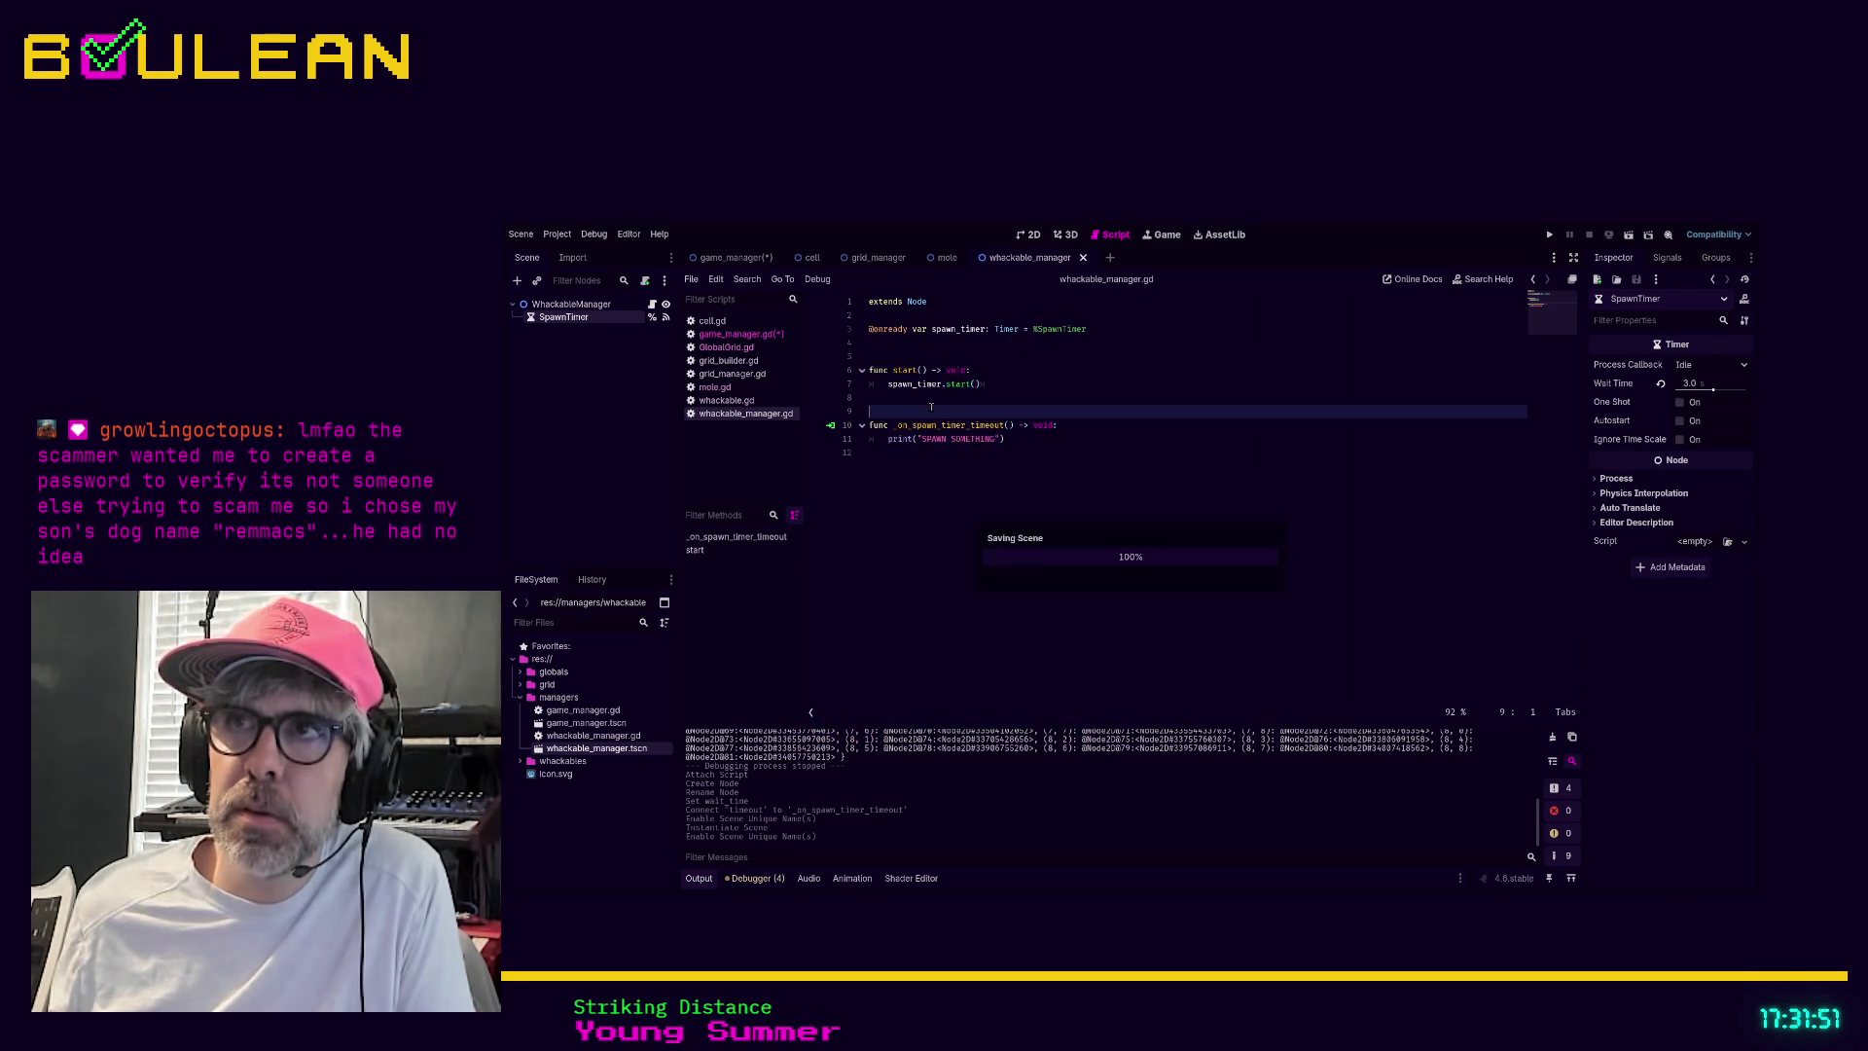
{"action": "key", "text": "ctrl+s"}
{"action": "left_click", "coordinate": [736, 334]}
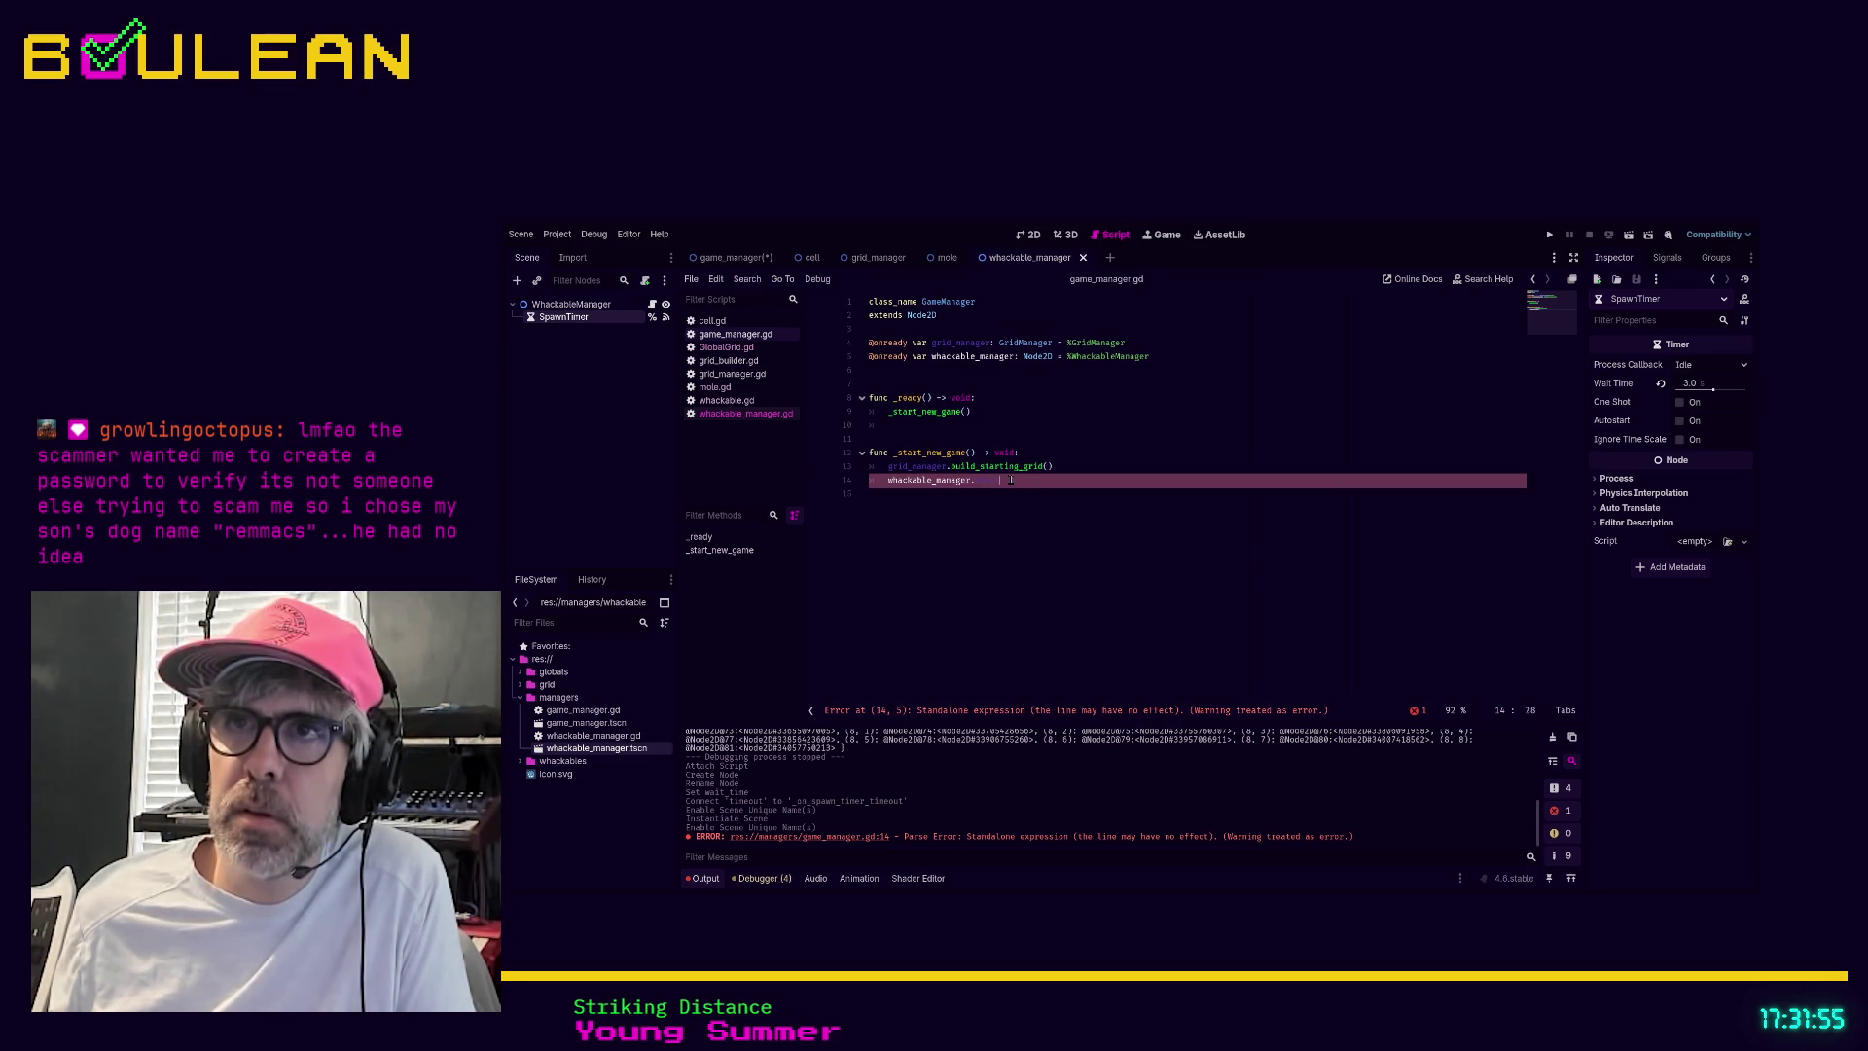
{"action": "left_click", "coordinate": [883, 479], "text": "shift"}
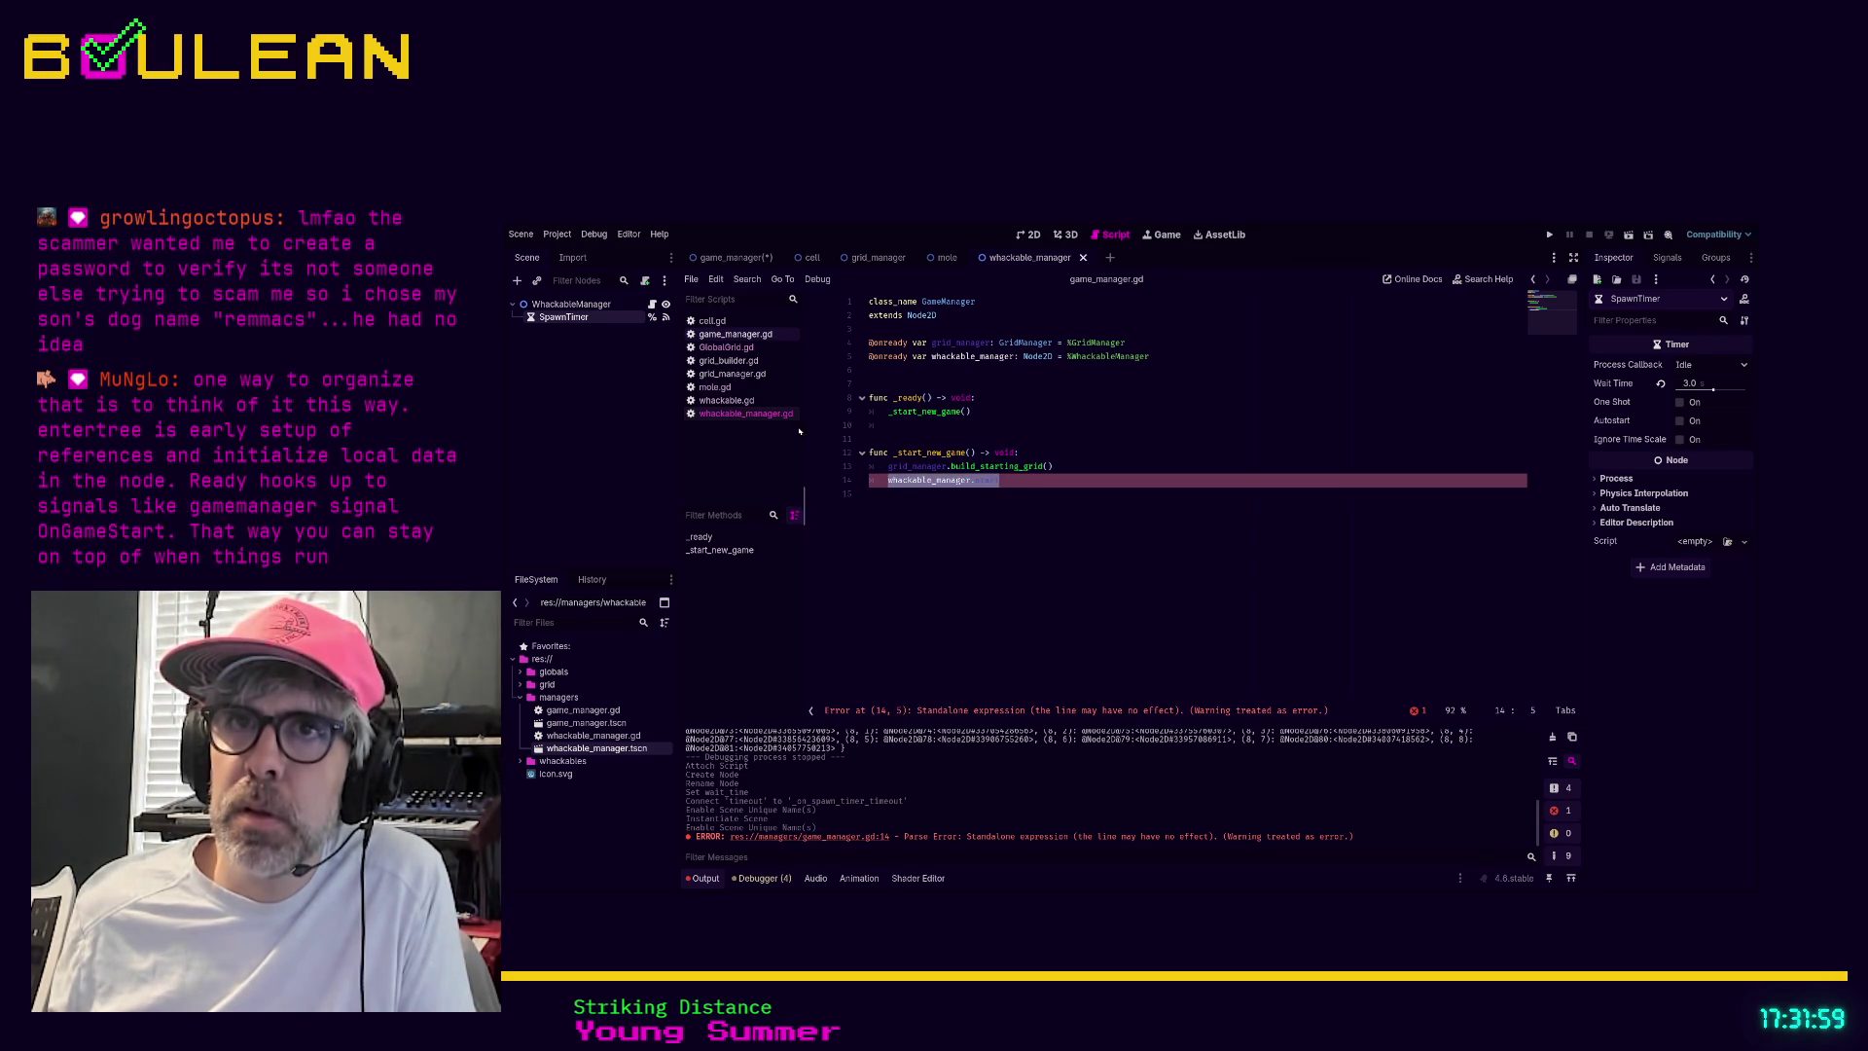
{"action": "left_click", "coordinate": [726, 400]}
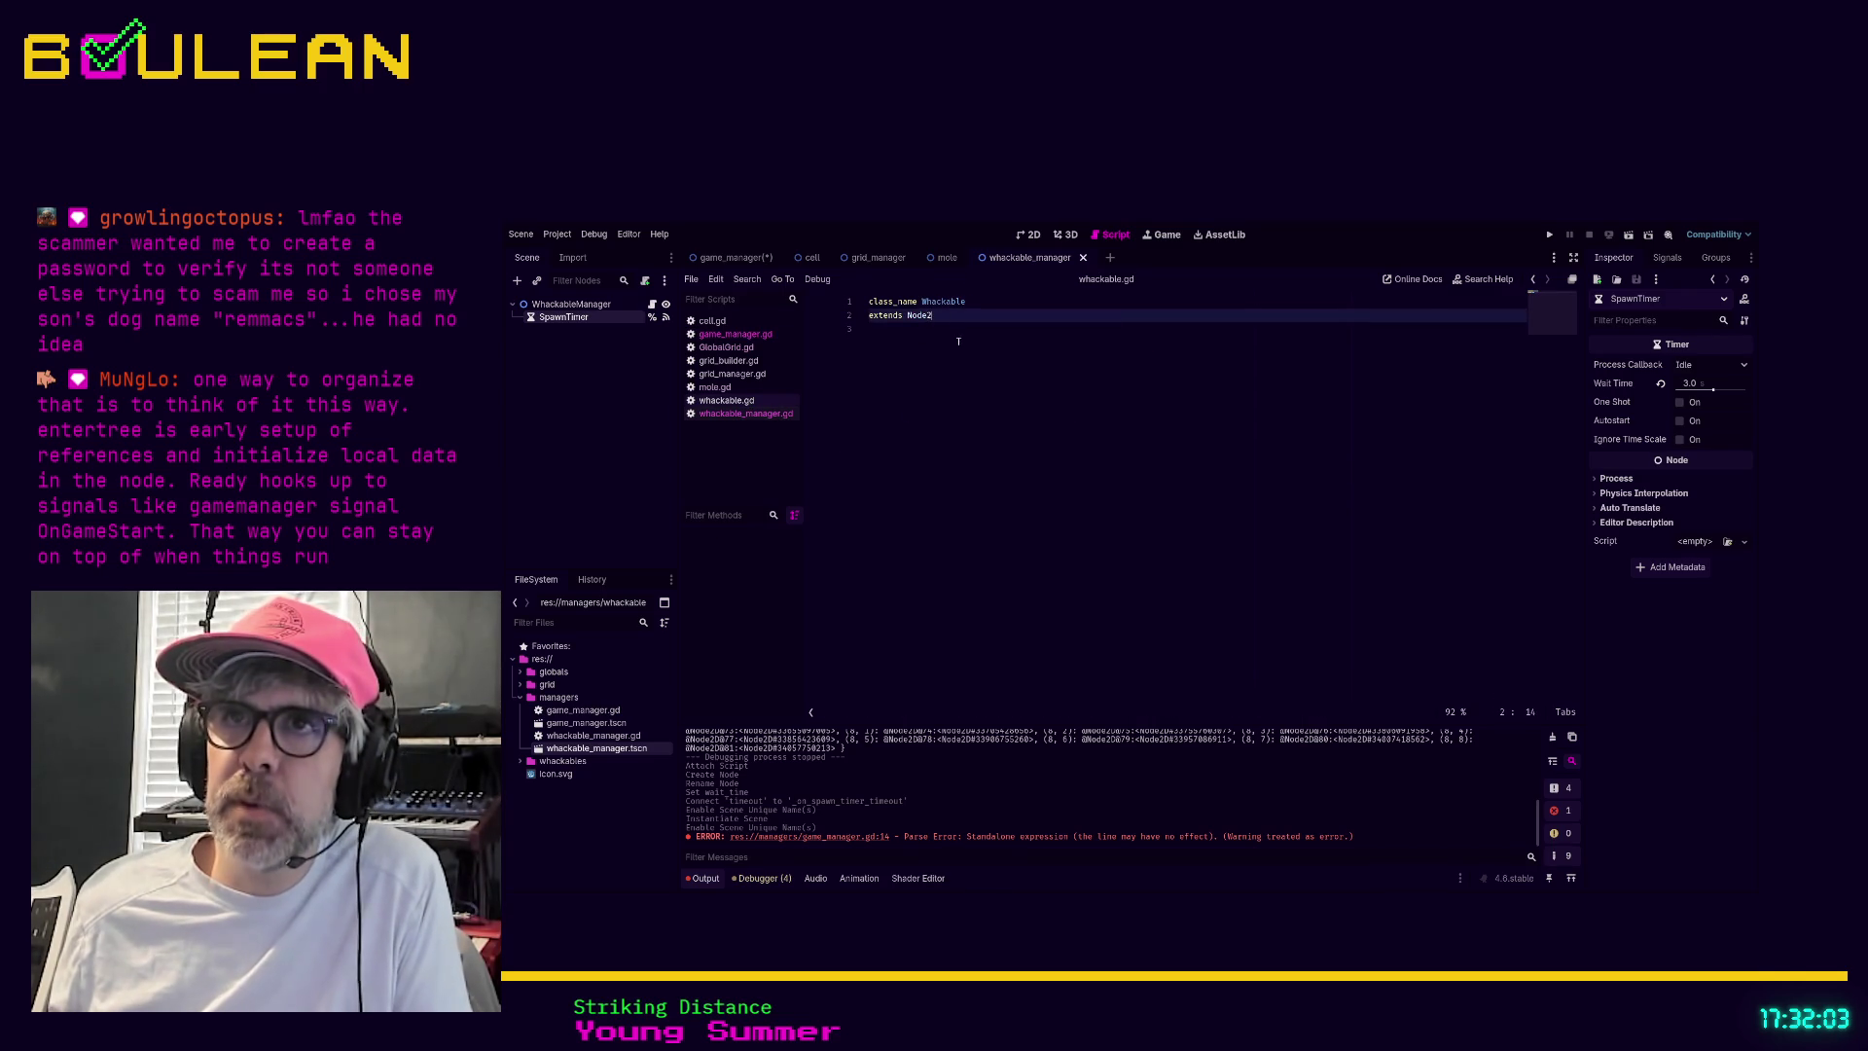
{"action": "type", "text": "D"}
Save the whackable.gd script
{"action": "left_click", "coordinate": [916, 495]}
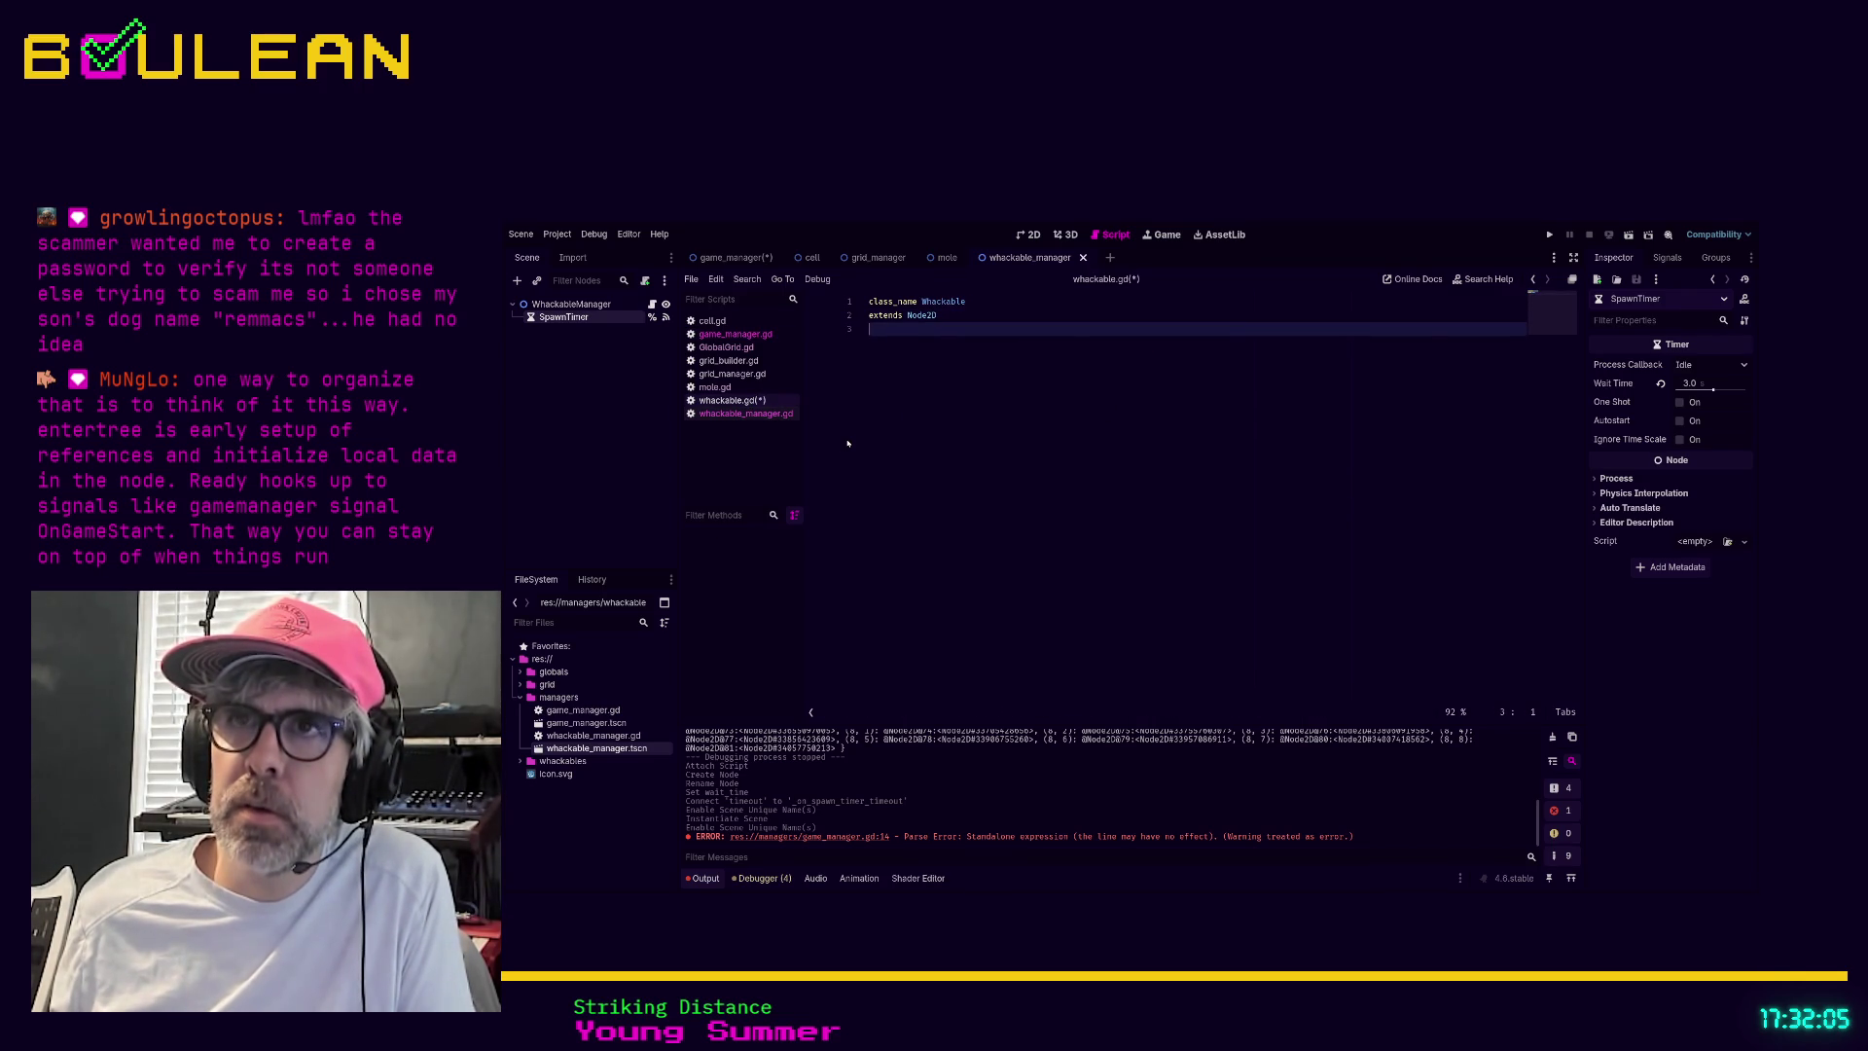
{"action": "left_click", "coordinate": [953, 317]}
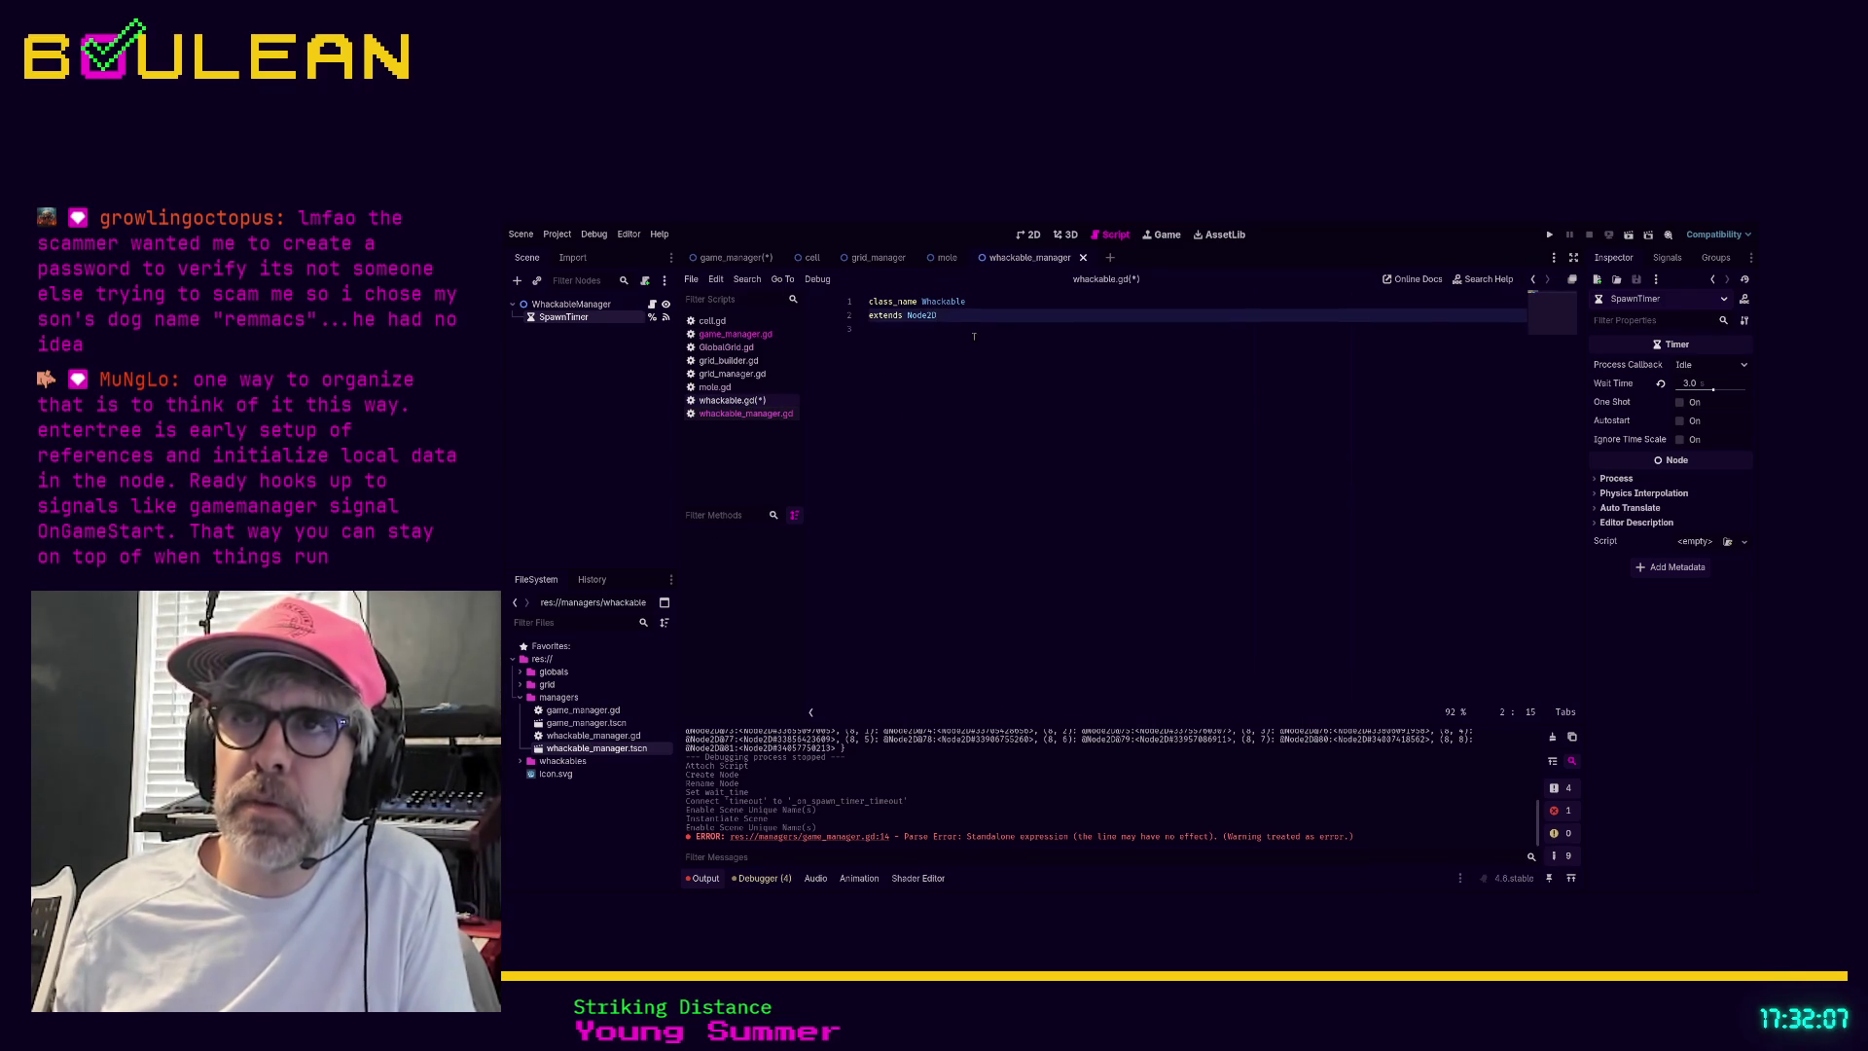
{"action": "left_click", "coordinate": [974, 333]}
{"action": "key", "text": "ctrl+s"}
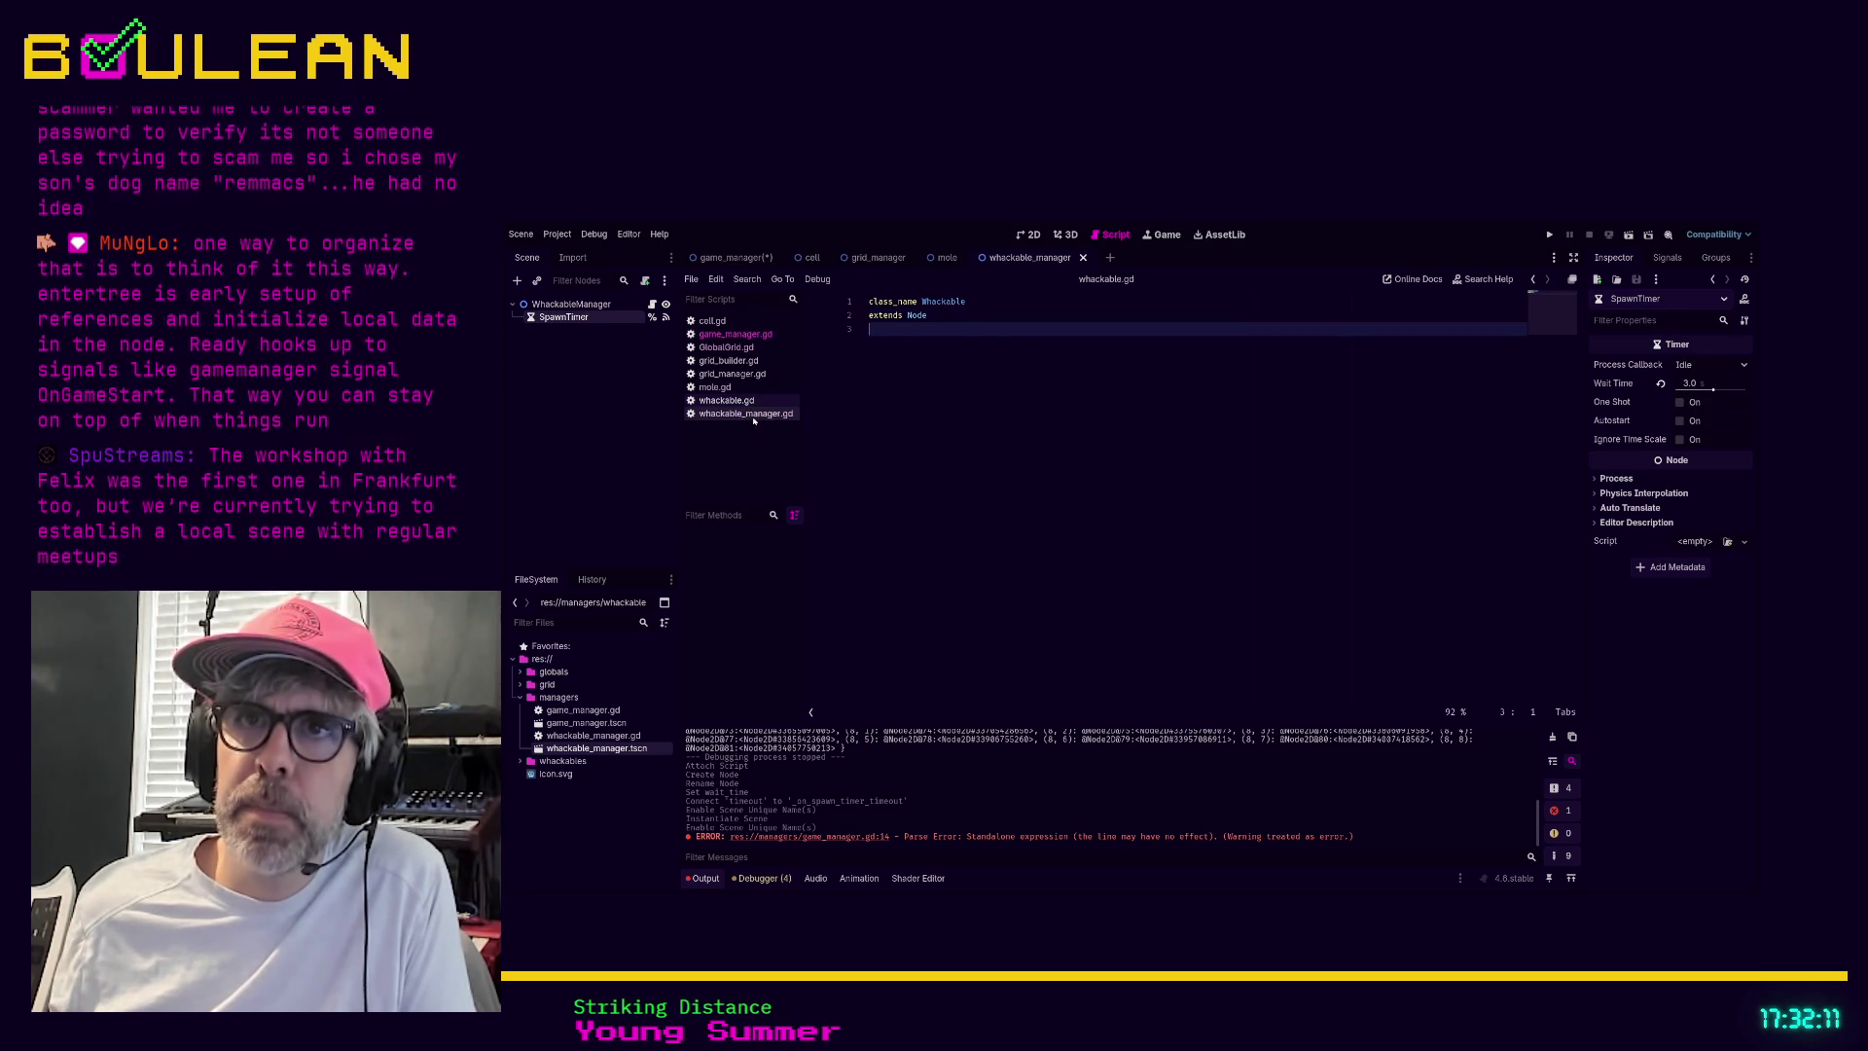
Make whackable_manager.gd extend Node2D with class_name WhackableManager, and save it
{"action": "left_click", "coordinate": [745, 413]}
{"action": "left_click", "coordinate": [936, 301]}
{"action": "type", "text": "2D"}
{"action": "key", "text": "Escape"}
{"action": "left_click", "coordinate": [1039, 390]}
{"action": "key", "text": "Up"}
{"action": "key", "text": "Up"}
{"action": "key", "text": "Up"}
{"action": "key", "text": "Up"}
{"action": "key", "text": "Up"}
{"action": "key", "text": "Return"}
{"action": "key", "text": "Up"}
{"action": "type", "text": "clas"}
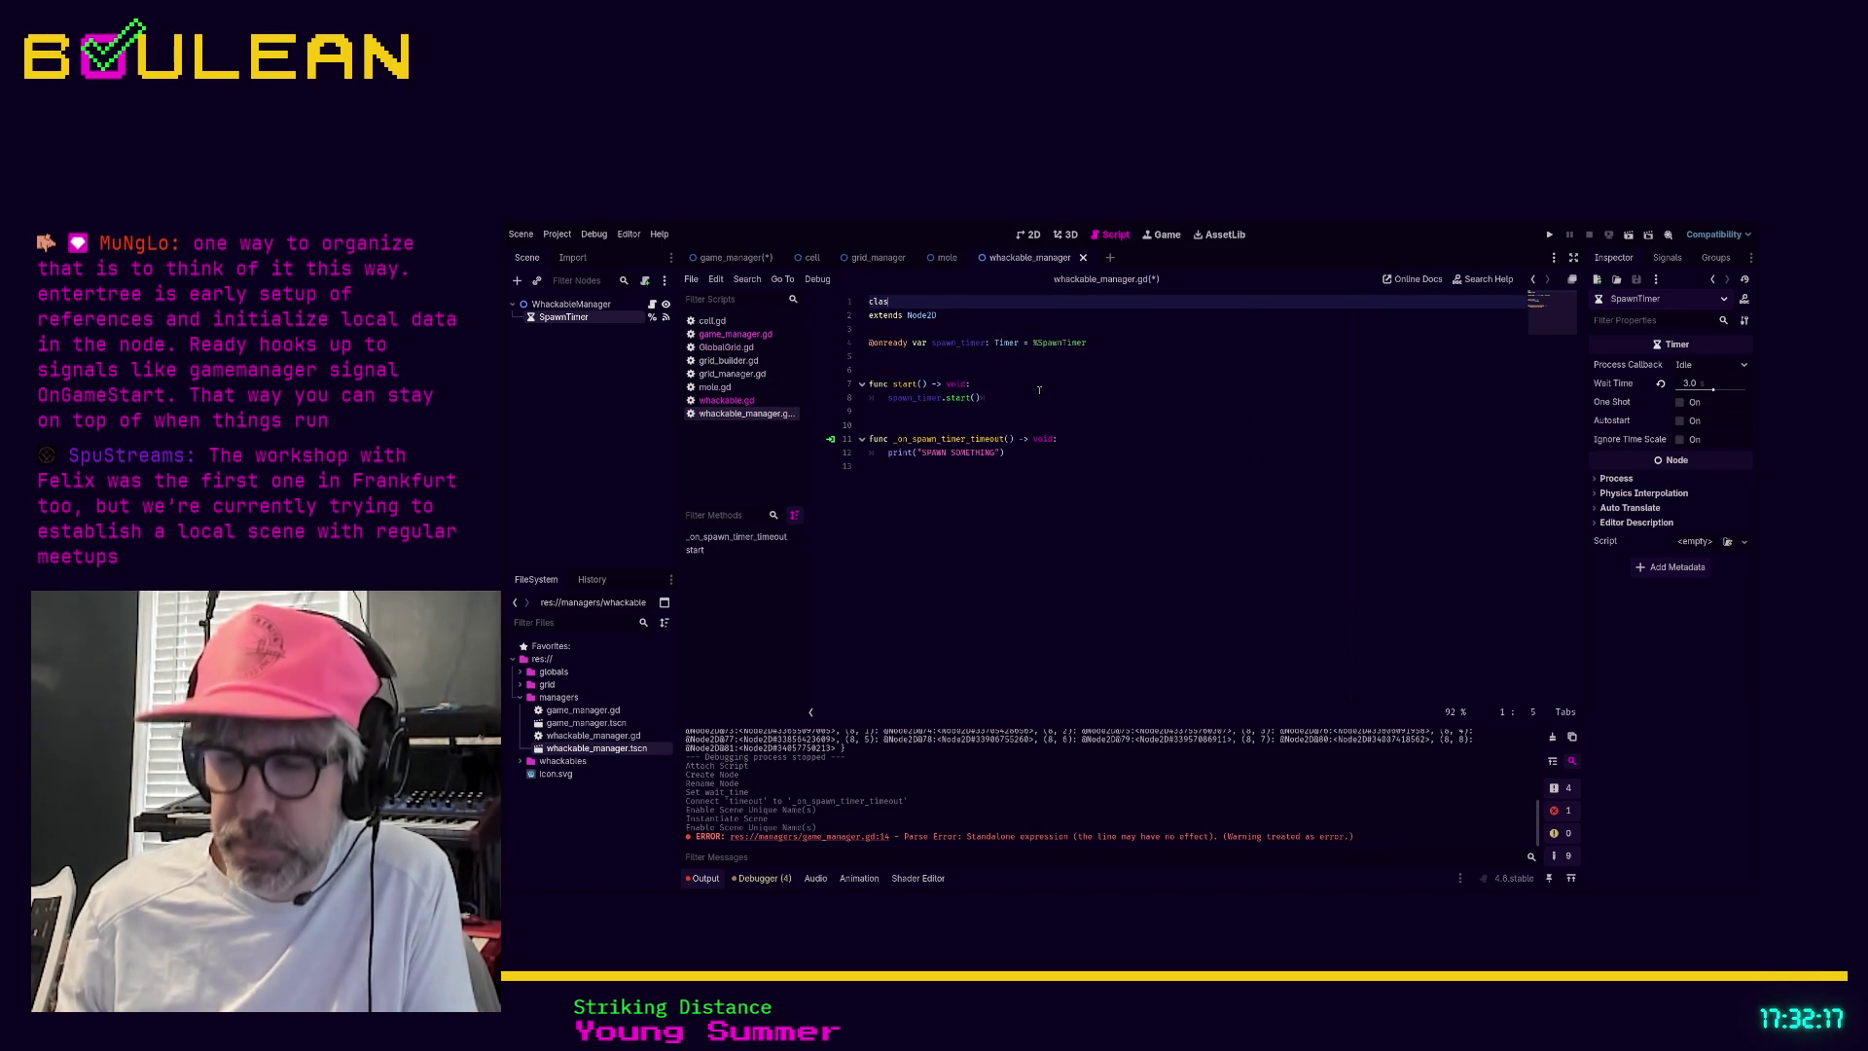
{"action": "type", "text": "s_name WhackableManage"}
{"action": "left_click", "coordinate": [1039, 390]}
{"action": "key", "text": "ctrl+s"}
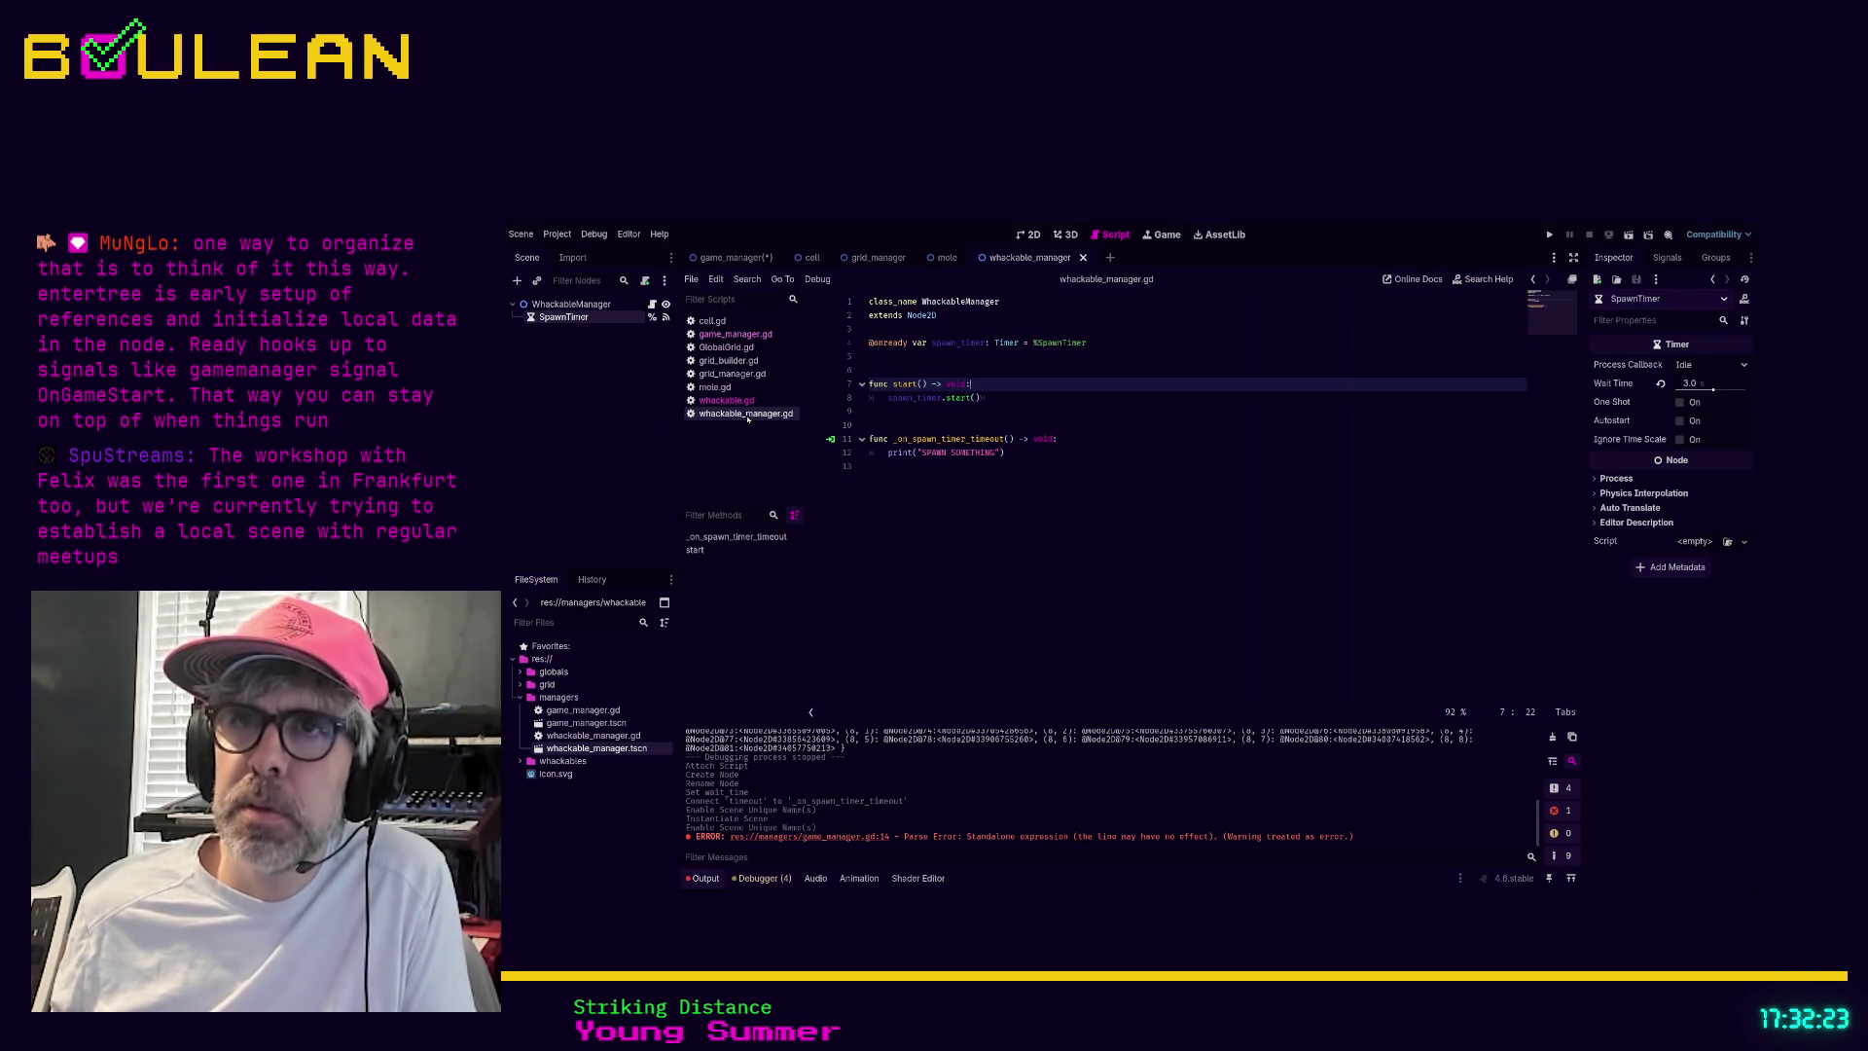
{"action": "left_click", "coordinate": [998, 397]}
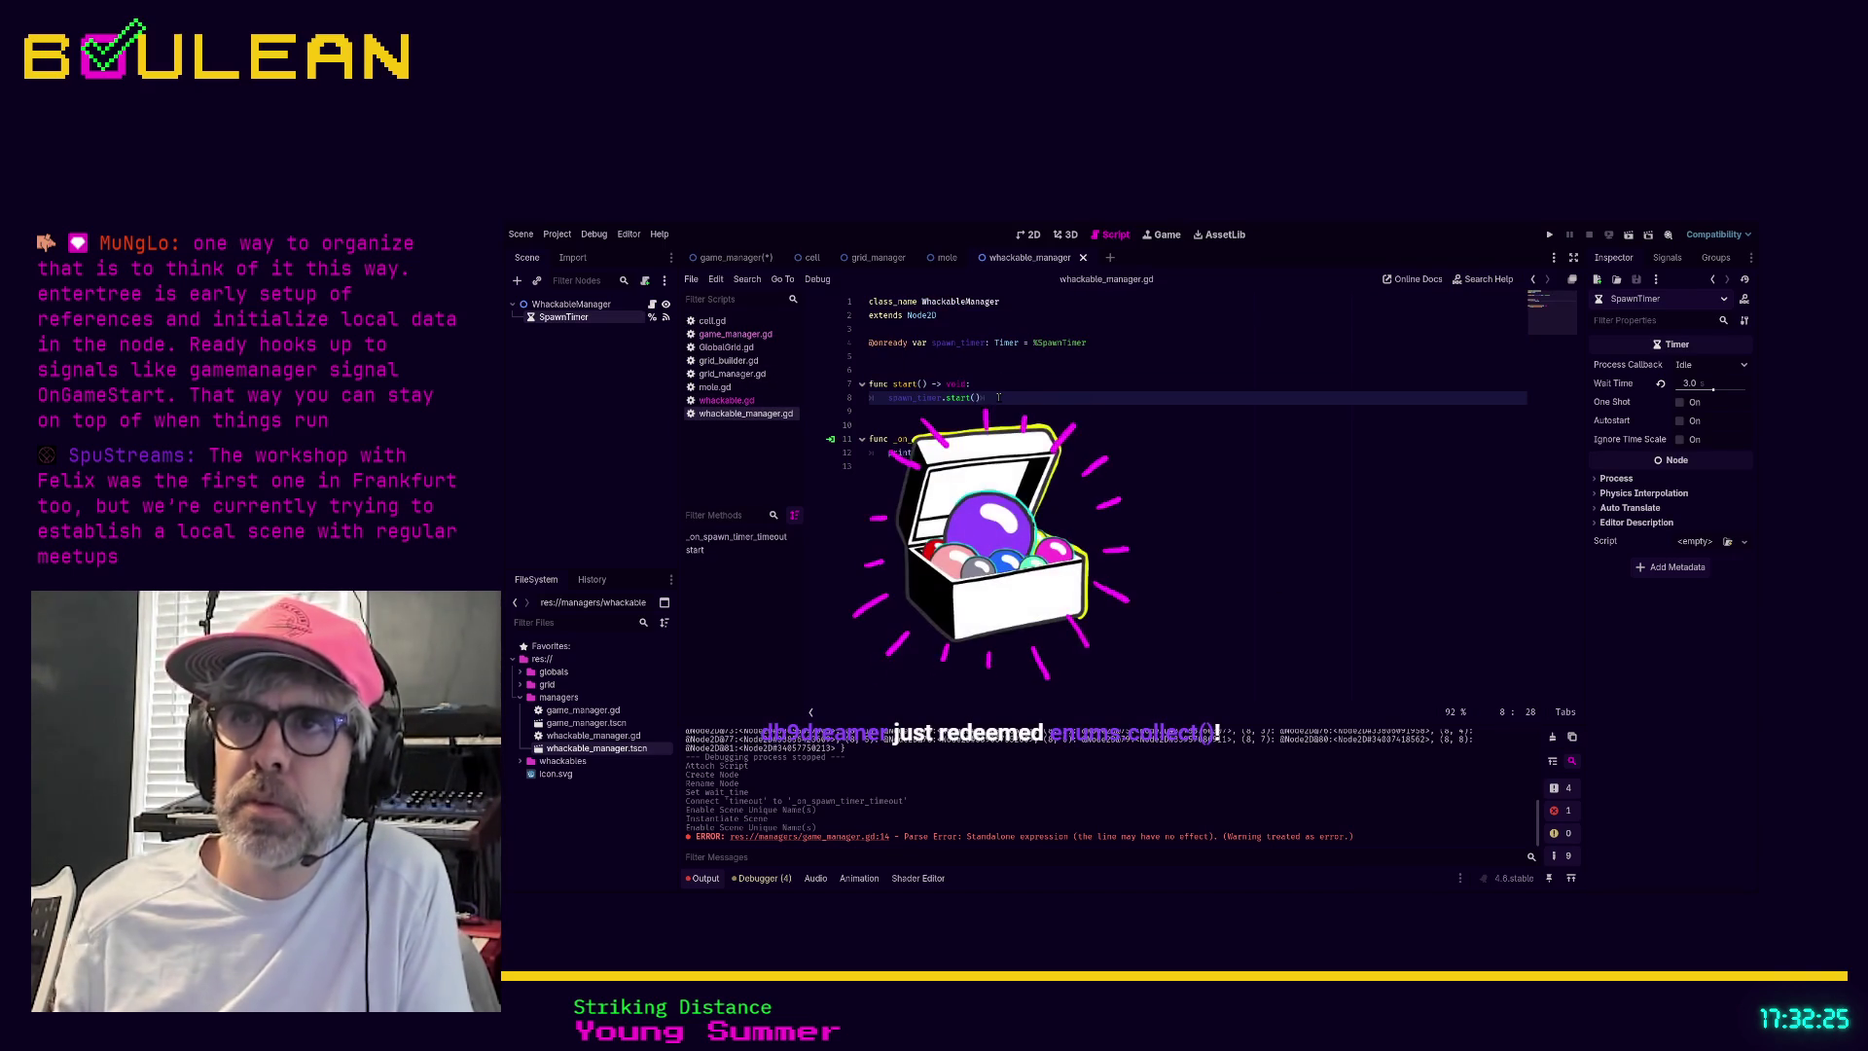
{"action": "key", "text": "Down"}
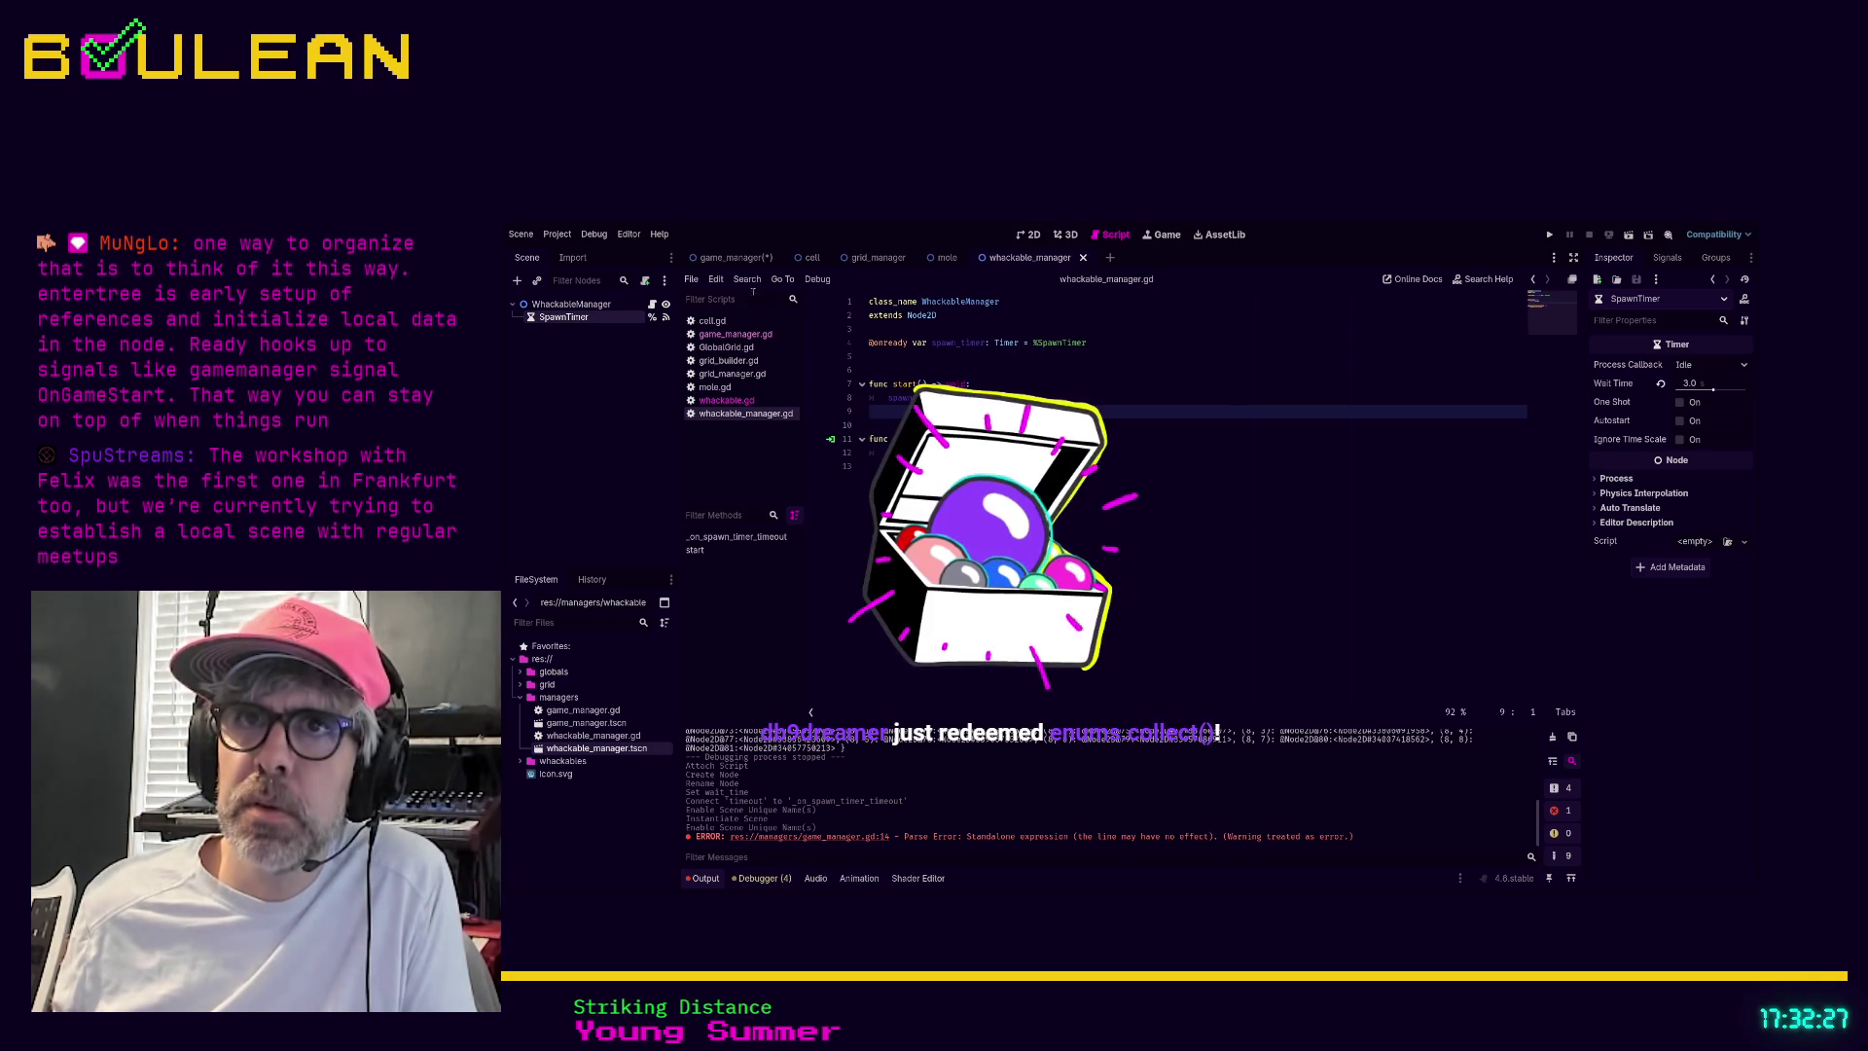
In game_manager.gd, retype whackable_manager as WhackableManager and start line 14 with 'whackable_manager.'
{"action": "left_click", "coordinate": [735, 334]}
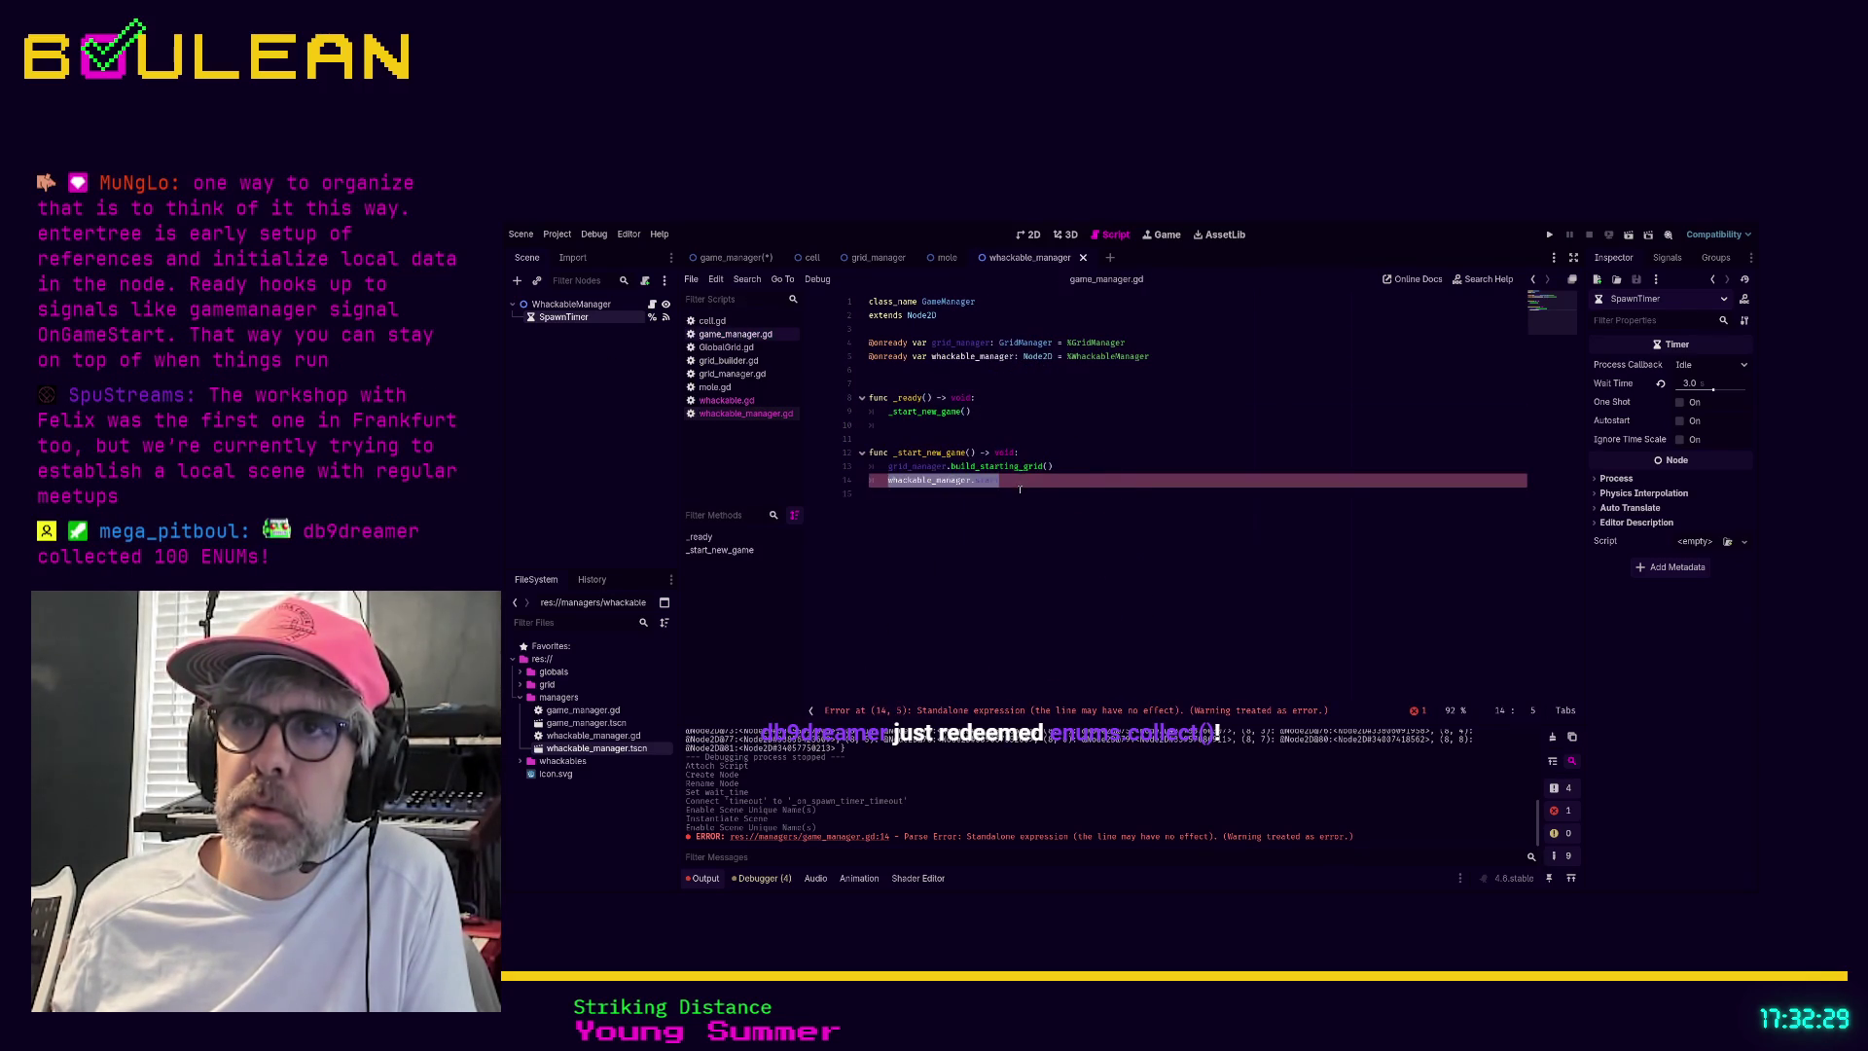
{"action": "left_click", "coordinate": [1021, 487]}
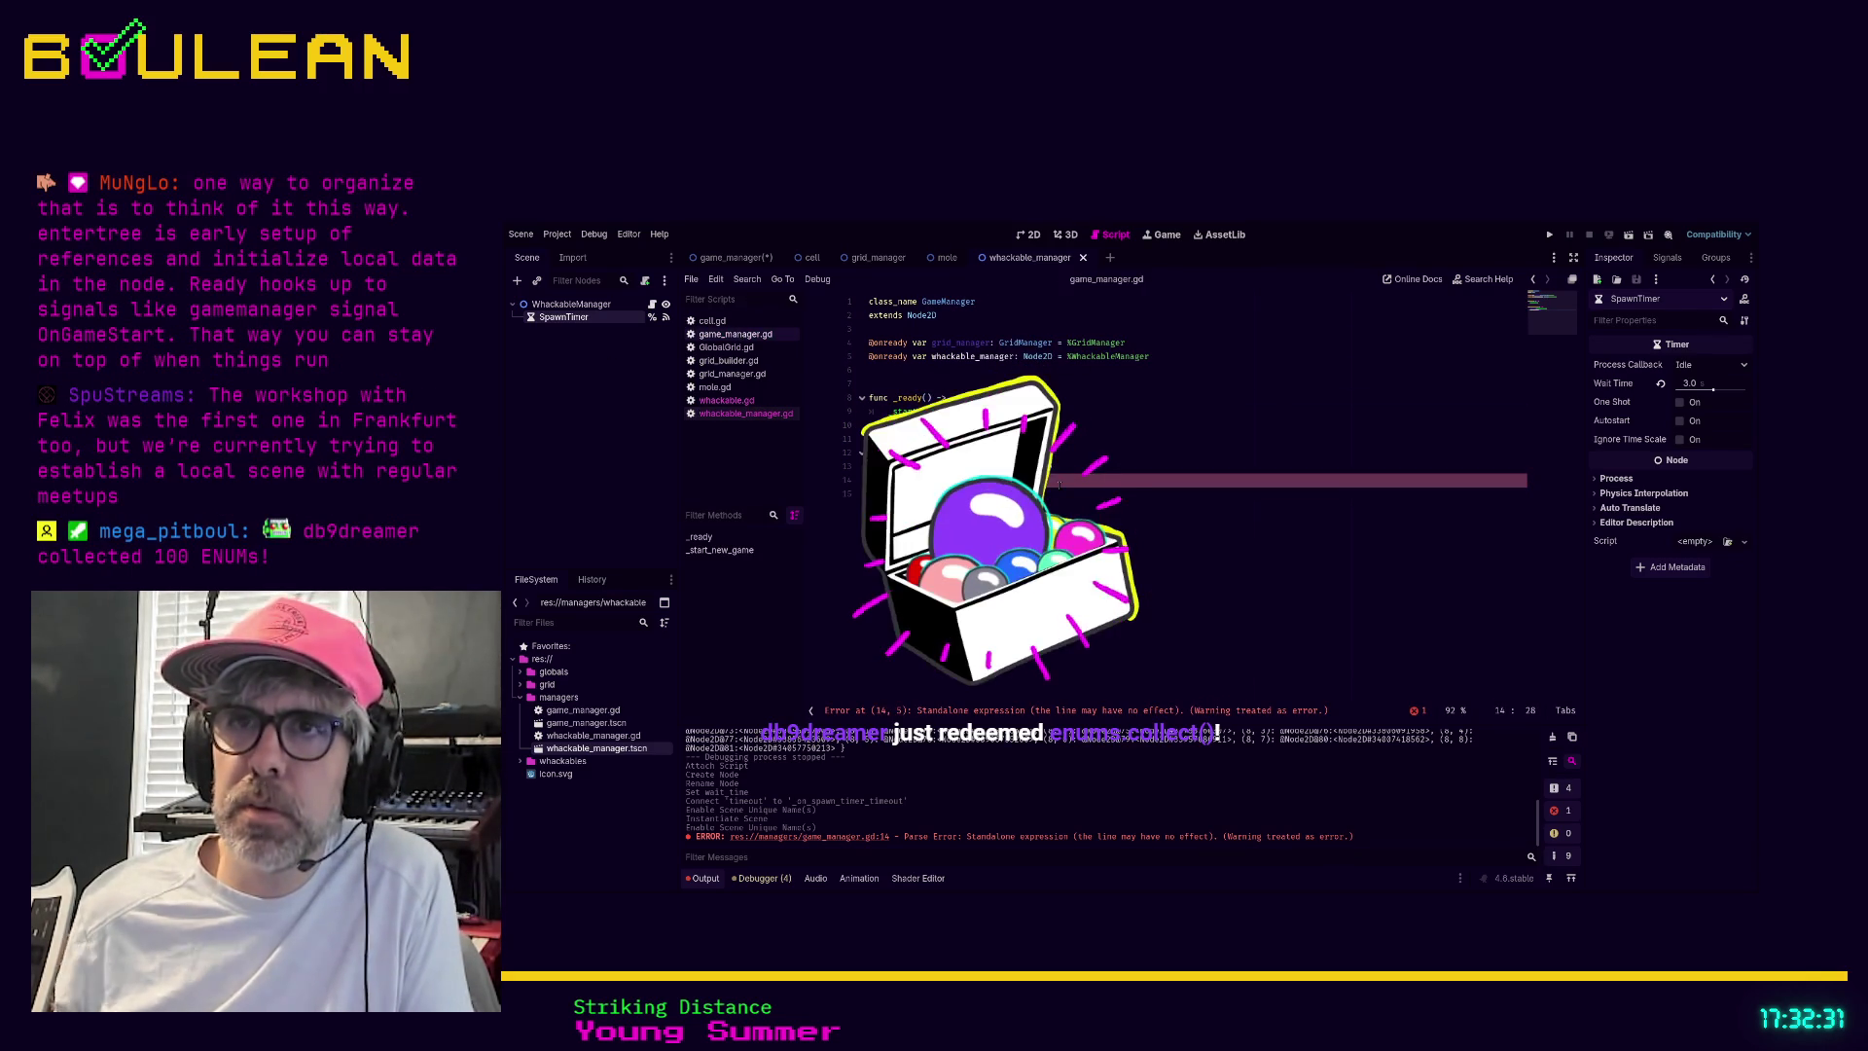
{"action": "key", "text": "shift+Home"}
{"action": "type", "text": "wha"}
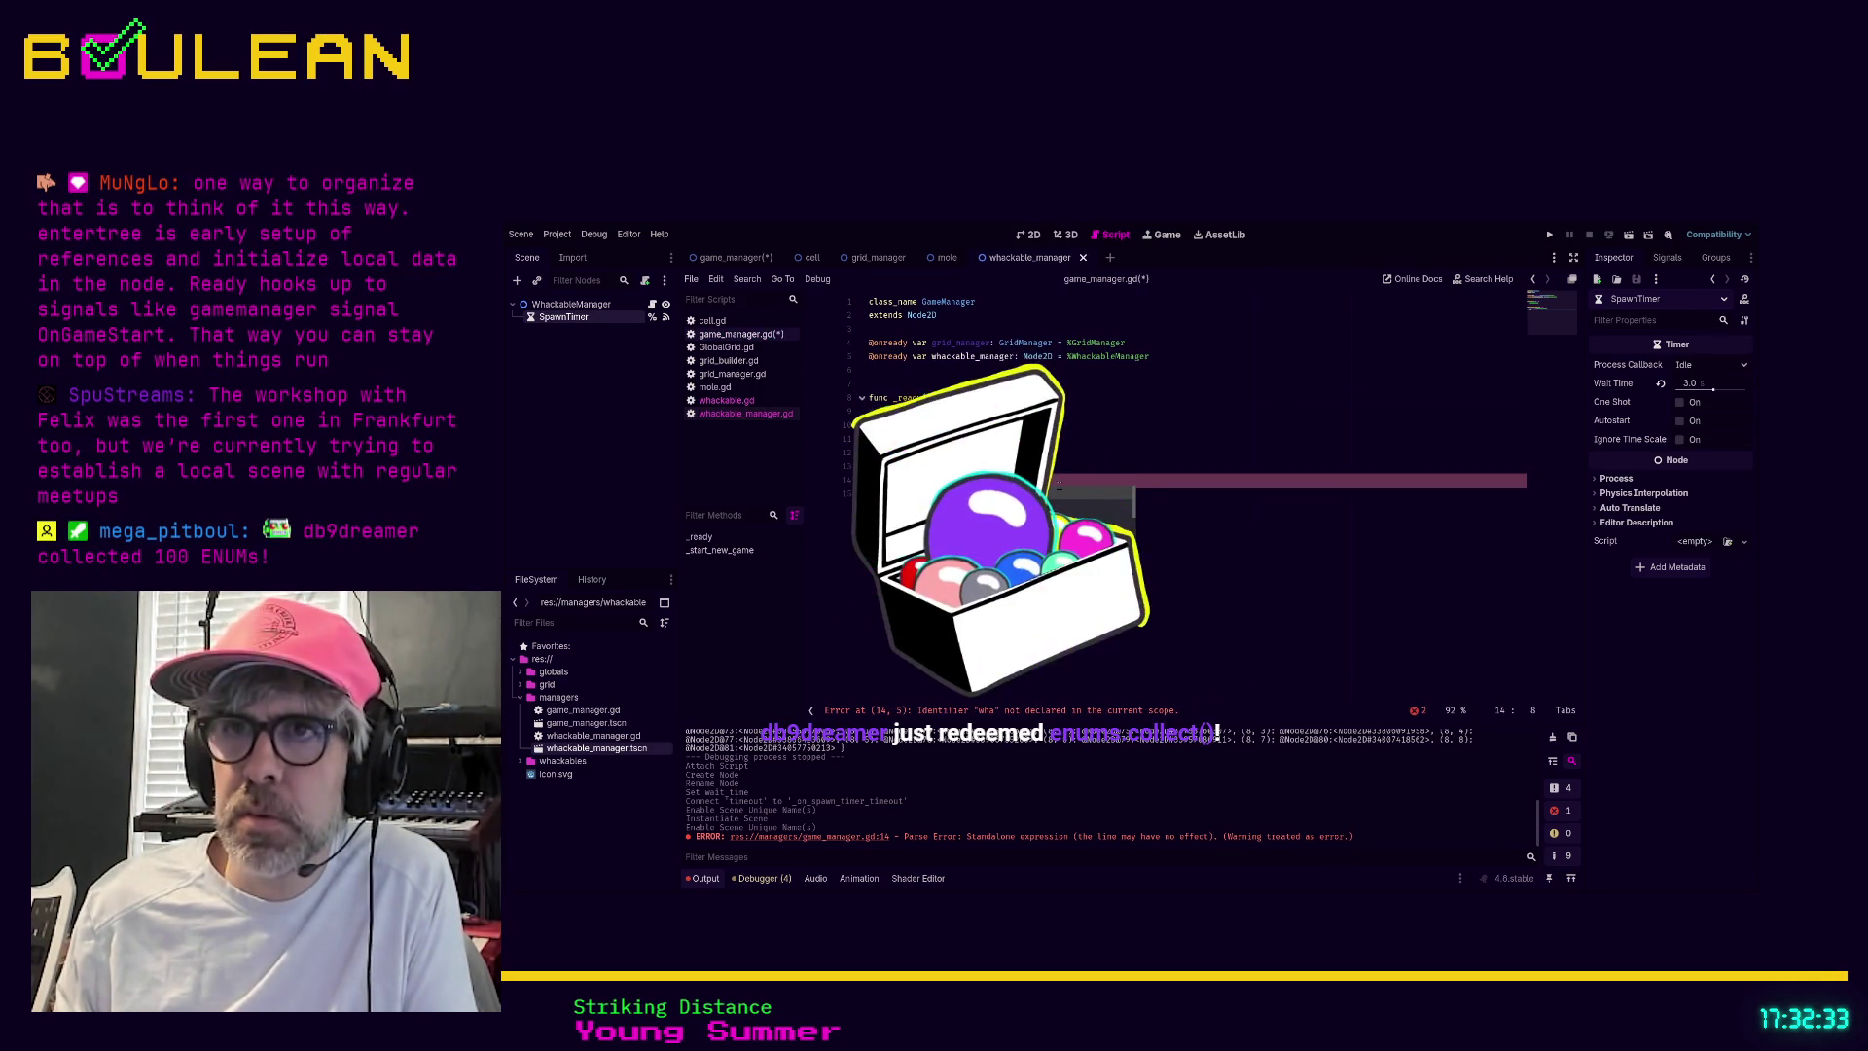
{"action": "type", "text": "ckable_manager."}
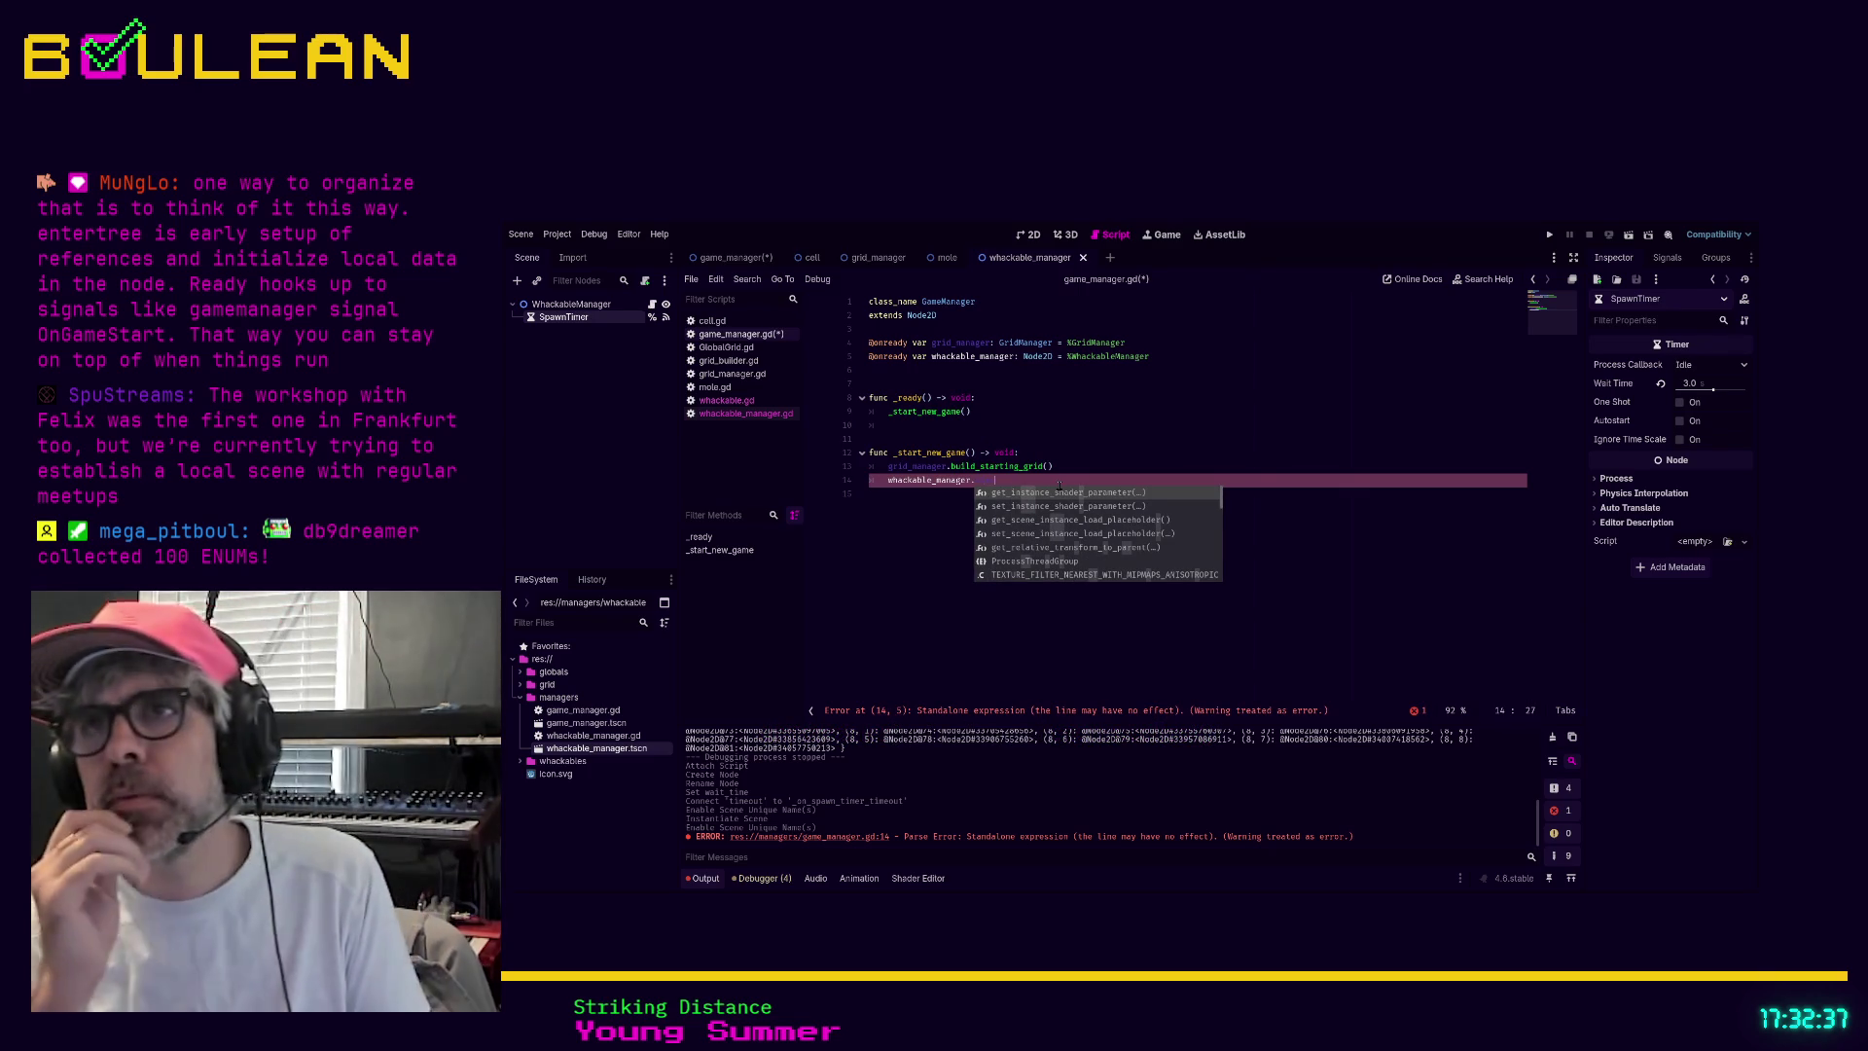
{"action": "double_click", "coordinate": [1037, 356]}
{"action": "type", "text": "Whac"}
{"action": "key", "text": "Return"}
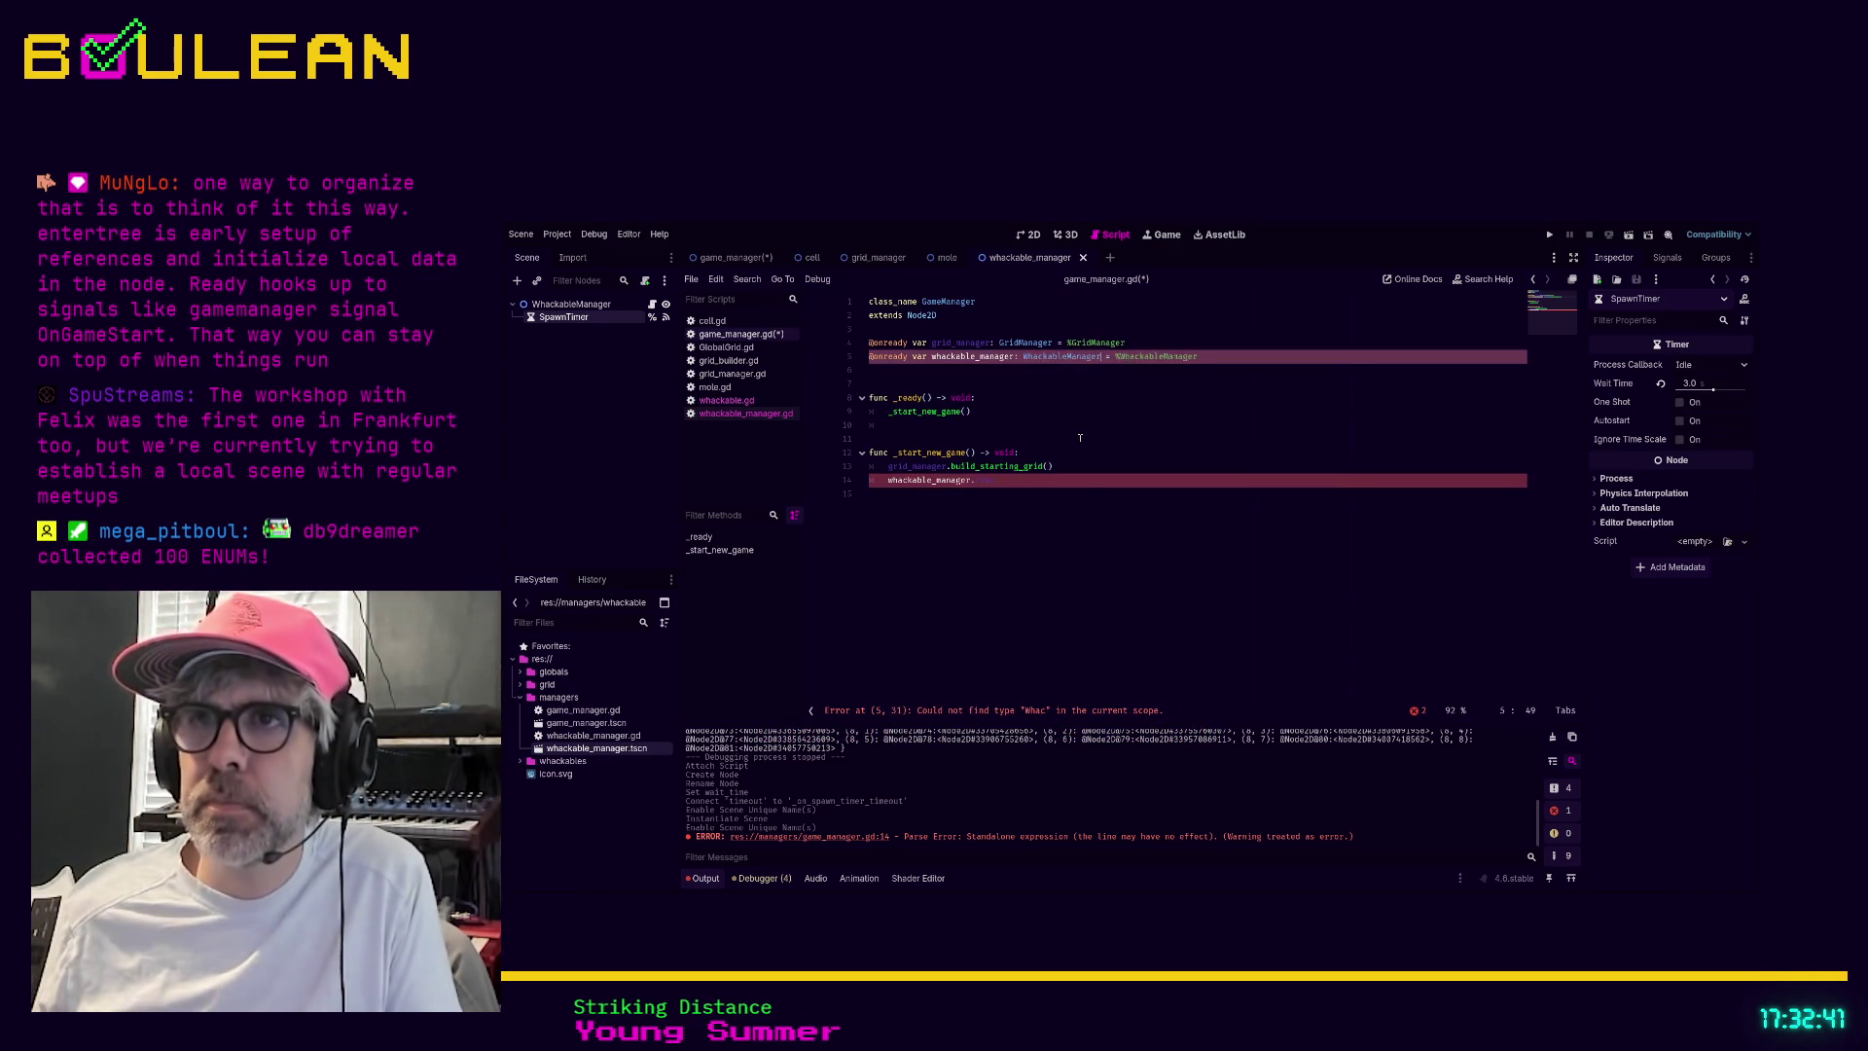
Complete line 14 as whackable_manager.start() and run the project with F5
{"action": "left_click", "coordinate": [1058, 480]}
{"action": "key", "text": "ctrl+space"}
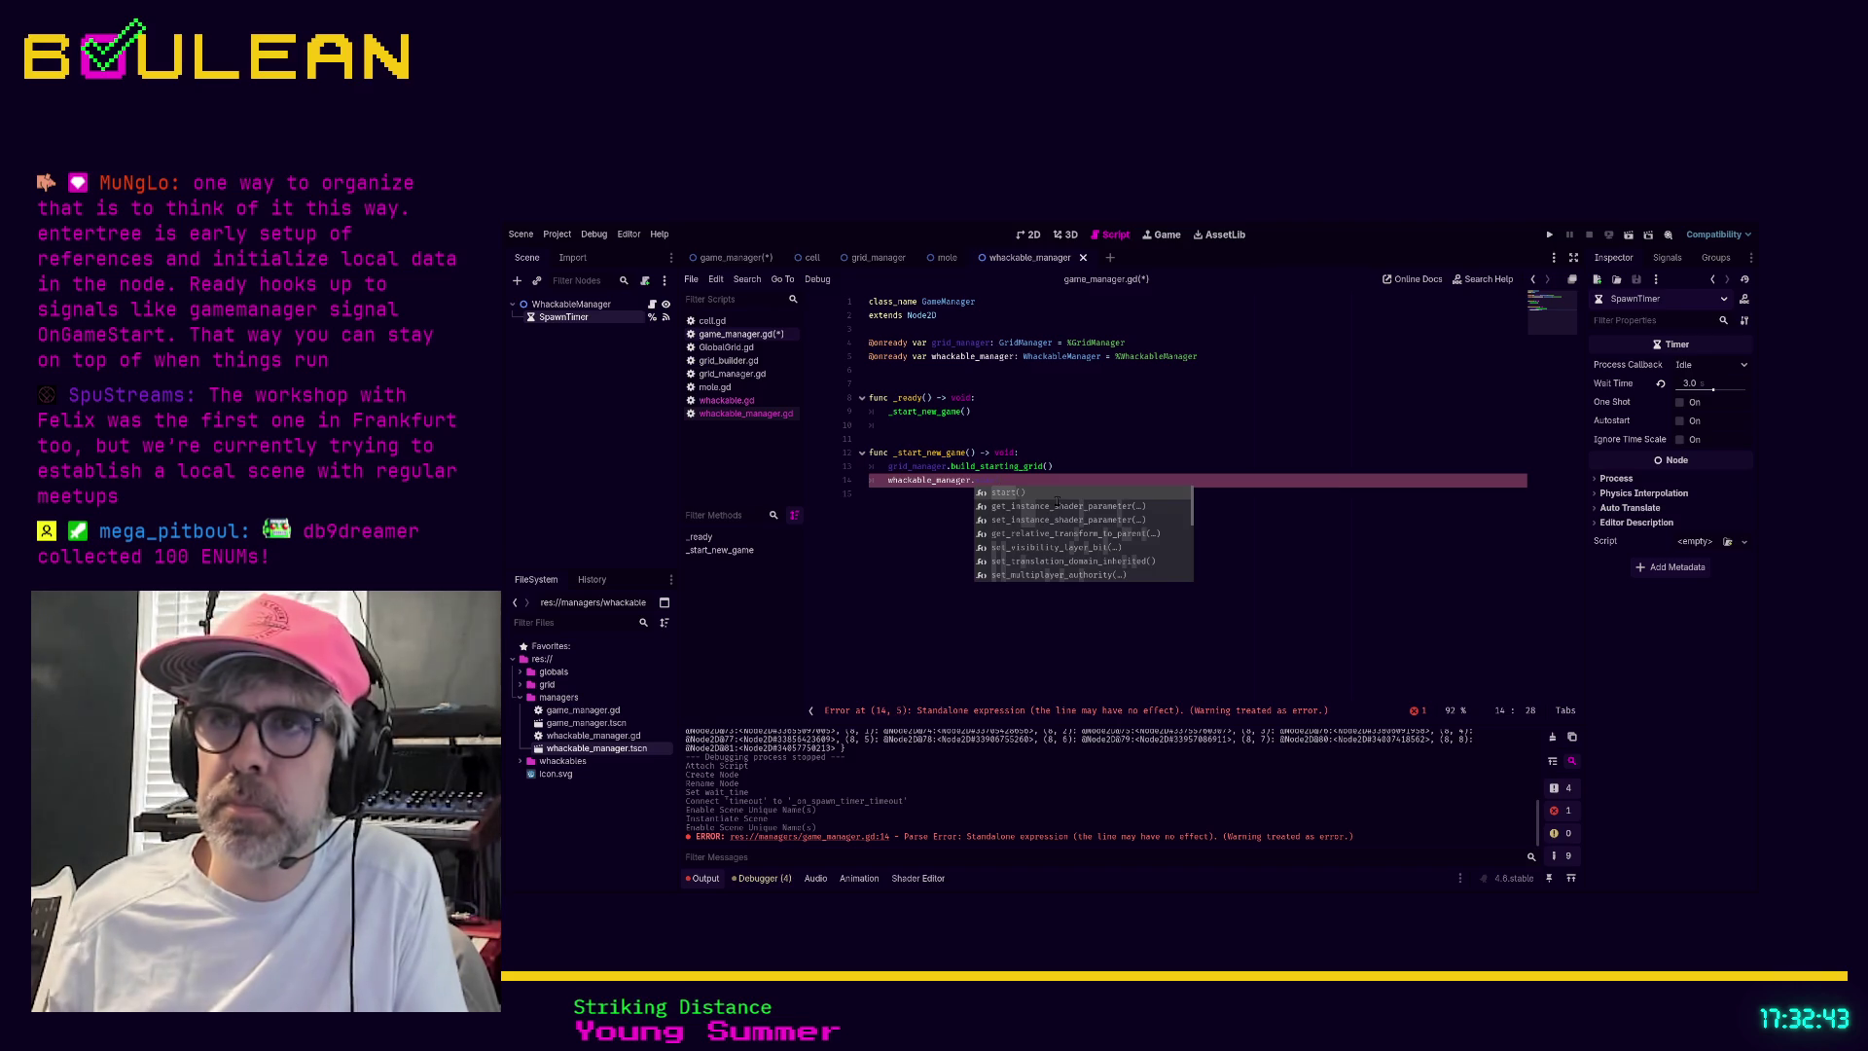
{"action": "key", "text": "Return"}
{"action": "left_click", "coordinate": [1023, 546]}
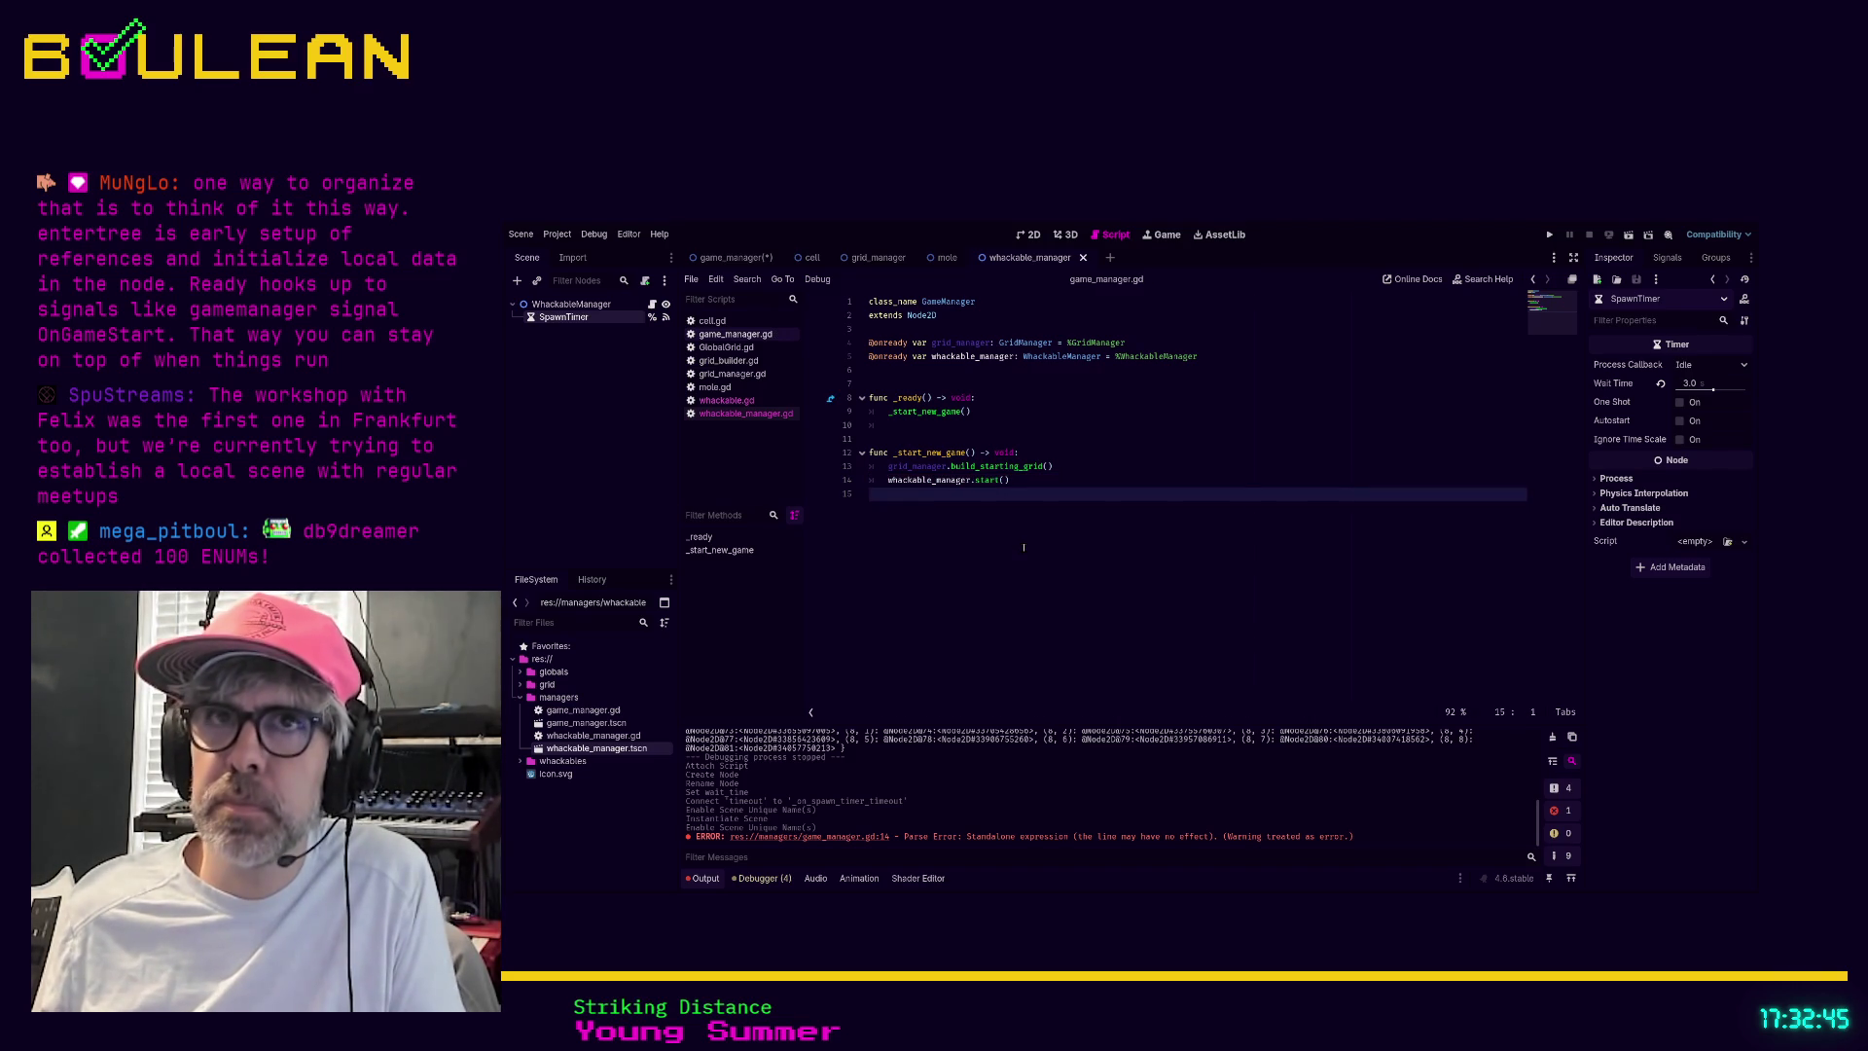
{"action": "key", "text": "F5"}
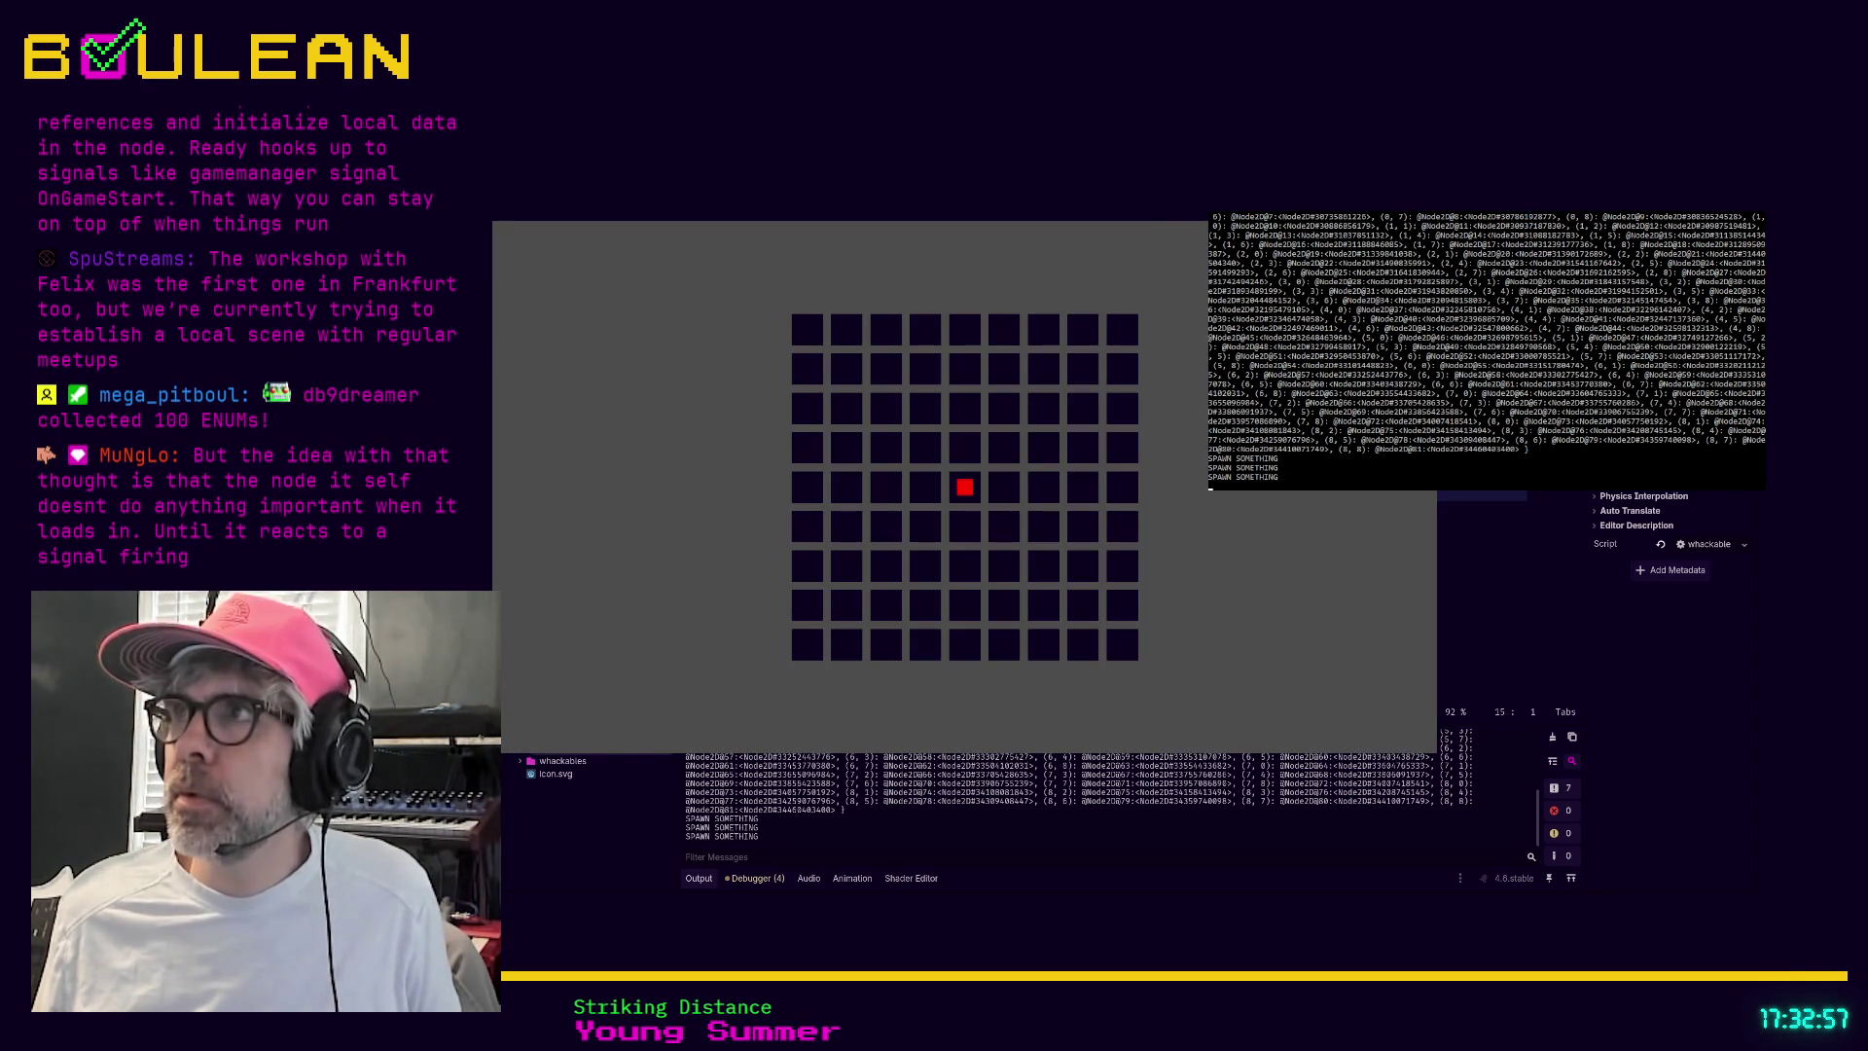
{"action": "key", "text": "F8"}
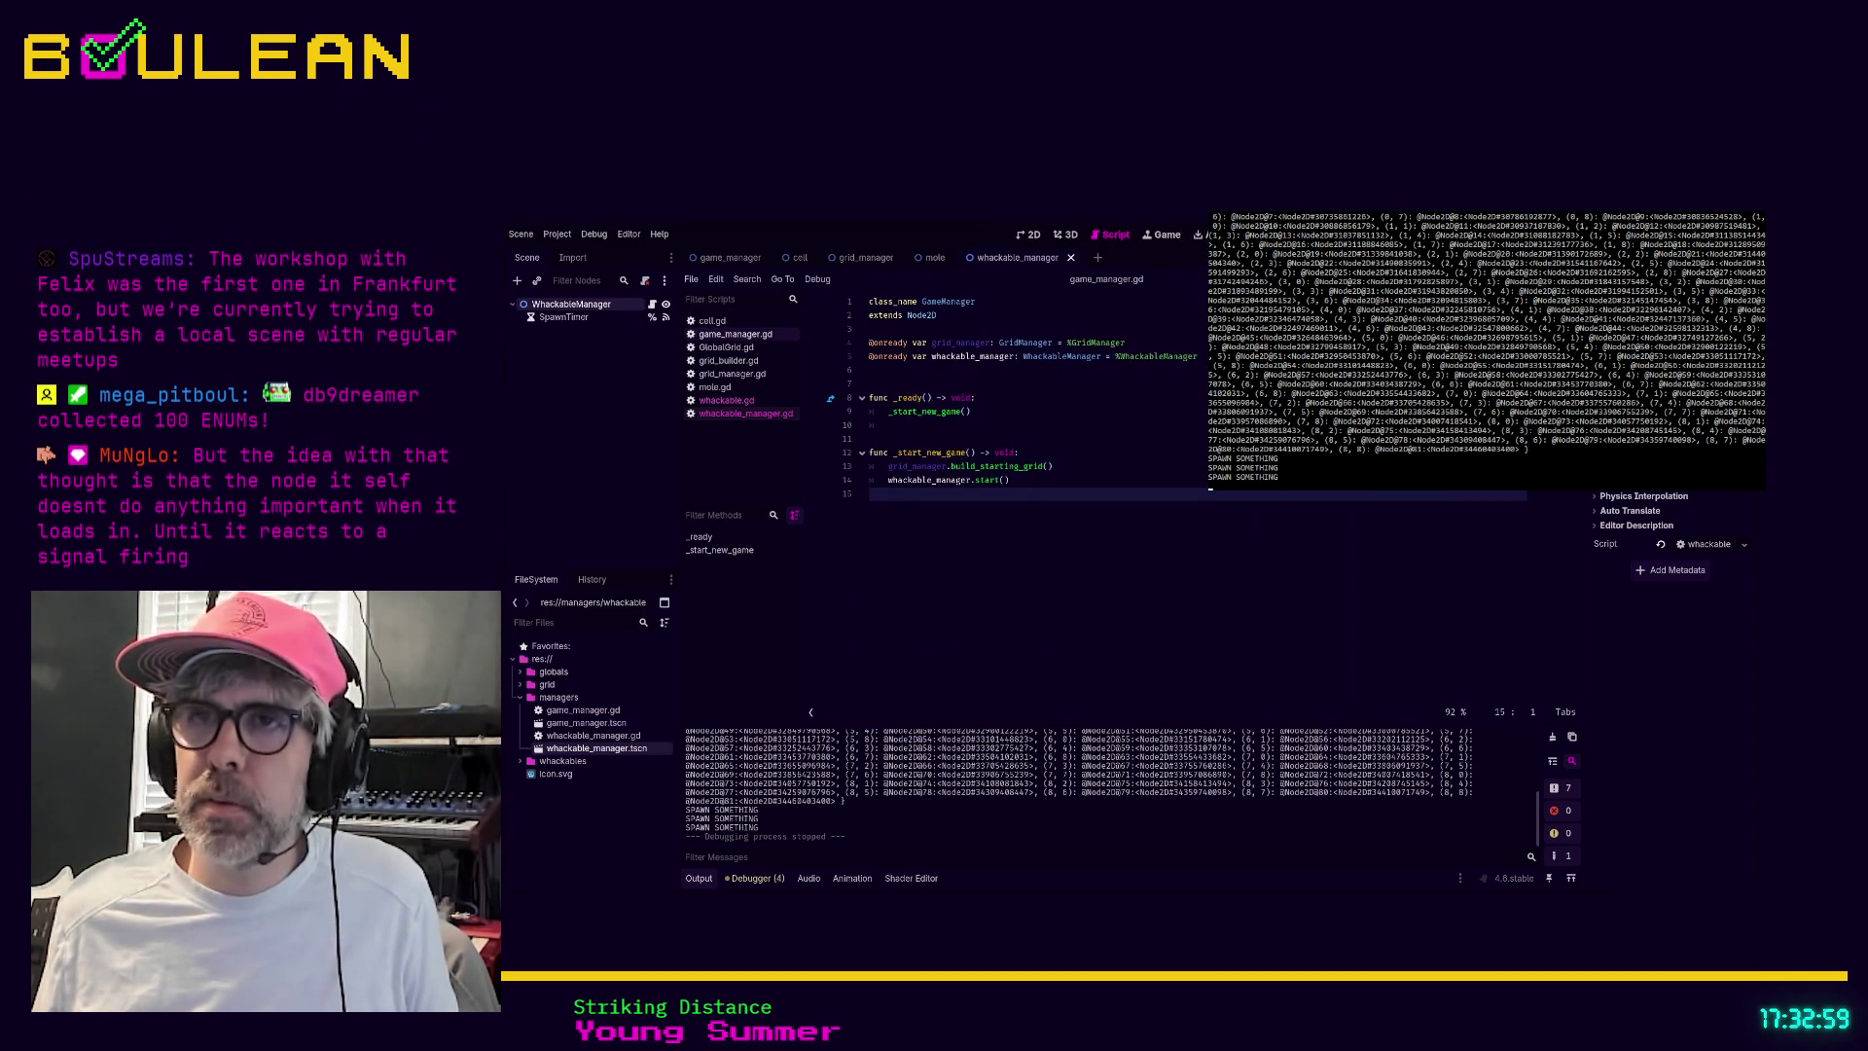
{"action": "left_click", "coordinate": [1012, 480]}
{"action": "key", "text": "ctrl+k"}
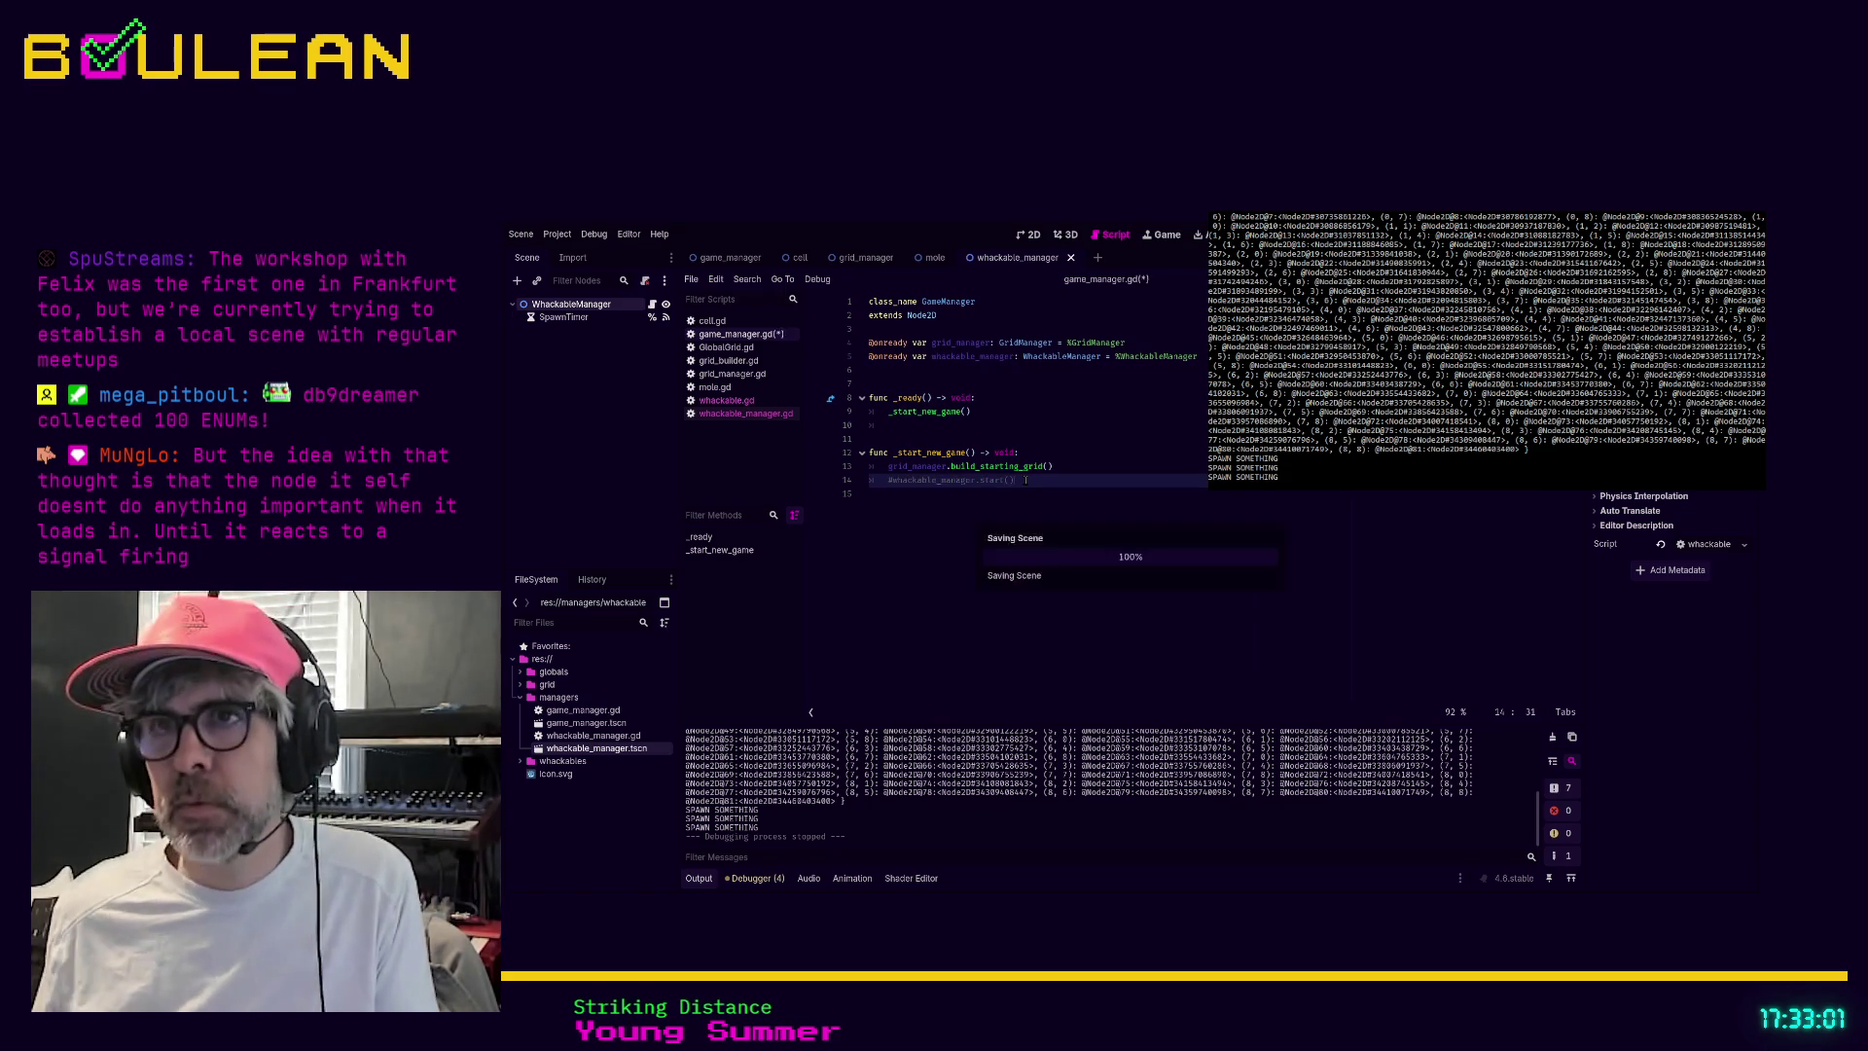
{"action": "key", "text": "F5"}
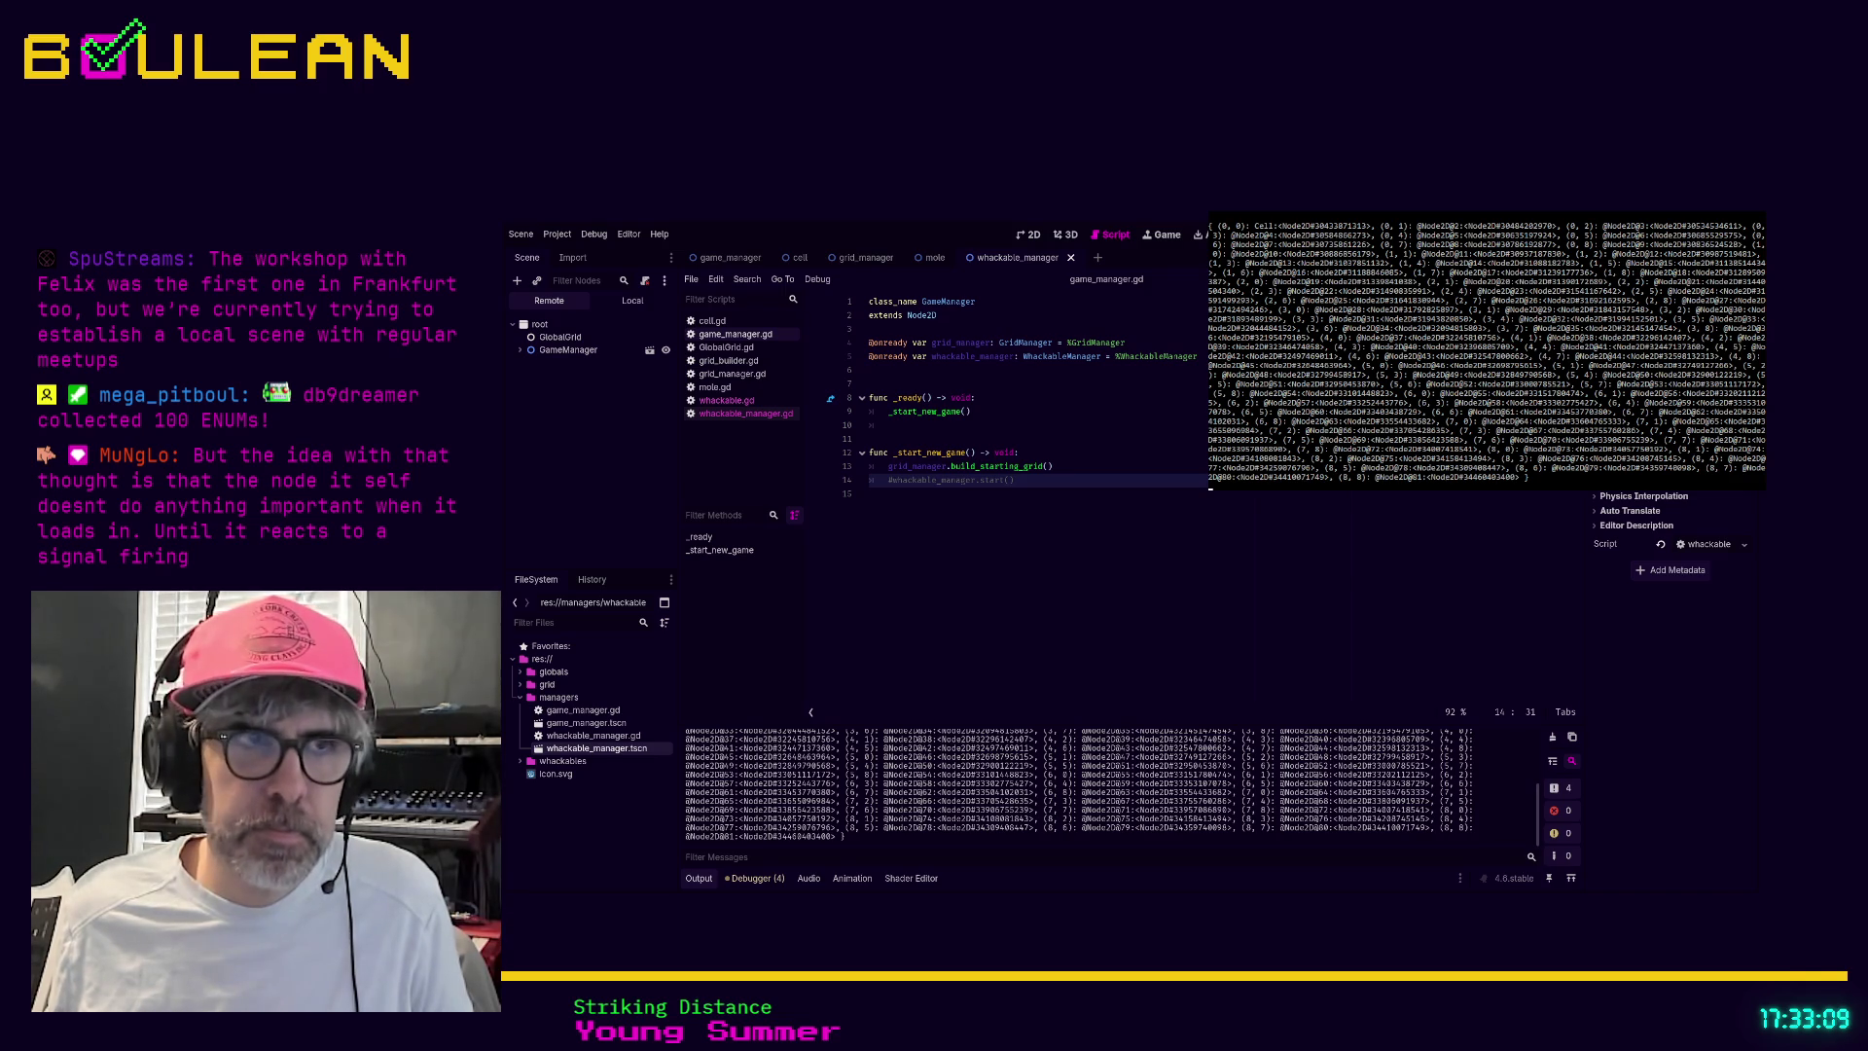
{"action": "key", "text": "F5"}
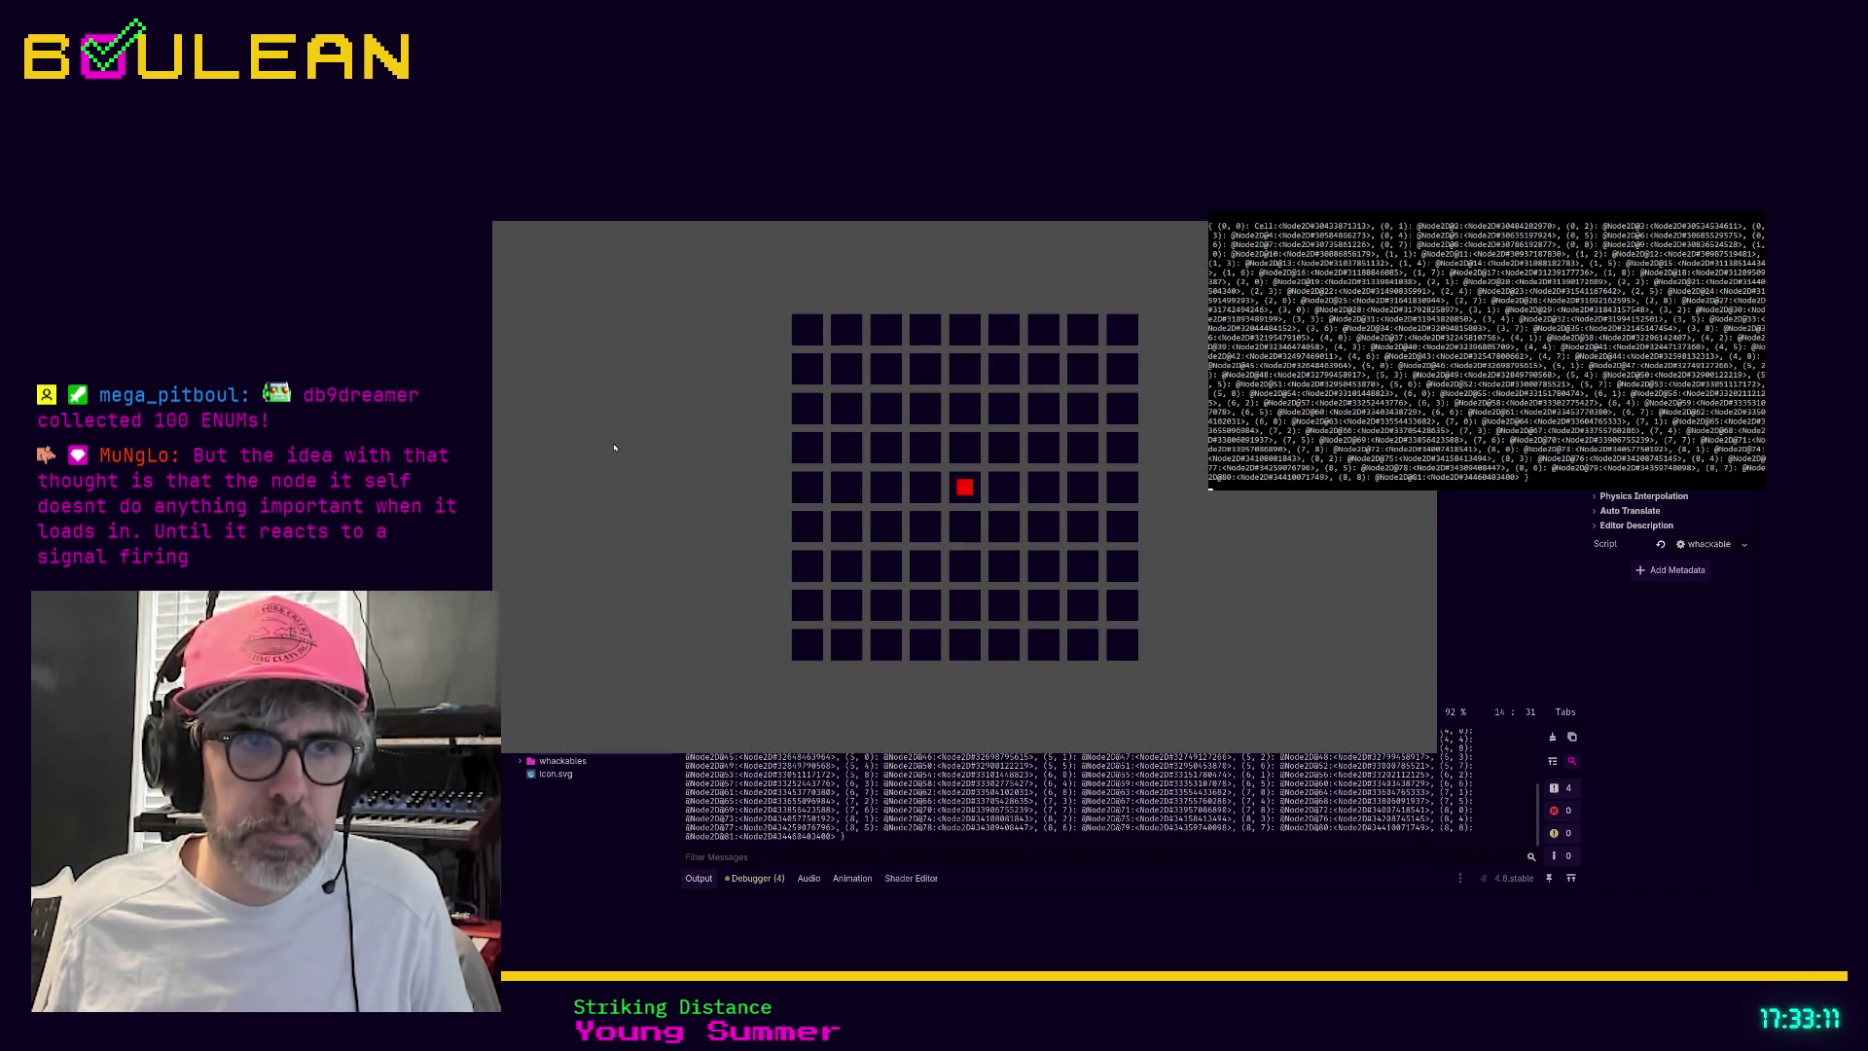
{"action": "key", "text": "F8"}
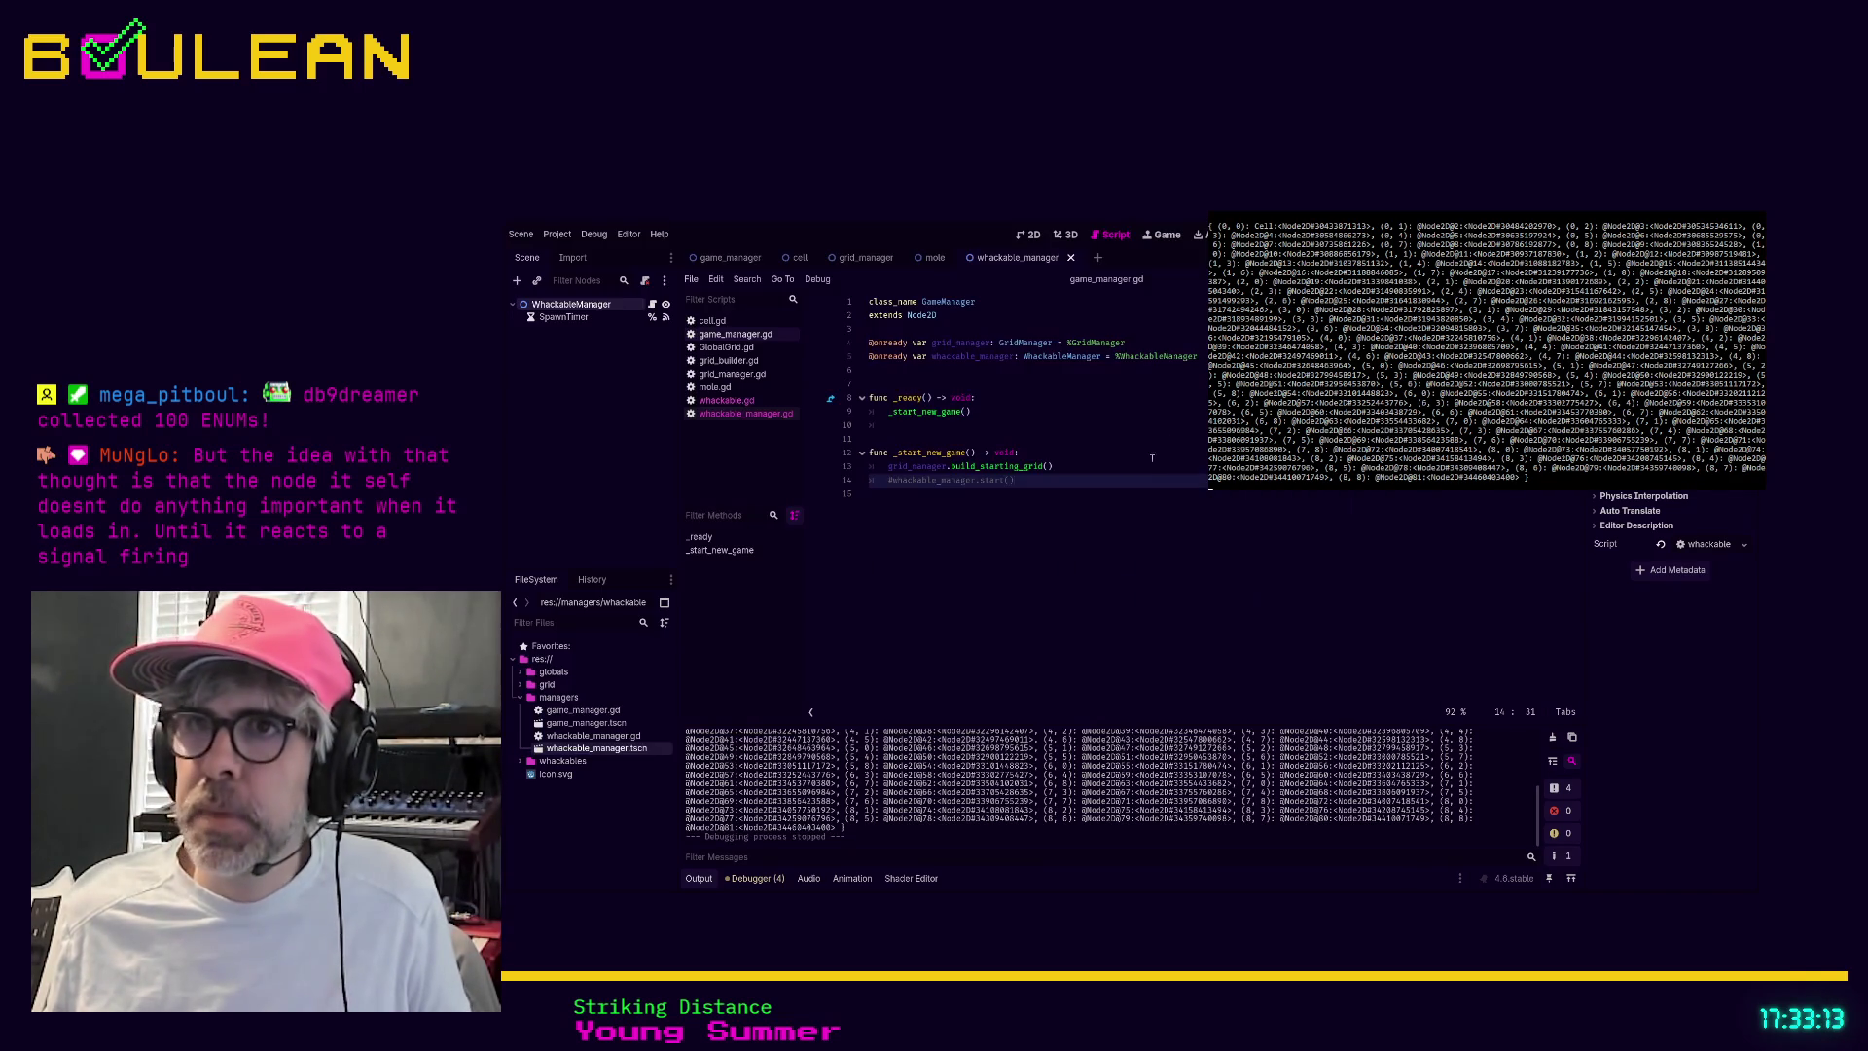
{"action": "key", "text": "ctrl+k"}
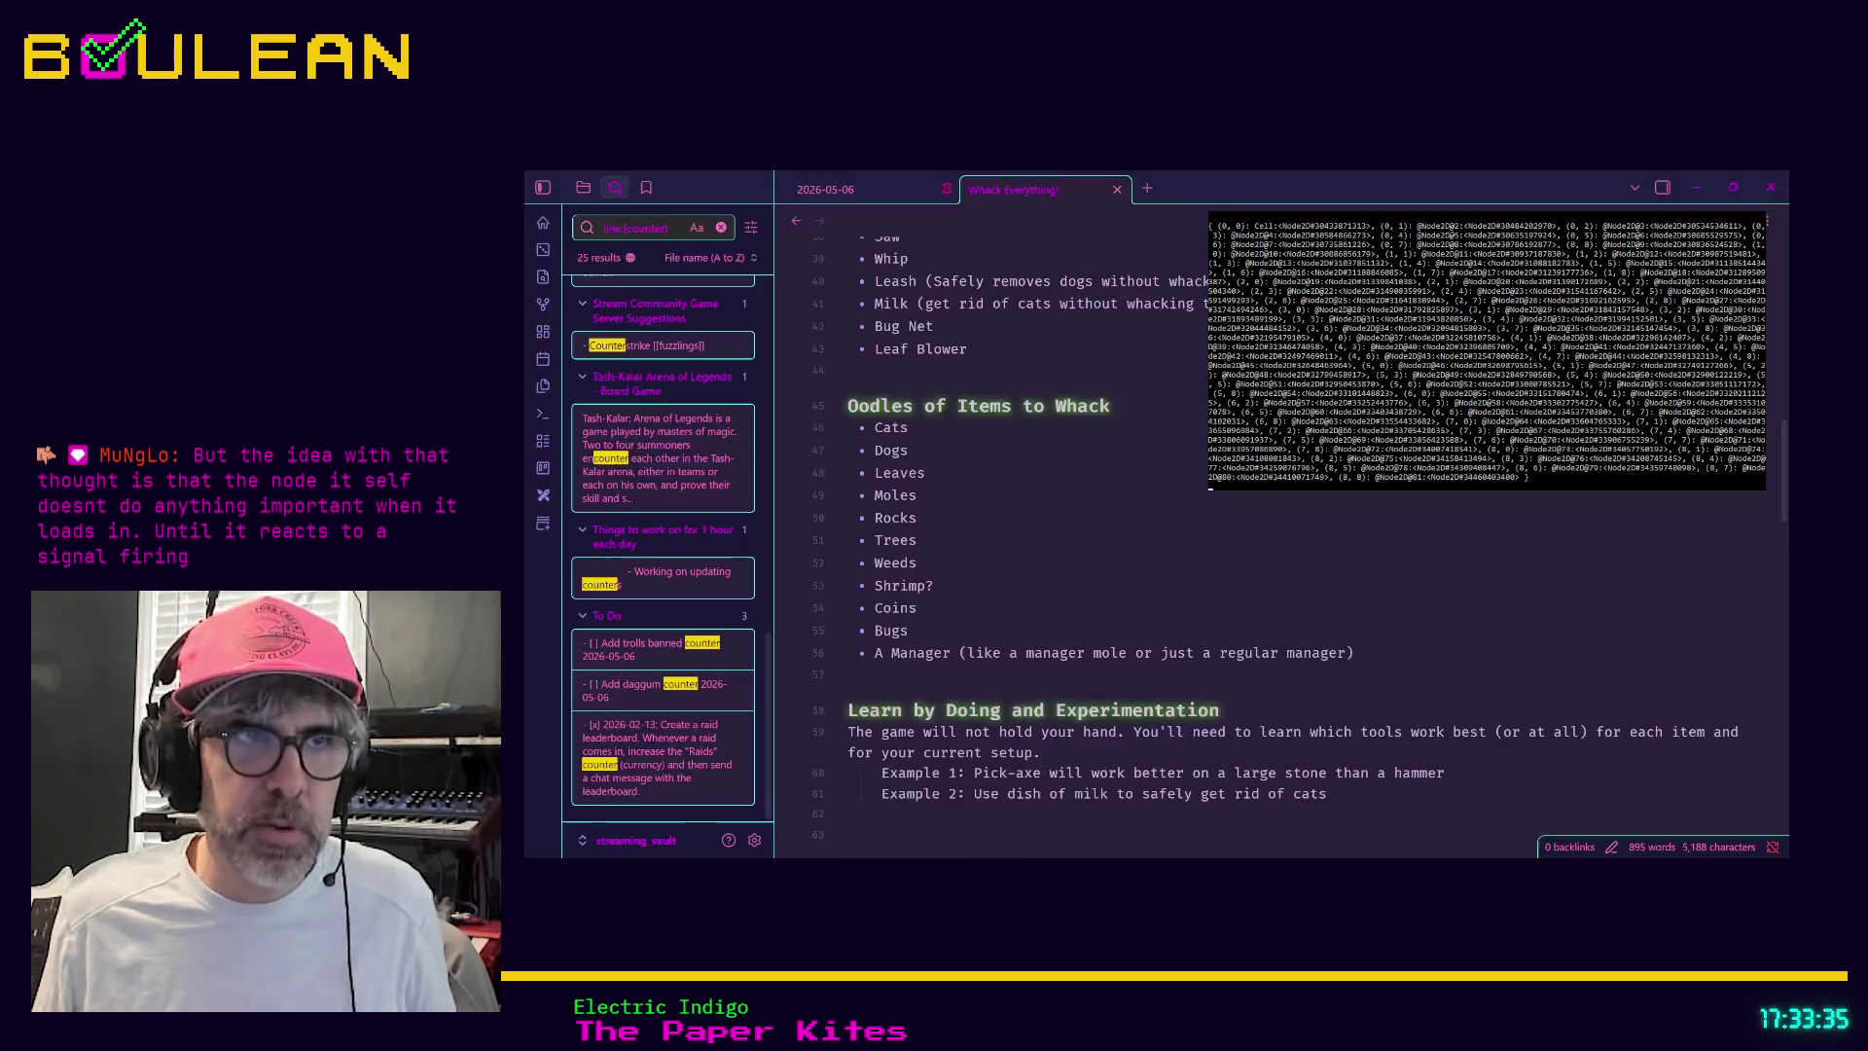
Open a blank new tab beside the Whack Everything! note
{"action": "left_click", "coordinate": [1148, 187]}
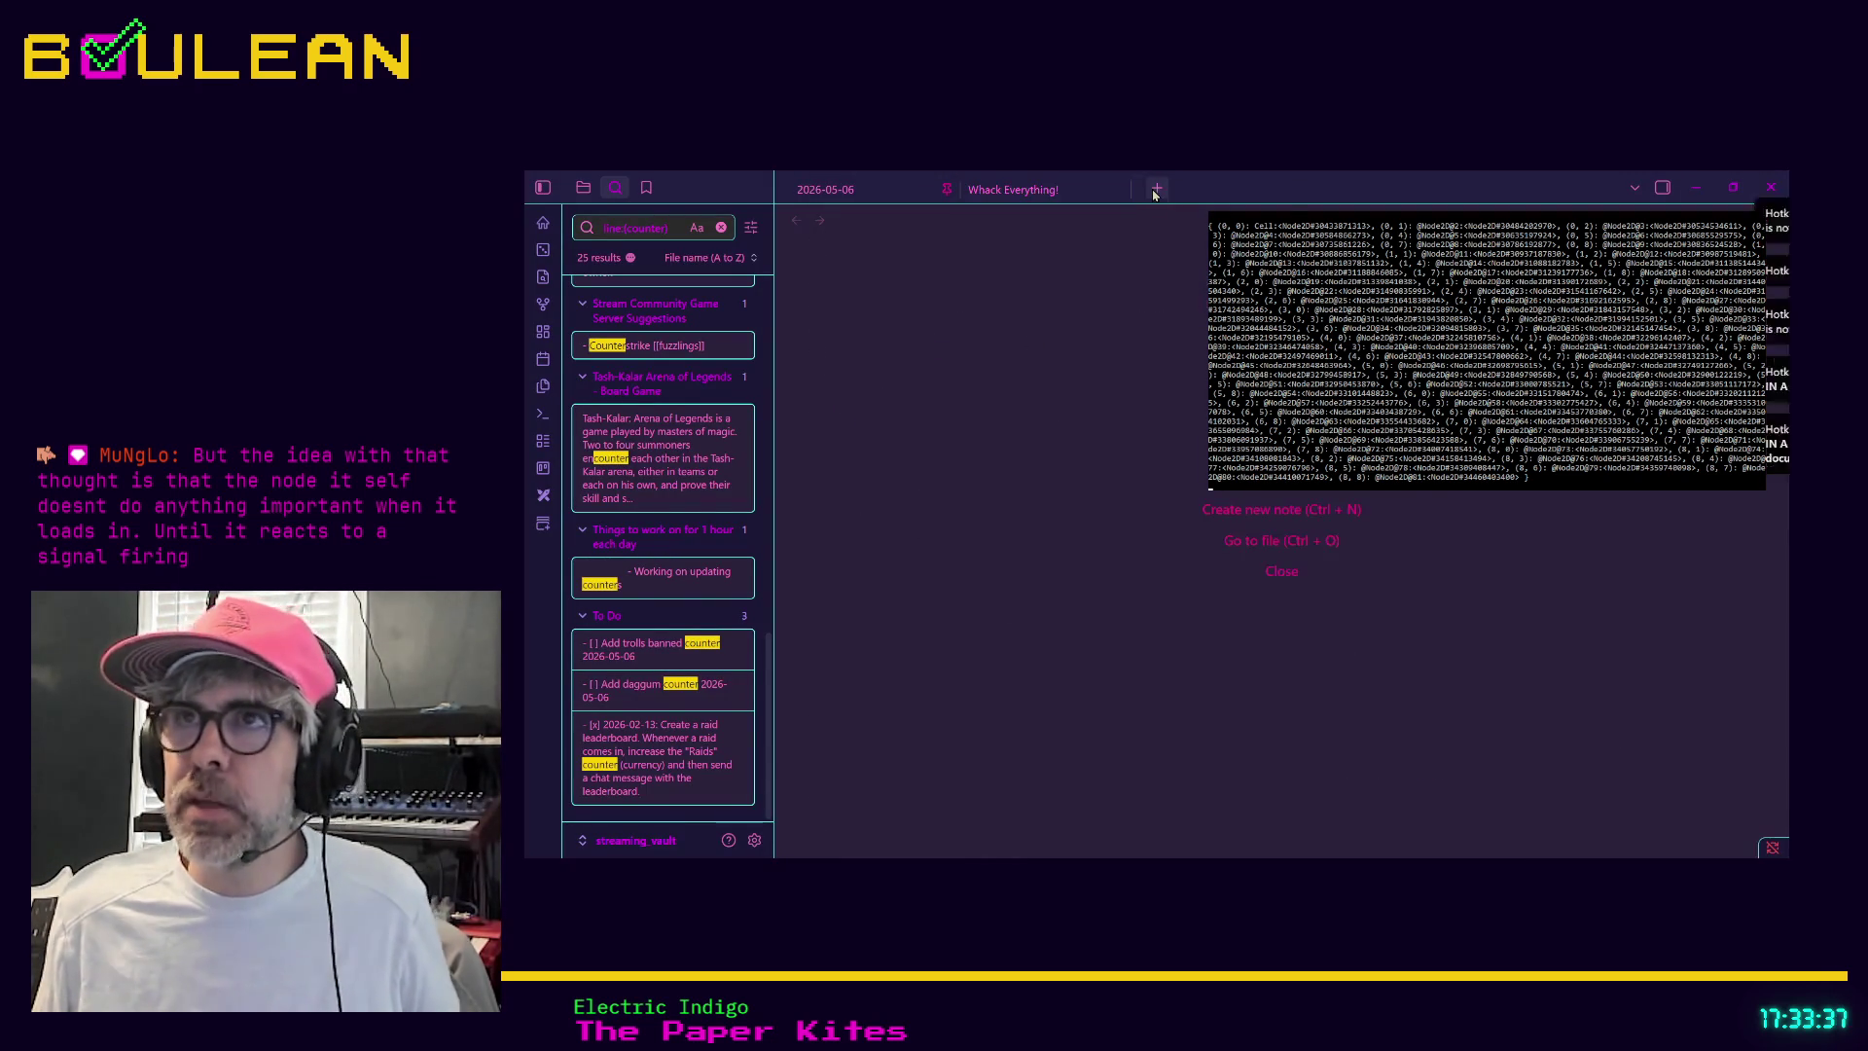
Find and open Book Recommendations by searching 'book', scroll its table, and select an entry in the Dresden Files row
{"action": "key", "text": "ctrl+o"}
{"action": "type", "text": "book"}
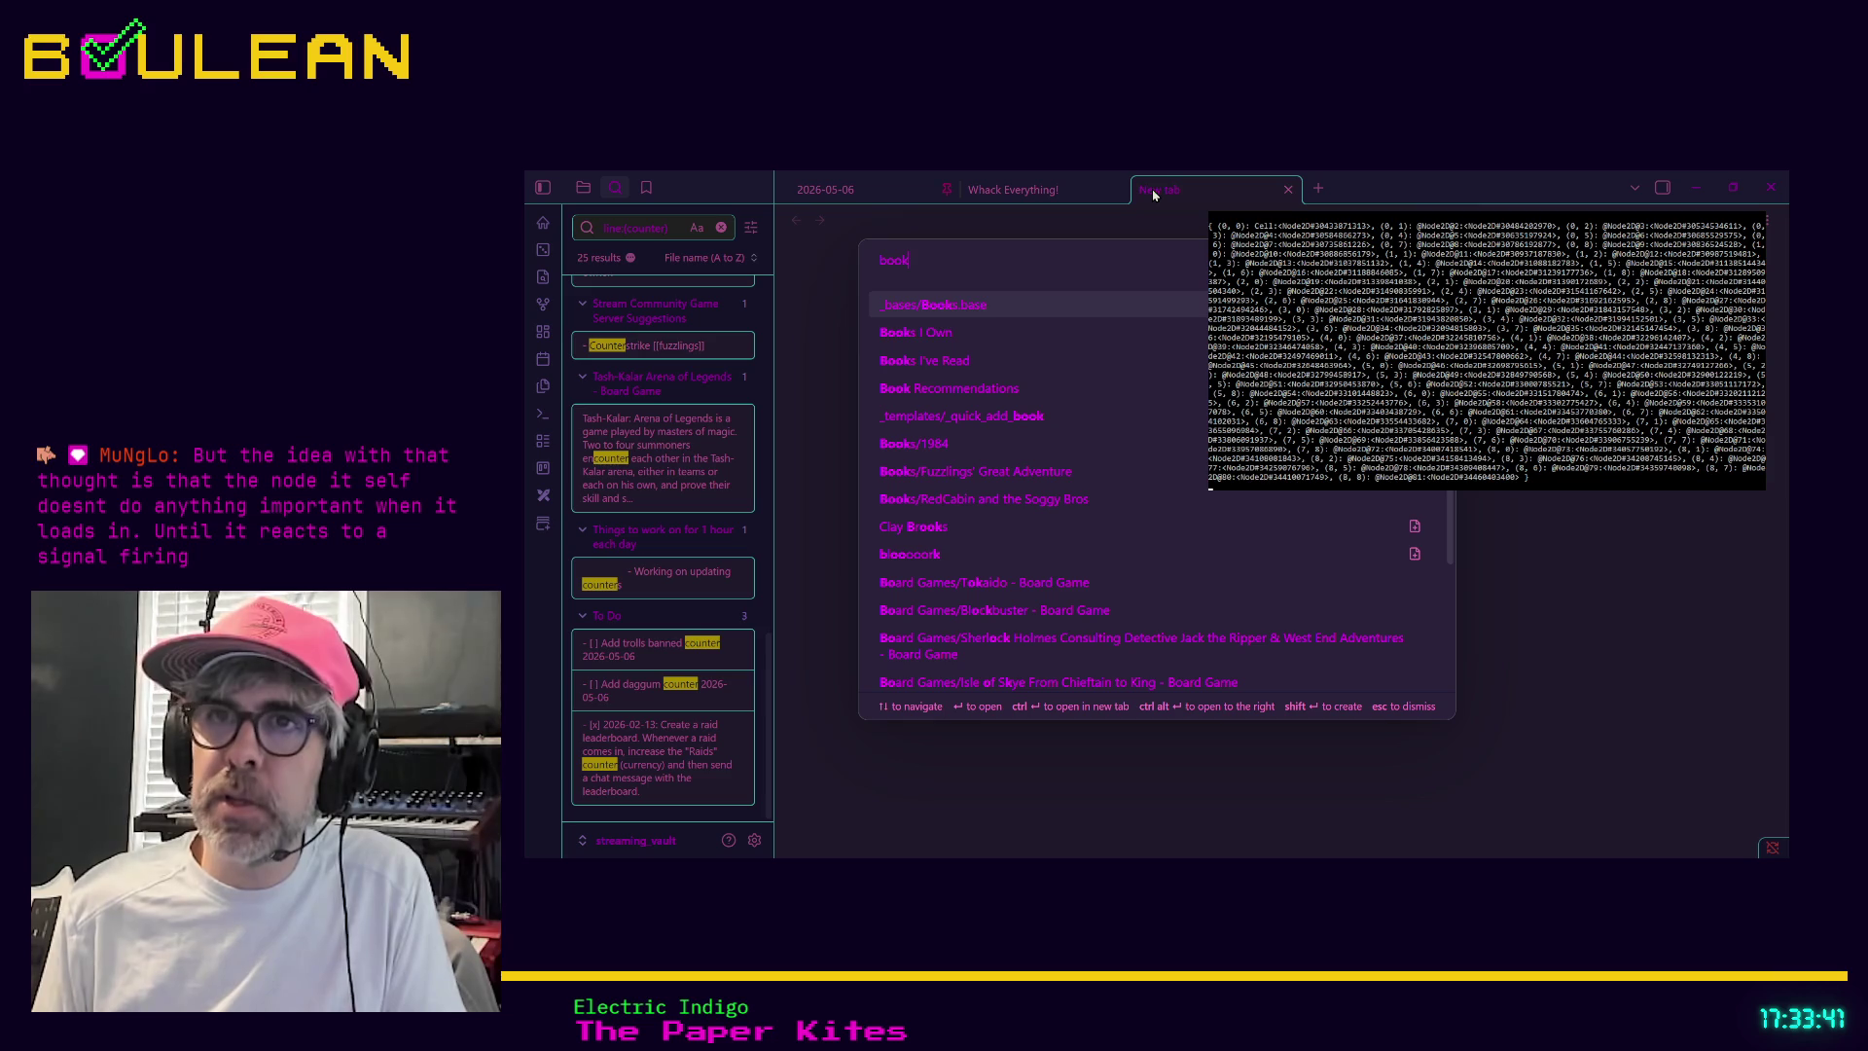
{"action": "key", "text": "Down"}
{"action": "key", "text": "Down"}
{"action": "key", "text": "Down"}
{"action": "key", "text": "Return"}
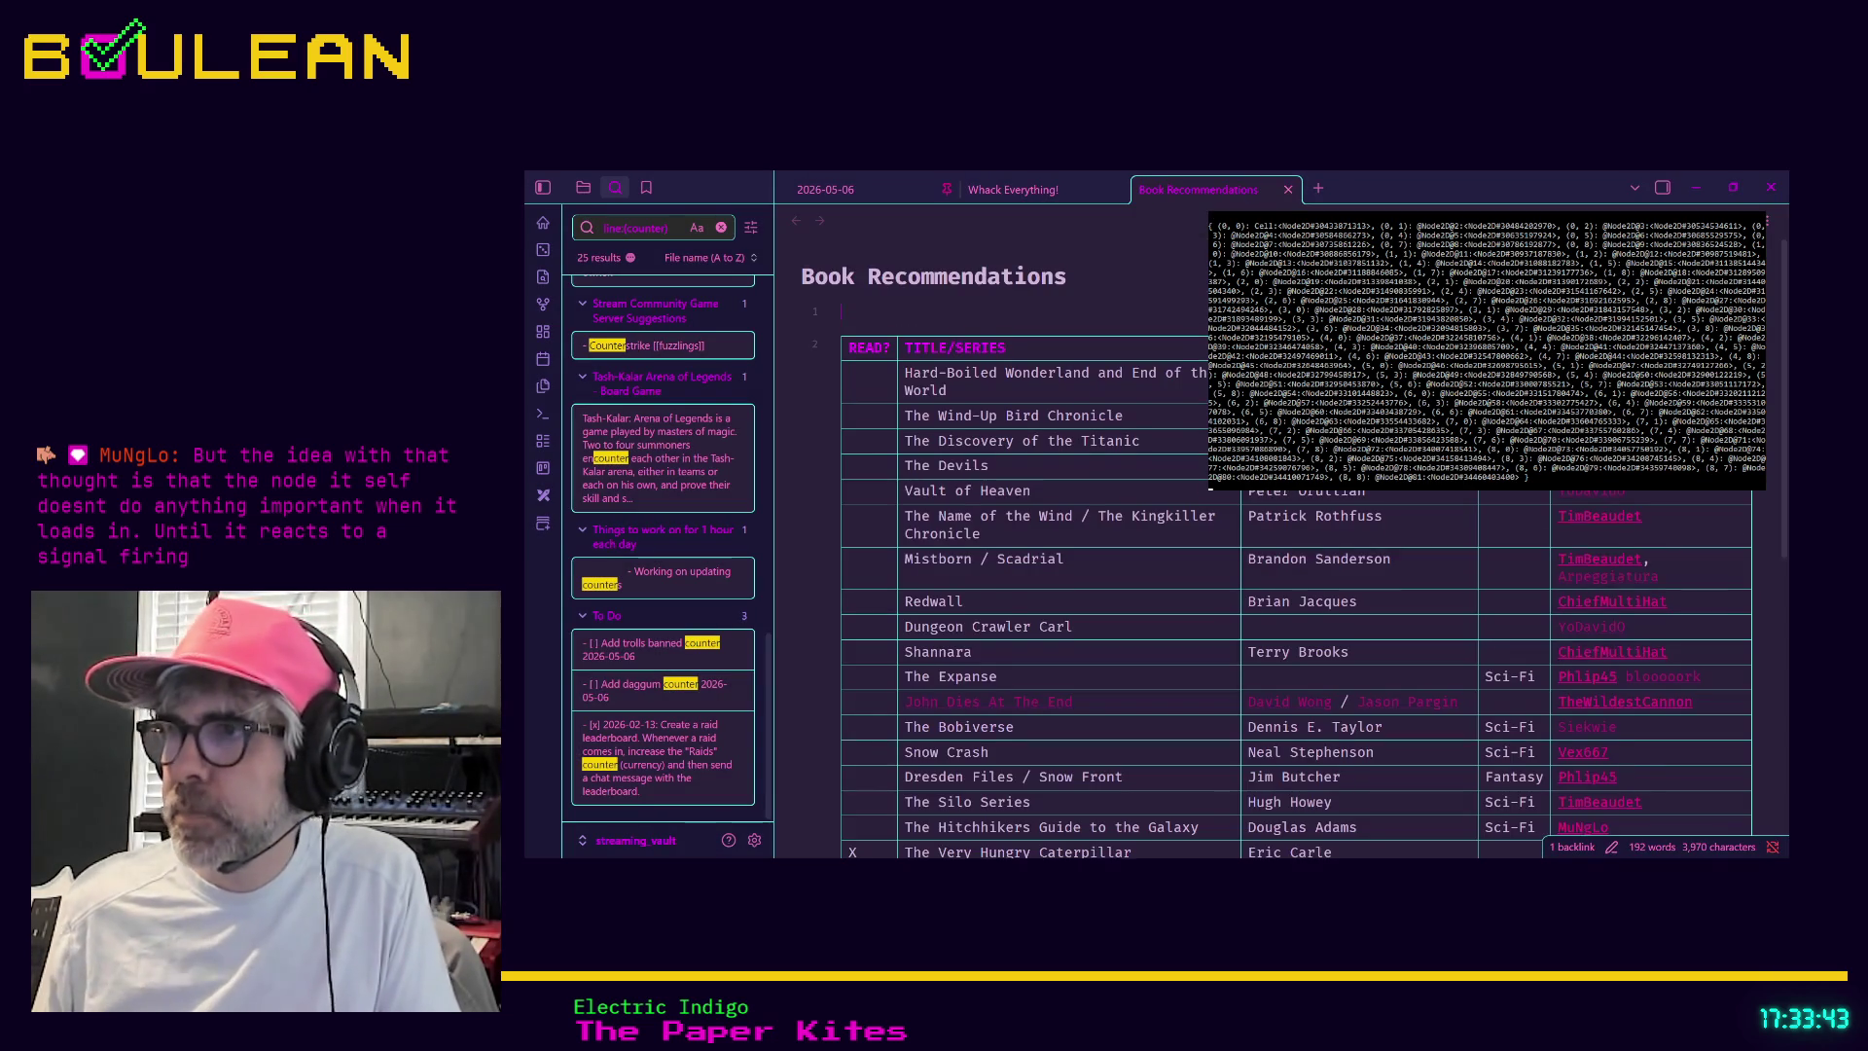
{"action": "scroll", "coordinate": [1617, 627], "scroll_direction": "up", "scroll_amount": 1}
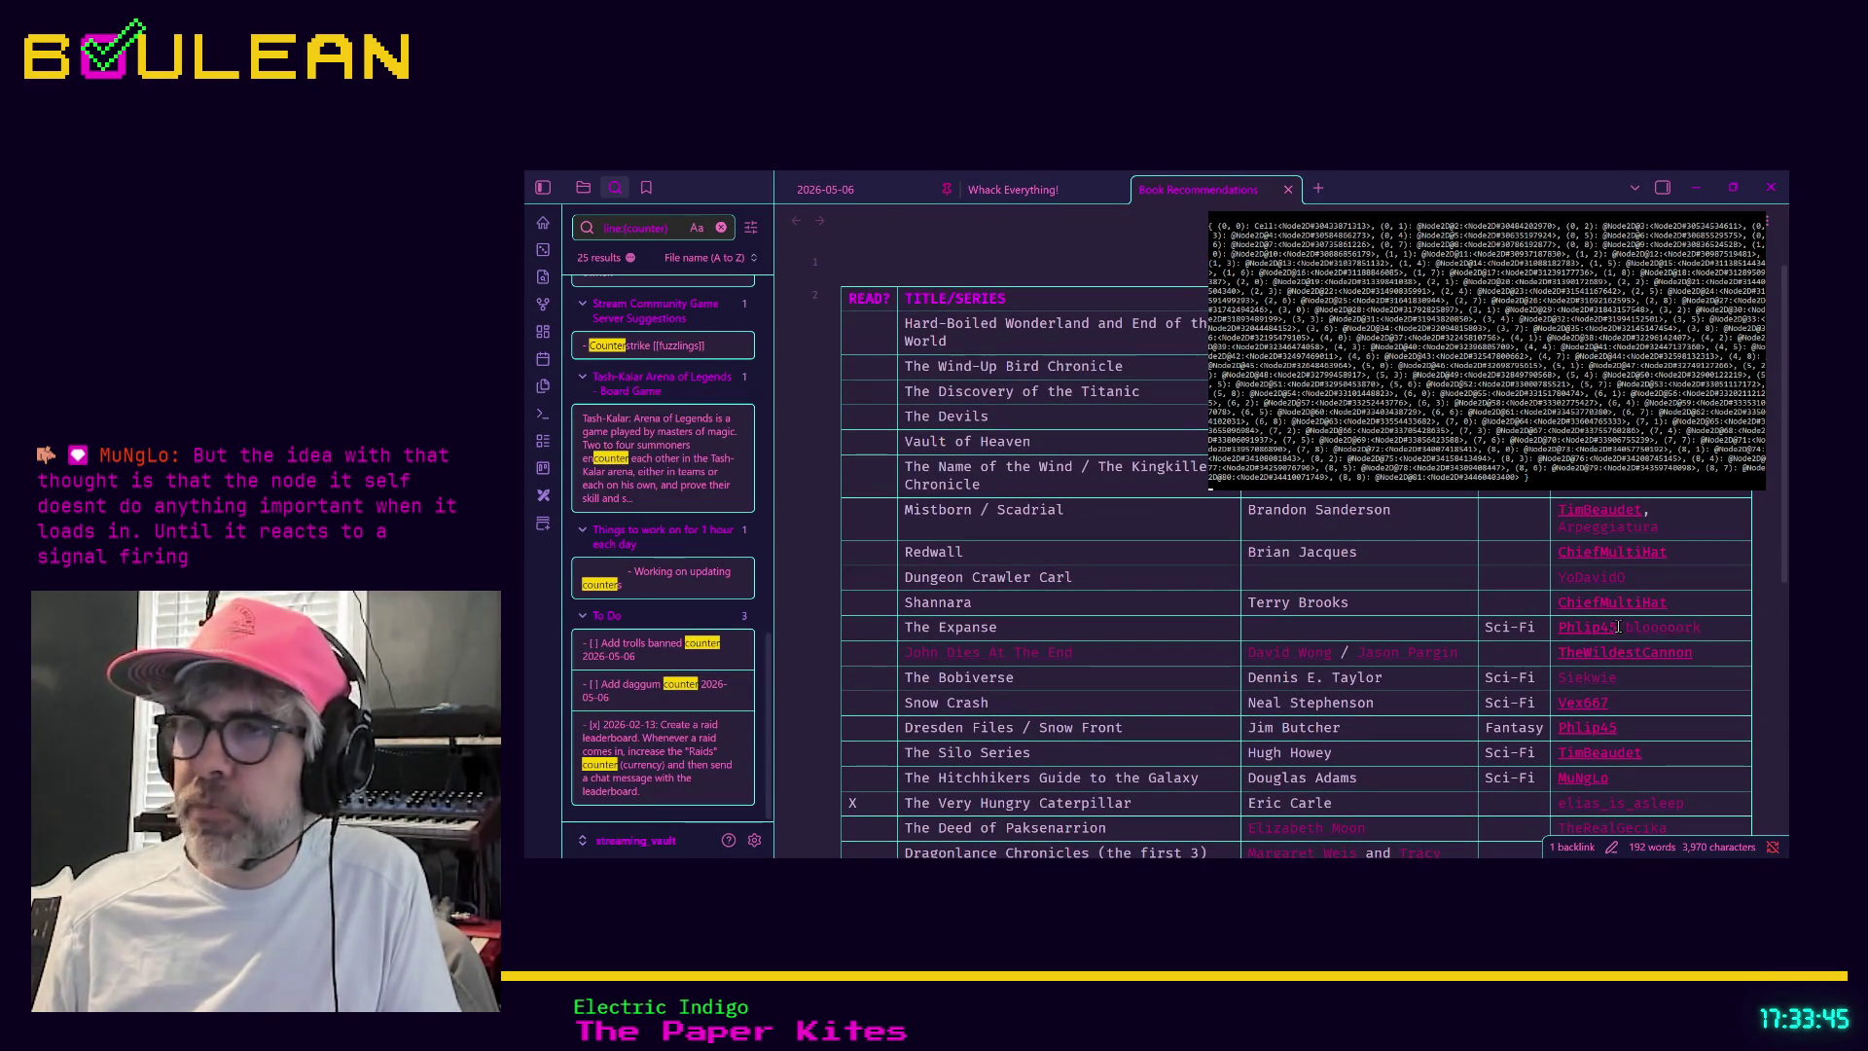
{"action": "scroll", "coordinate": [1654, 638], "scroll_direction": "down", "scroll_amount": 2}
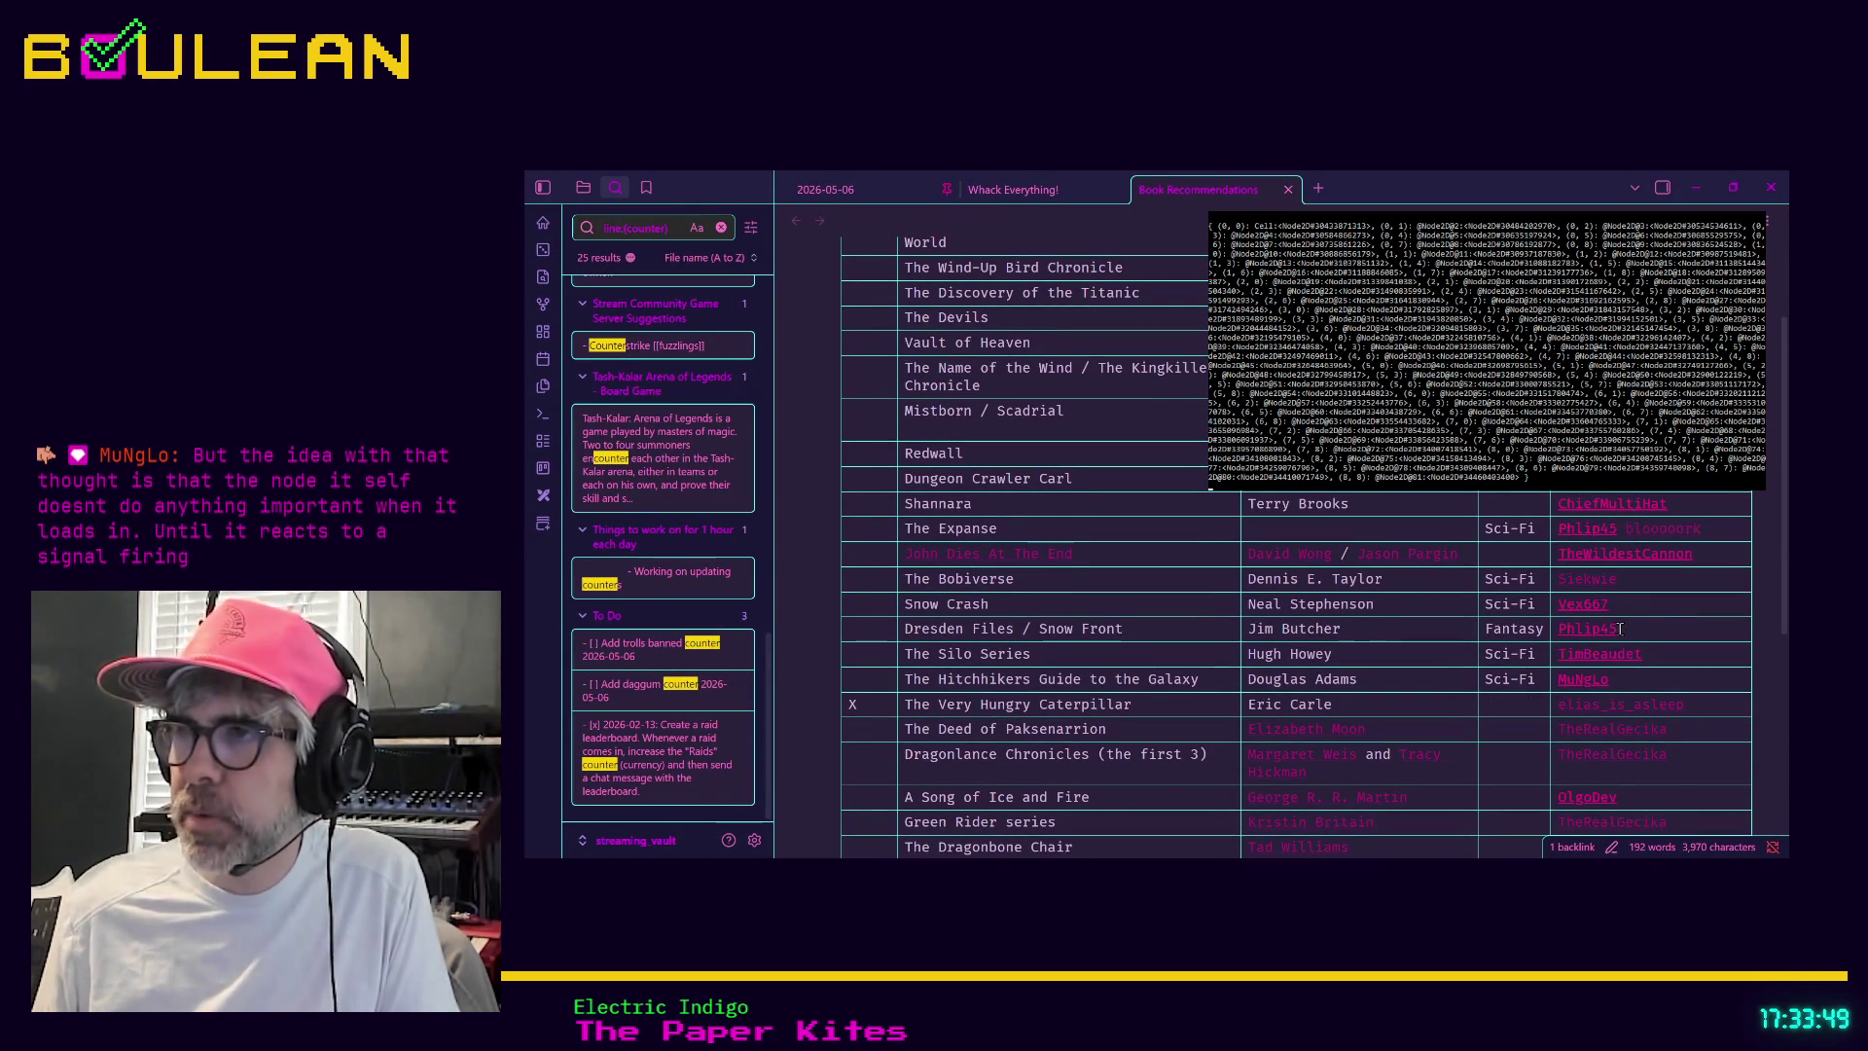
{"action": "left_click", "coordinate": [1621, 630]}
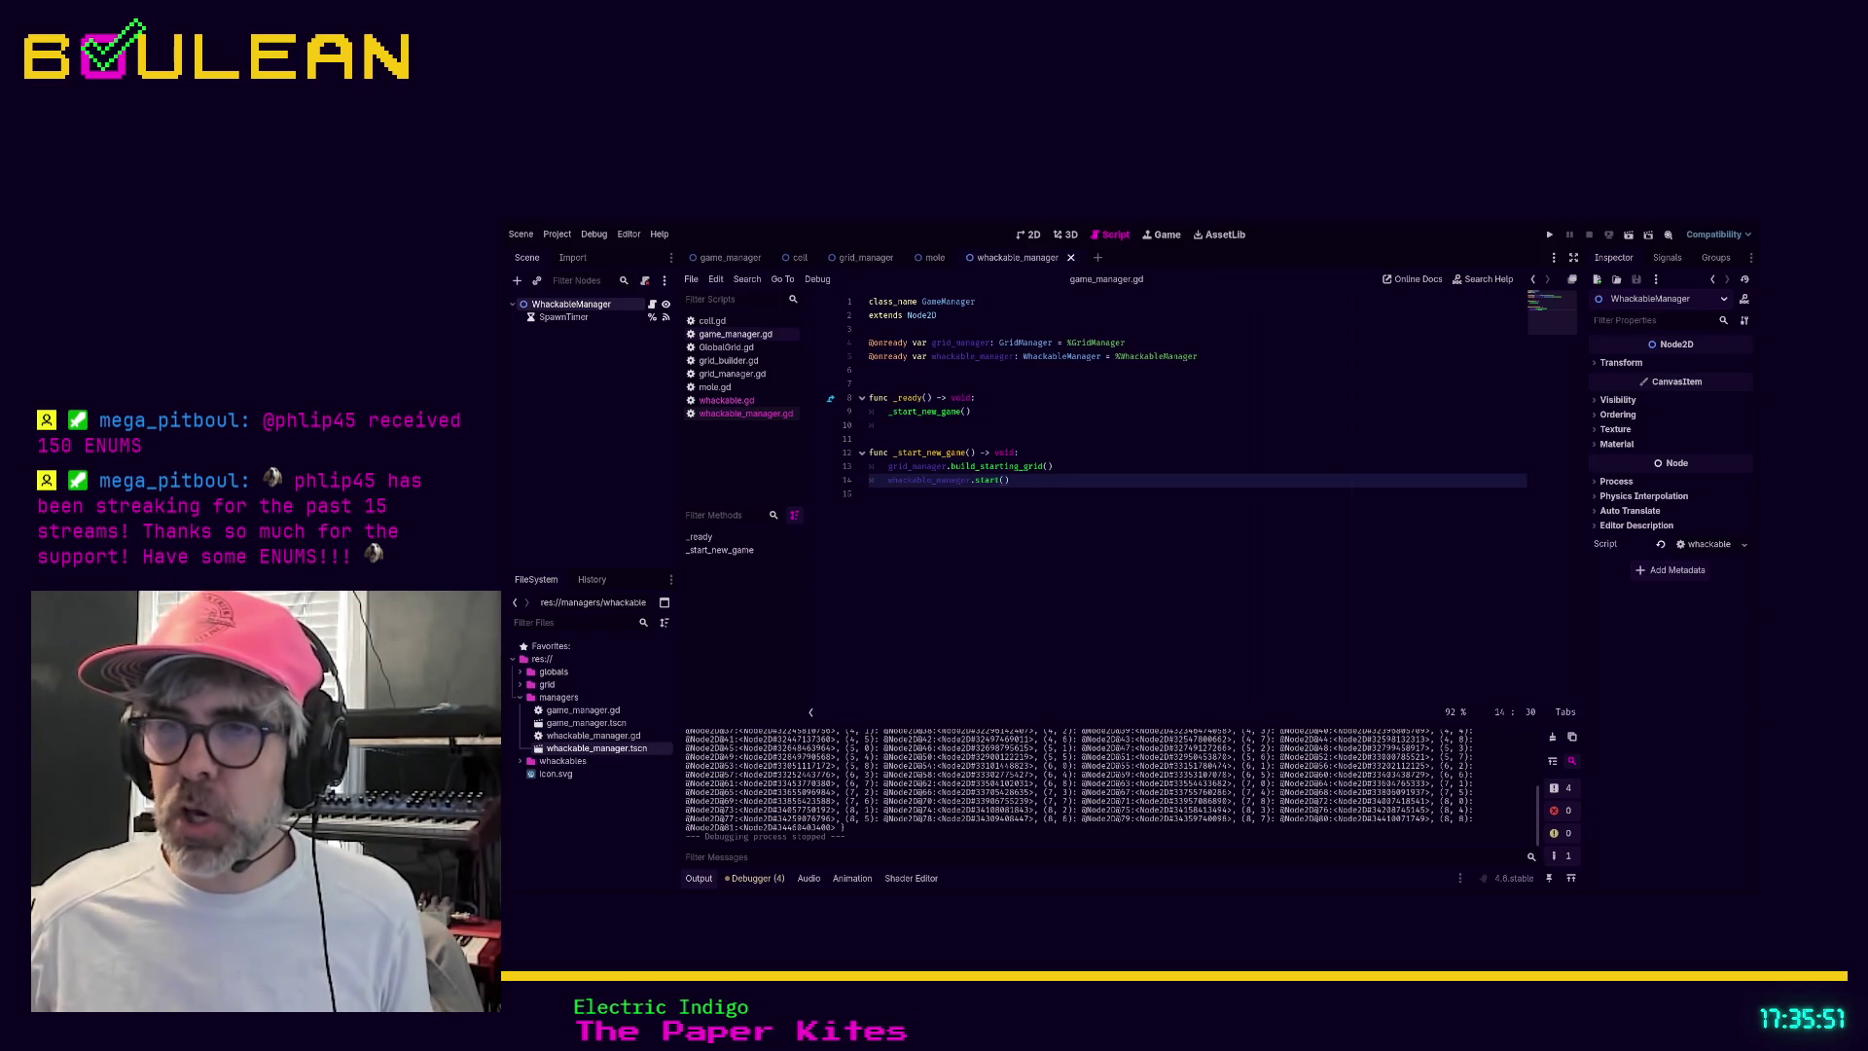
Place the caret on the empty line after whackable_manager.start() in game_manager.gd
{"action": "left_click", "coordinate": [935, 550]}
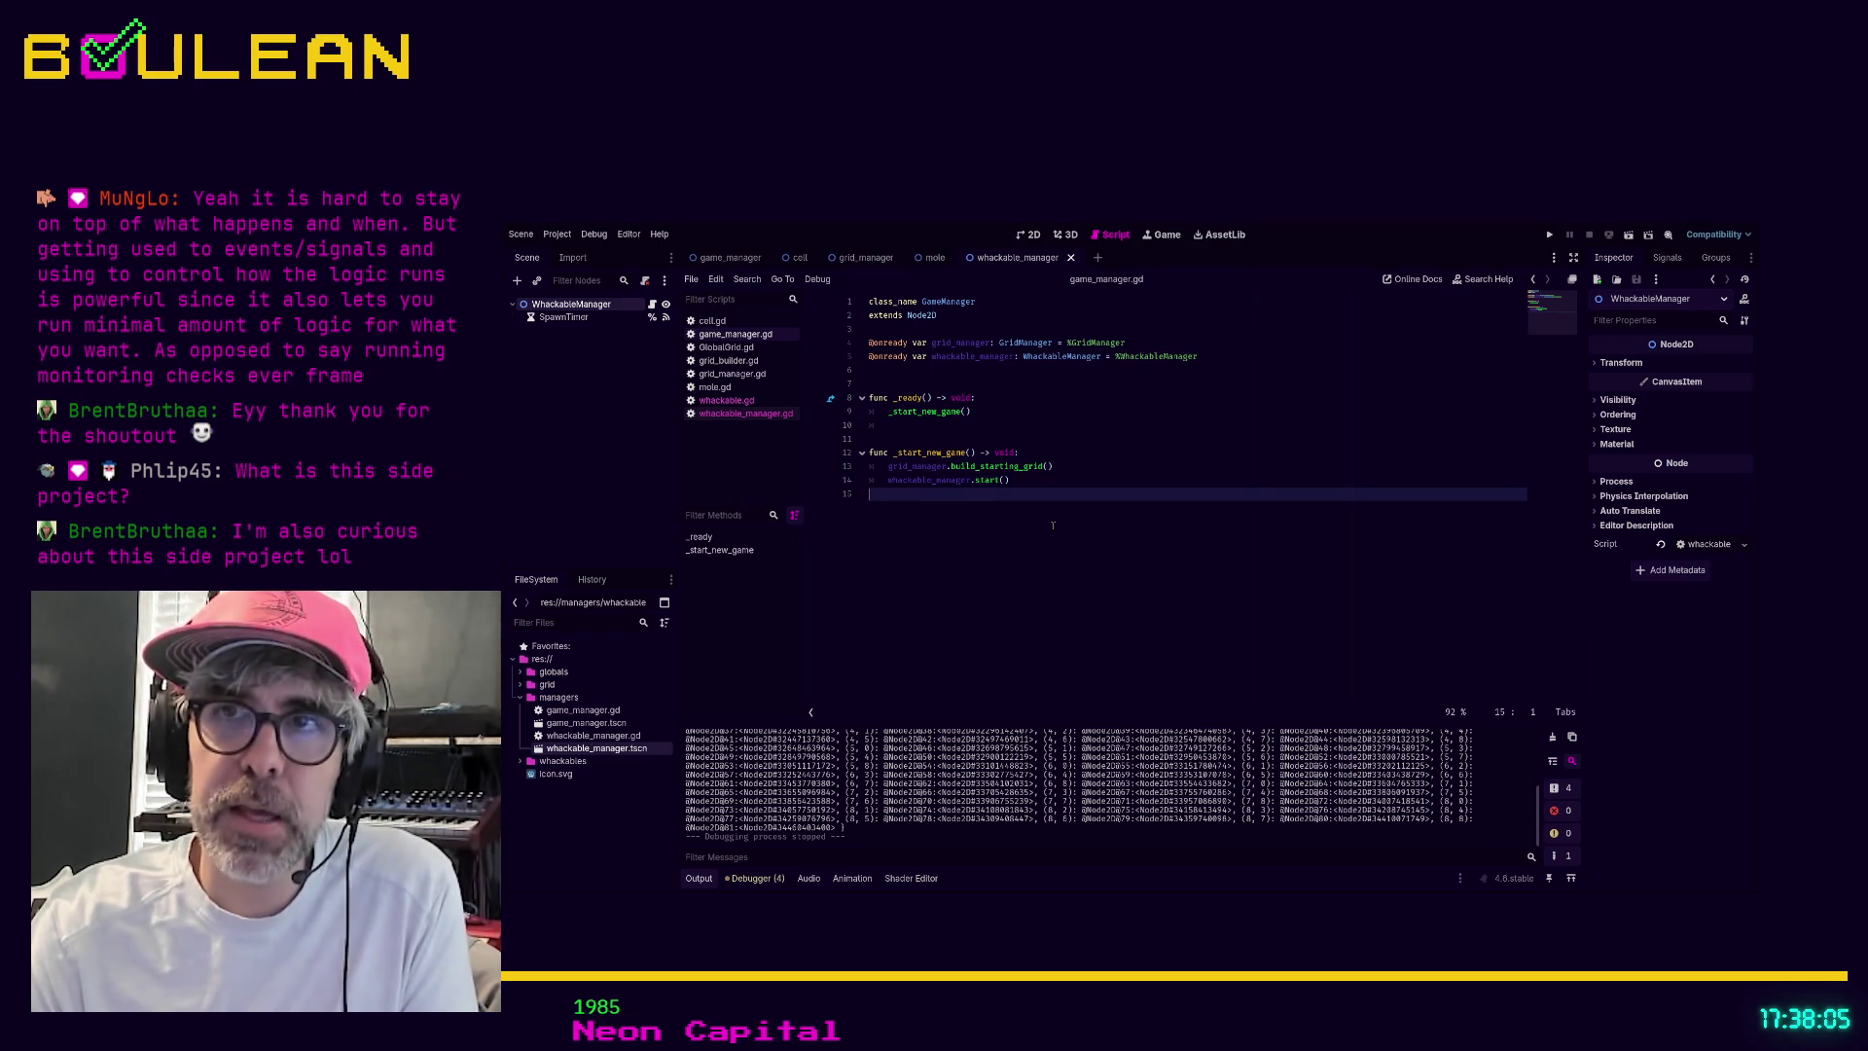
{"action": "key", "text": "F5"}
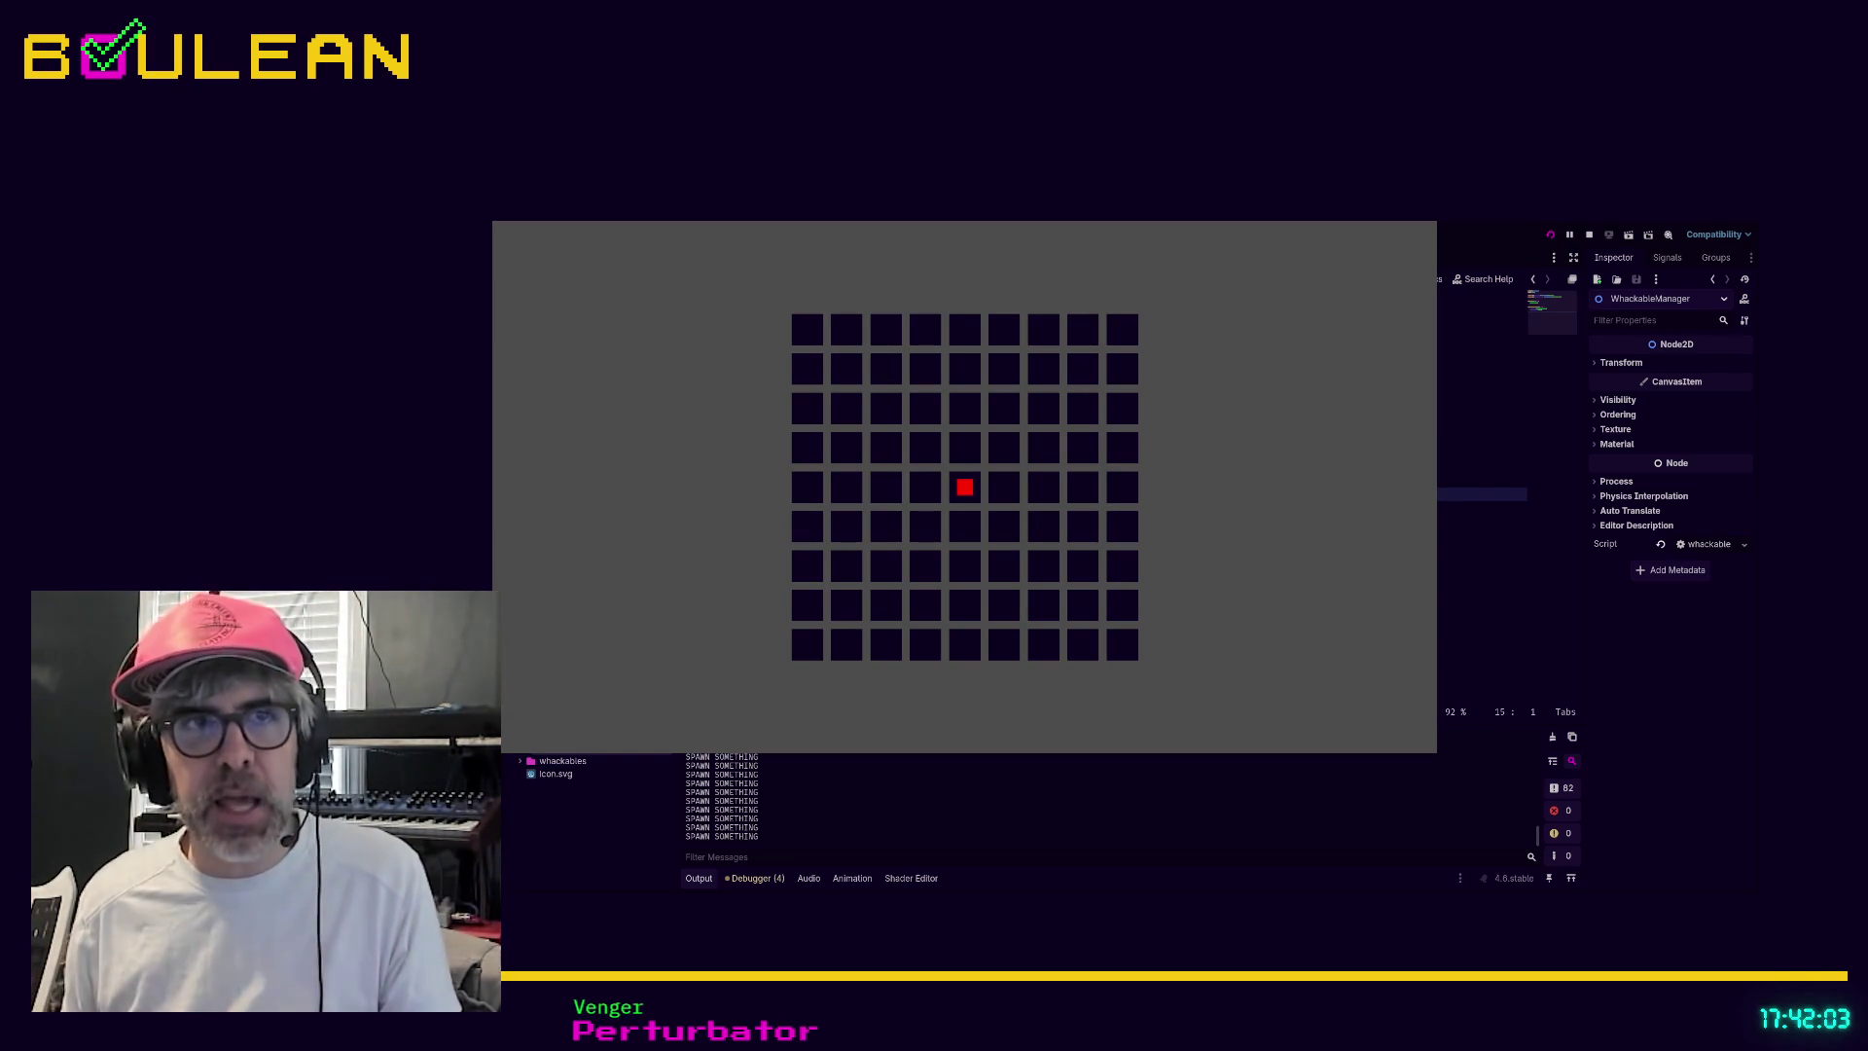
Stop the running whack-a-mole game with F8
{"action": "key", "text": "F8"}
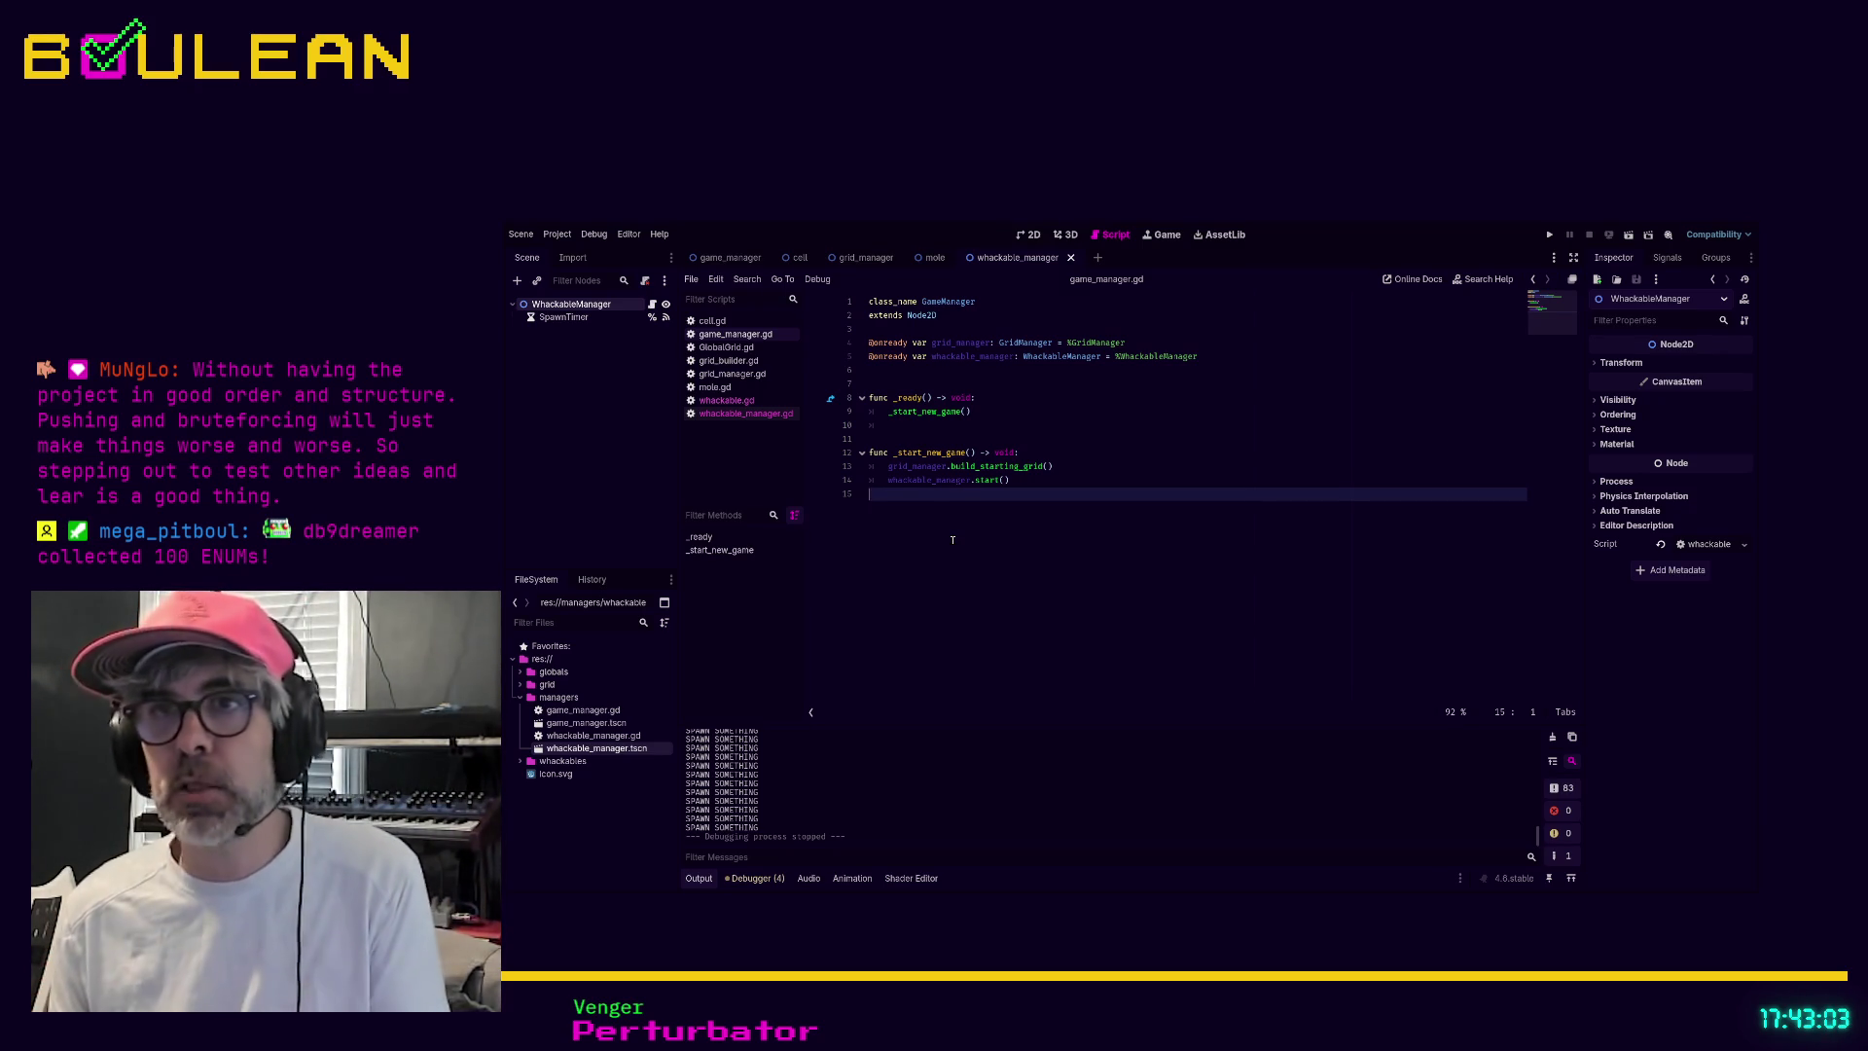
{"action": "key", "text": "Up"}
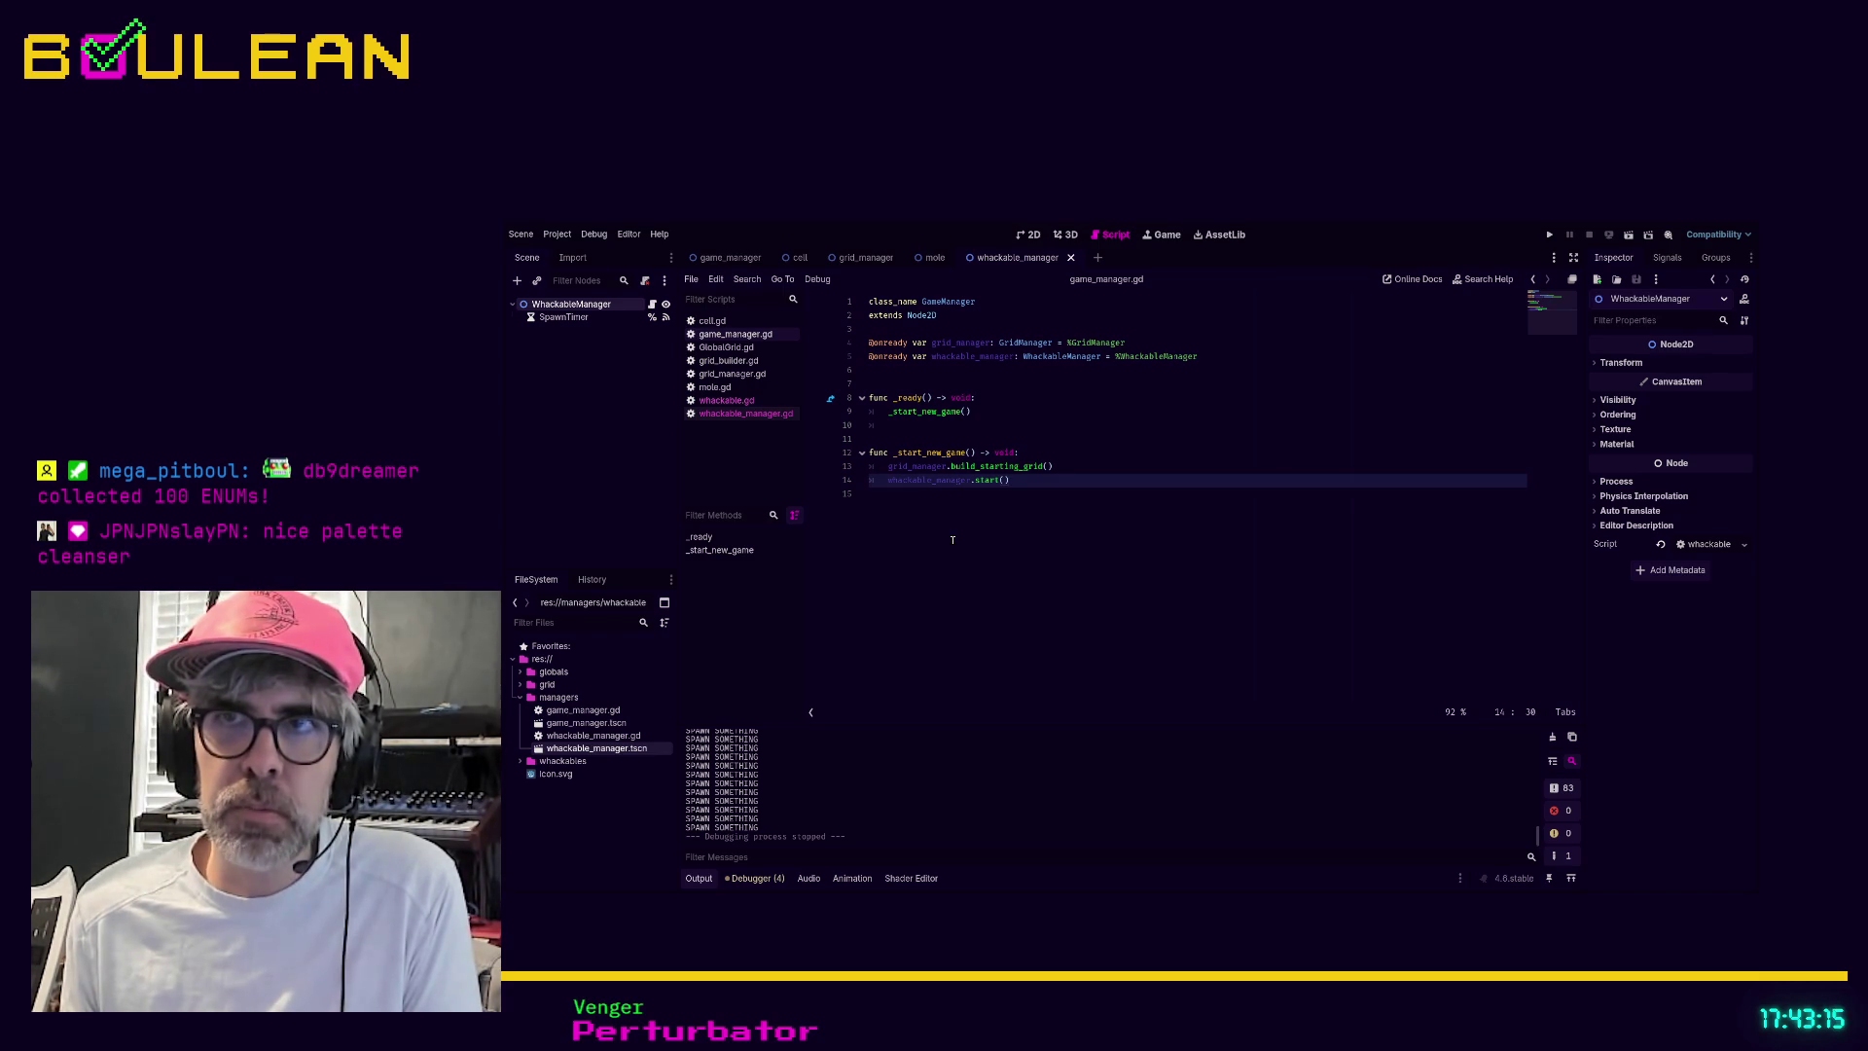
{"action": "key", "text": "Up"}
{"action": "key", "text": "Up"}
{"action": "key", "text": "Up"}
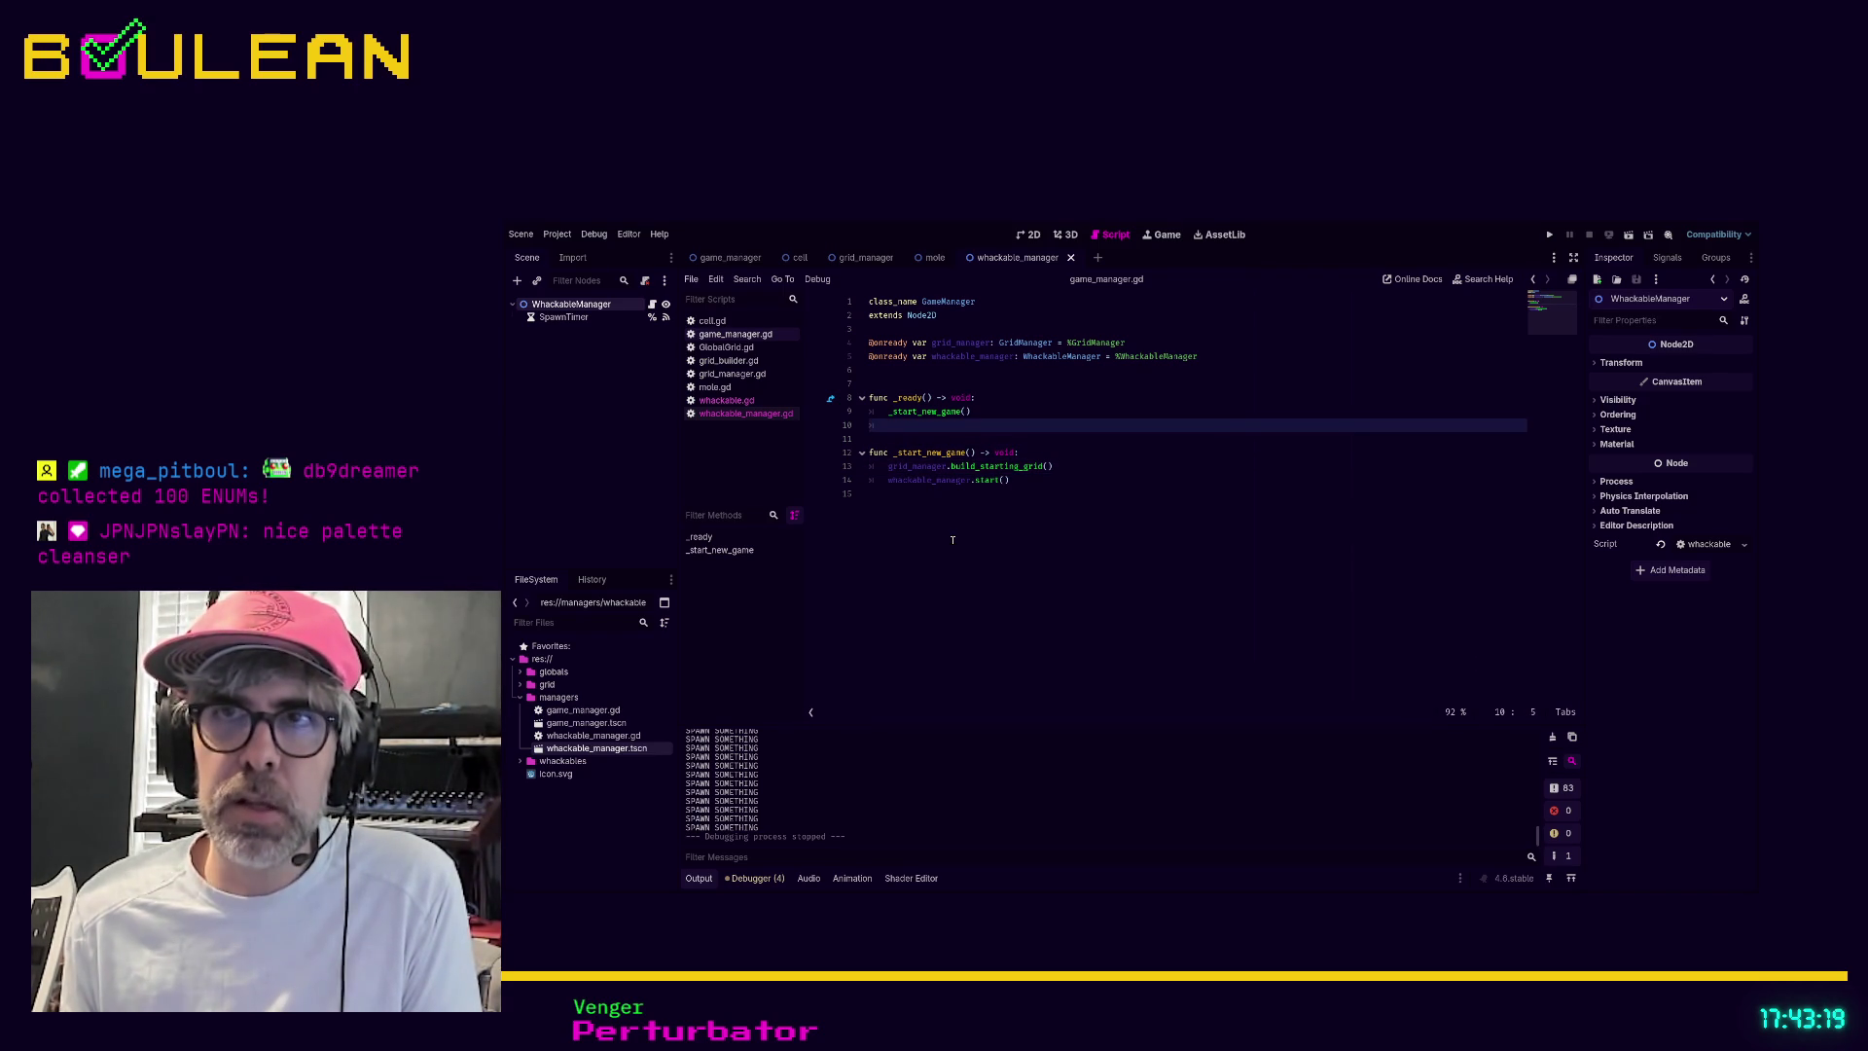
{"action": "left_click", "coordinate": [978, 550]}
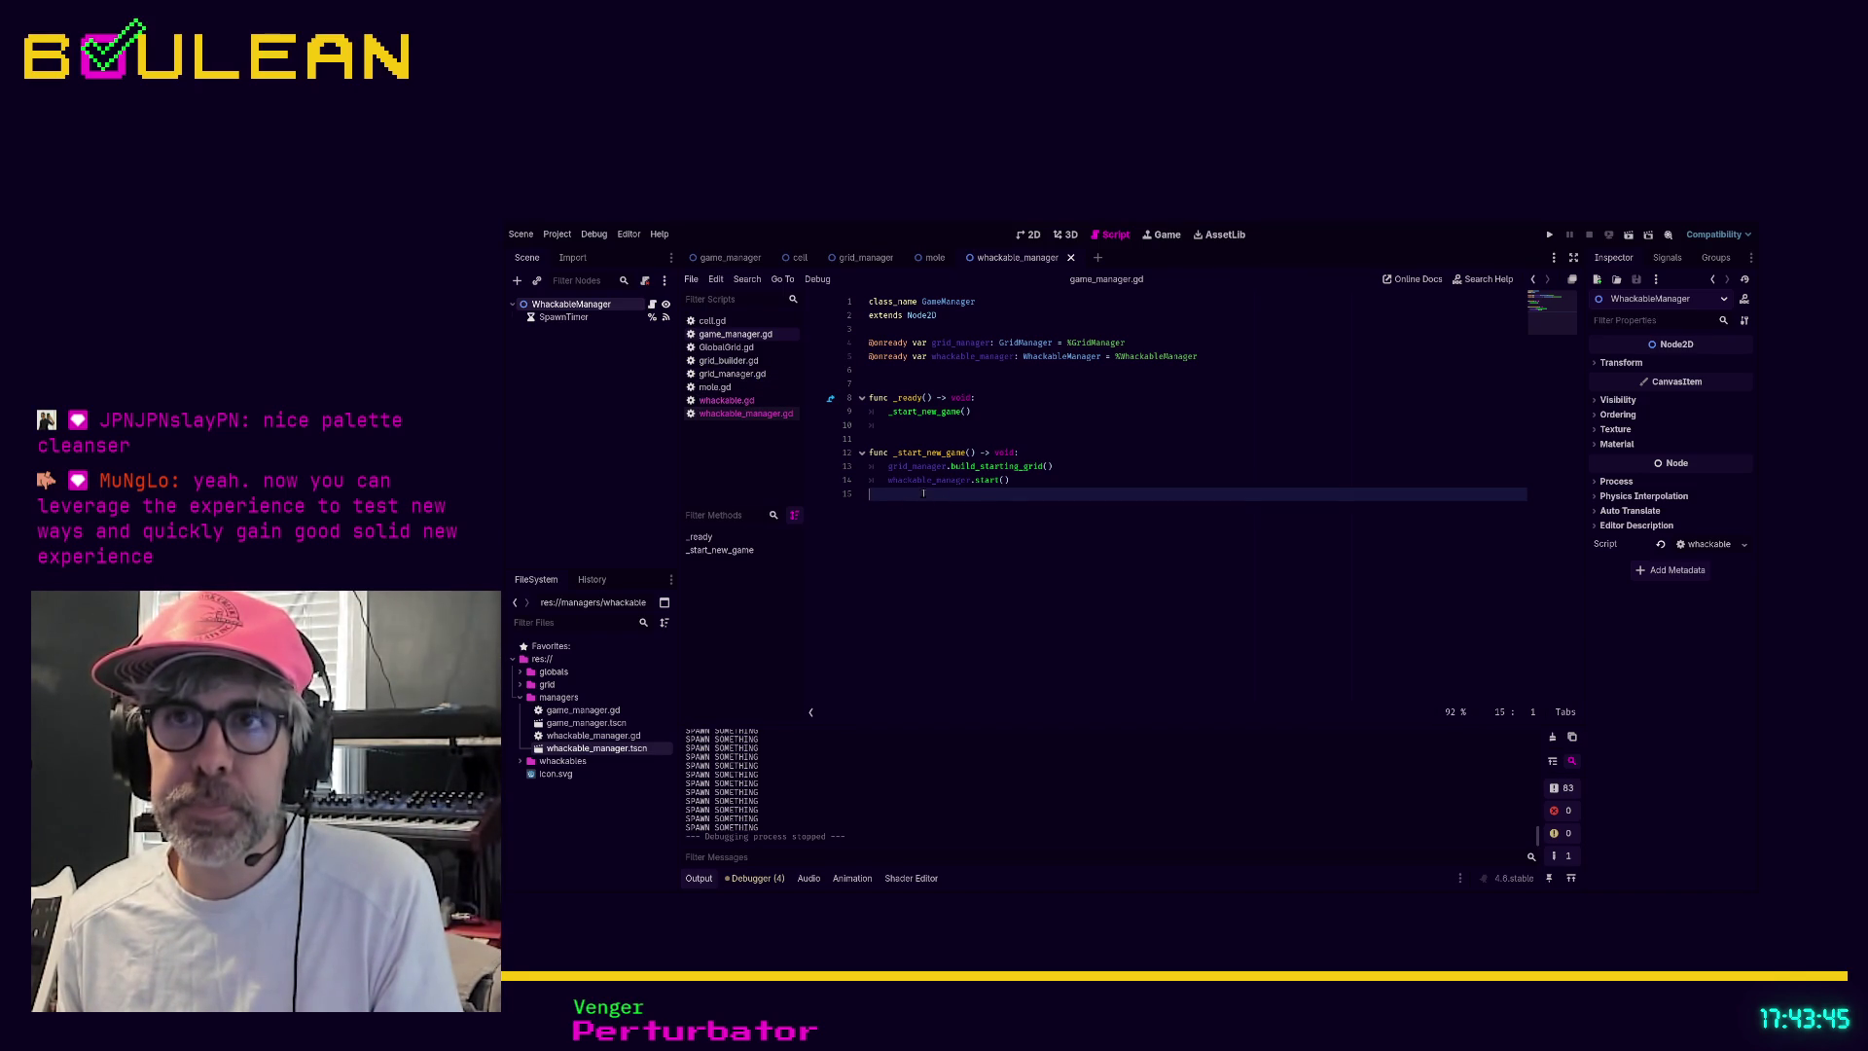
Open whackable_manager.gd and add a new line after the 'SPAWN SOMETHING' print in _on_spawn_timer_timeout()
{"action": "left_click", "coordinate": [751, 400]}
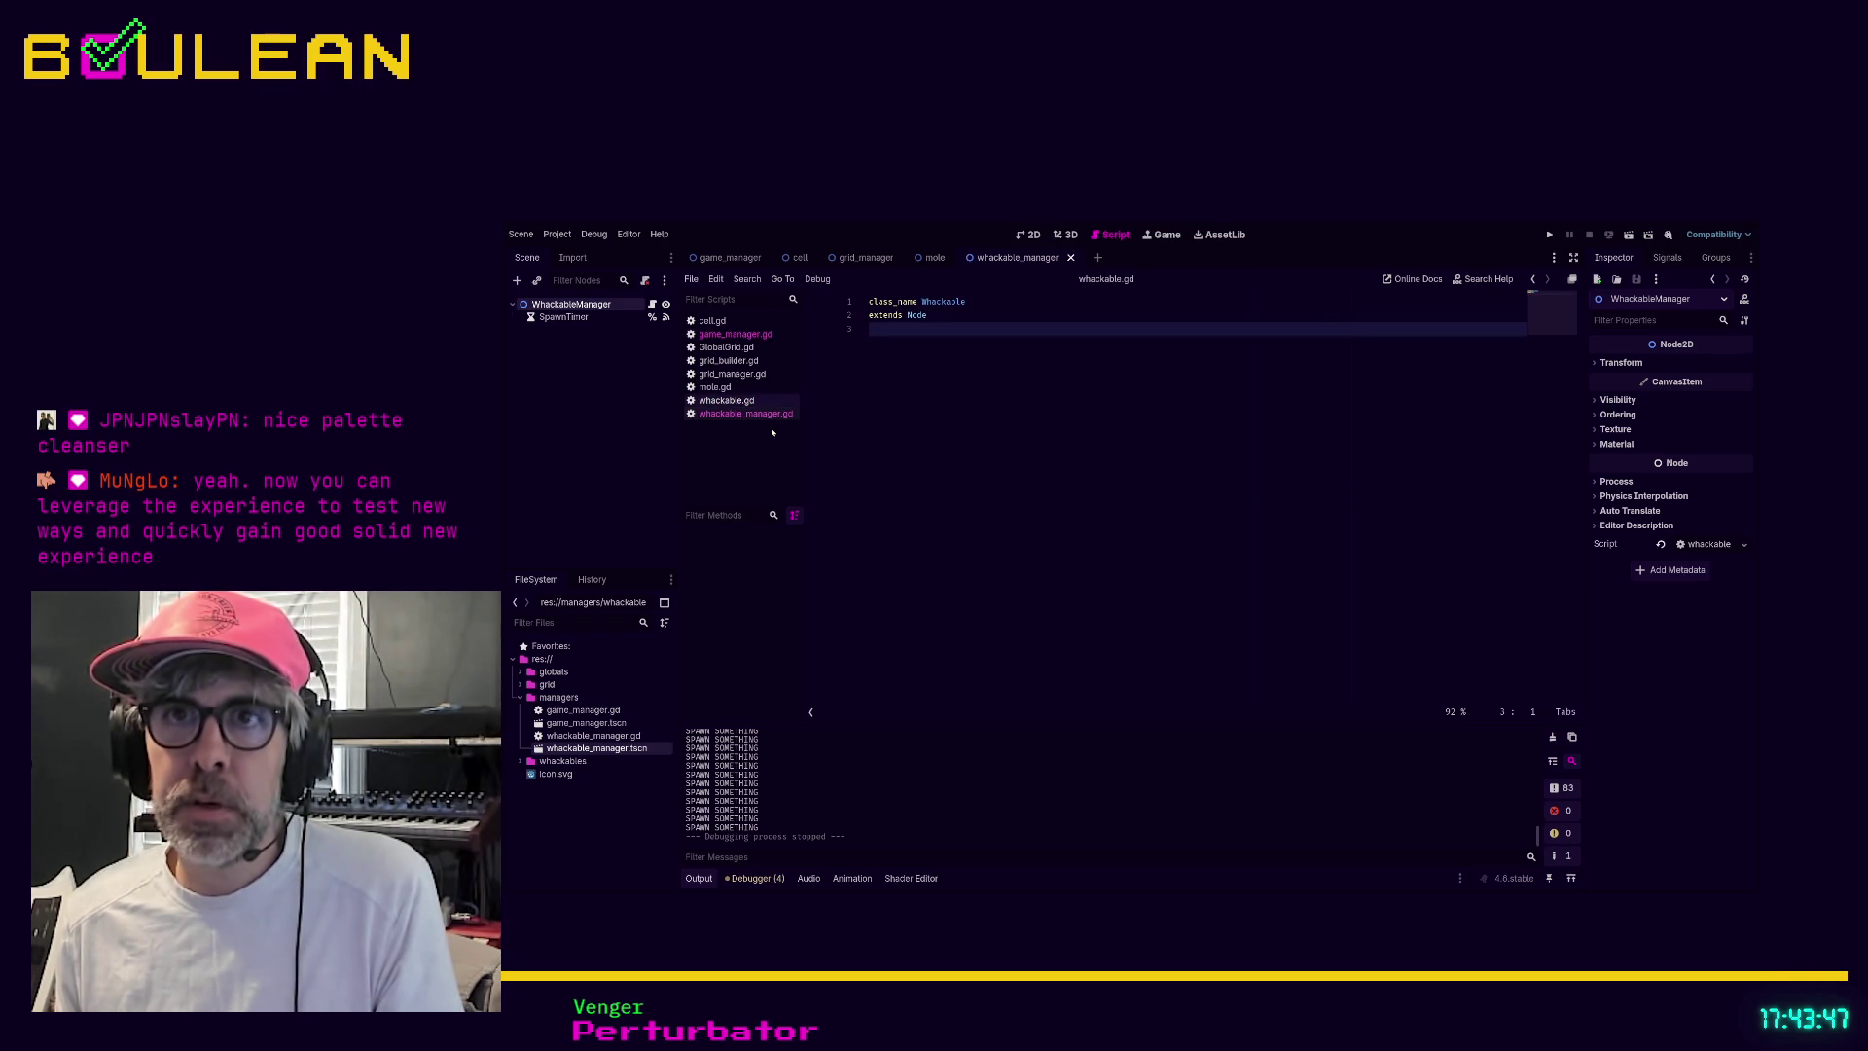
{"action": "left_click", "coordinate": [751, 413]}
{"action": "left_click", "coordinate": [935, 483]}
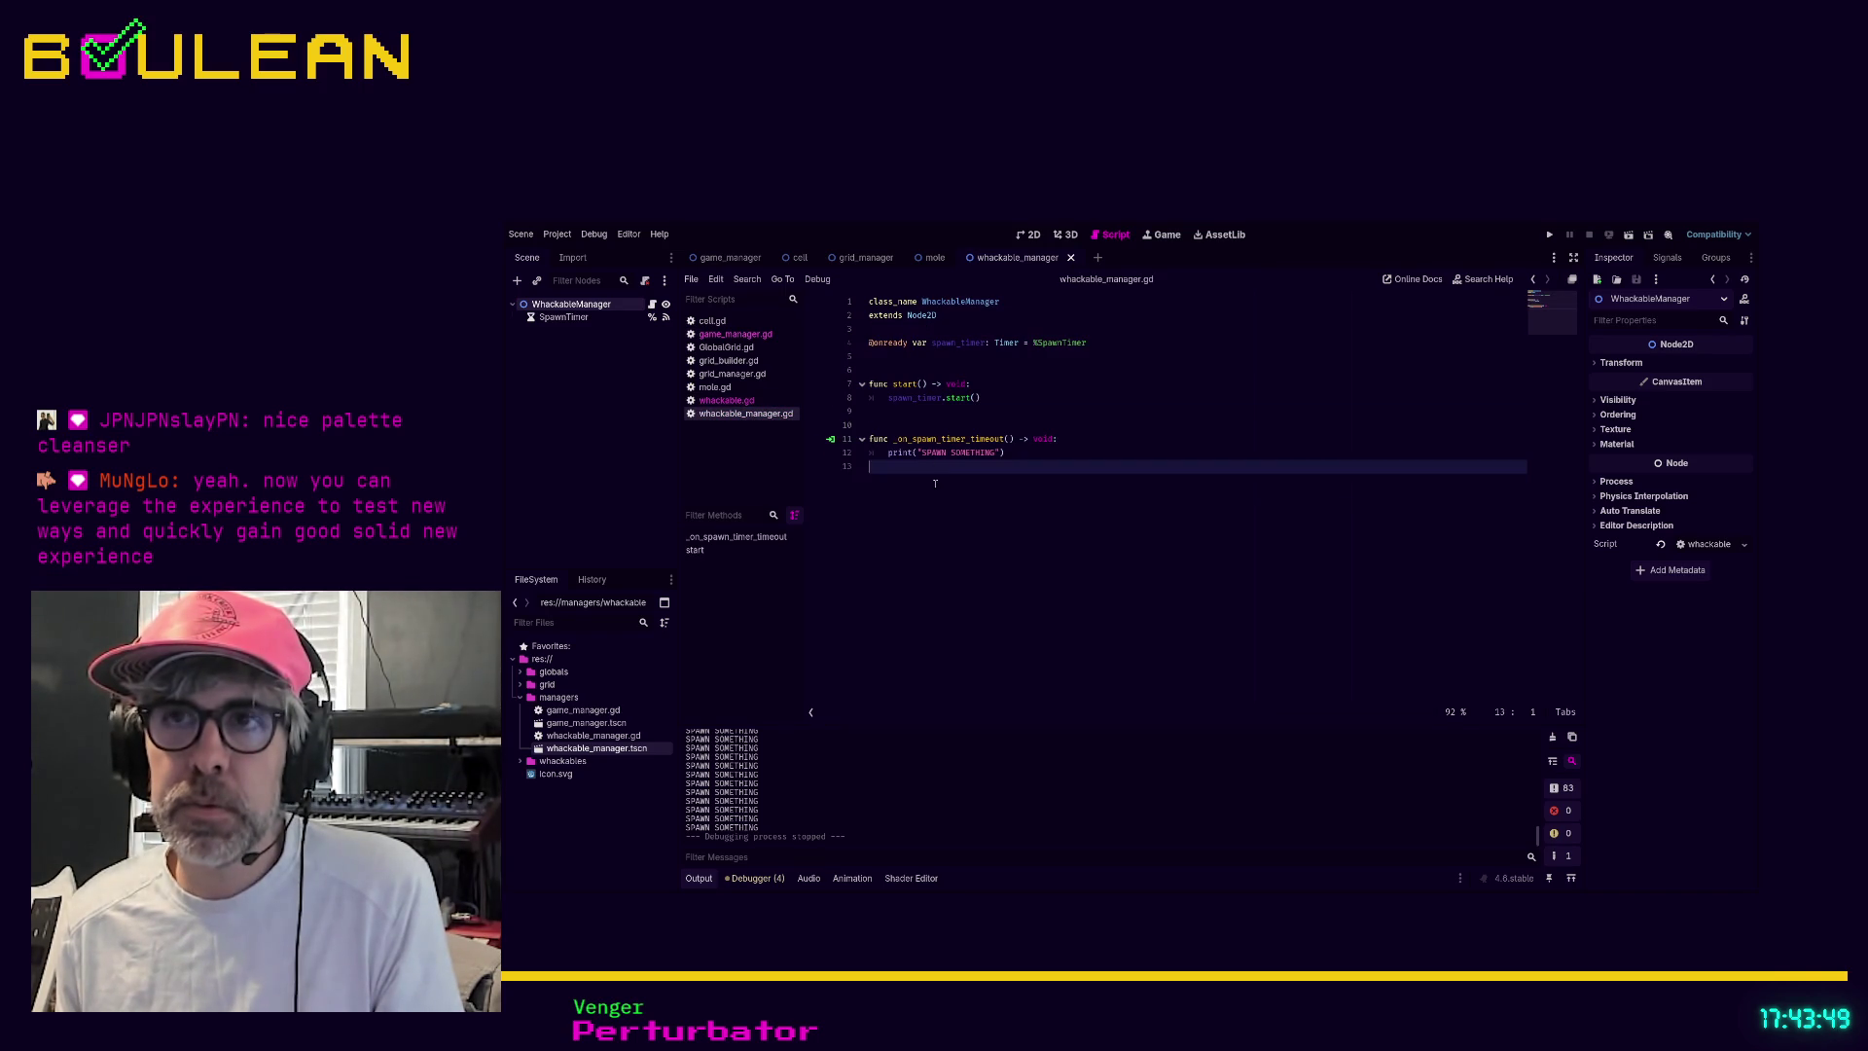
{"action": "left_click_drag", "start_coordinate": [873, 452], "coordinate": [1031, 455]}
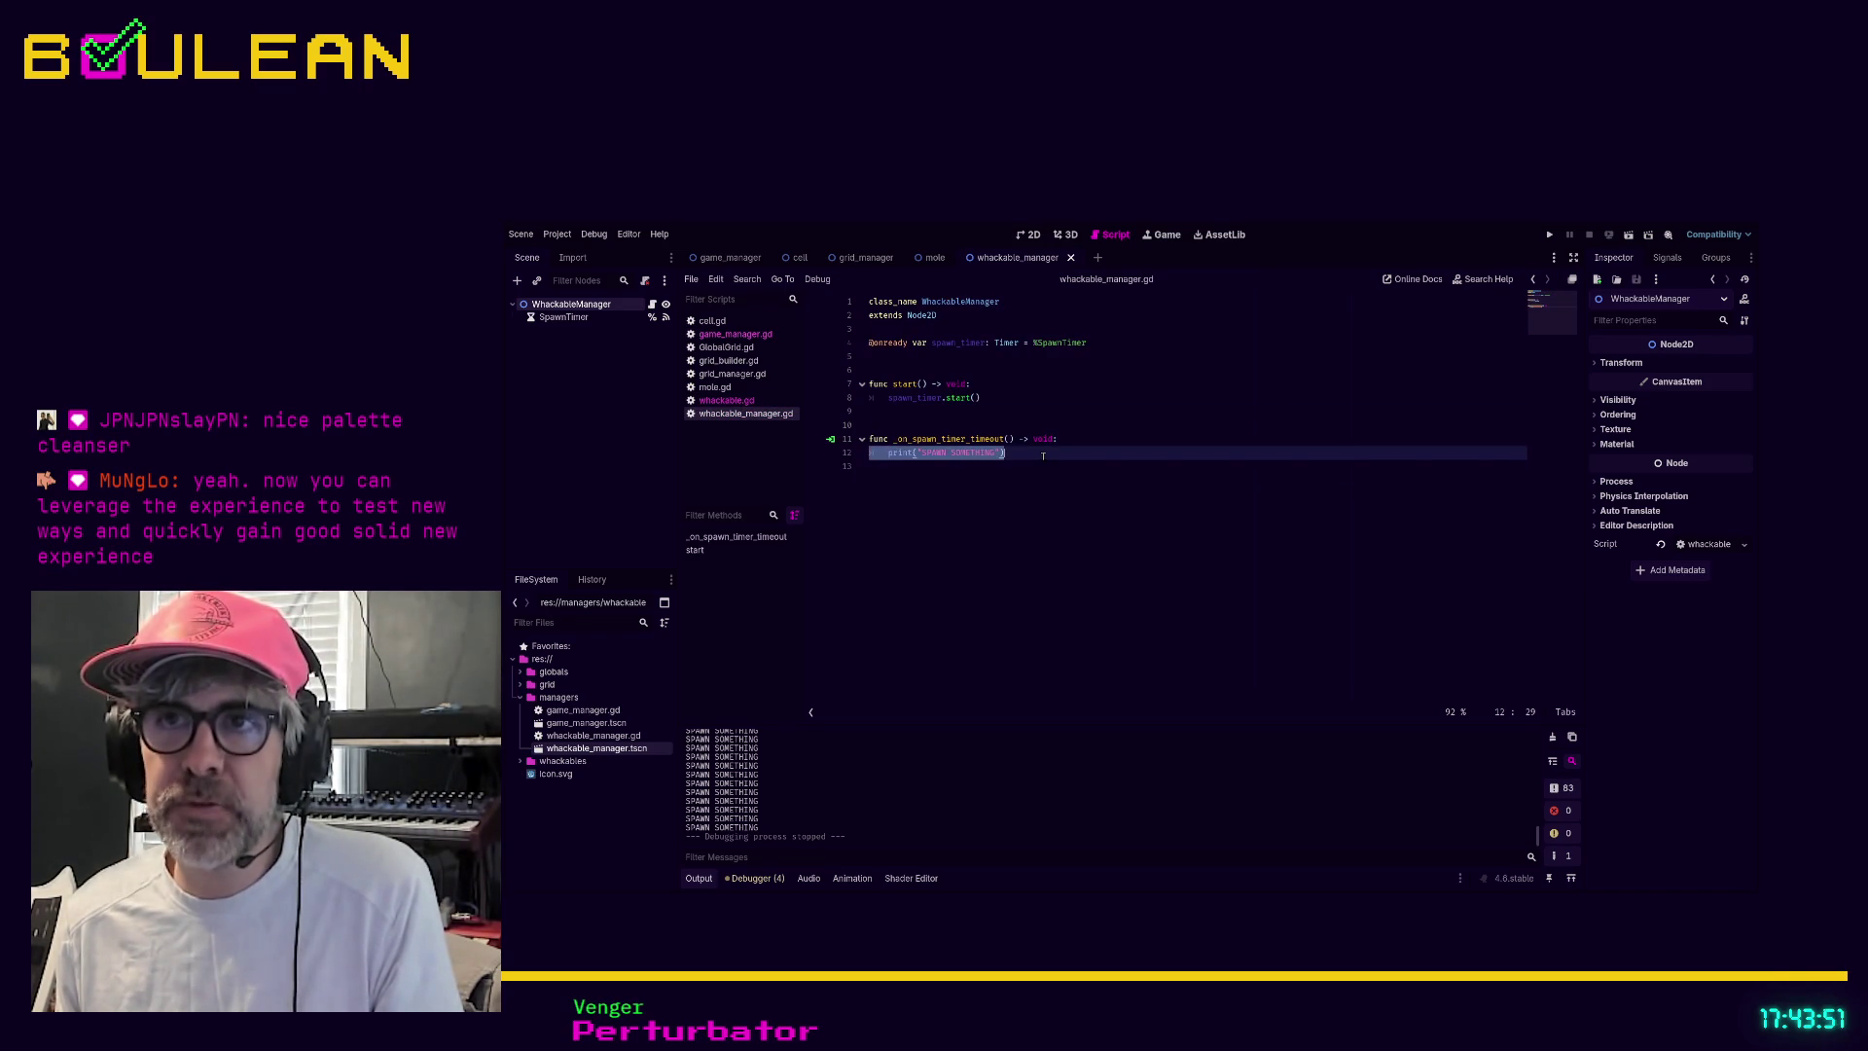
{"action": "left_click", "coordinate": [1045, 456]}
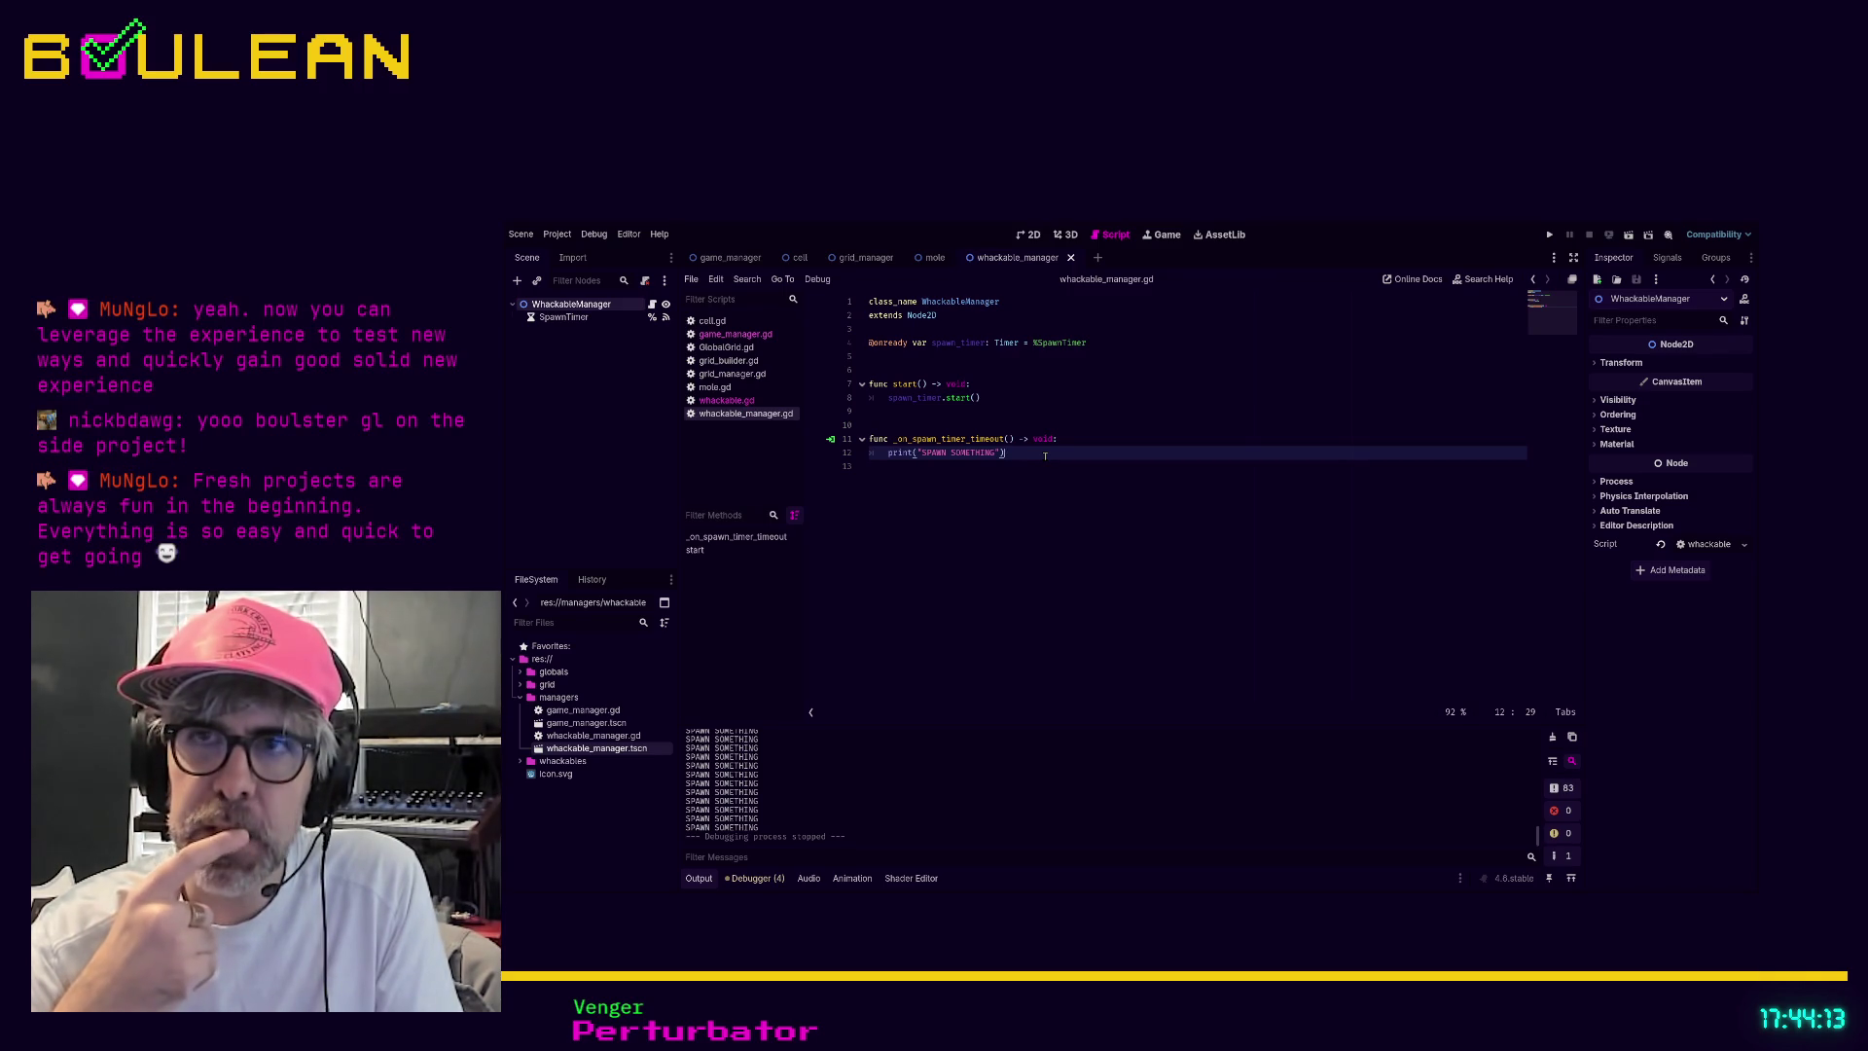
{"action": "key", "text": "Return"}
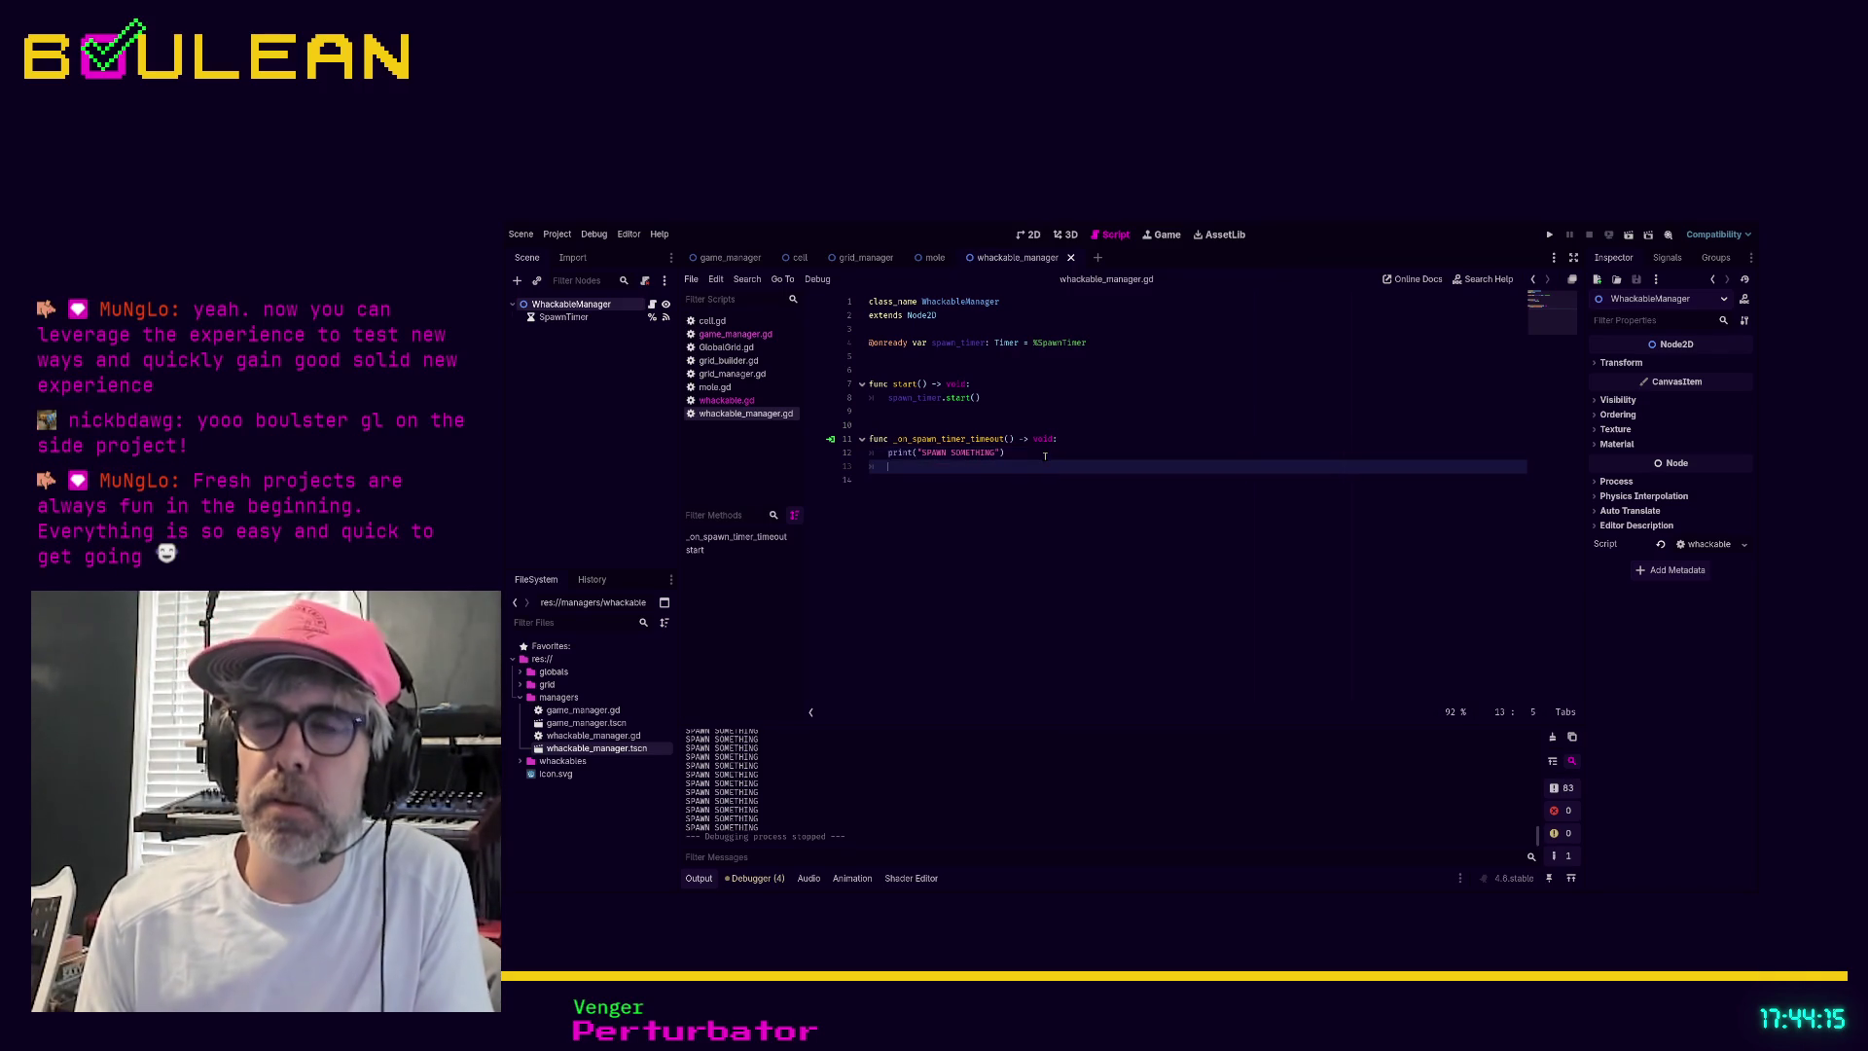
Type and then delete a GlobalGrid.pick line in the timeout handler, then save whackable_manager.gd
{"action": "type", "text": "Glob"}
{"action": "key", "text": "Return"}
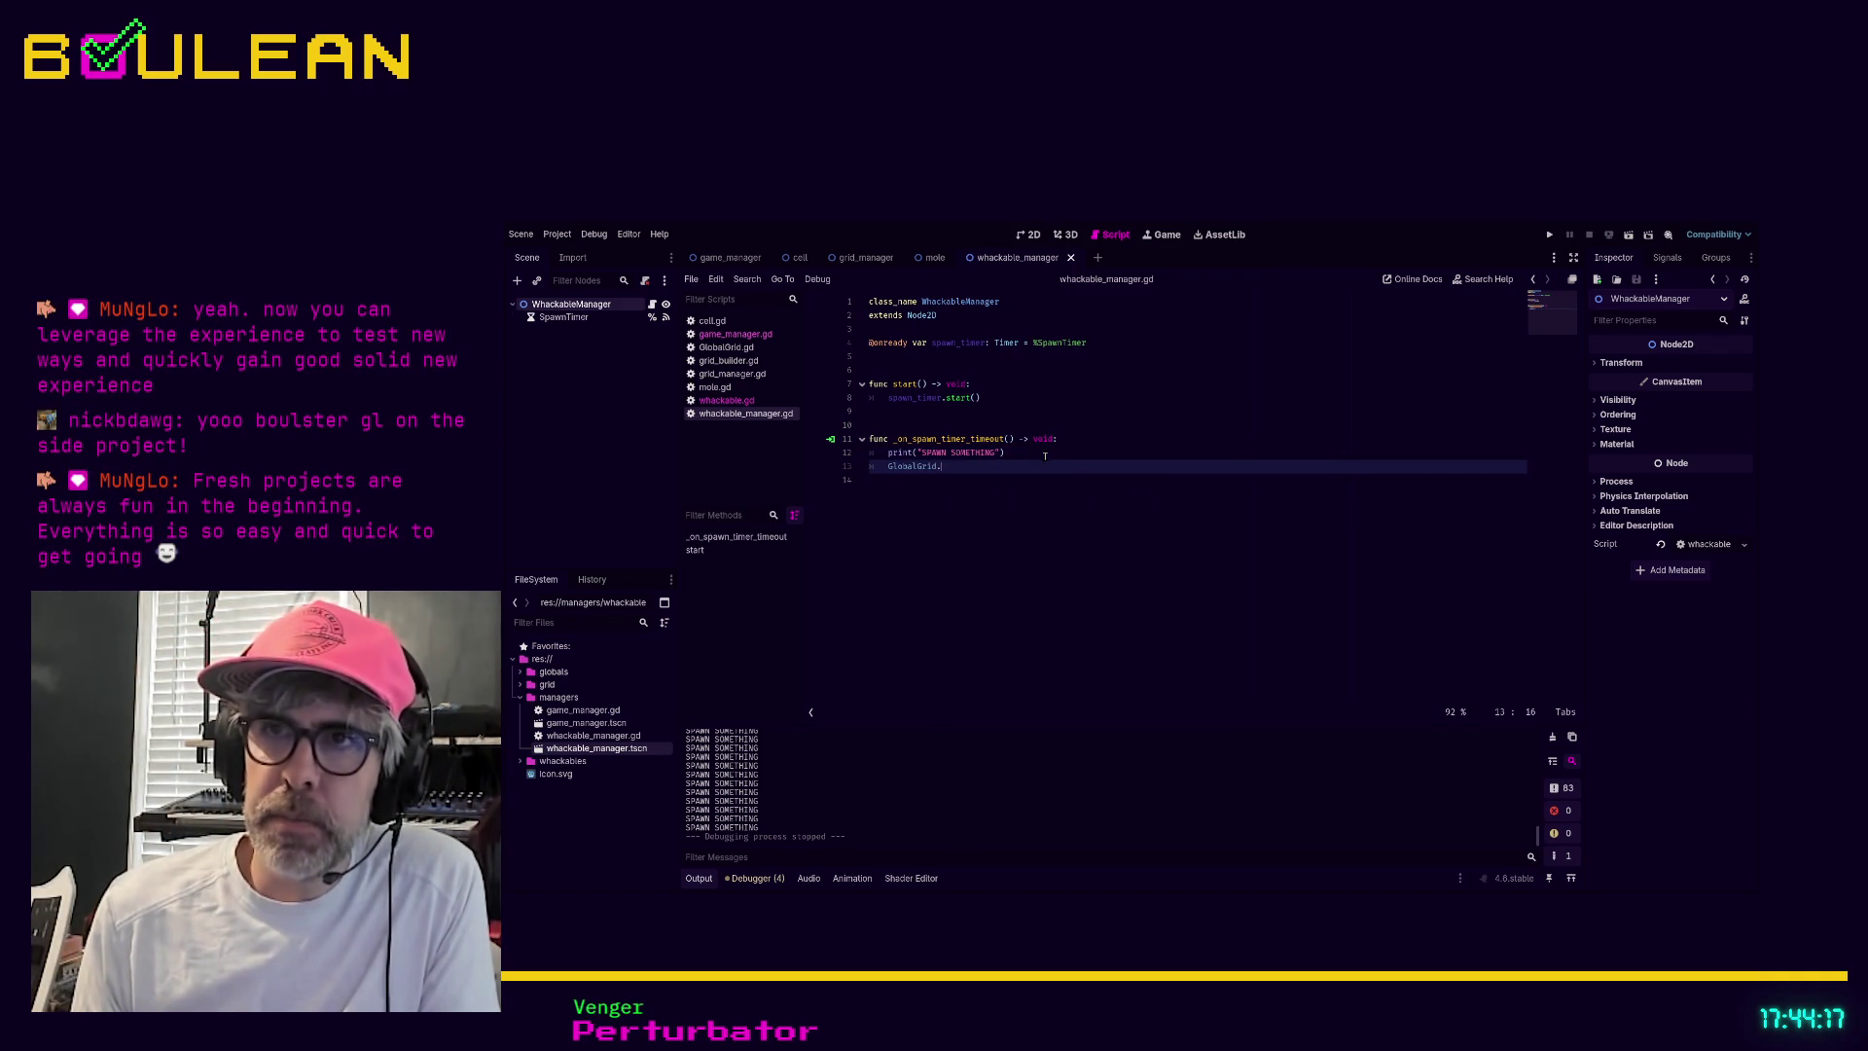
{"action": "type", "text": ".pick"}
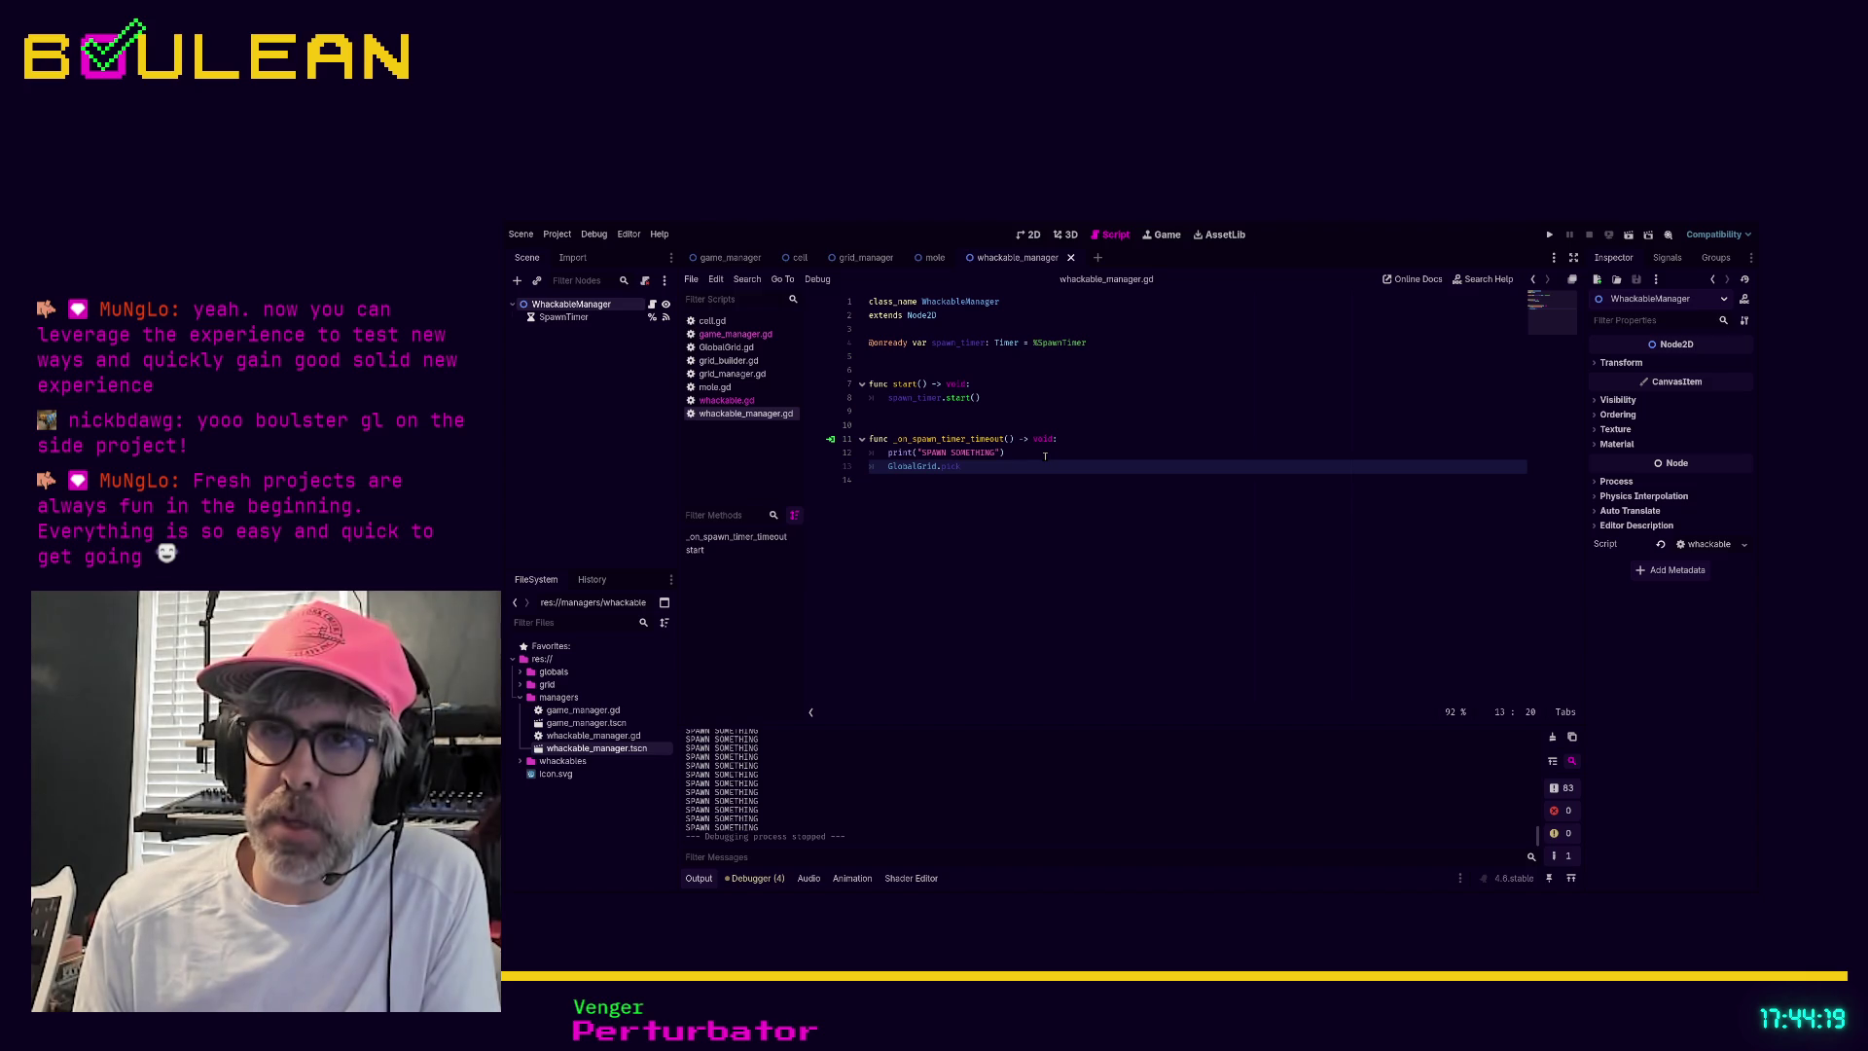
{"action": "key", "text": "shift+Home"}
{"action": "key", "text": "BackSpace"}
{"action": "key", "text": "BackSpace"}
{"action": "key", "text": "Tab"}
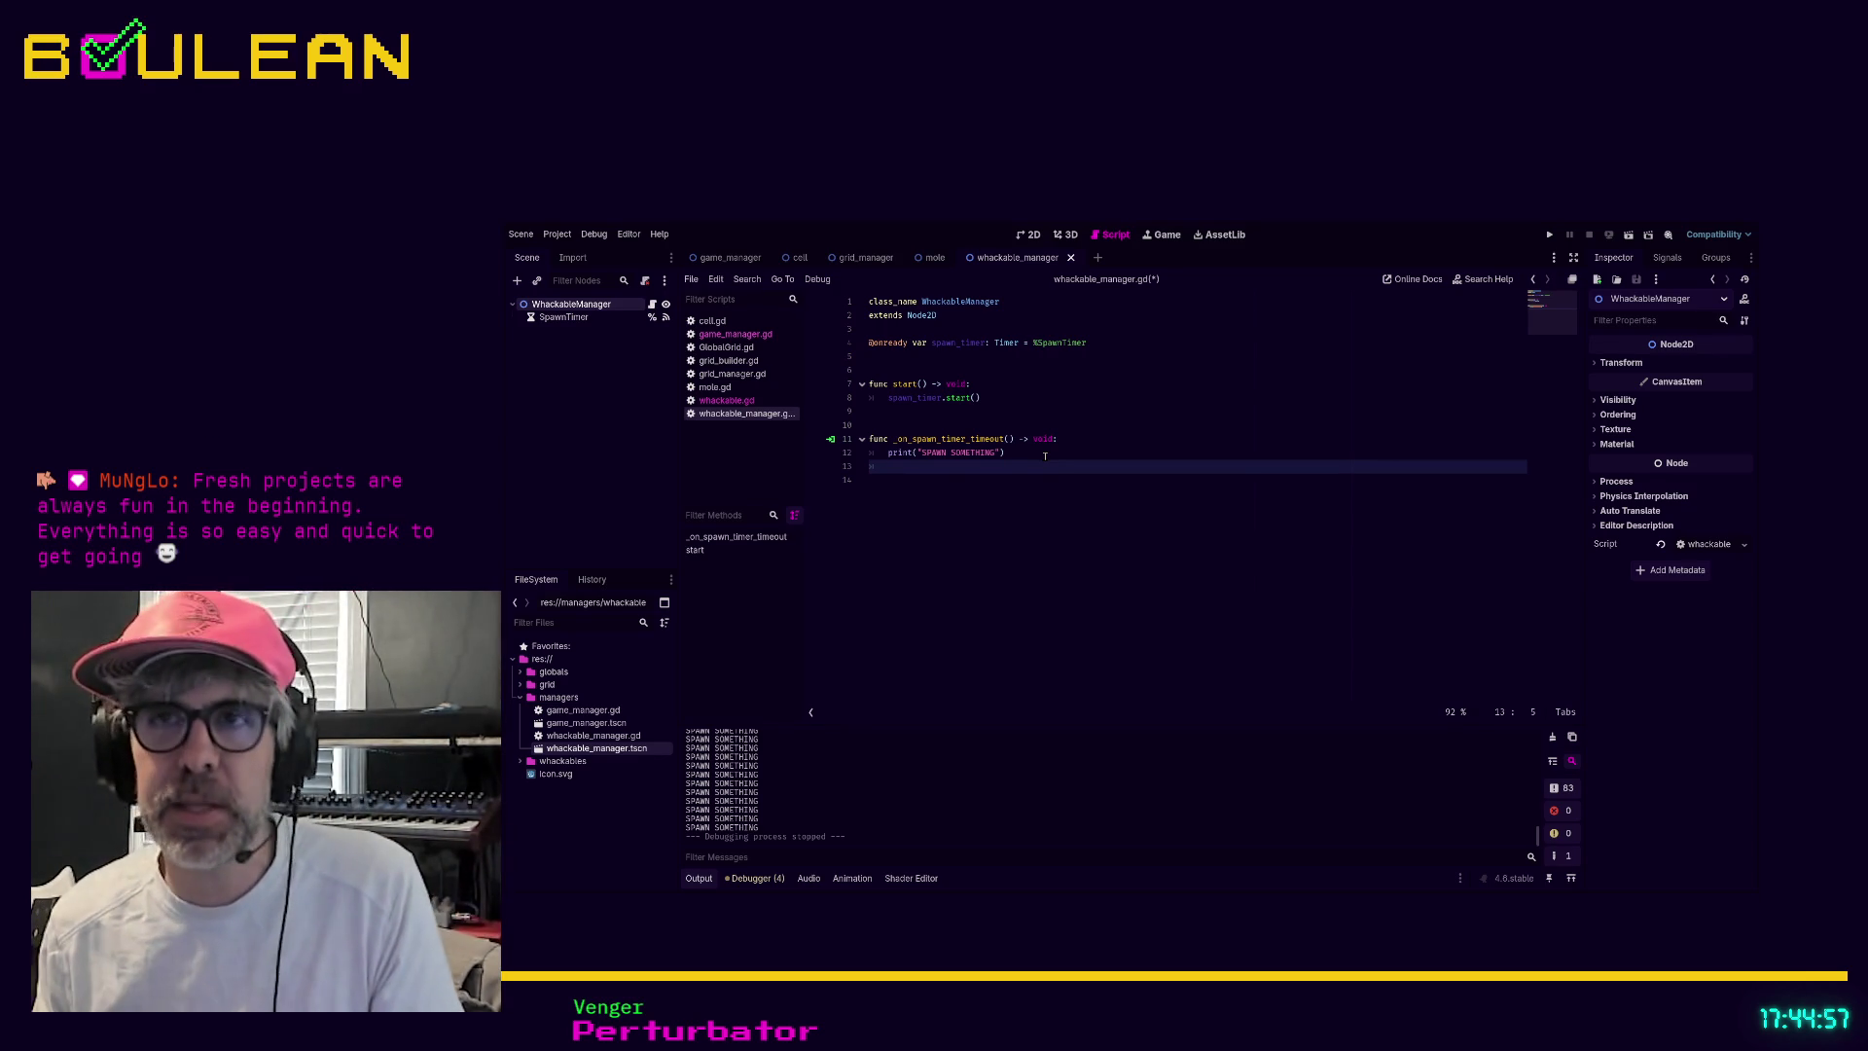
{"action": "key", "text": "BackSpace"}
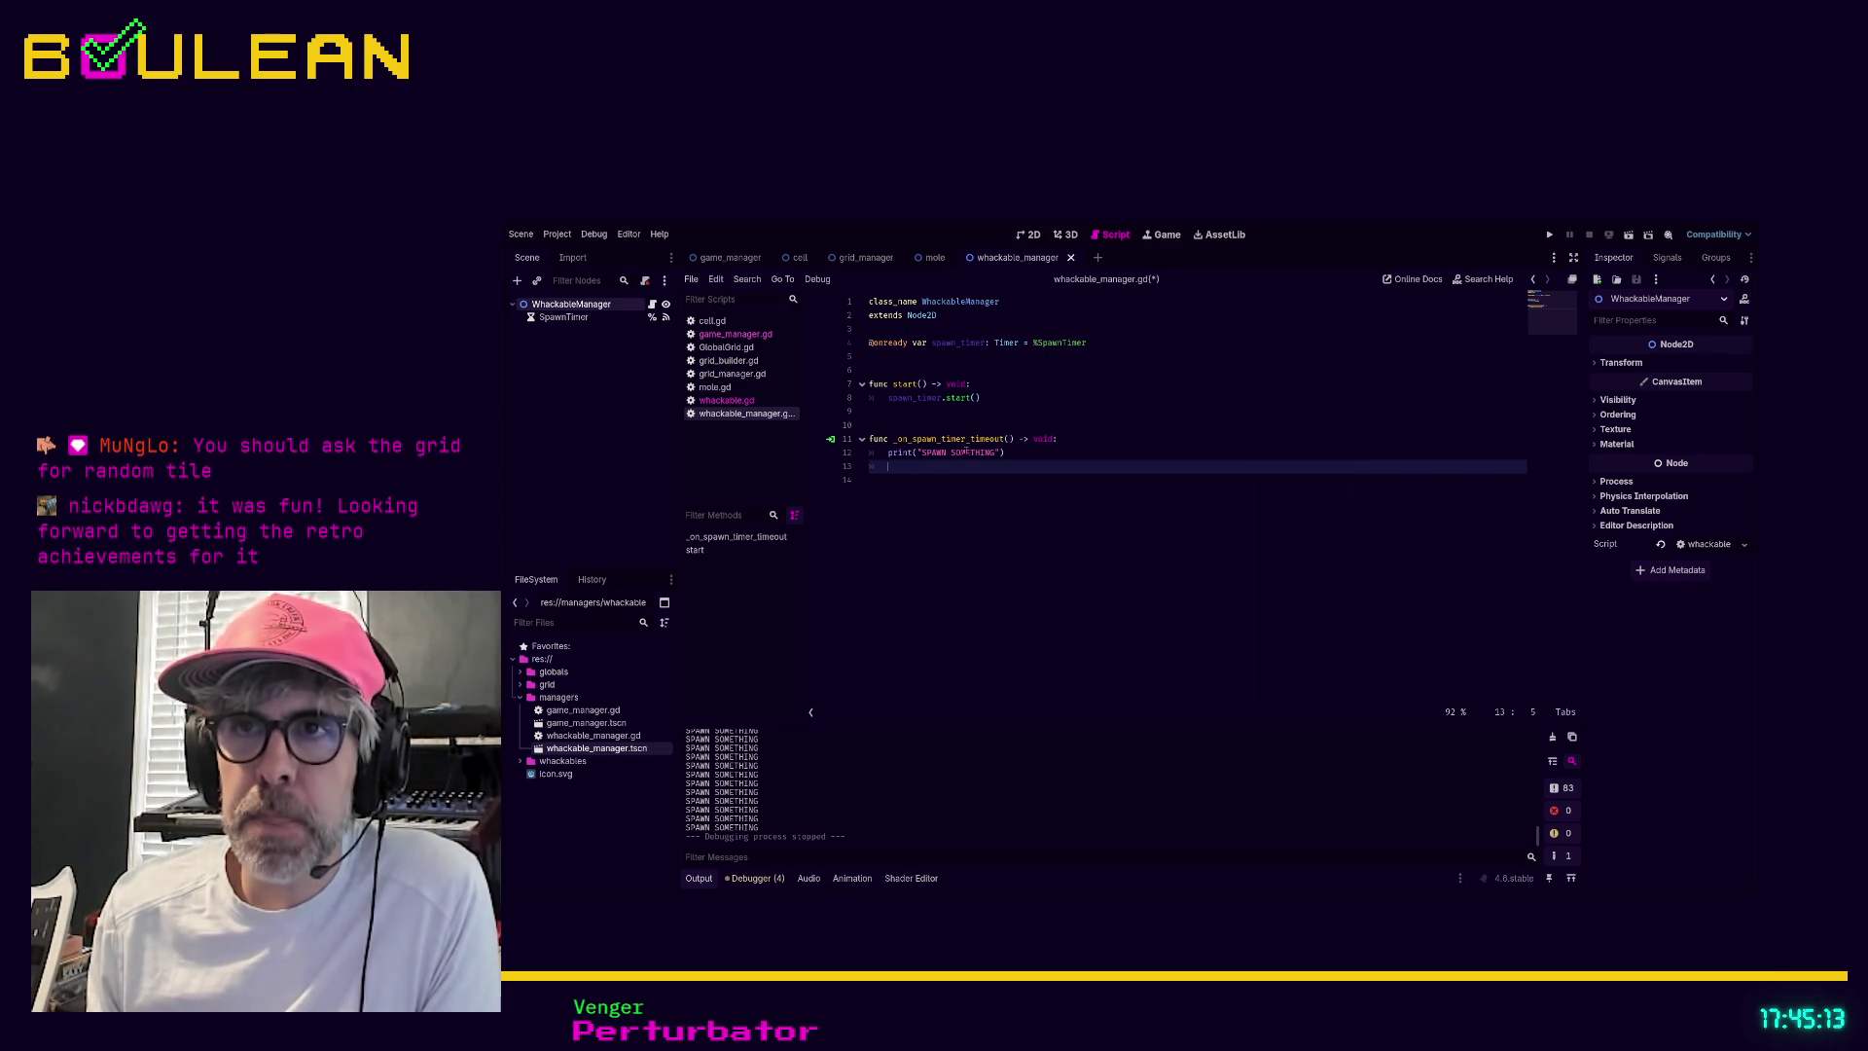
{"action": "left_click", "coordinate": [925, 514]}
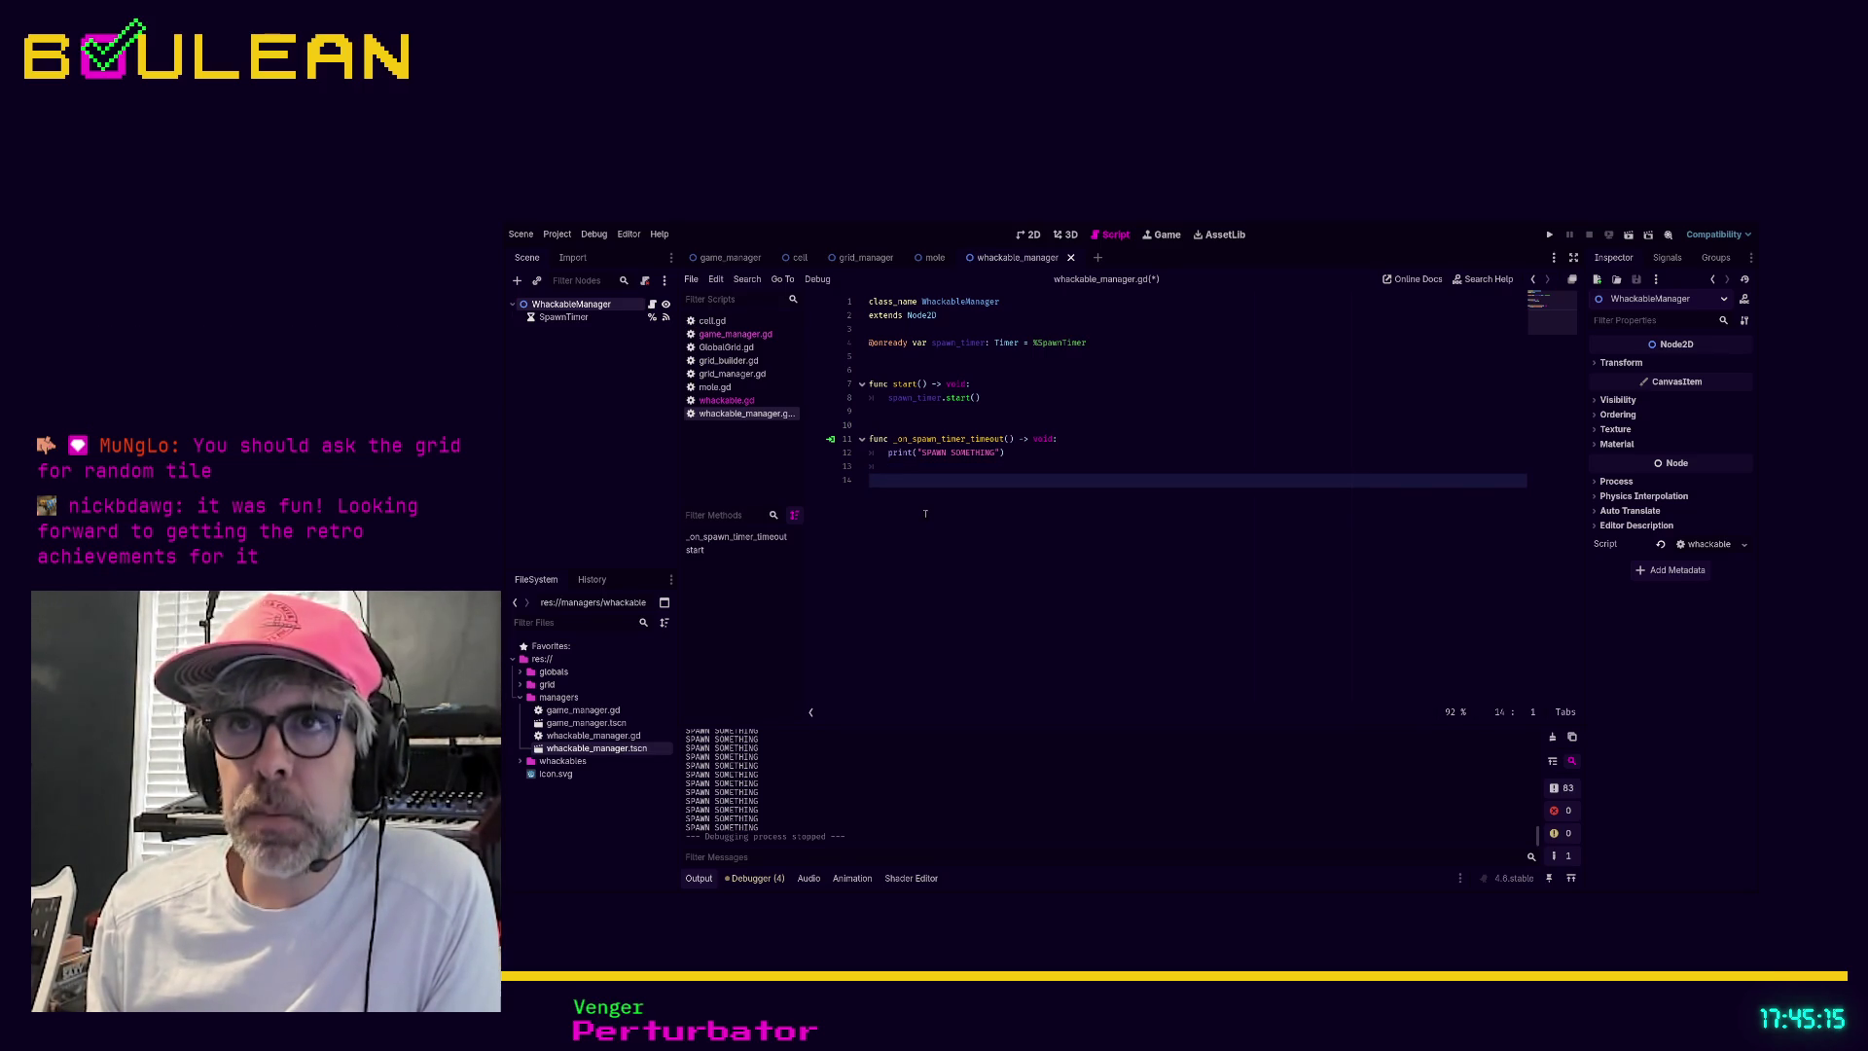
{"action": "key", "text": "ctrl+s"}
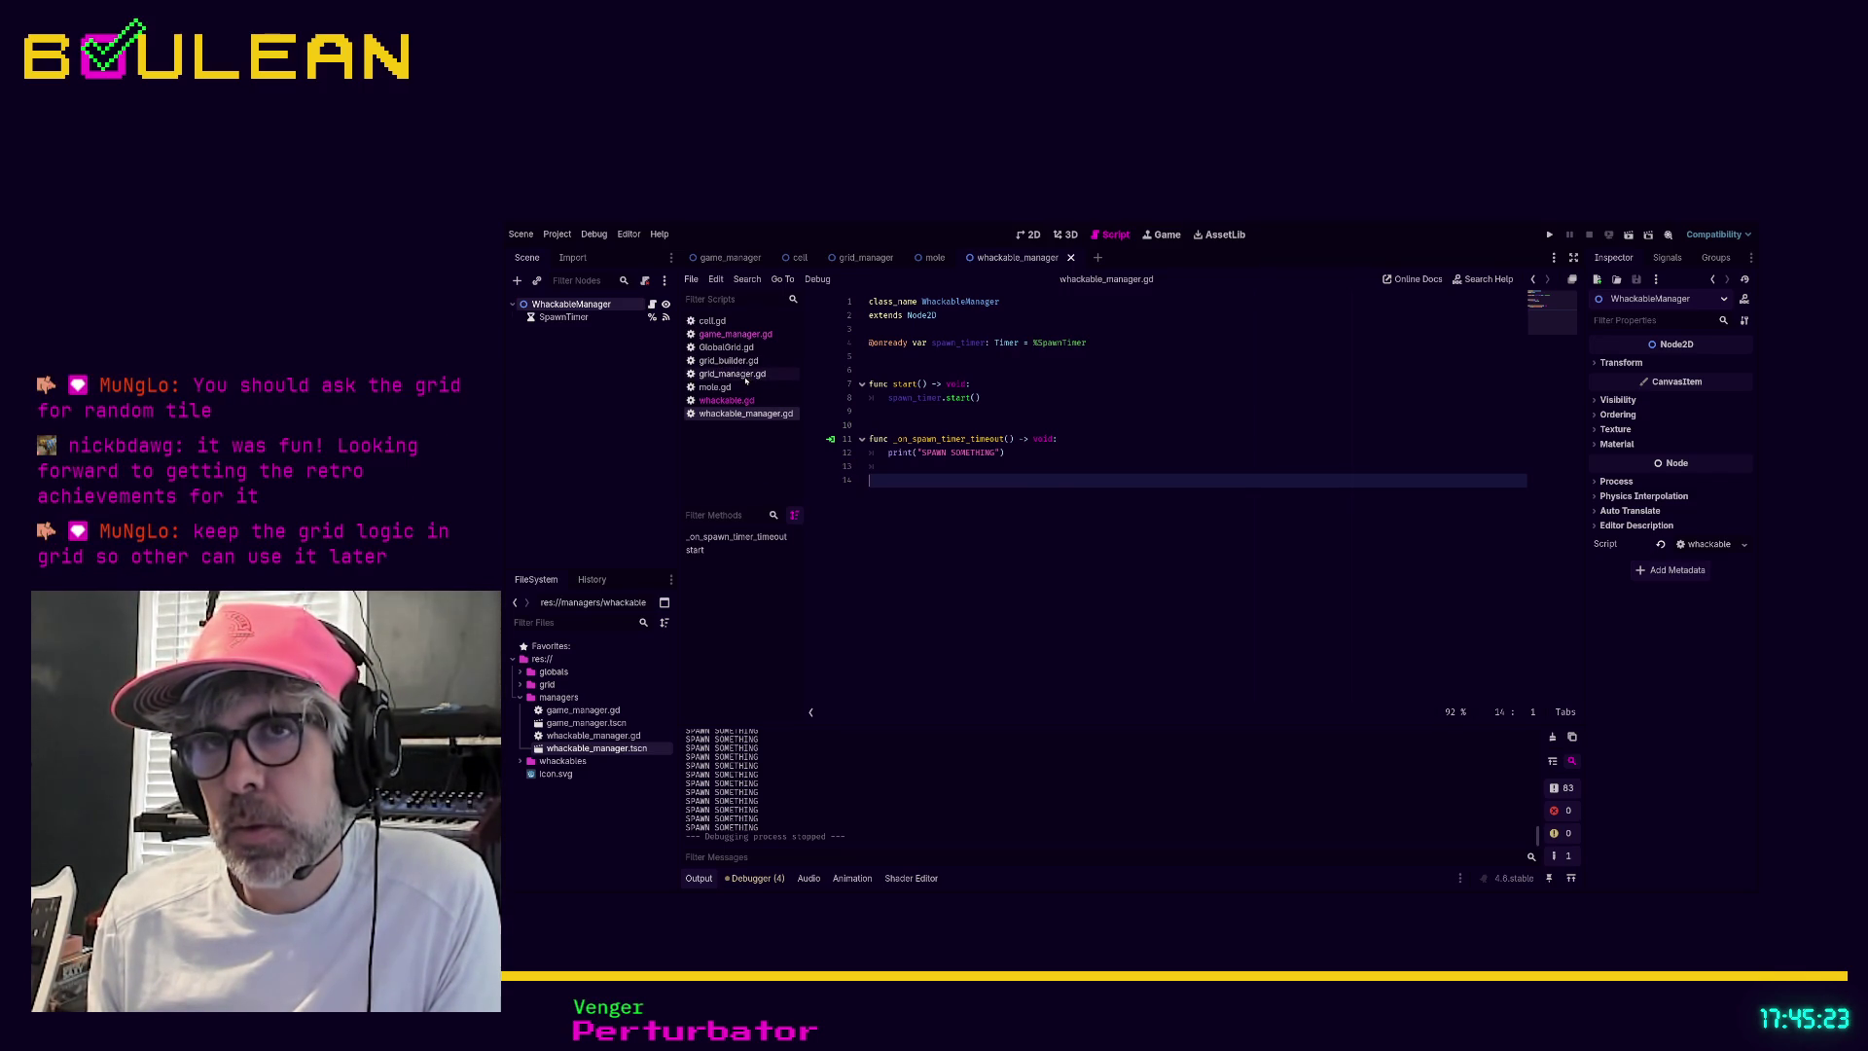
Look through grid_builder.gd and grid_manager.gd, then the WhackableManager, GridManager and GameManager nodes
{"action": "left_click", "coordinate": [728, 361]}
{"action": "left_click", "coordinate": [731, 374]}
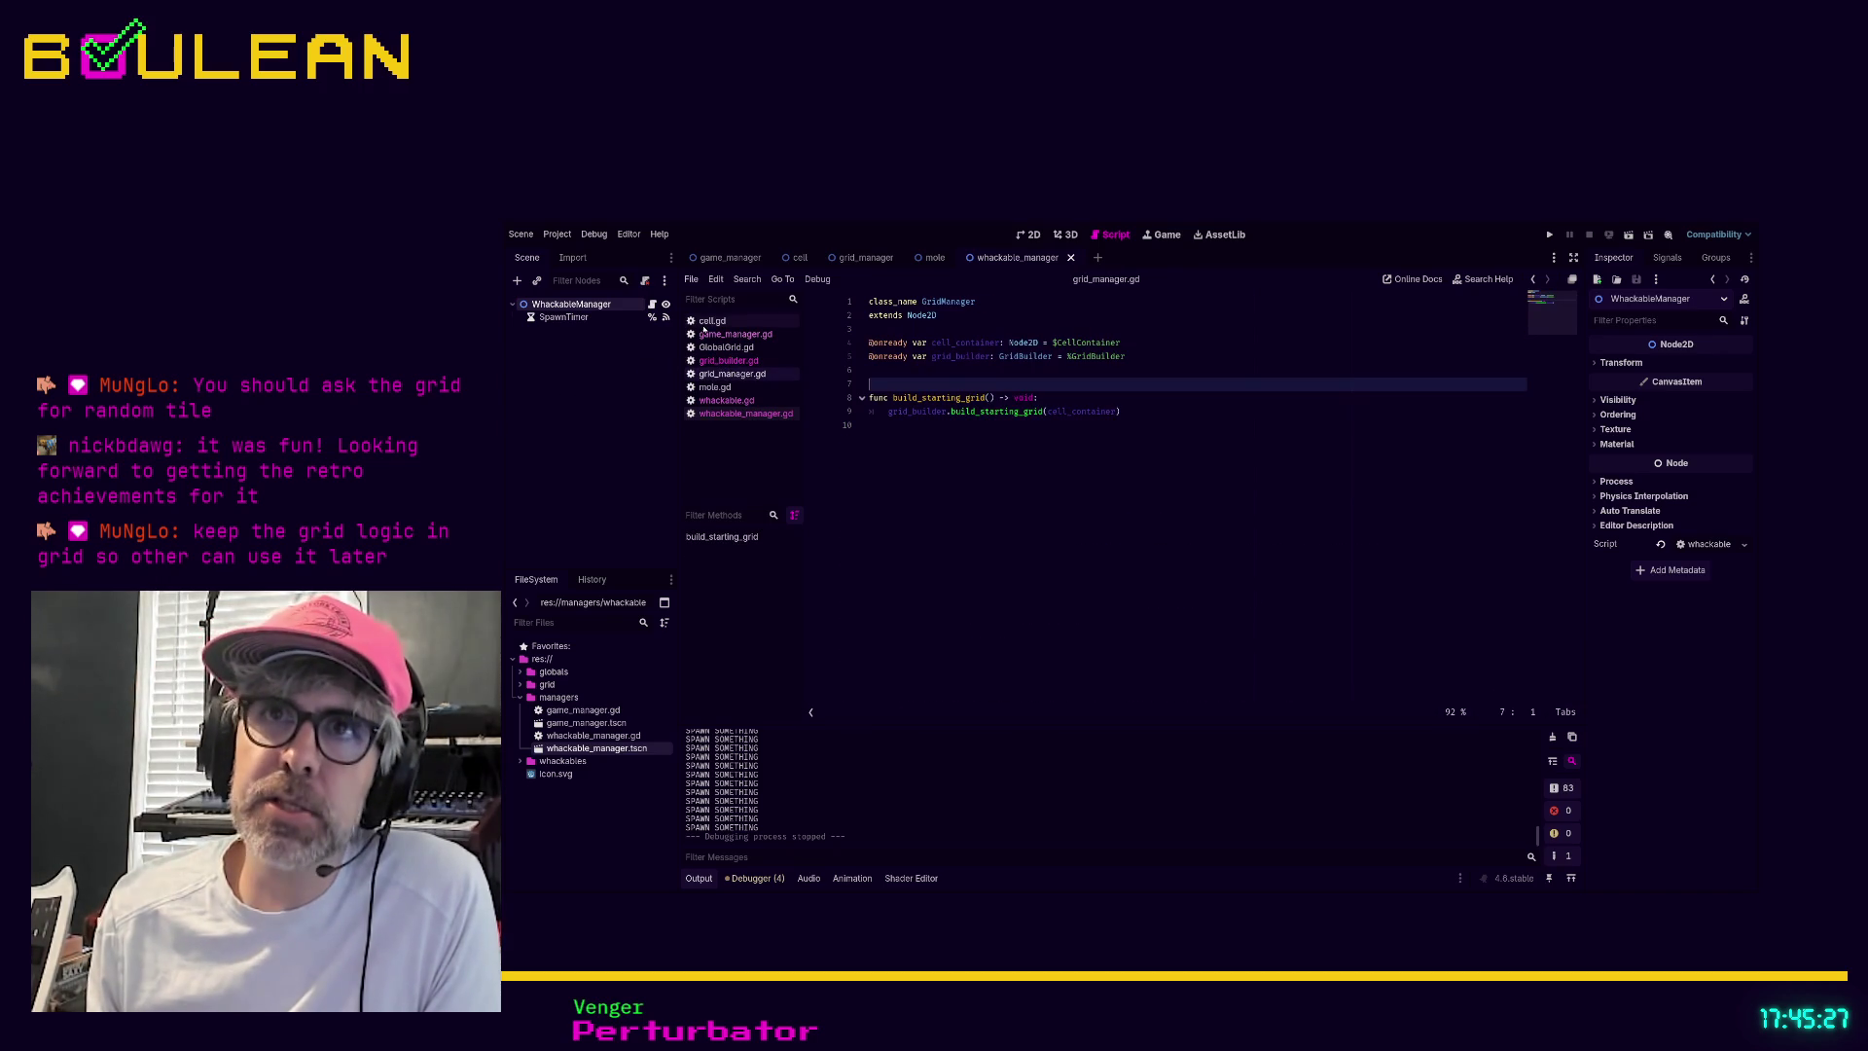
{"action": "left_click", "coordinate": [730, 257]}
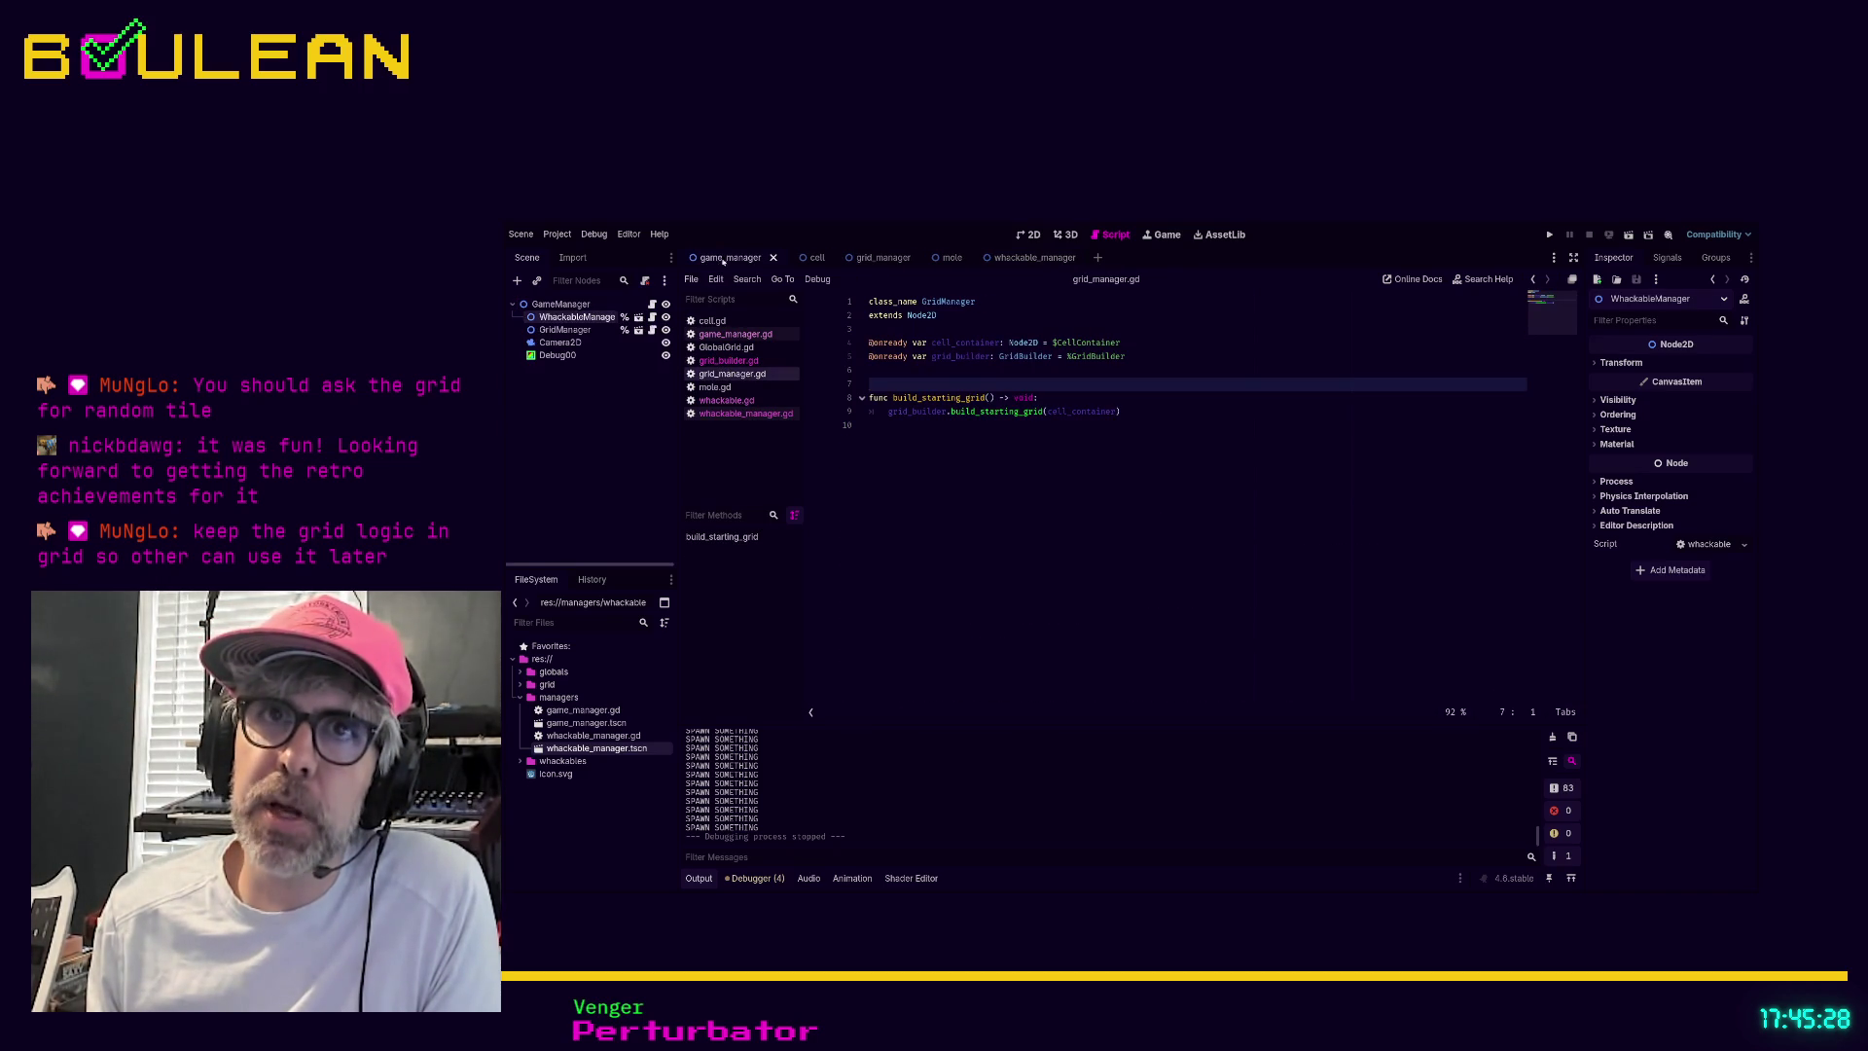
{"action": "left_click", "coordinate": [578, 318]}
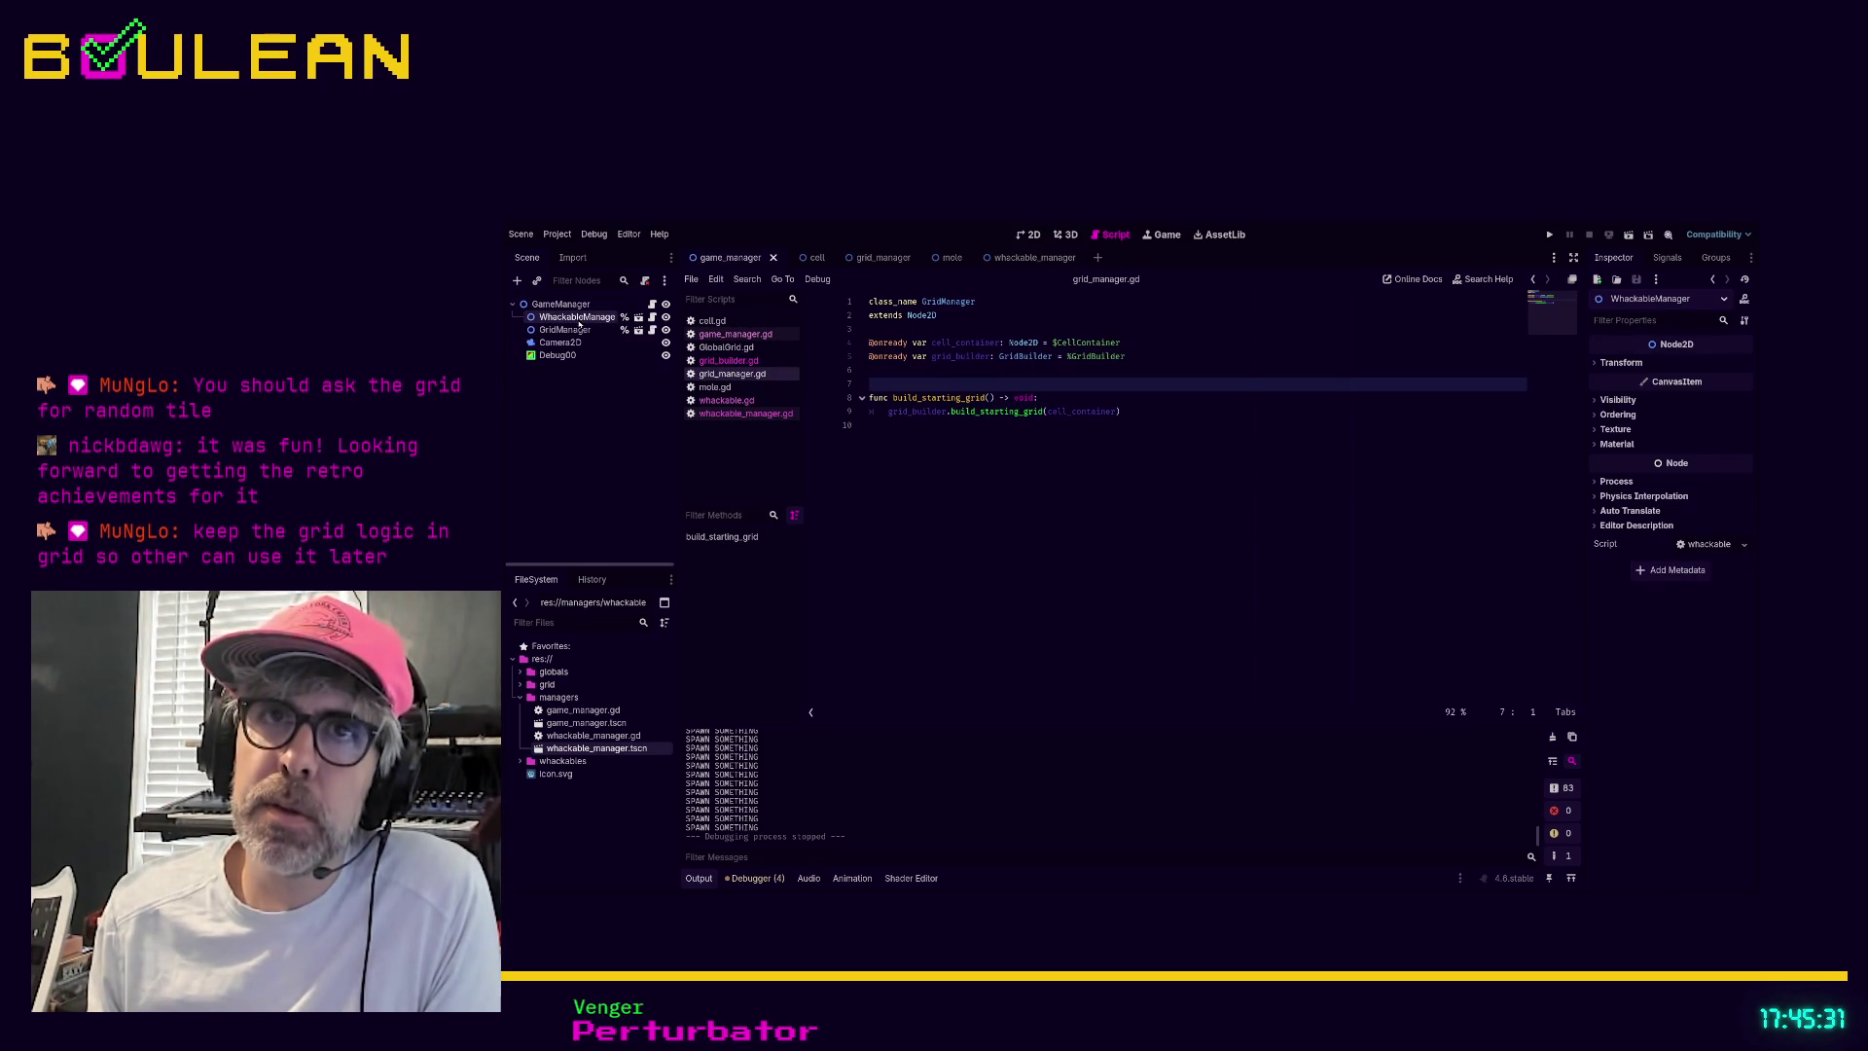
{"action": "left_click", "coordinate": [565, 330]}
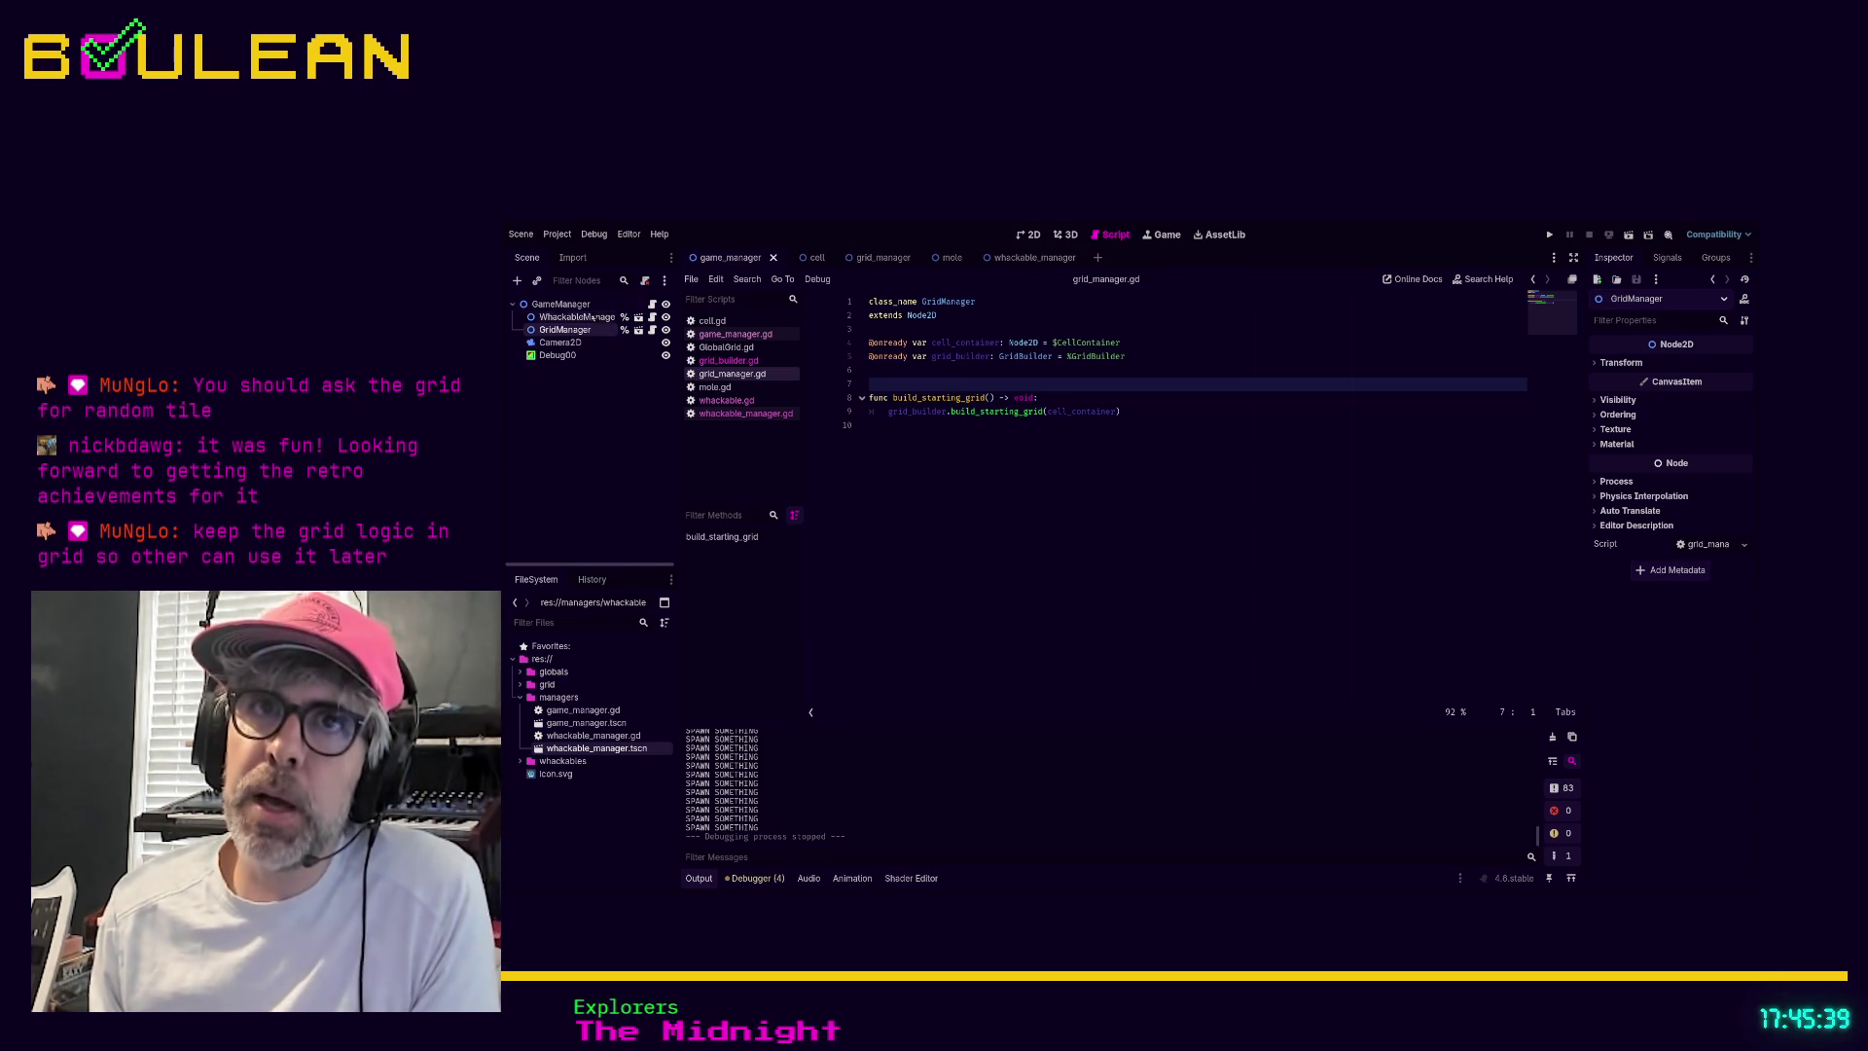
{"action": "left_click", "coordinate": [589, 304]}
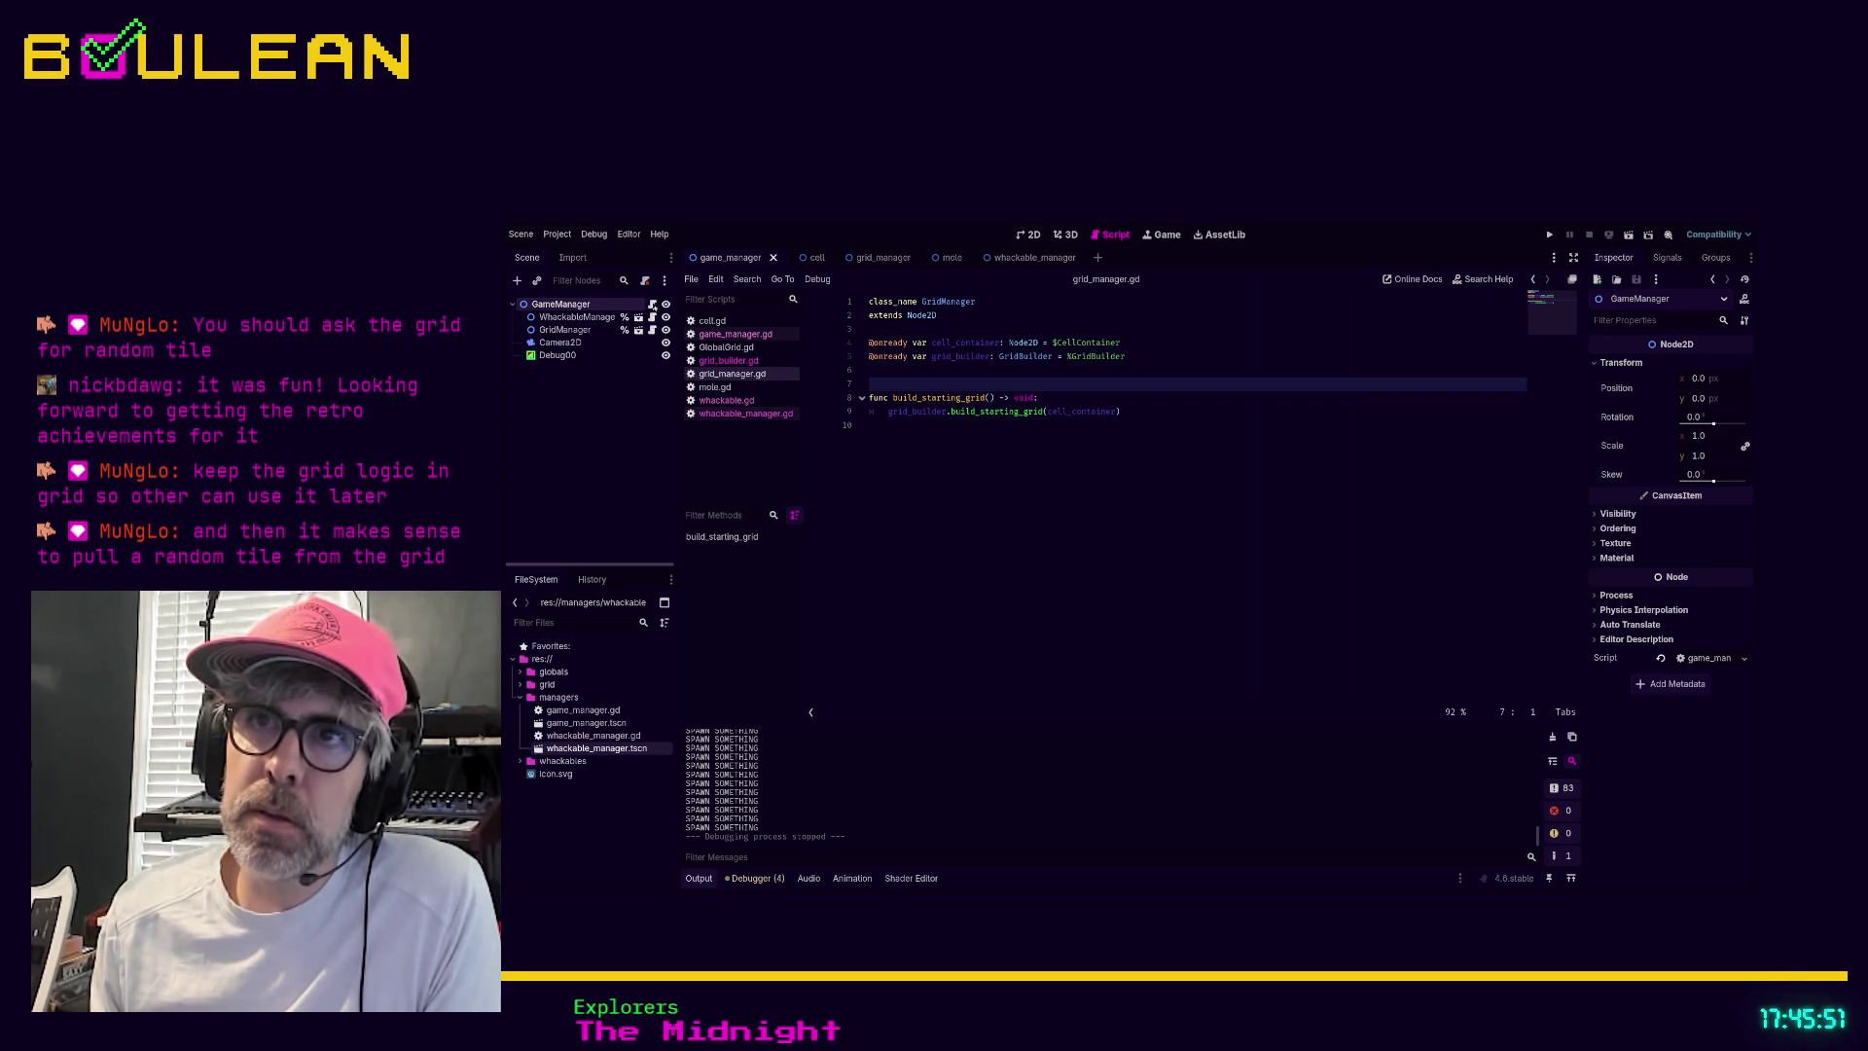
In game_manager.gd, put the caret at the end of the build_starting_grid() line
{"action": "left_click", "coordinate": [731, 334]}
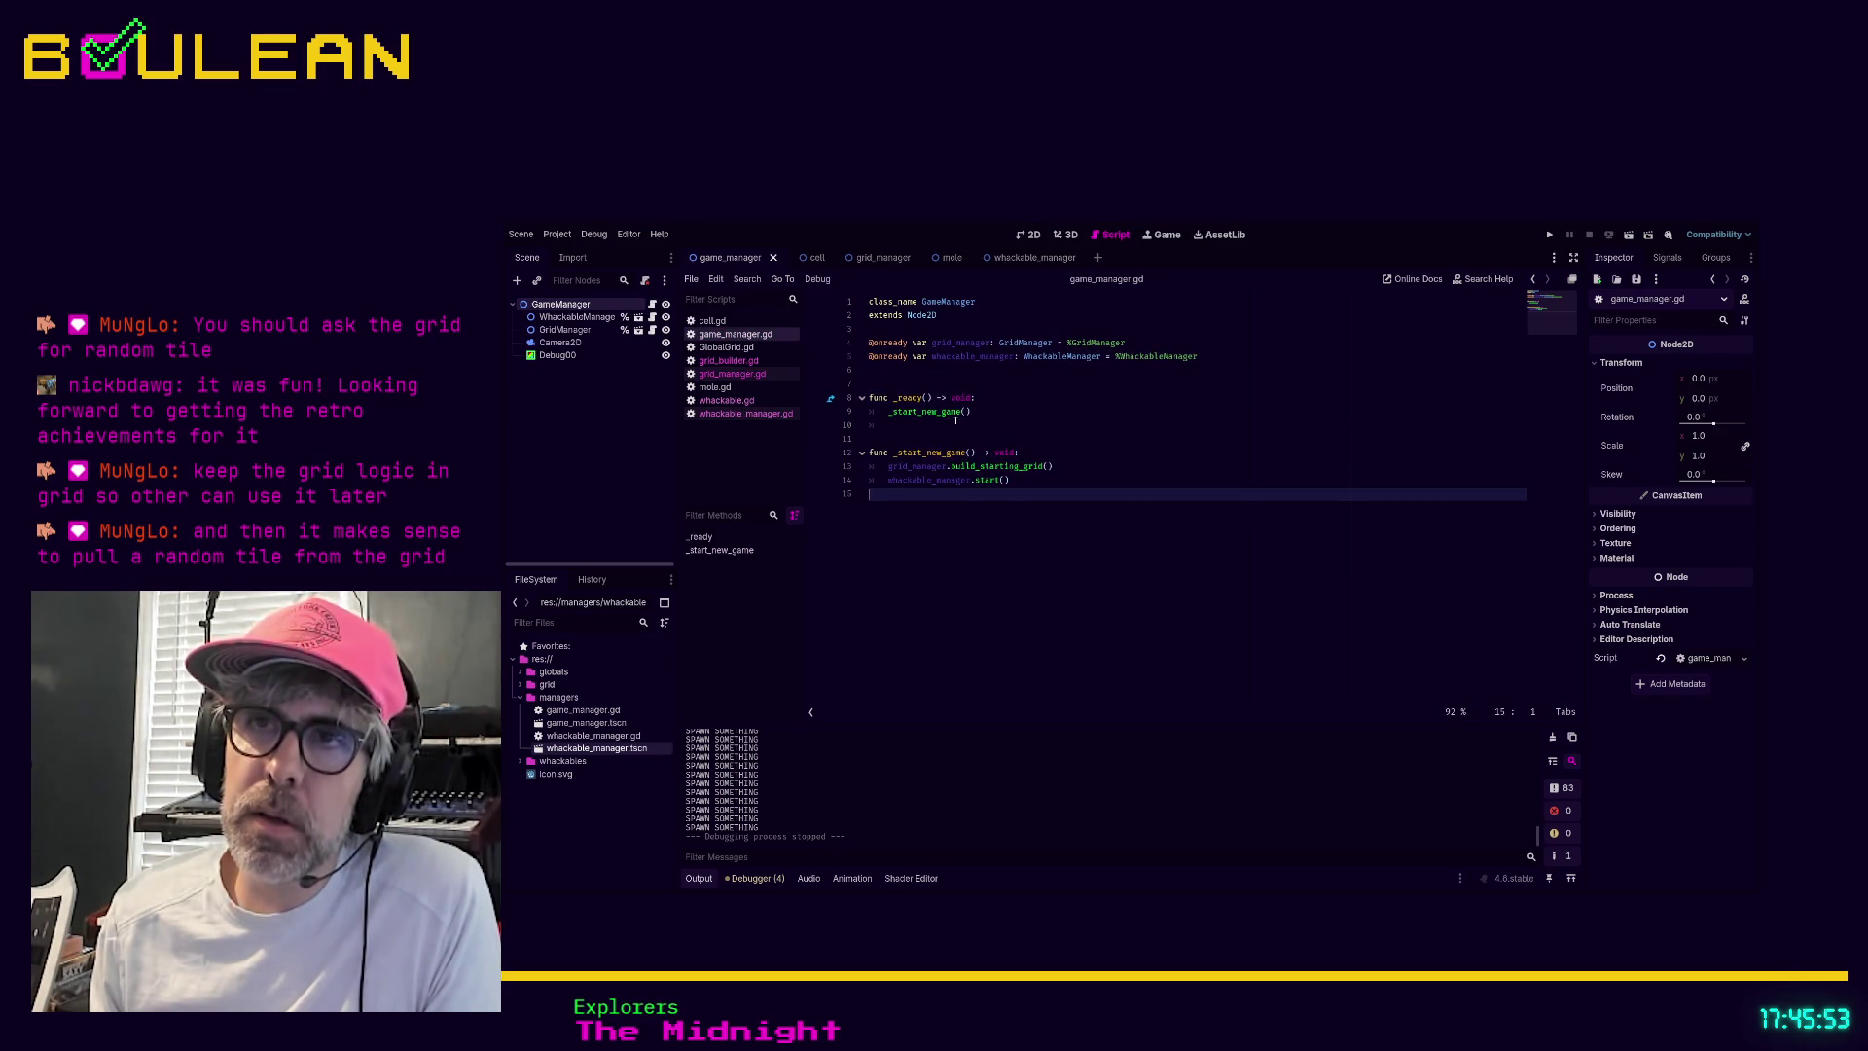
{"action": "left_click", "coordinate": [1001, 480]}
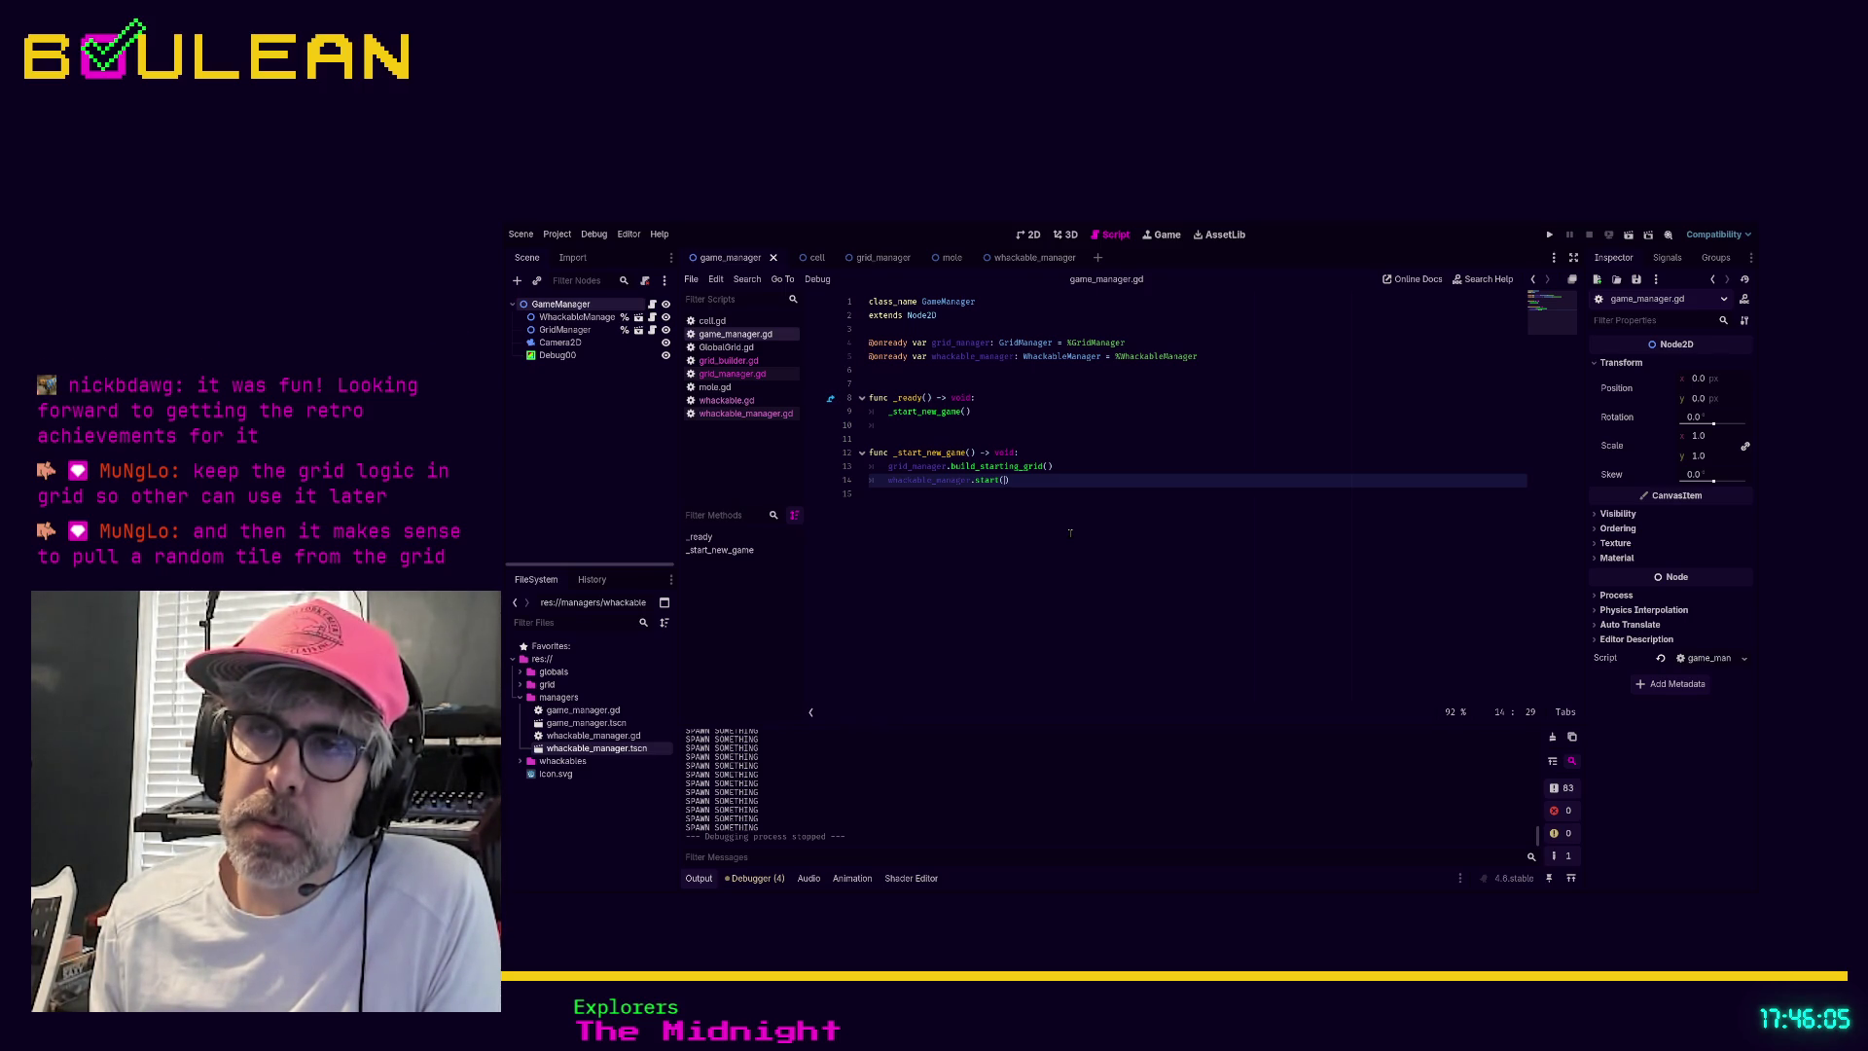
{"action": "key", "text": "Up"}
{"action": "key", "text": "End"}
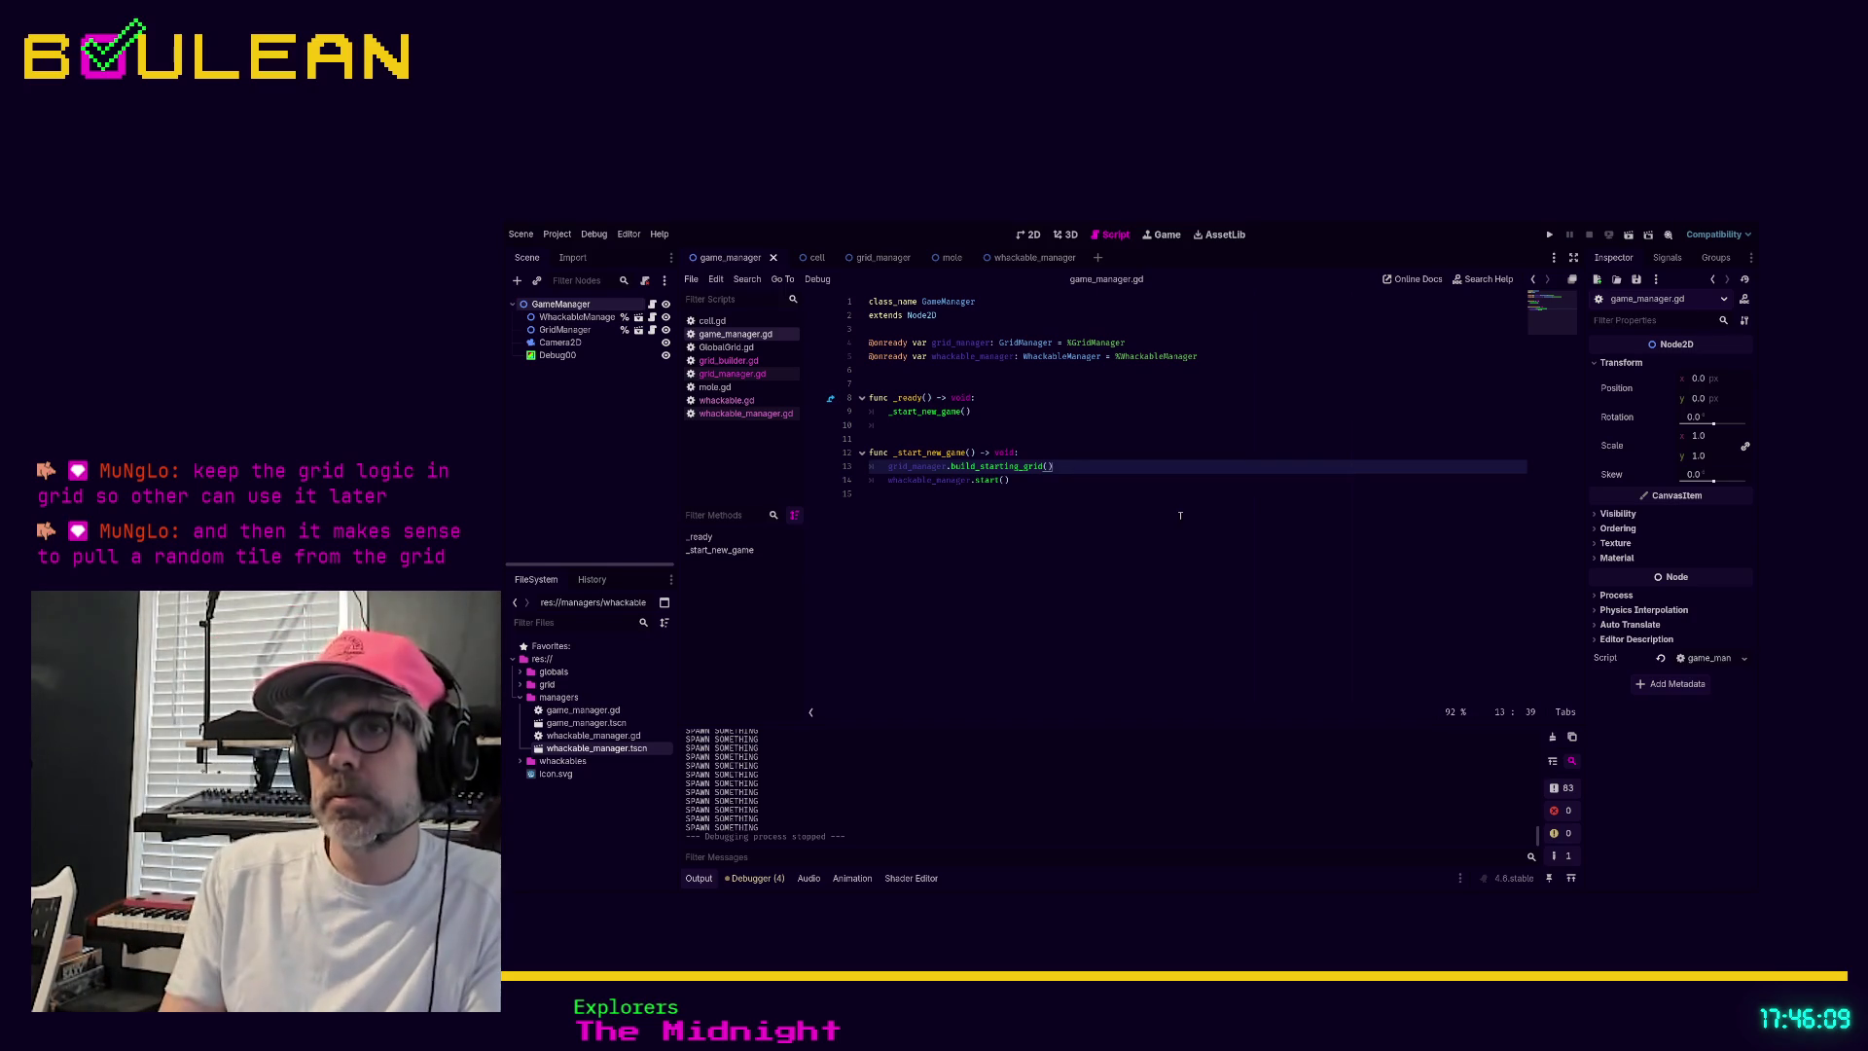
Insert 'whackable_manager.grid = grid_manager' on a new line after build_starting_grid()
{"action": "key", "text": "Return"}
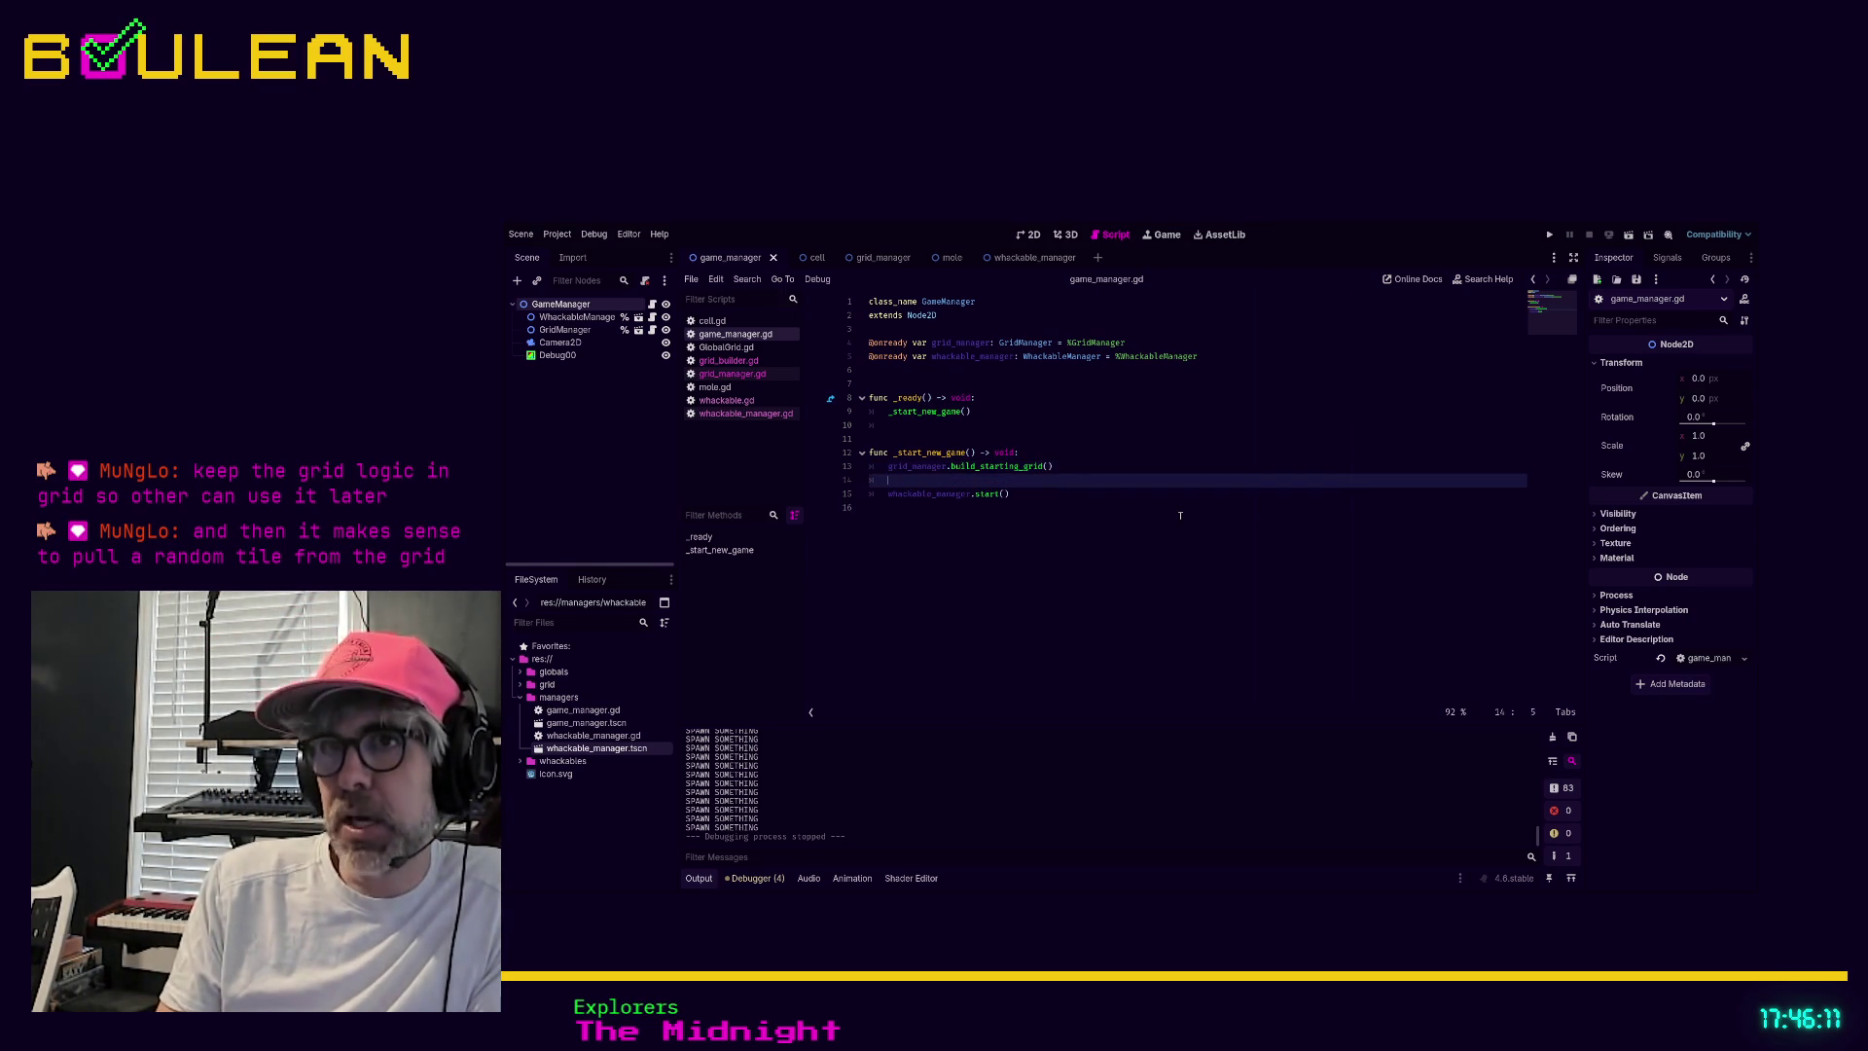
{"action": "type", "text": "whackable"}
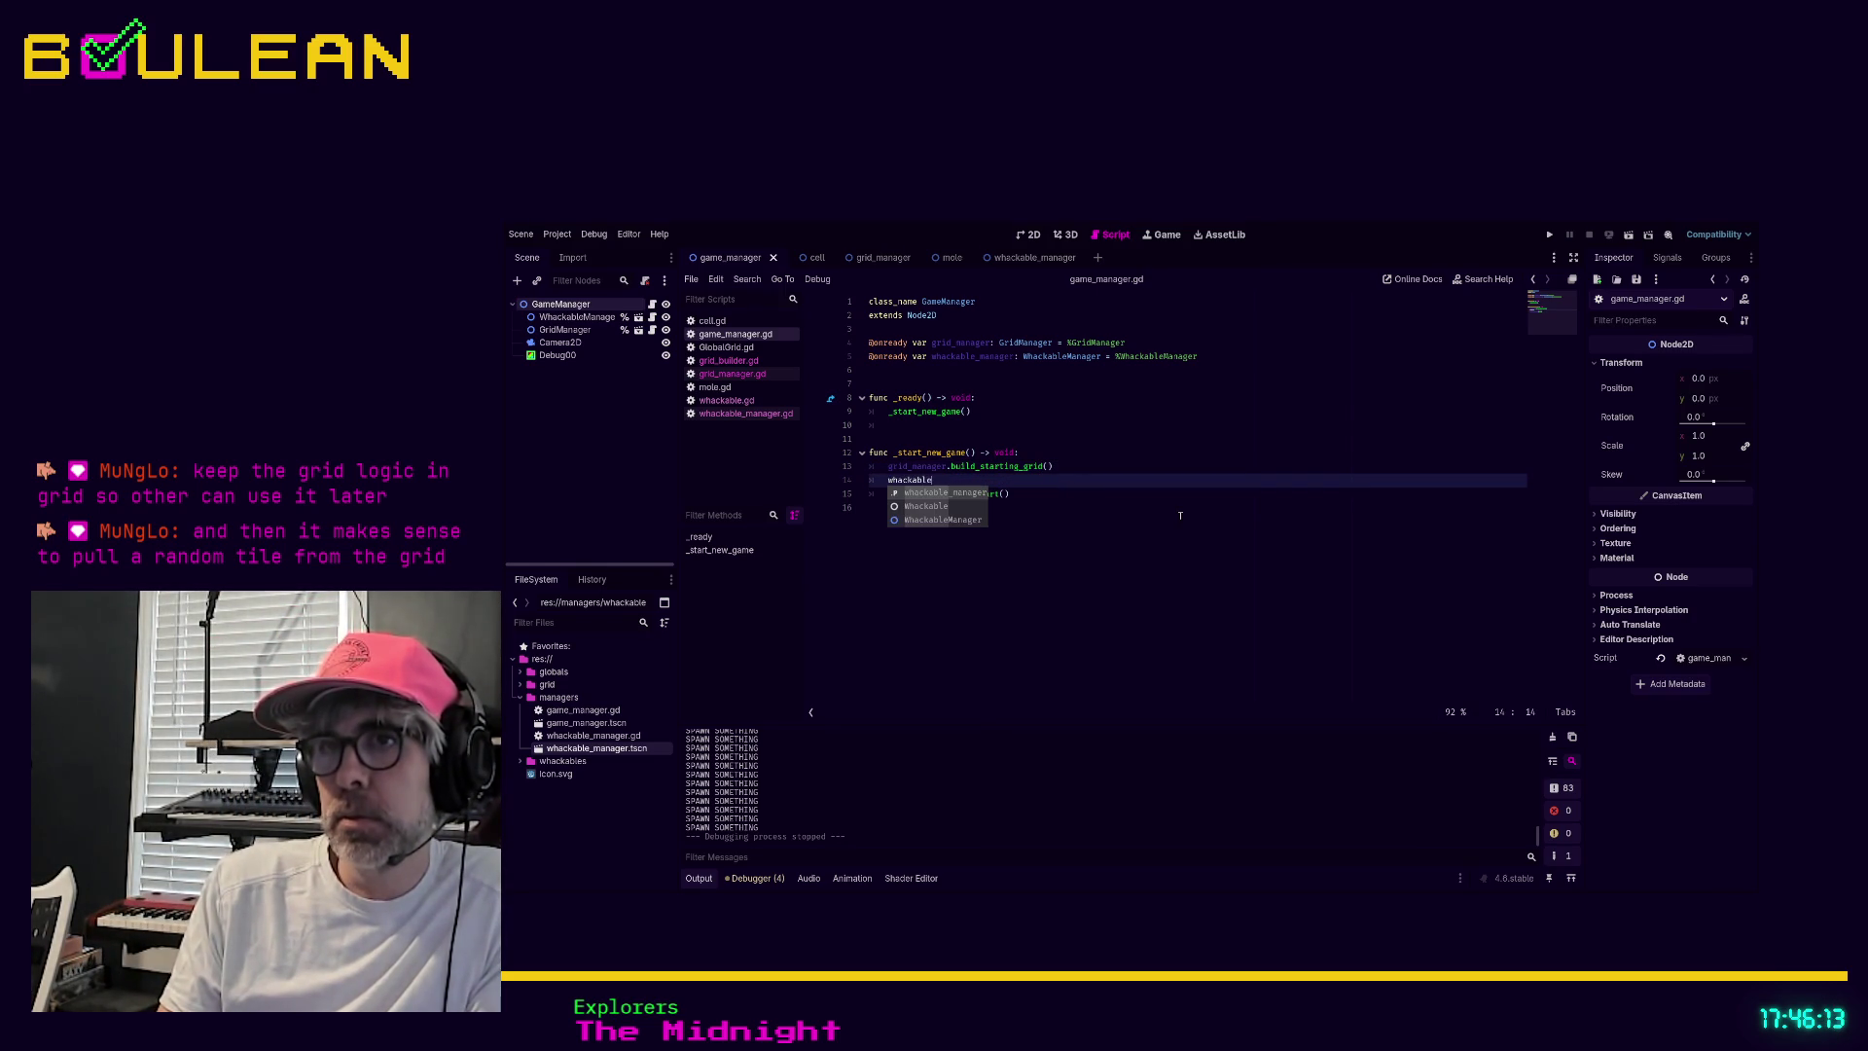
{"action": "key", "text": "Return"}
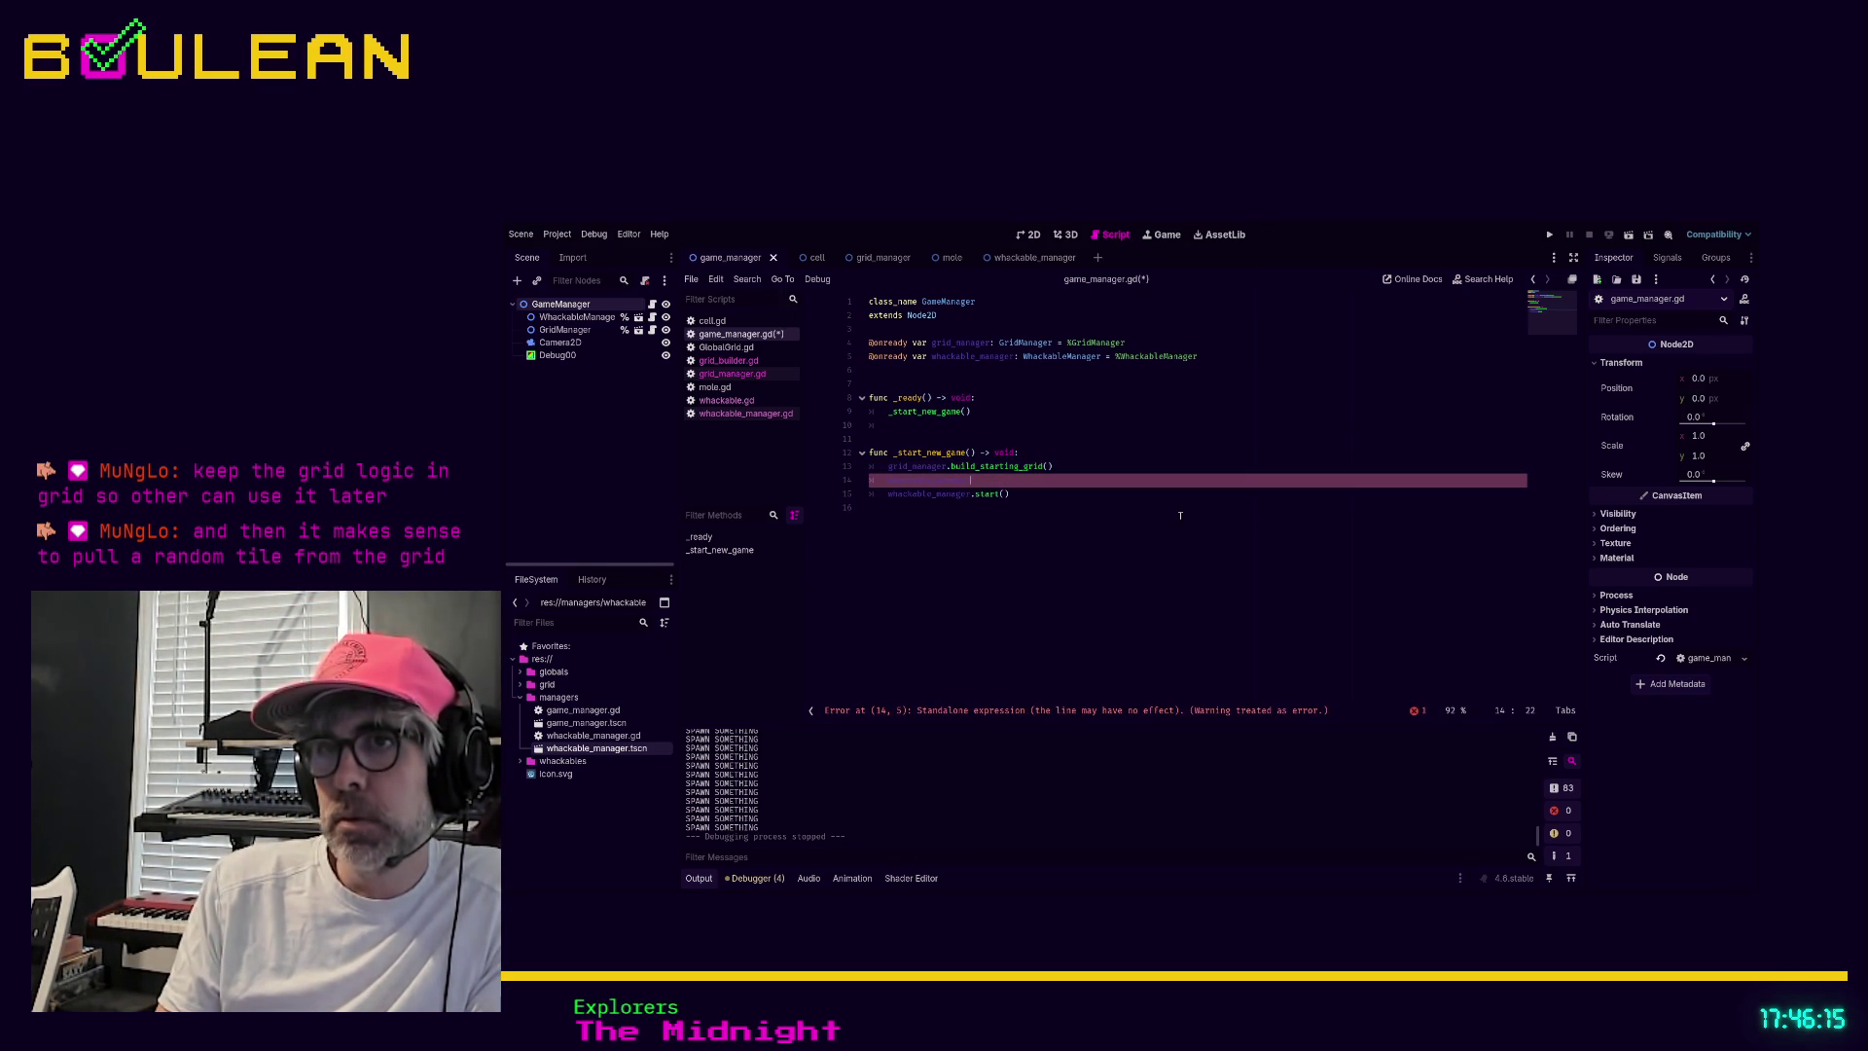
{"action": "type", "text": "grid = "}
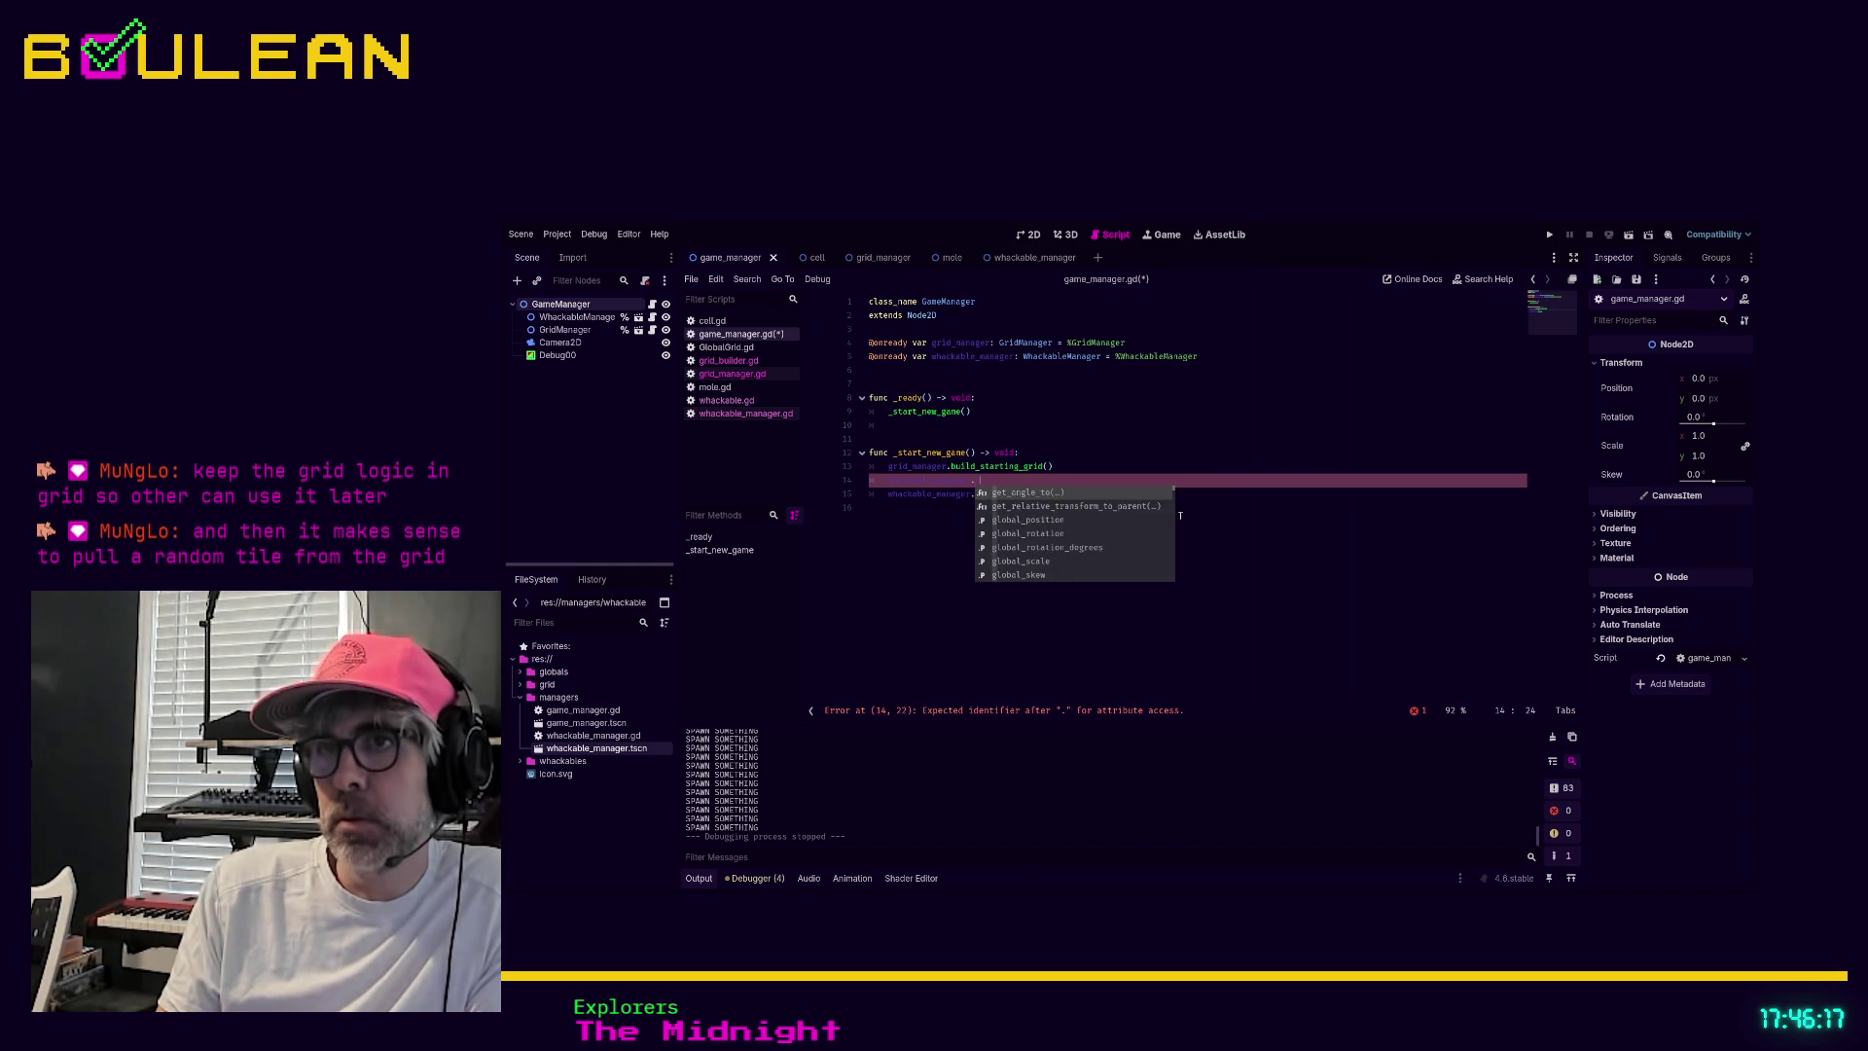
{"action": "type", "text": "grid_manager"}
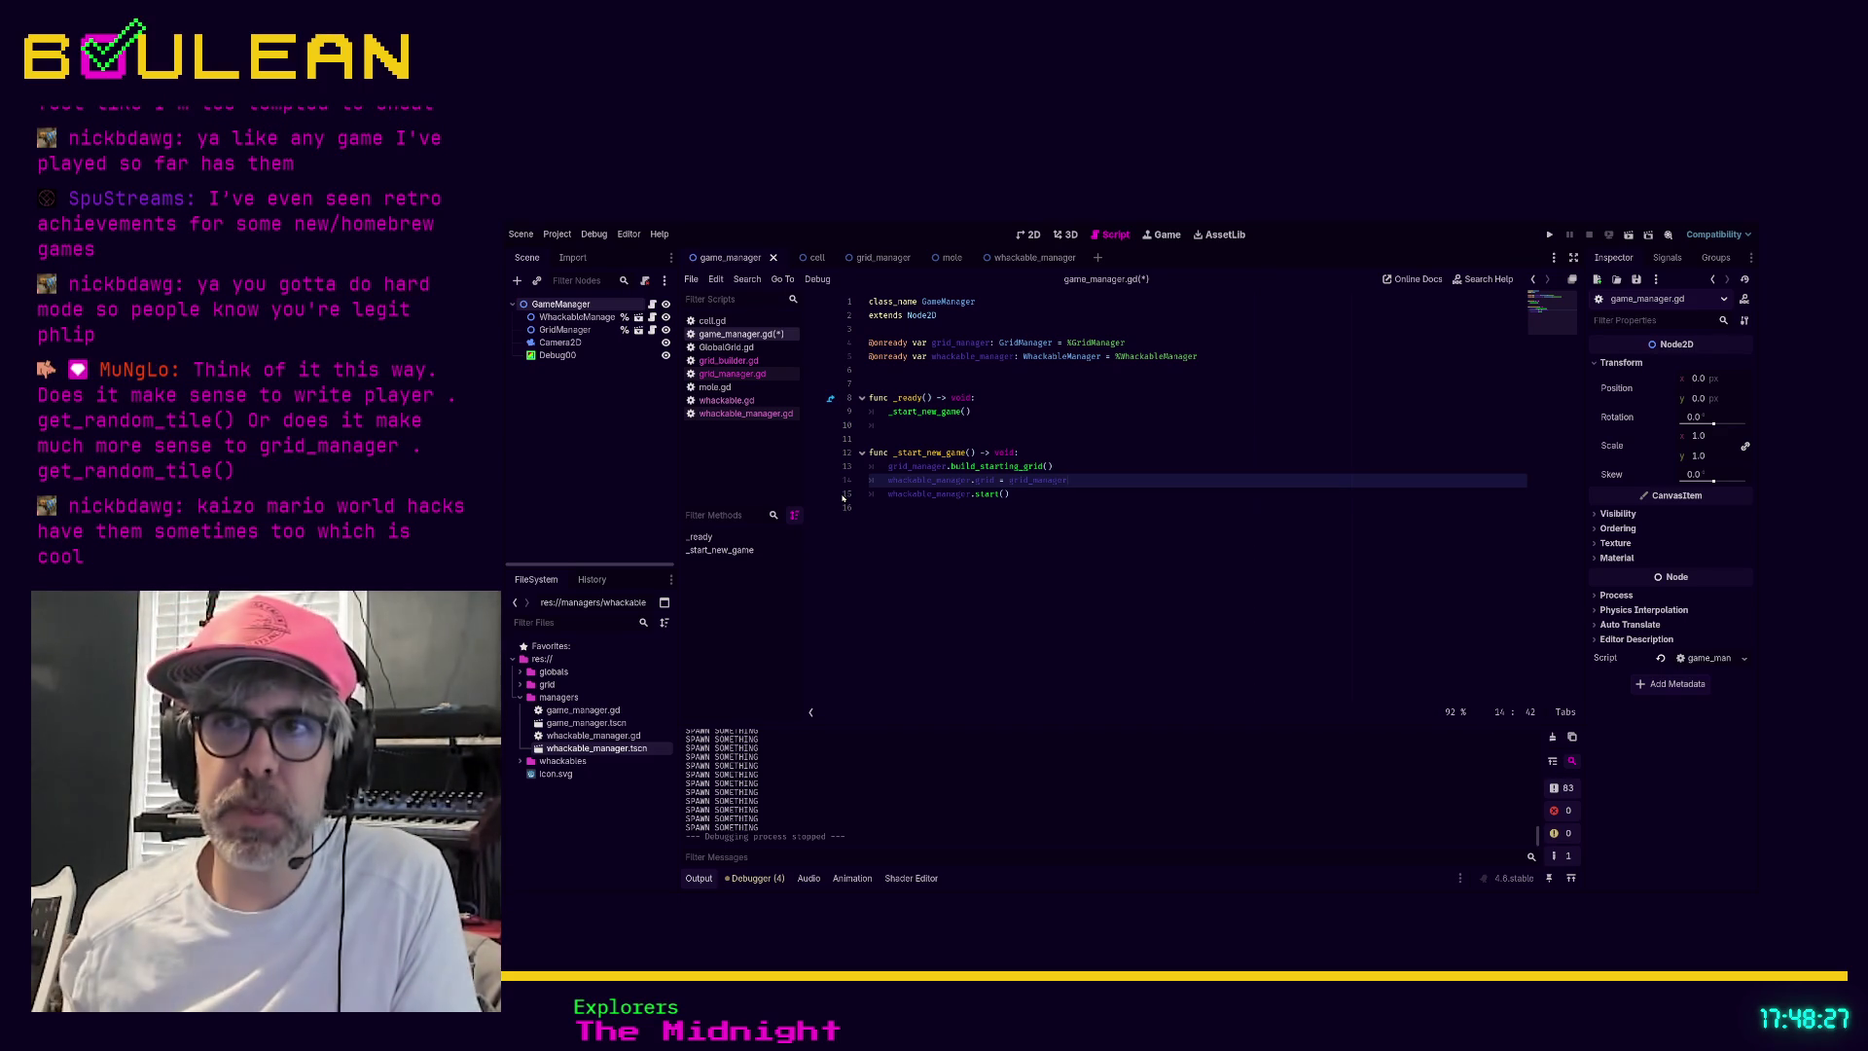
Put the caret at the end of the whackable_manager.start() line
{"action": "left_click", "coordinate": [1073, 492]}
Save game_manager.gd and bring up whackable_manager.gd from the script list
{"action": "key", "text": "ctrl+s"}
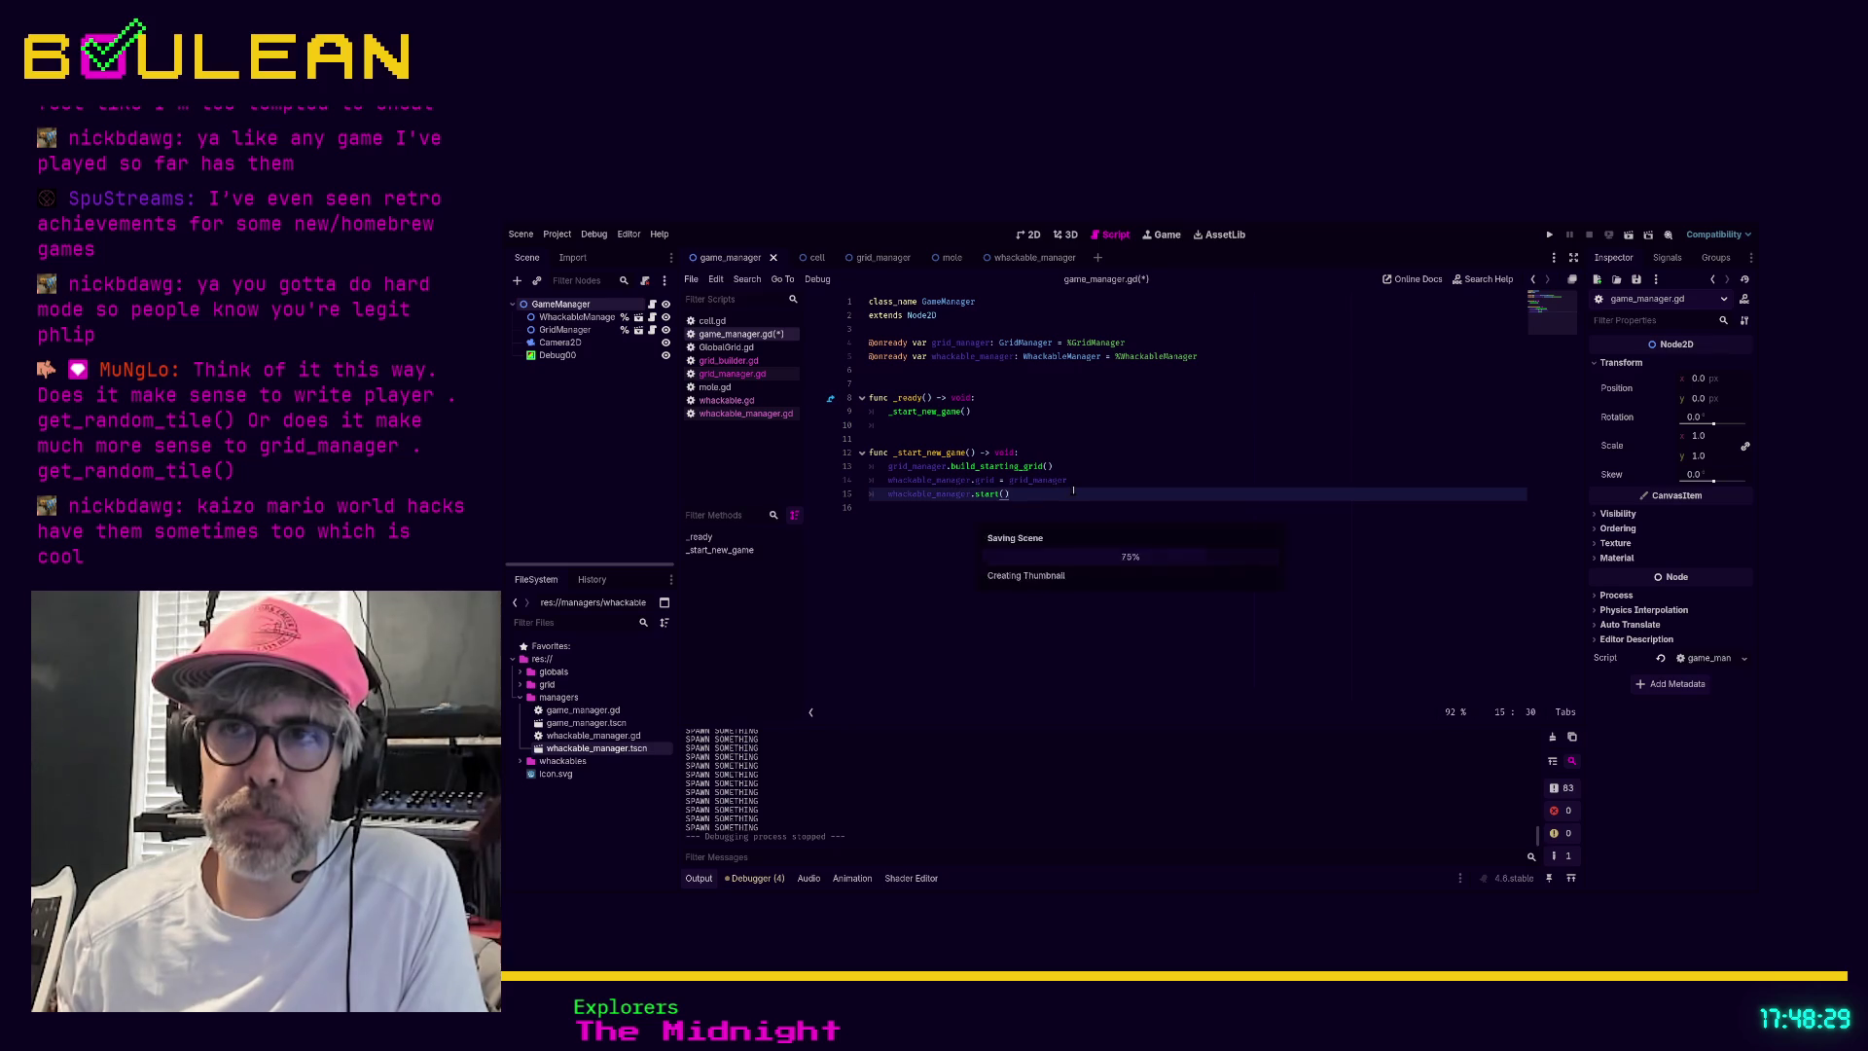
{"action": "left_click", "coordinate": [750, 365]}
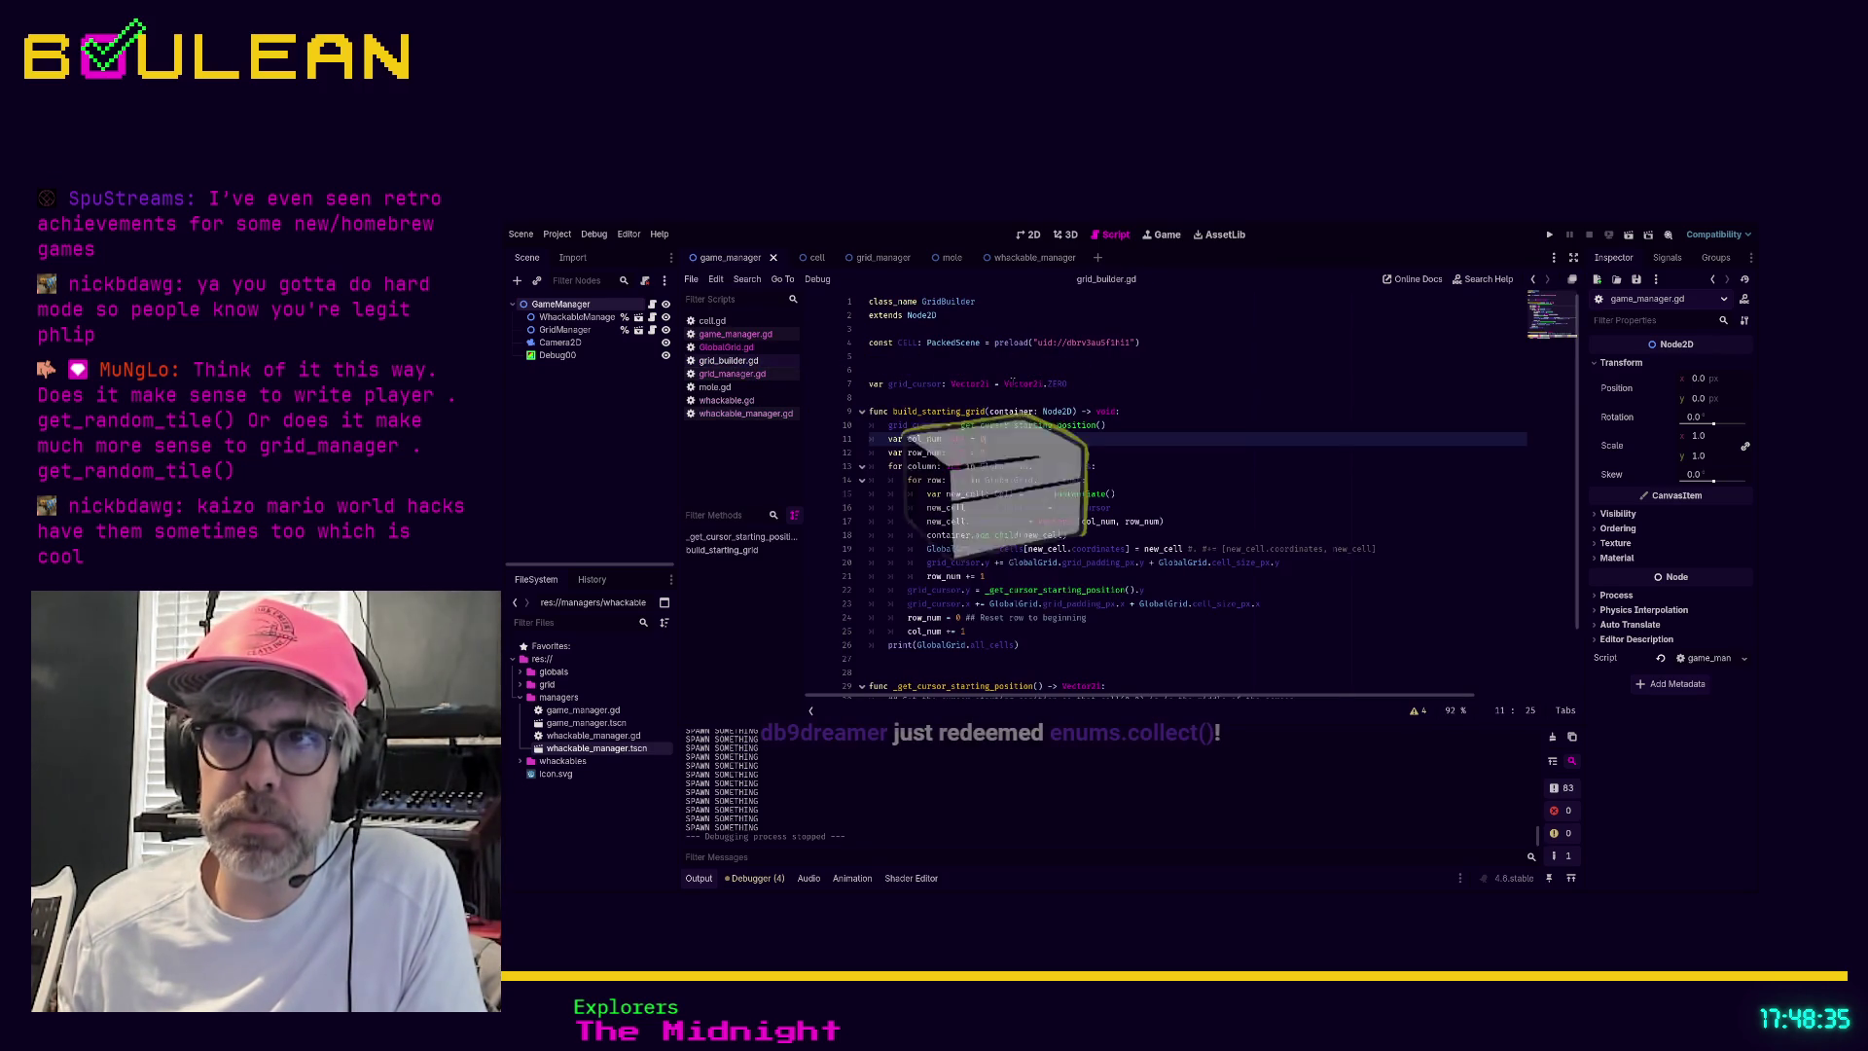
{"action": "left_click", "coordinate": [725, 399]}
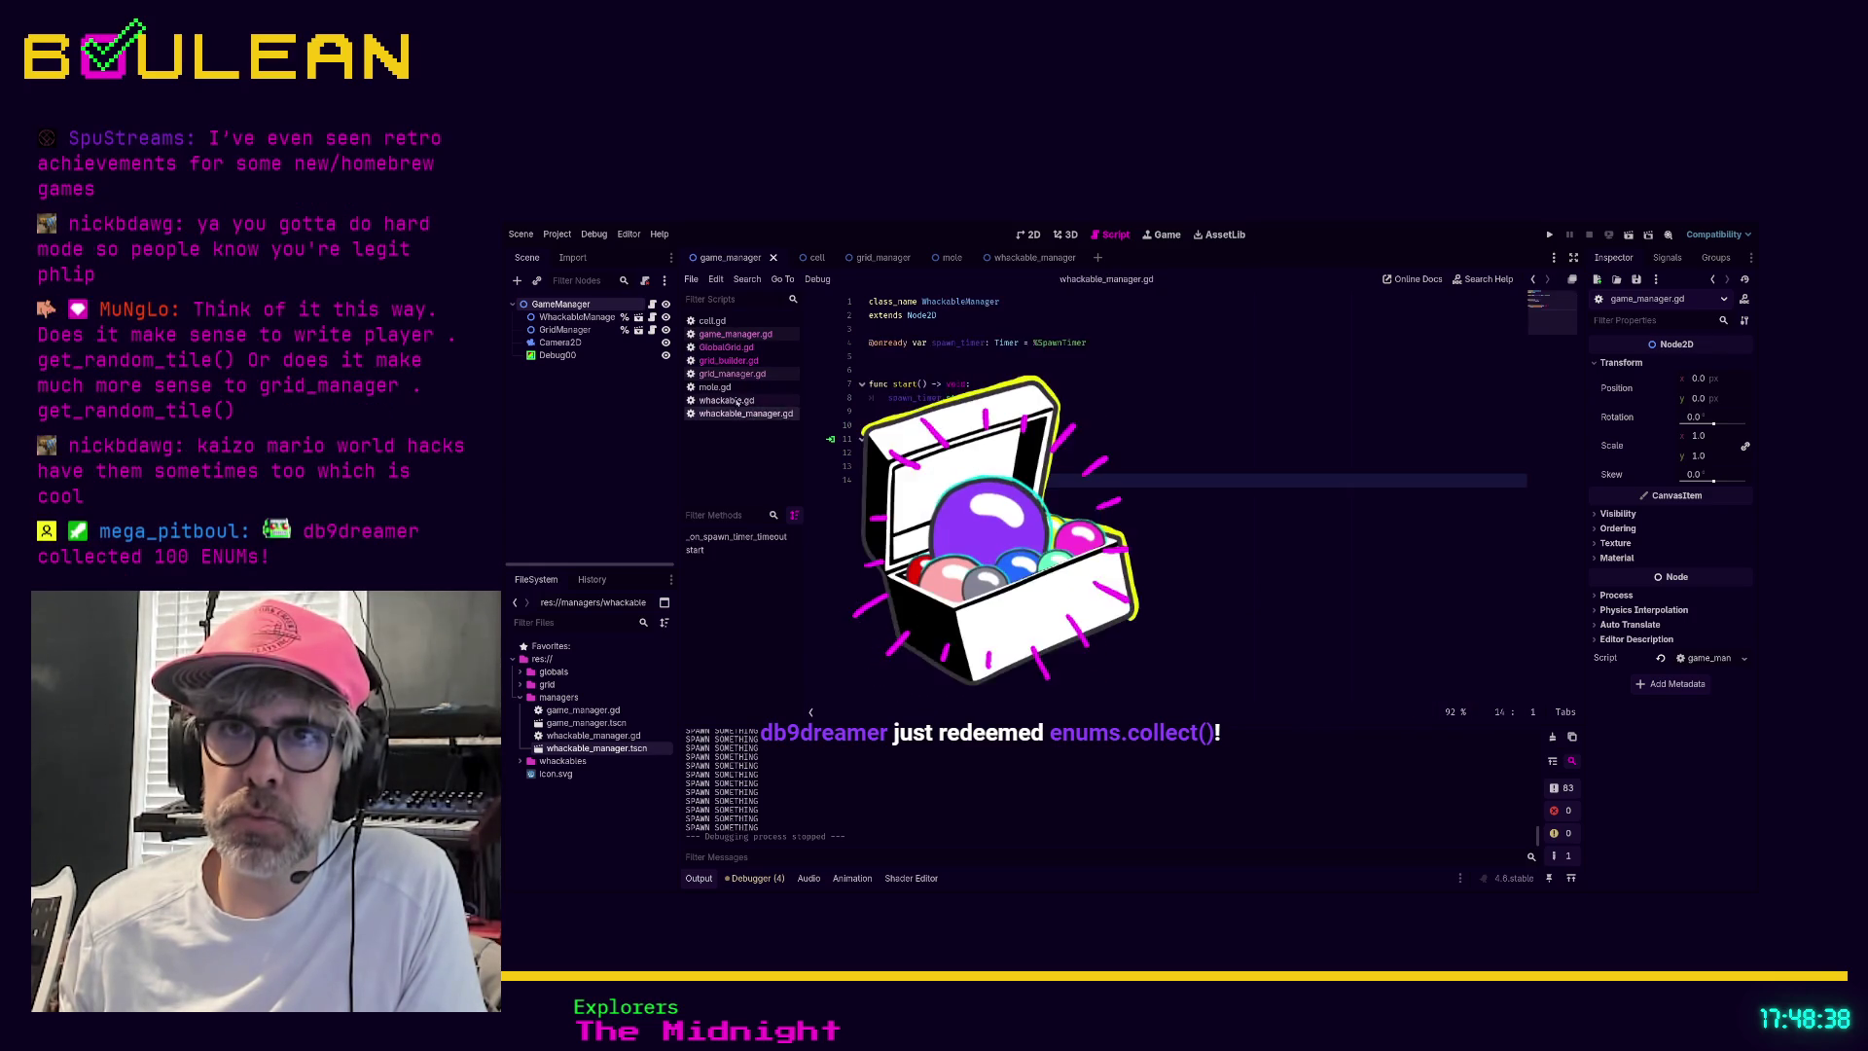
{"action": "left_click", "coordinate": [746, 413]}
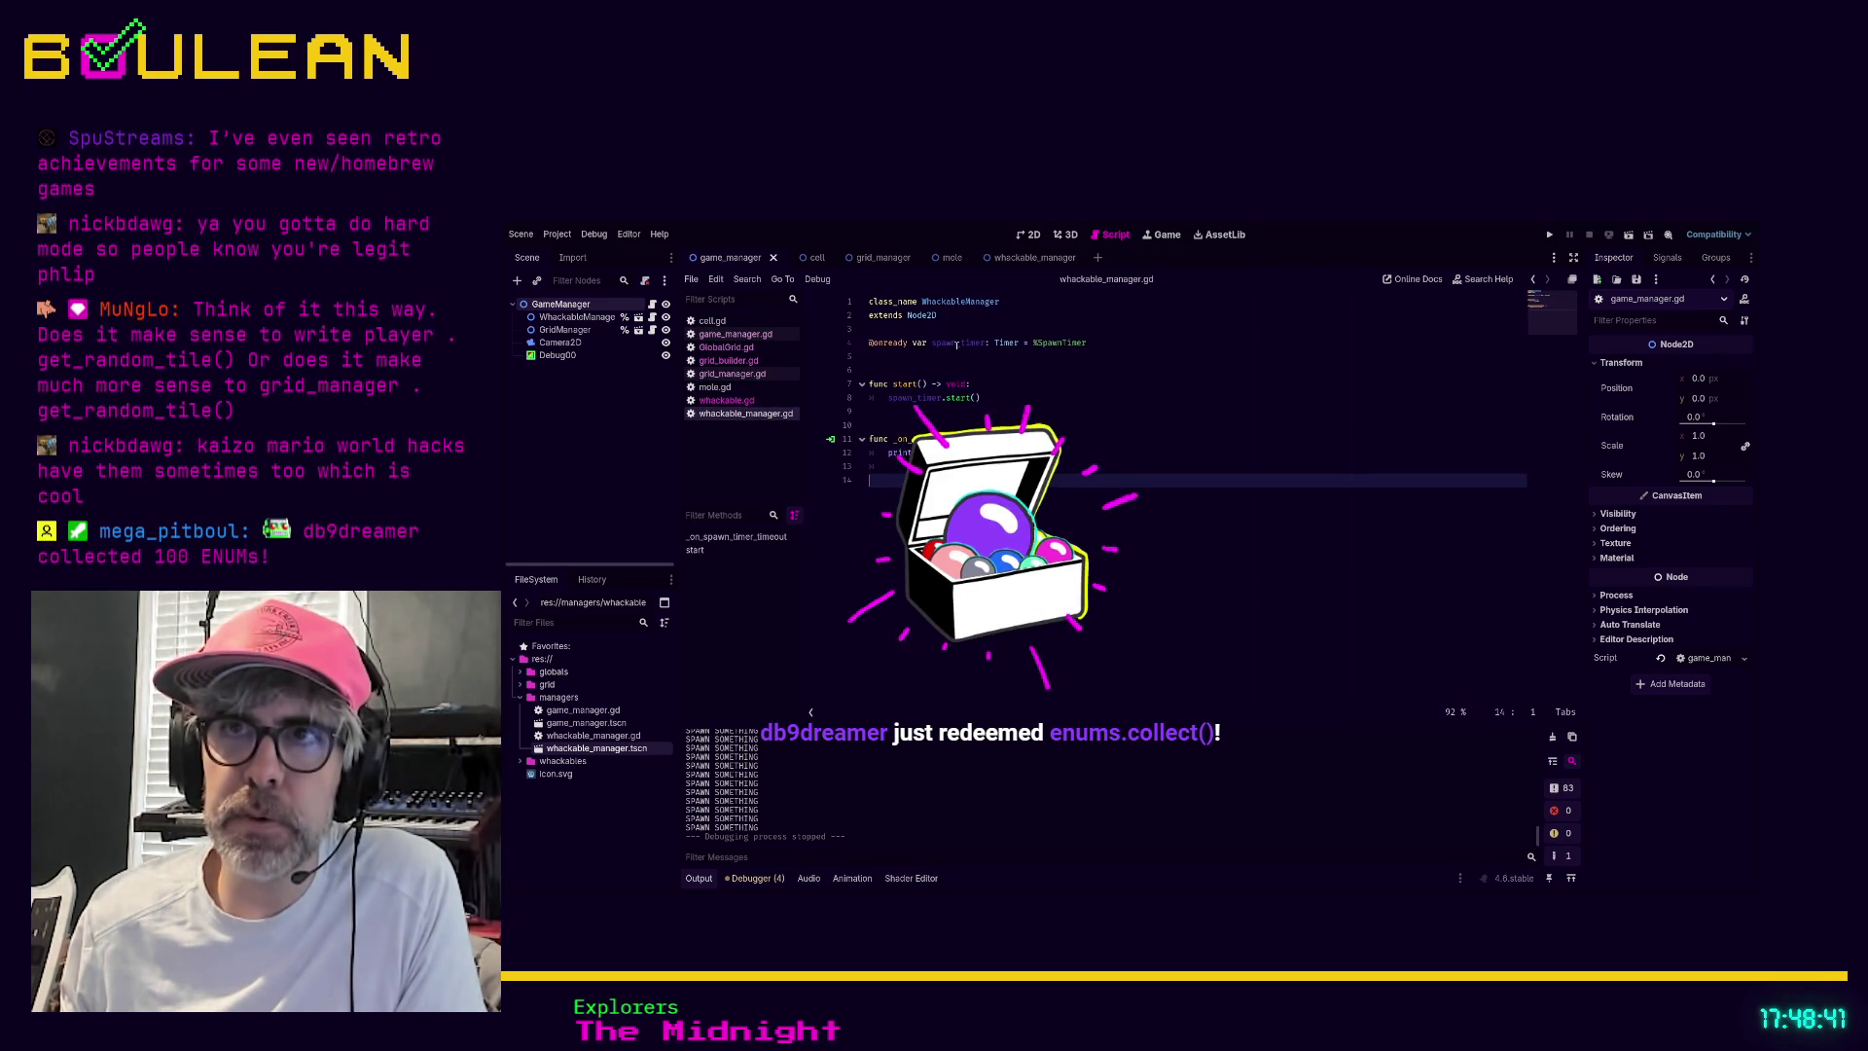
{"action": "left_click", "coordinate": [977, 332]}
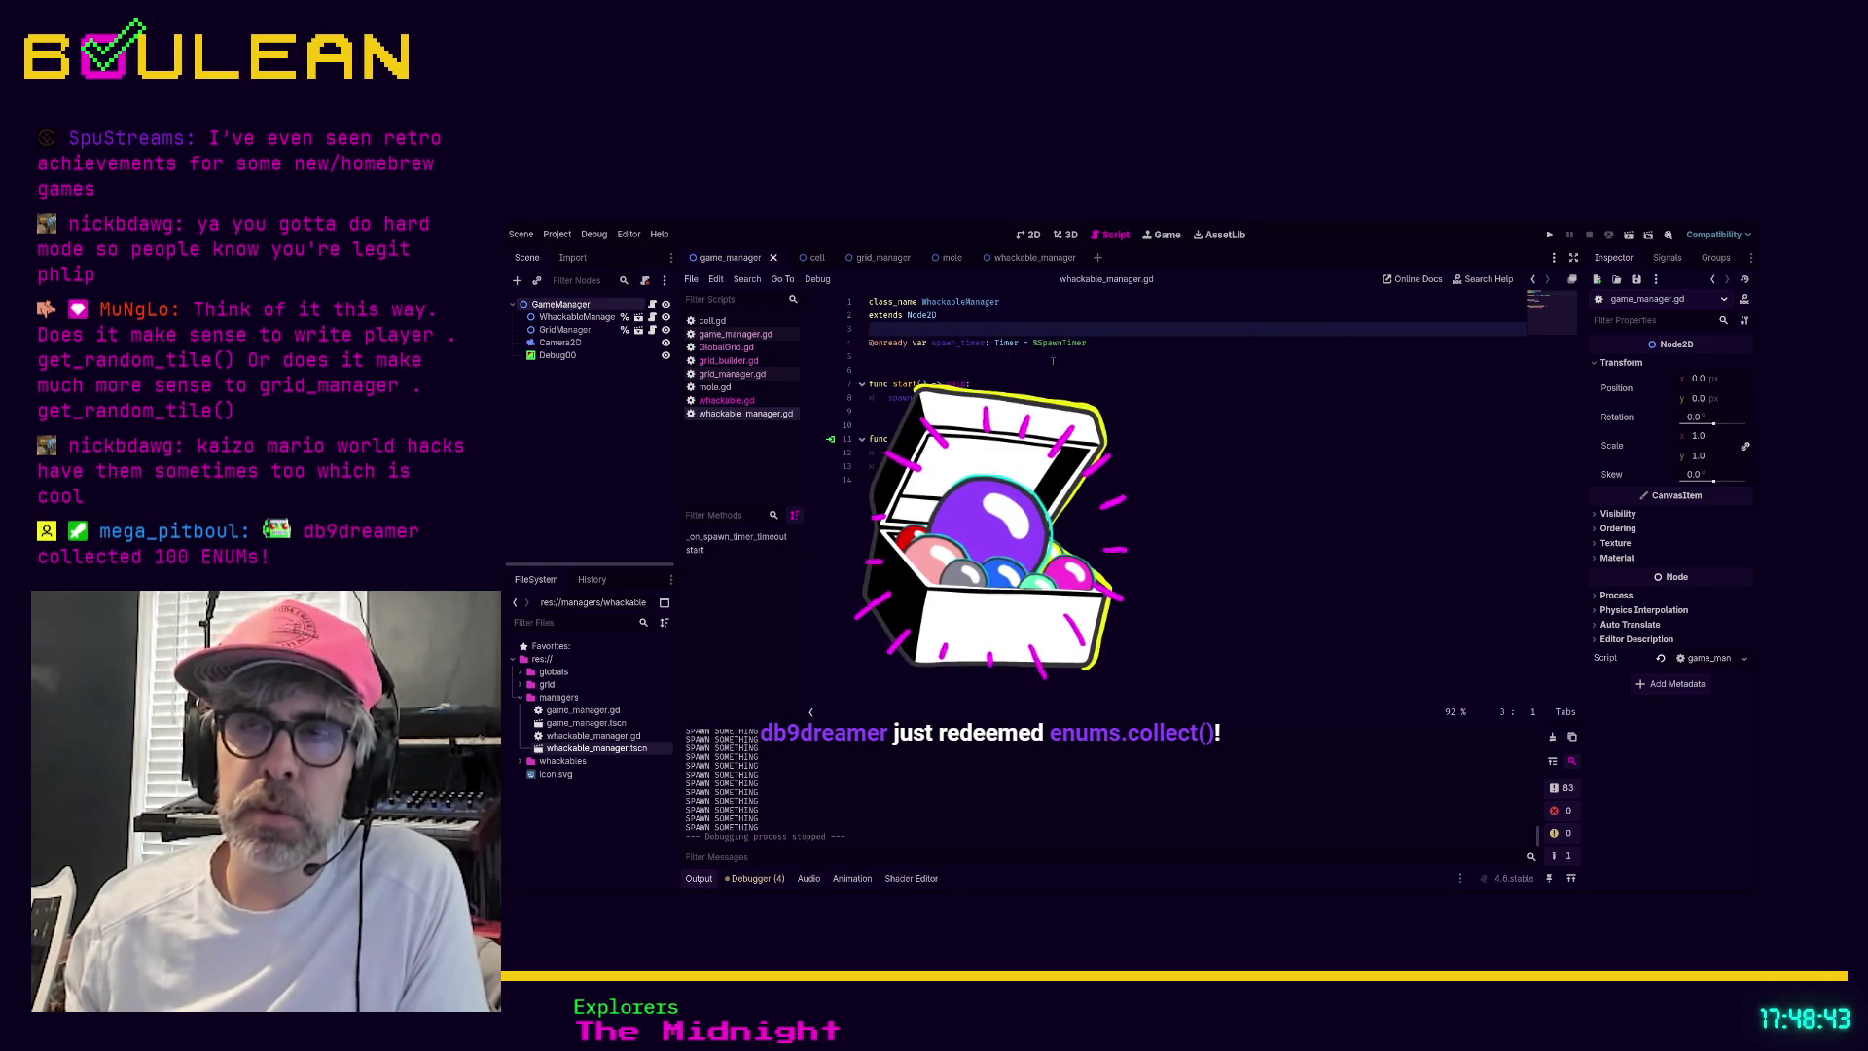
{"action": "key", "text": "Return"}
{"action": "key", "text": "Return"}
{"action": "key", "text": "Up"}
{"action": "type", "text": "var g"}
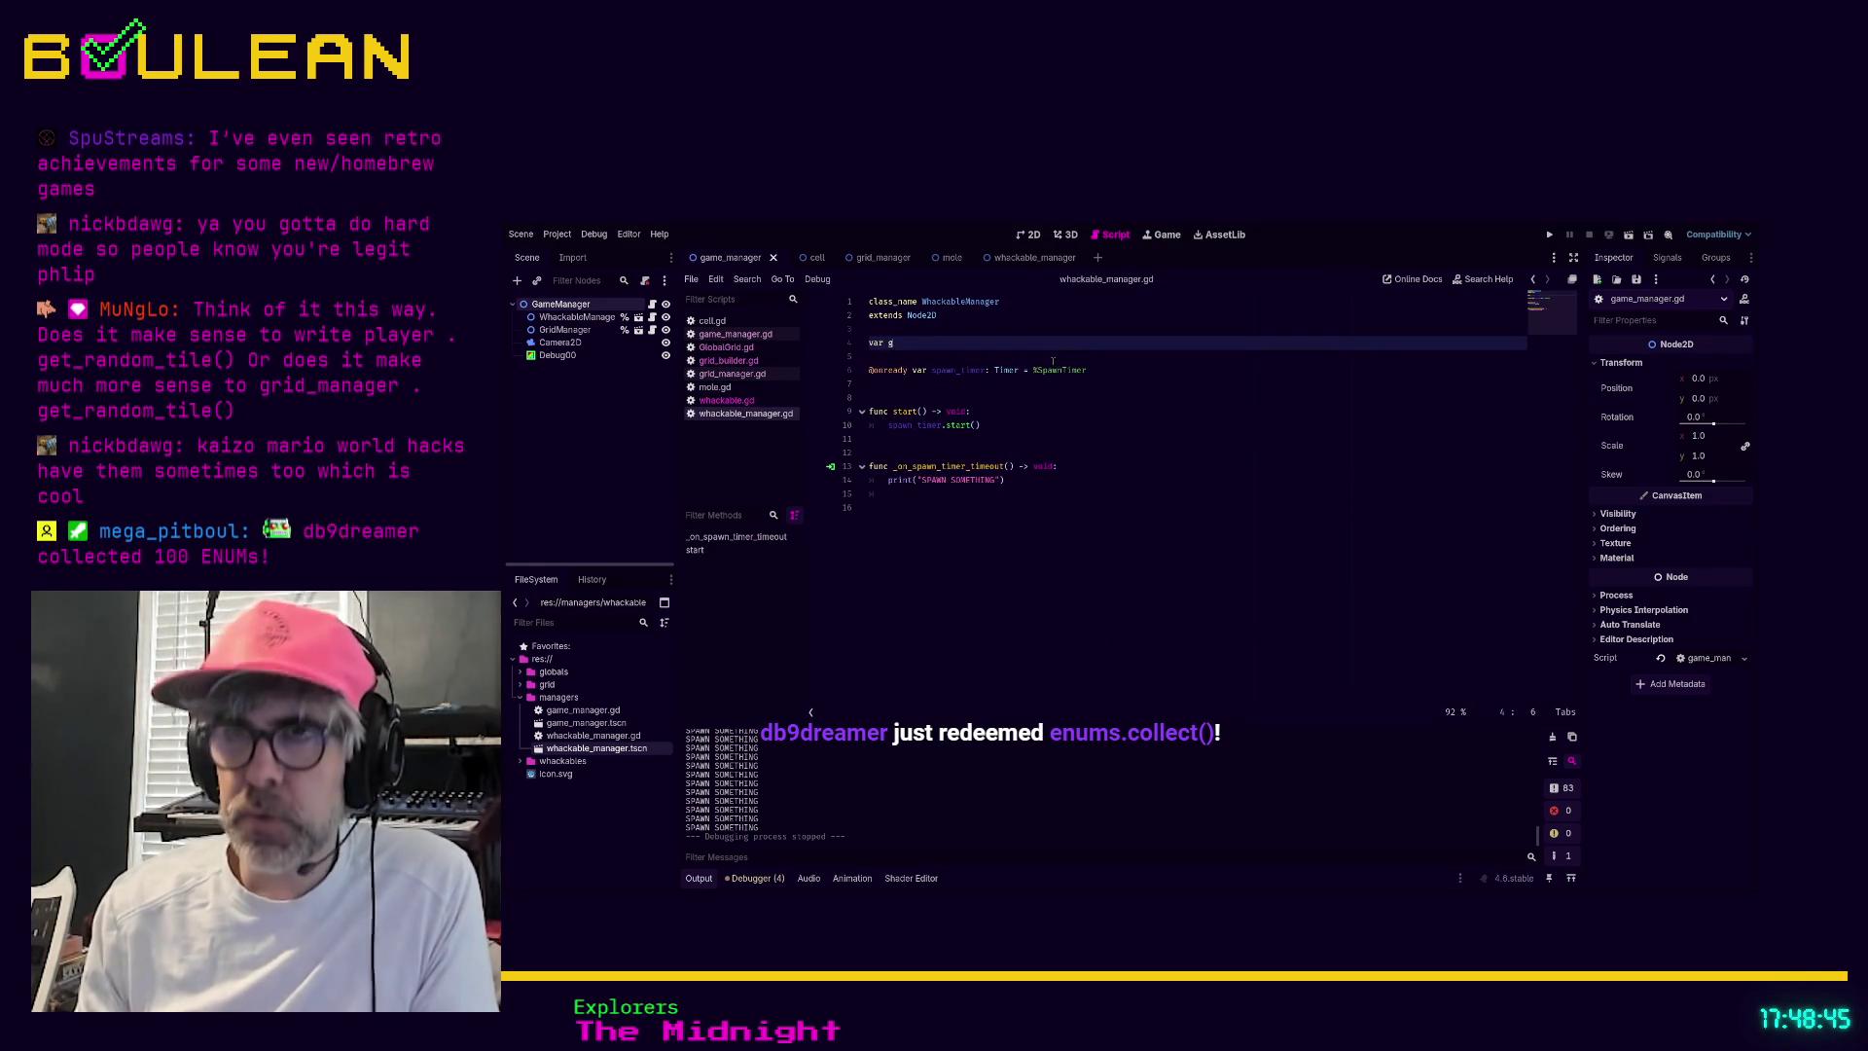
{"action": "type", "text": "rid: G"}
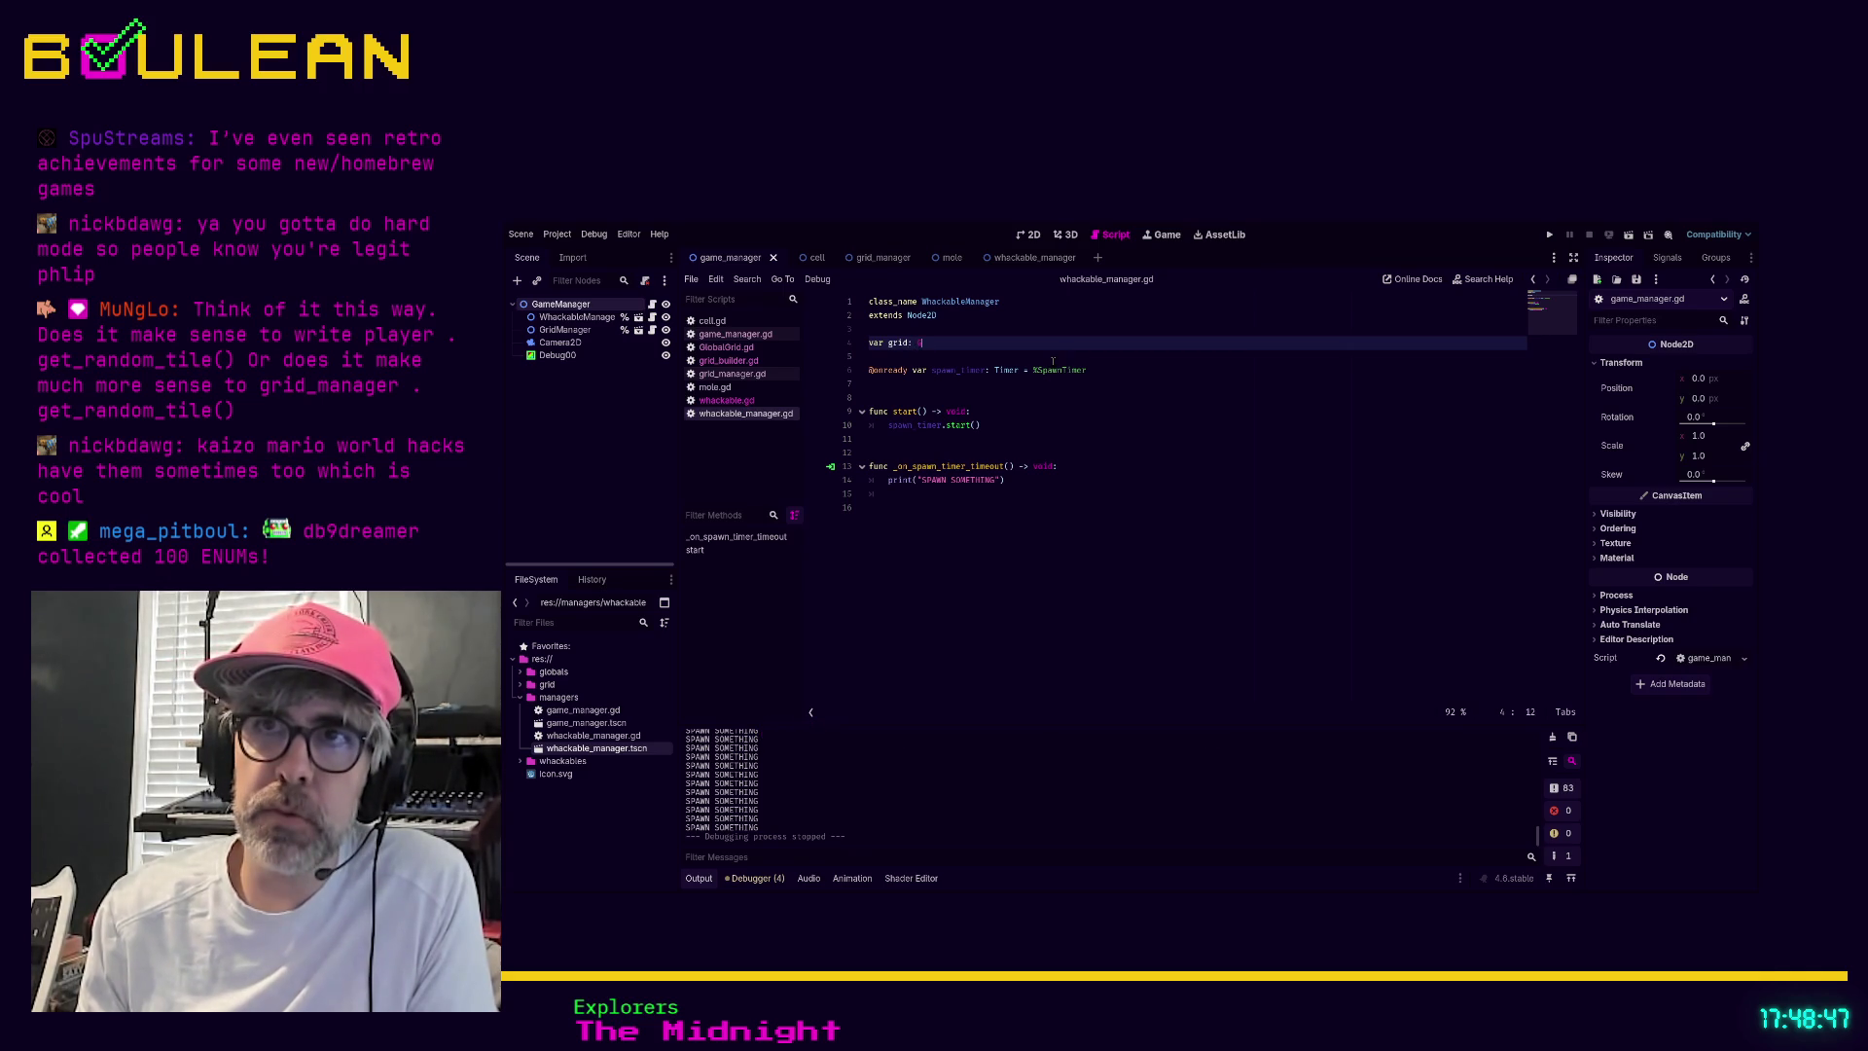
{"action": "type", "text": "ridManager"}
{"action": "left_click", "coordinate": [1088, 434]}
Look over the print and timer start lines in whackable_manager.gd, then return to game_manager.gd
{"action": "left_click", "coordinate": [1071, 478]}
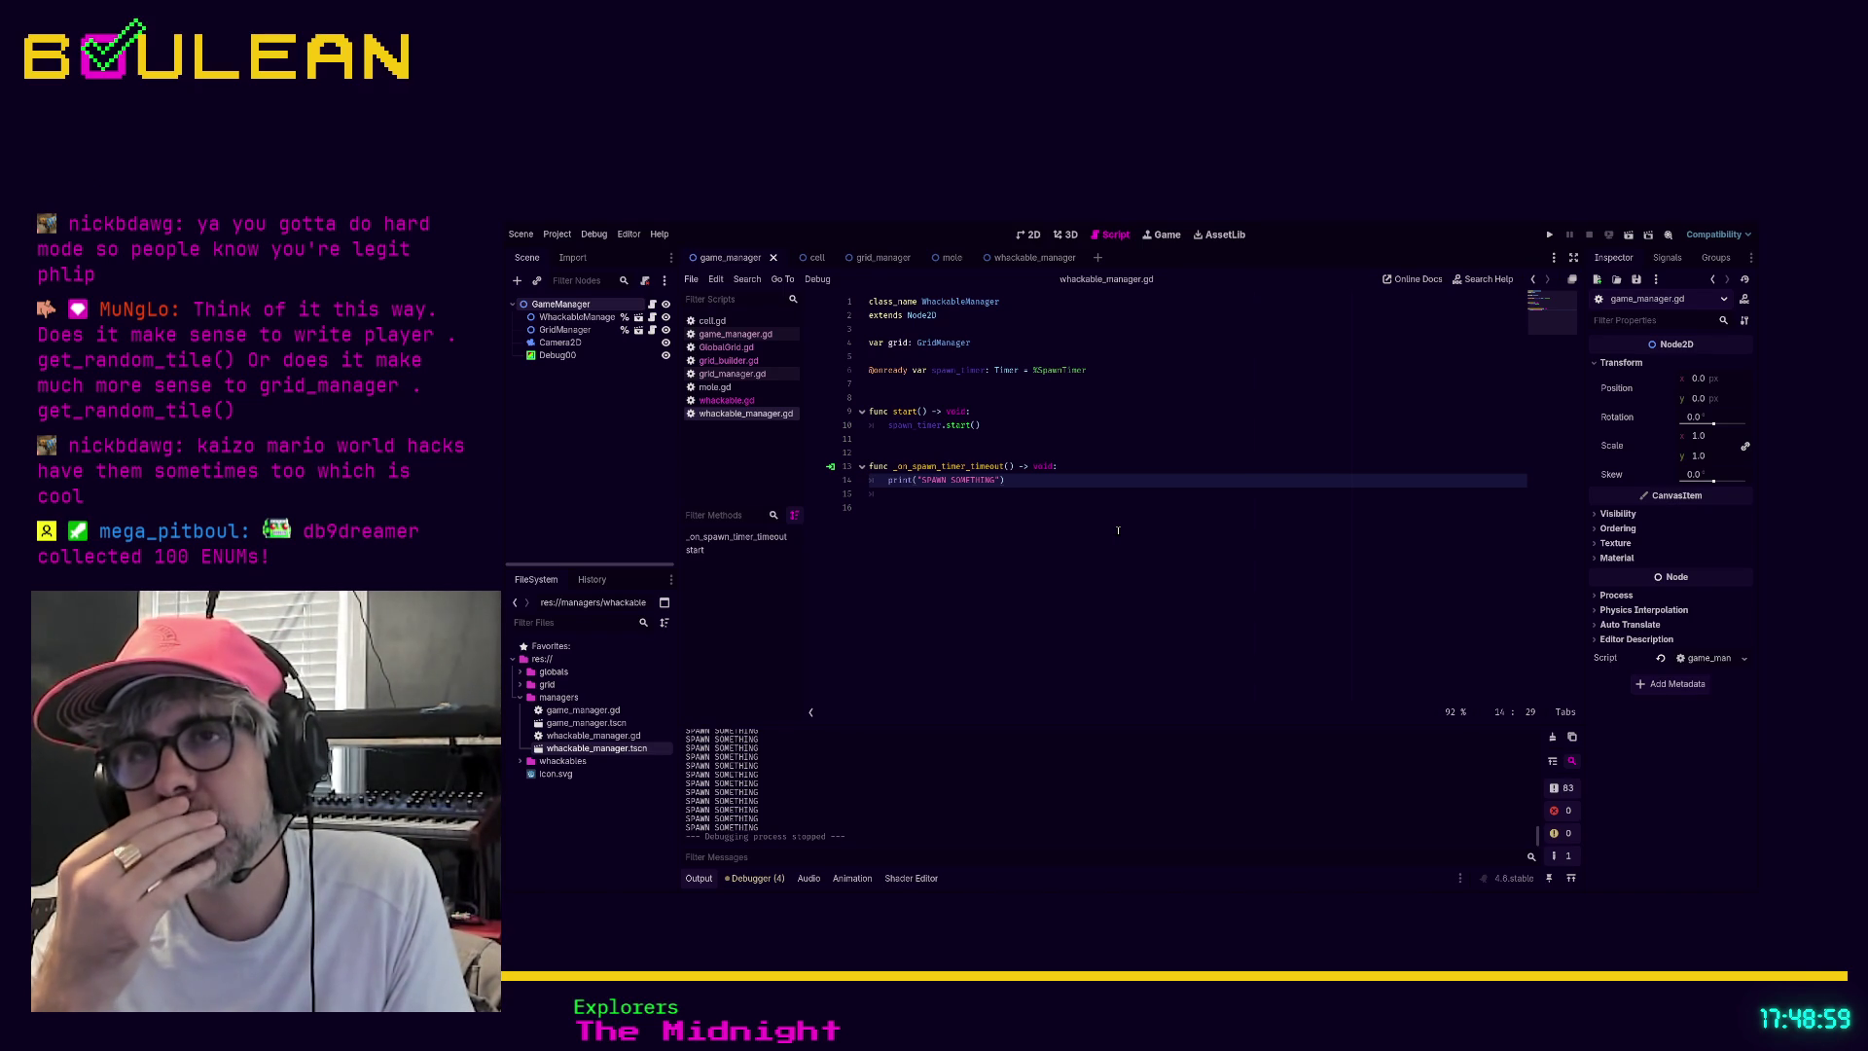
{"action": "key", "text": "Up"}
{"action": "key", "text": "Up"}
{"action": "key", "text": "Up"}
{"action": "key", "text": "Up"}
{"action": "key", "text": "Up"}
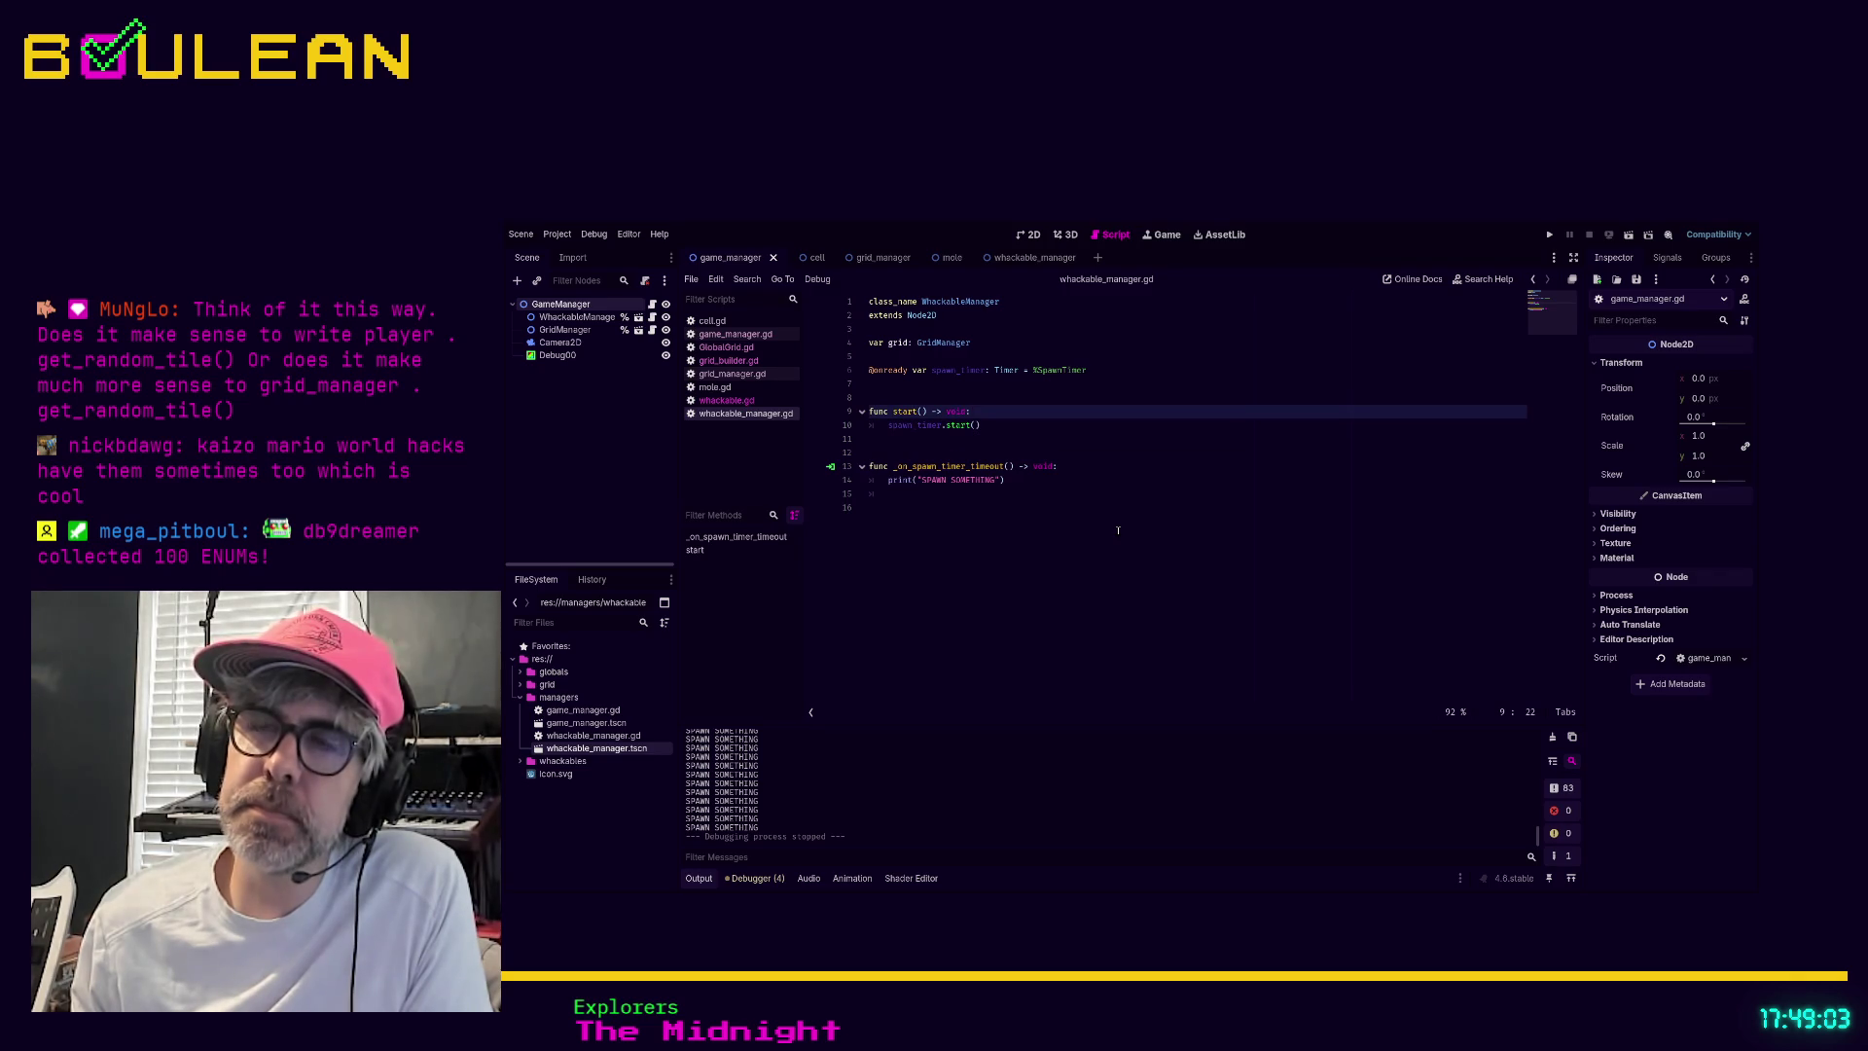
{"action": "key", "text": "Down"}
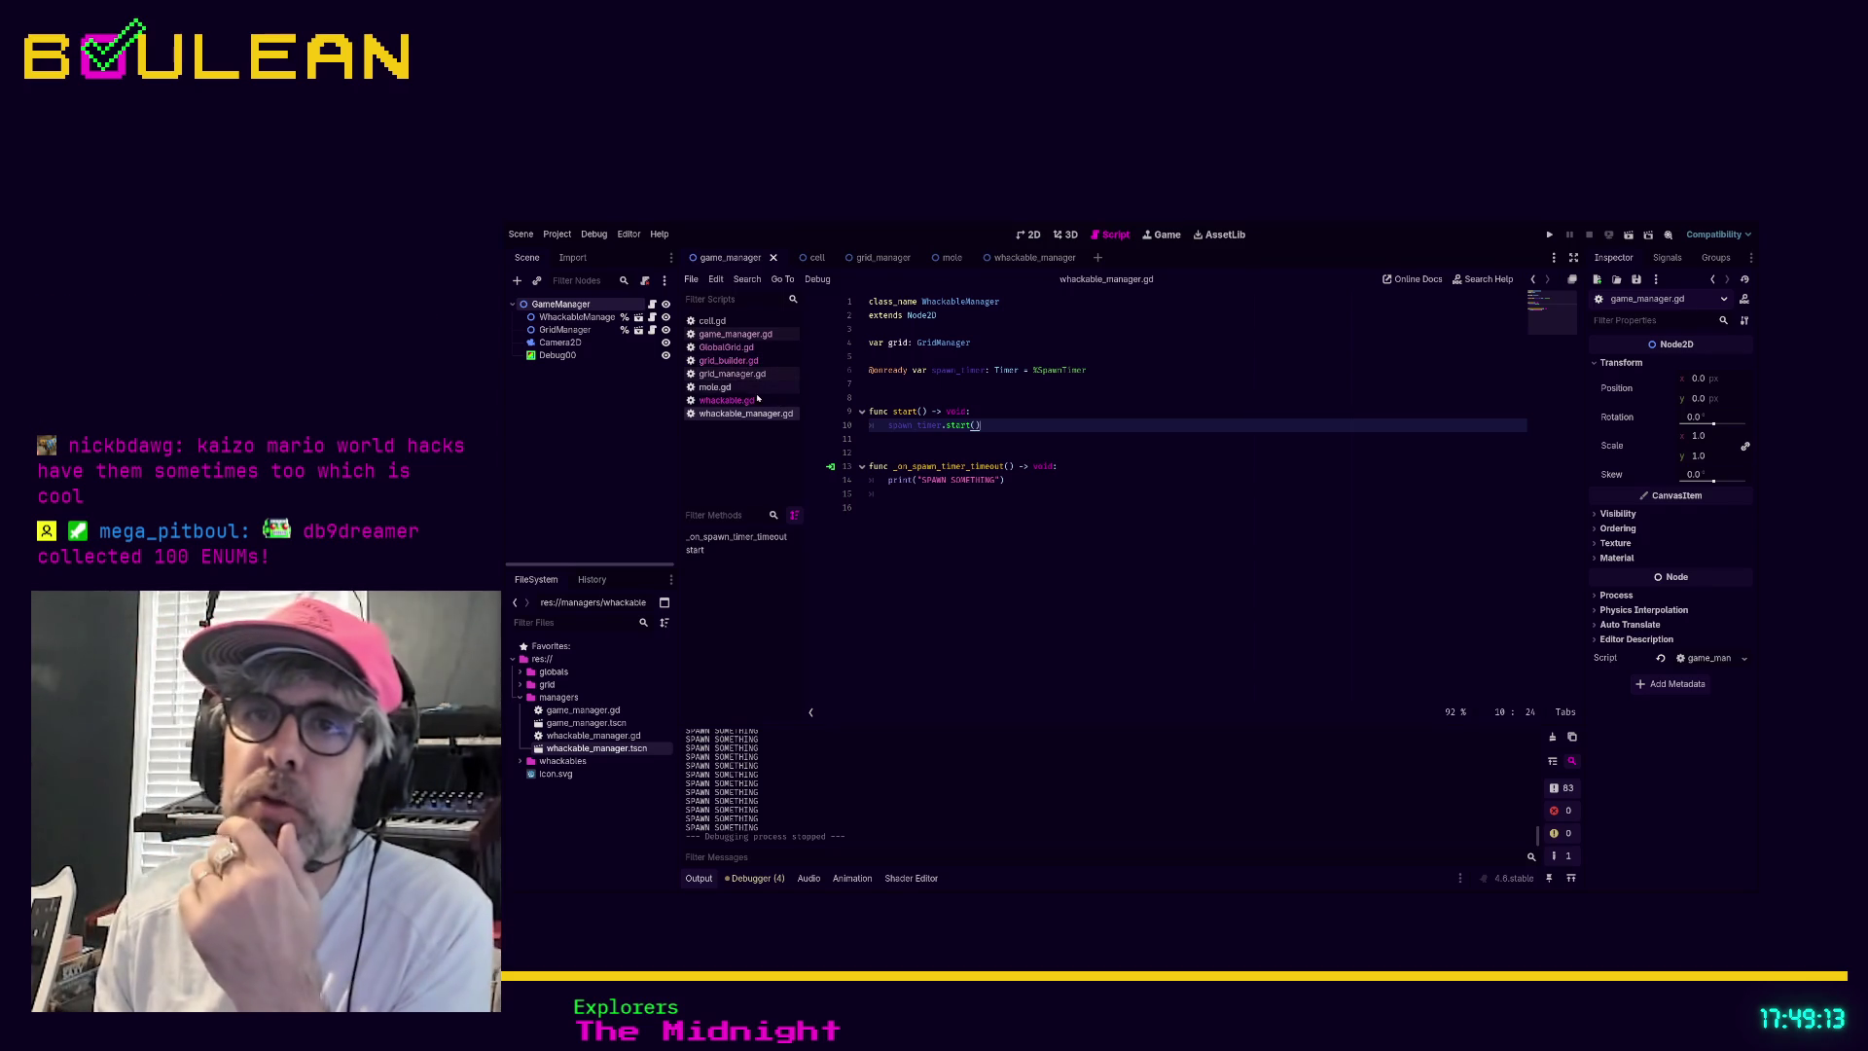
{"action": "left_click", "coordinate": [732, 335]}
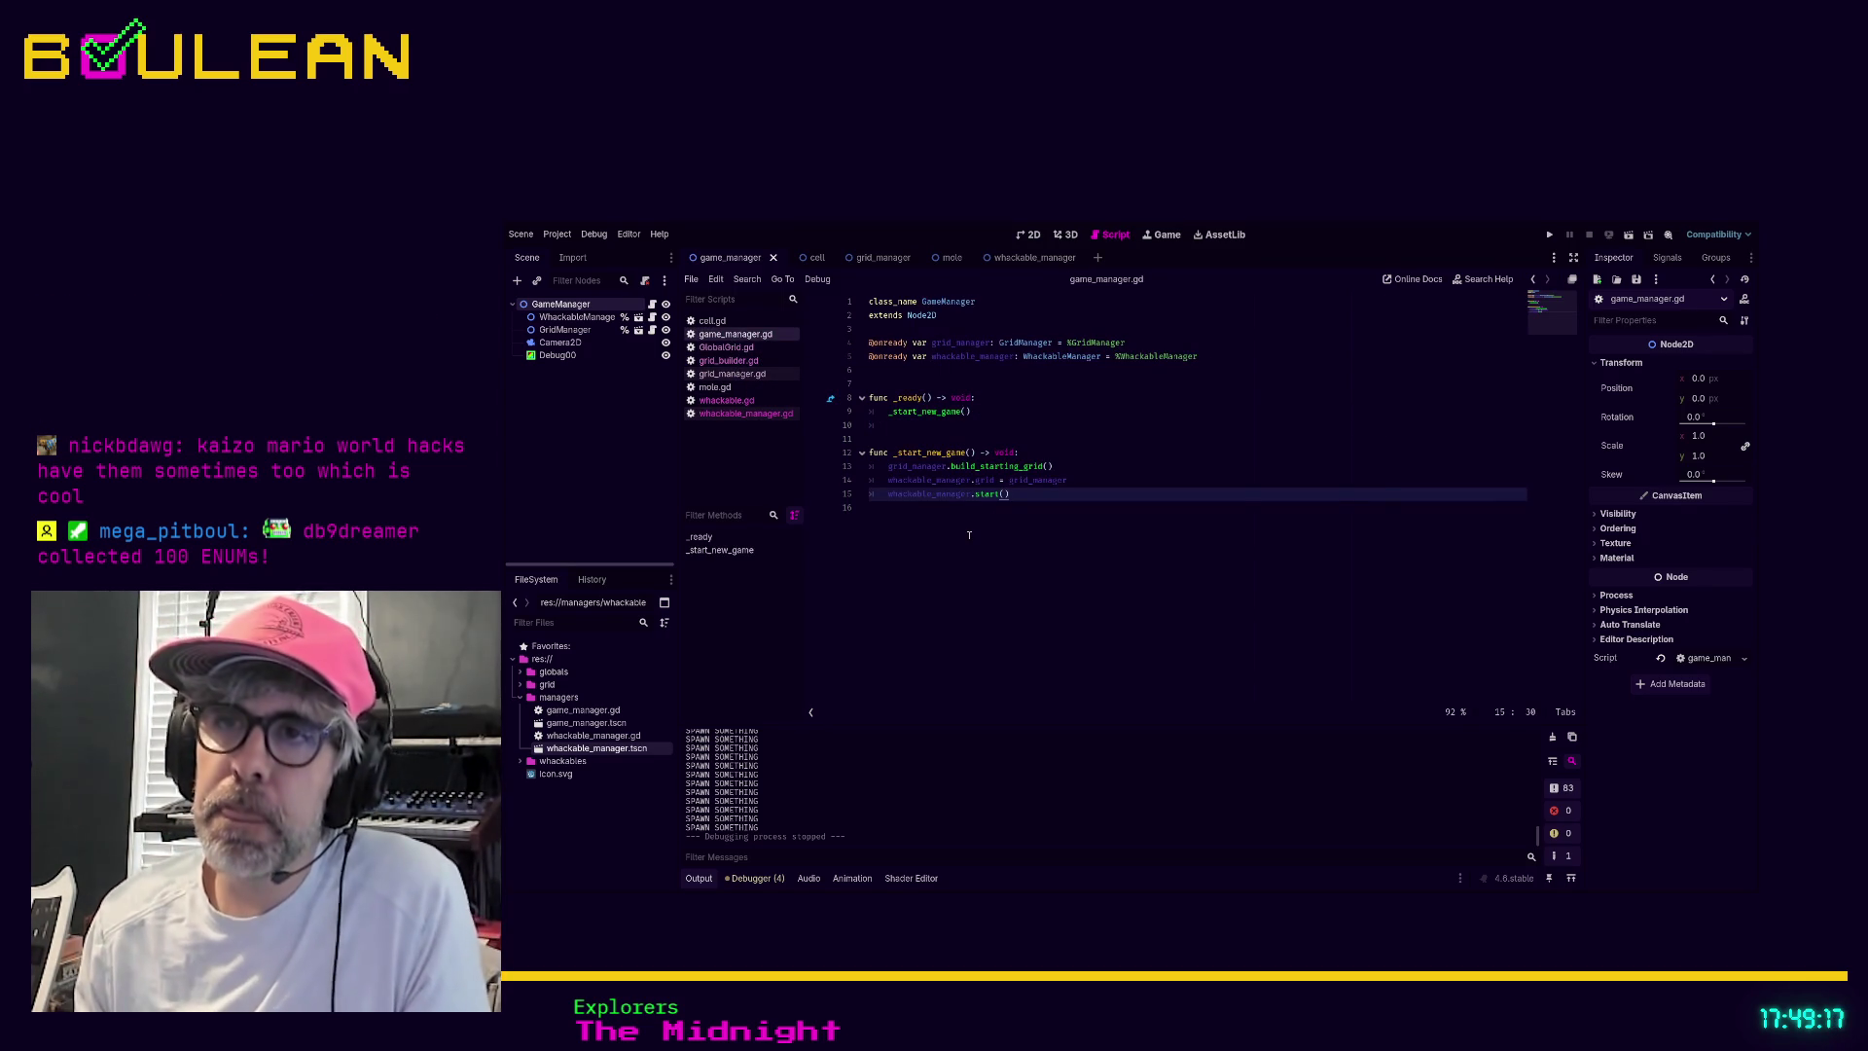
{"action": "scroll", "coordinate": [981, 533], "scroll_direction": "up", "scroll_amount": 1}
{"action": "scroll", "coordinate": [970, 534], "scroll_direction": "up", "scroll_amount": 1}
{"action": "scroll", "coordinate": [970, 534], "scroll_direction": "up", "scroll_amount": 3}
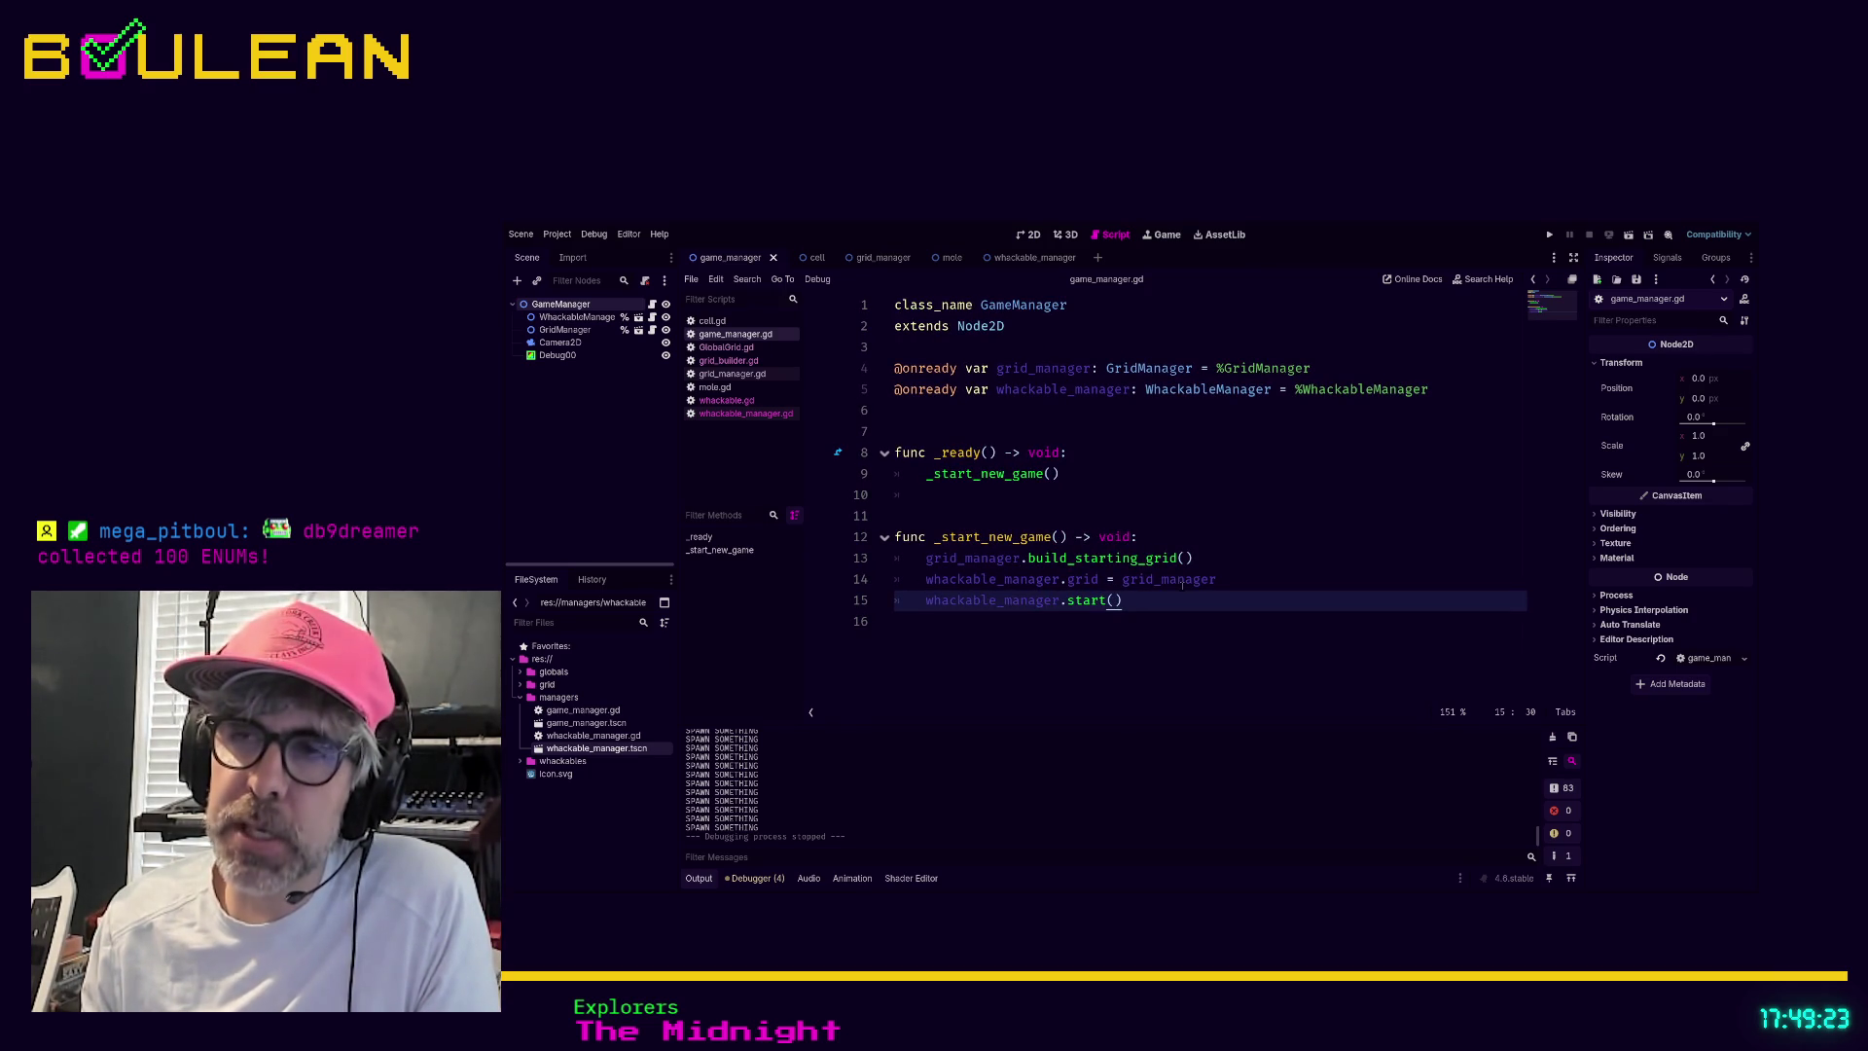
{"action": "left_click_drag", "start_coordinate": [1249, 579], "coordinate": [1012, 580]}
{"action": "left_click", "coordinate": [1004, 579]}
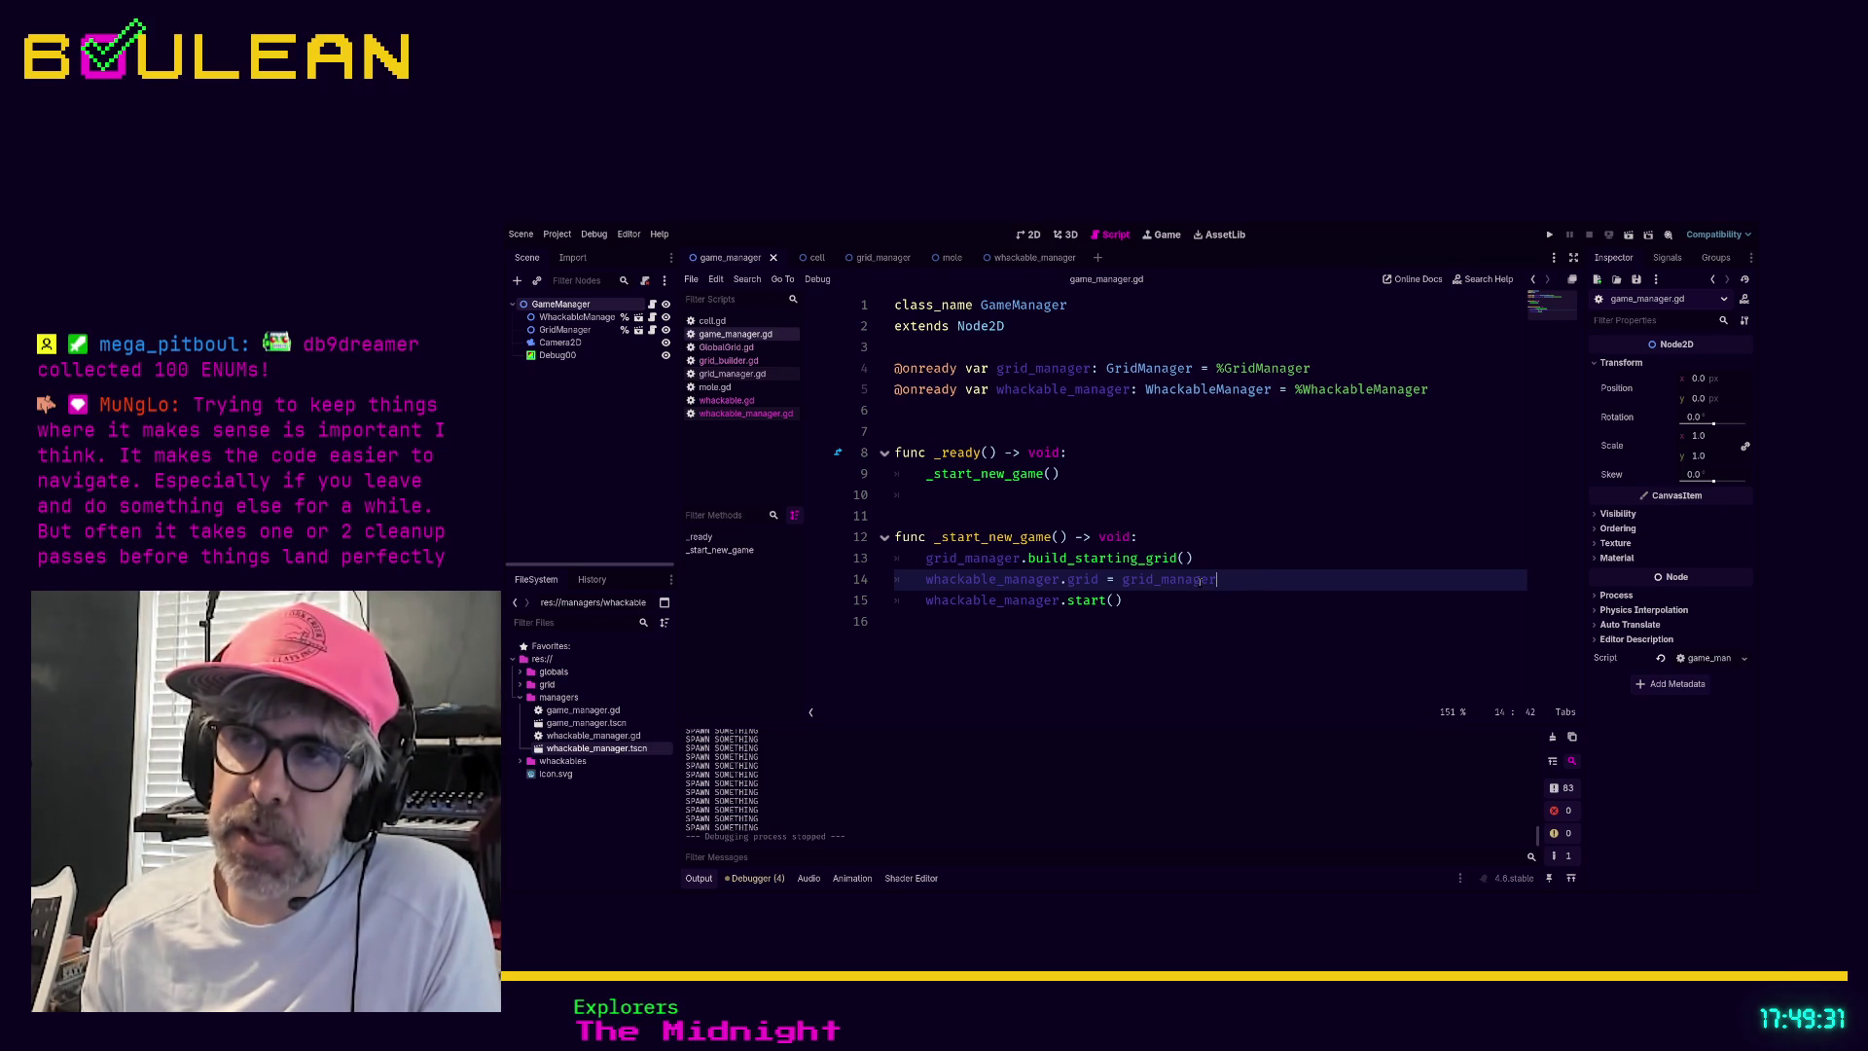
{"action": "left_click", "coordinate": [1114, 600]}
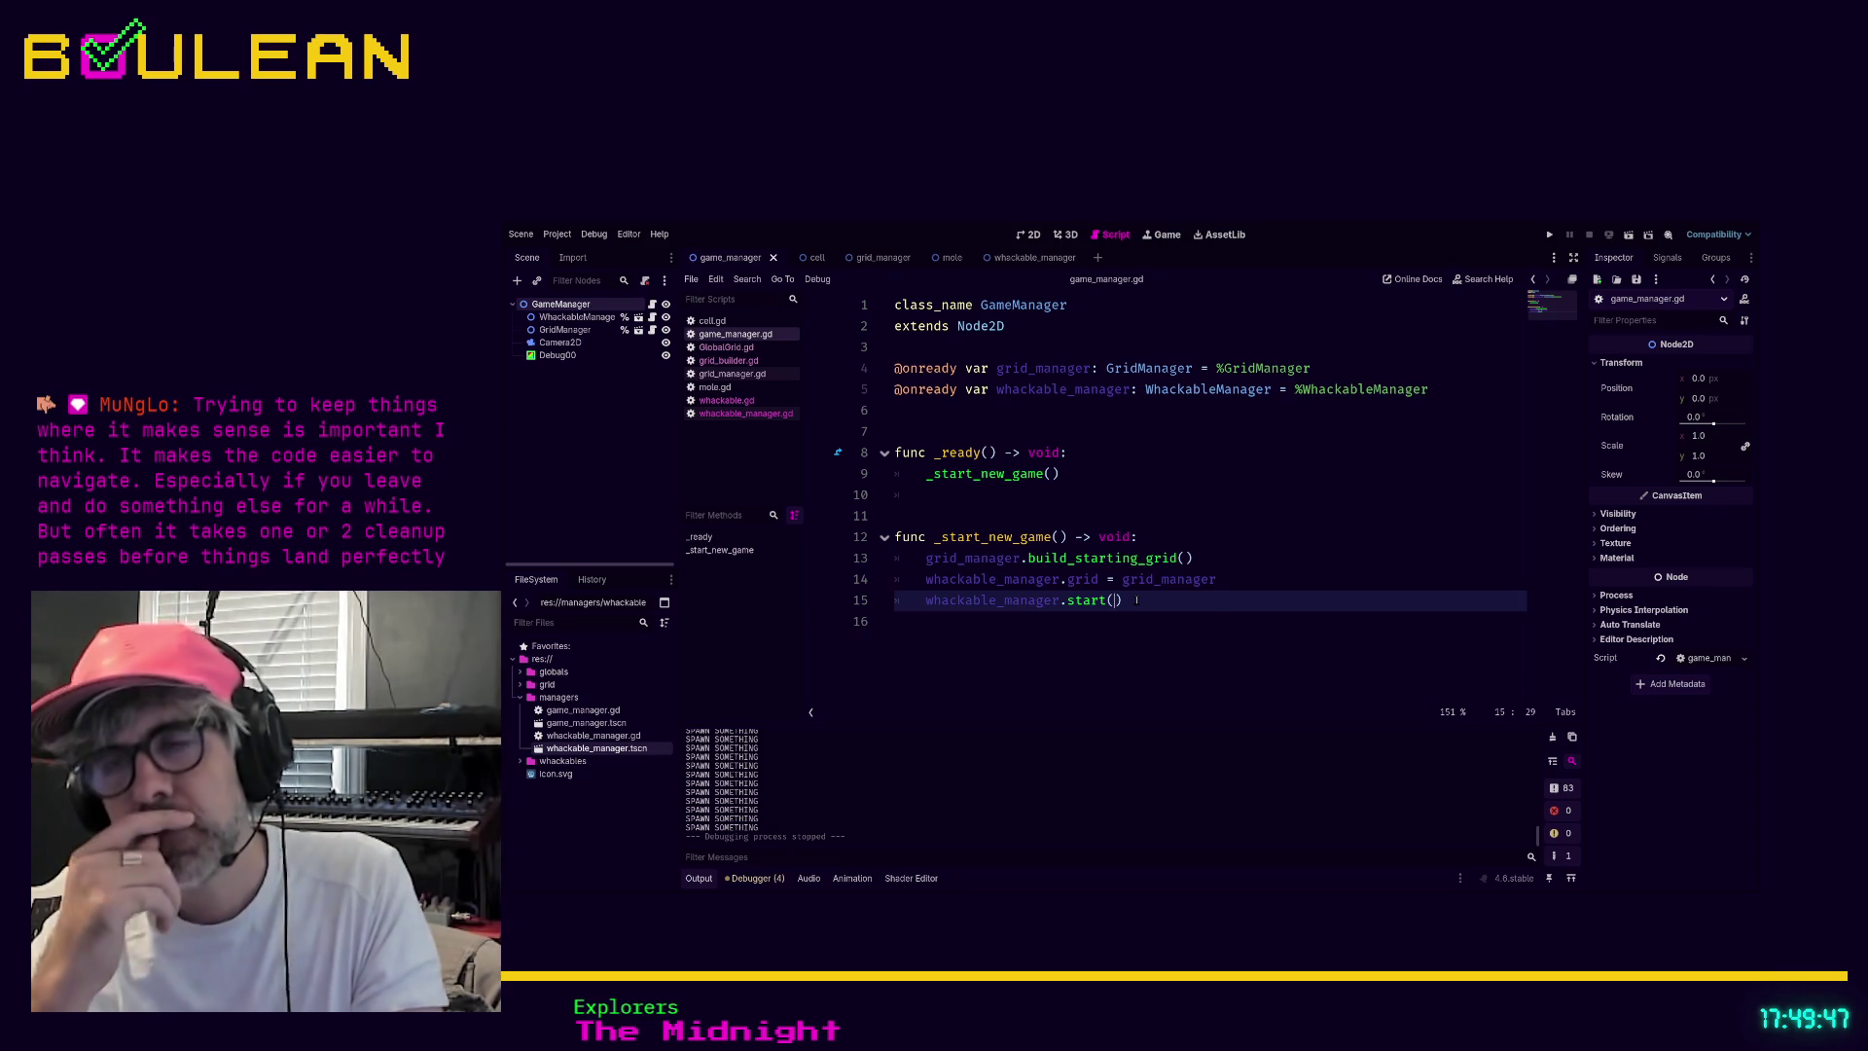
{"action": "key", "text": "Up"}
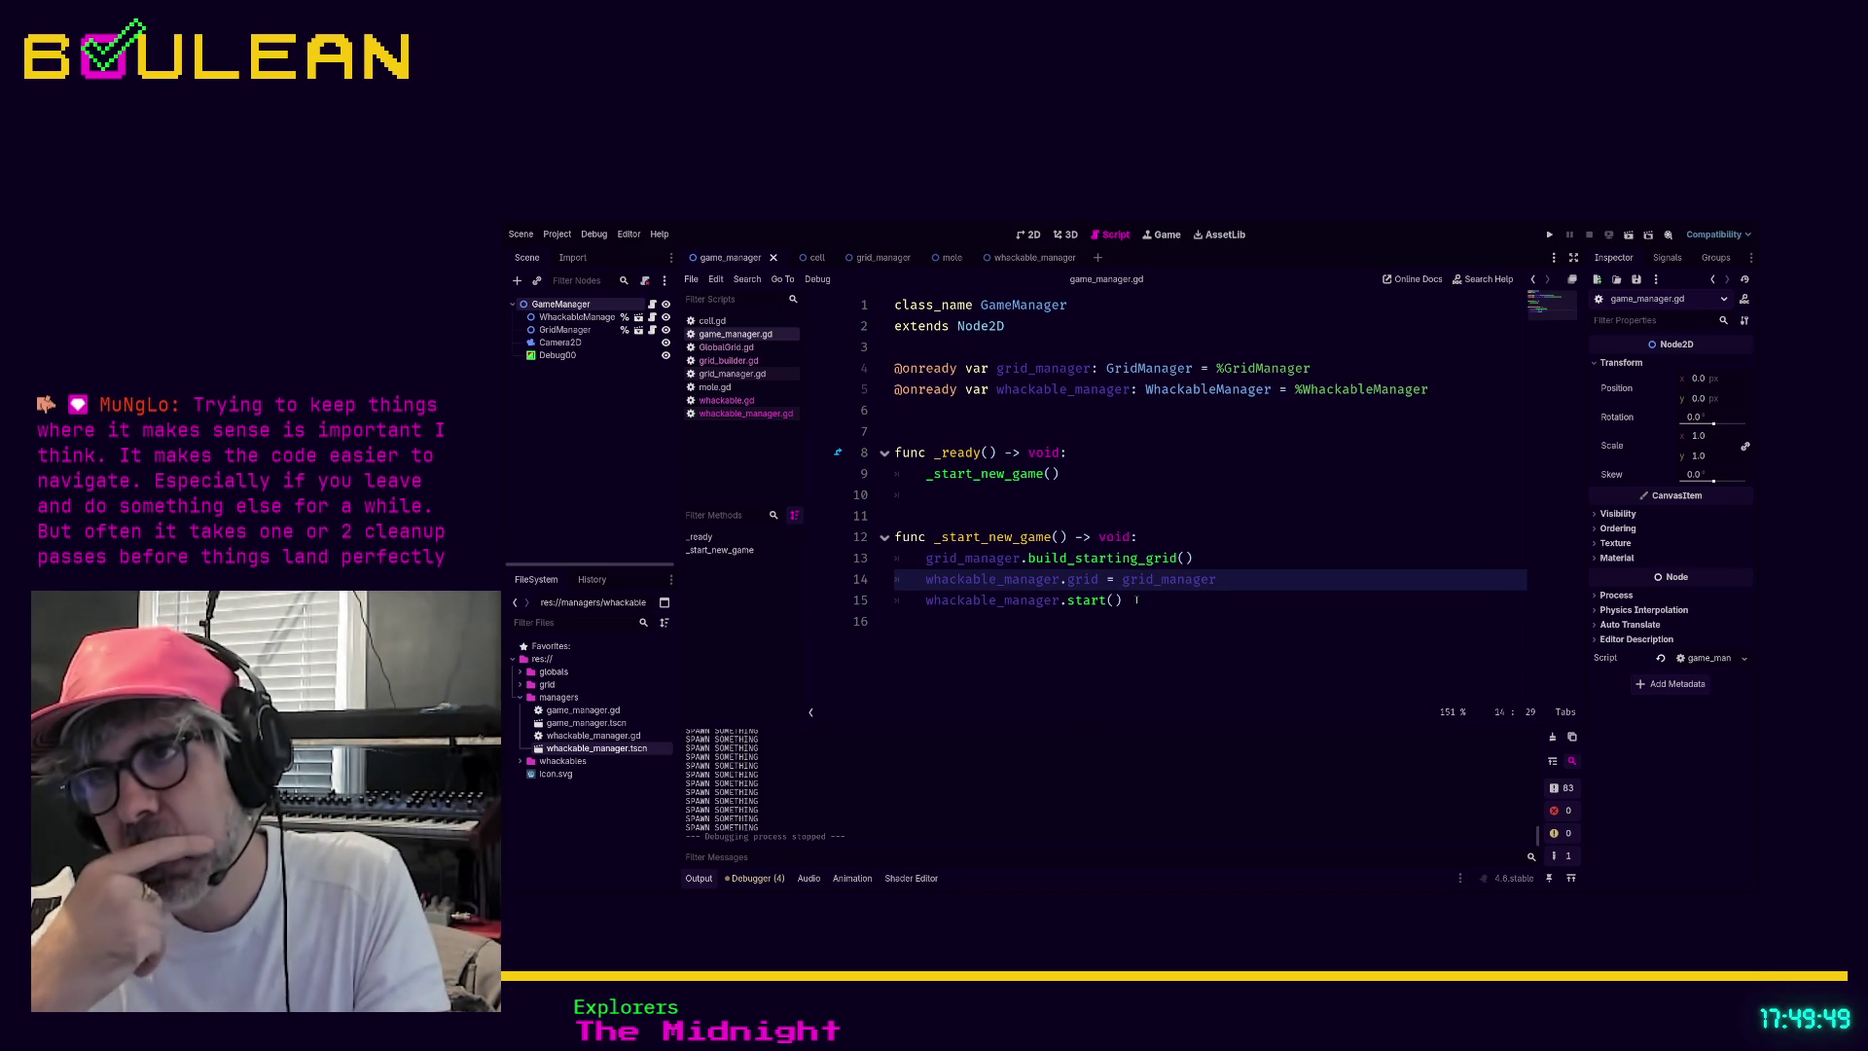
{"action": "key", "text": "Up"}
{"action": "key", "text": "Up"}
{"action": "key", "text": "Down"}
{"action": "key", "text": "Down"}
{"action": "key", "text": "Down"}
{"action": "key", "text": "Up"}
{"action": "key", "text": "Up"}
{"action": "key", "text": "Up"}
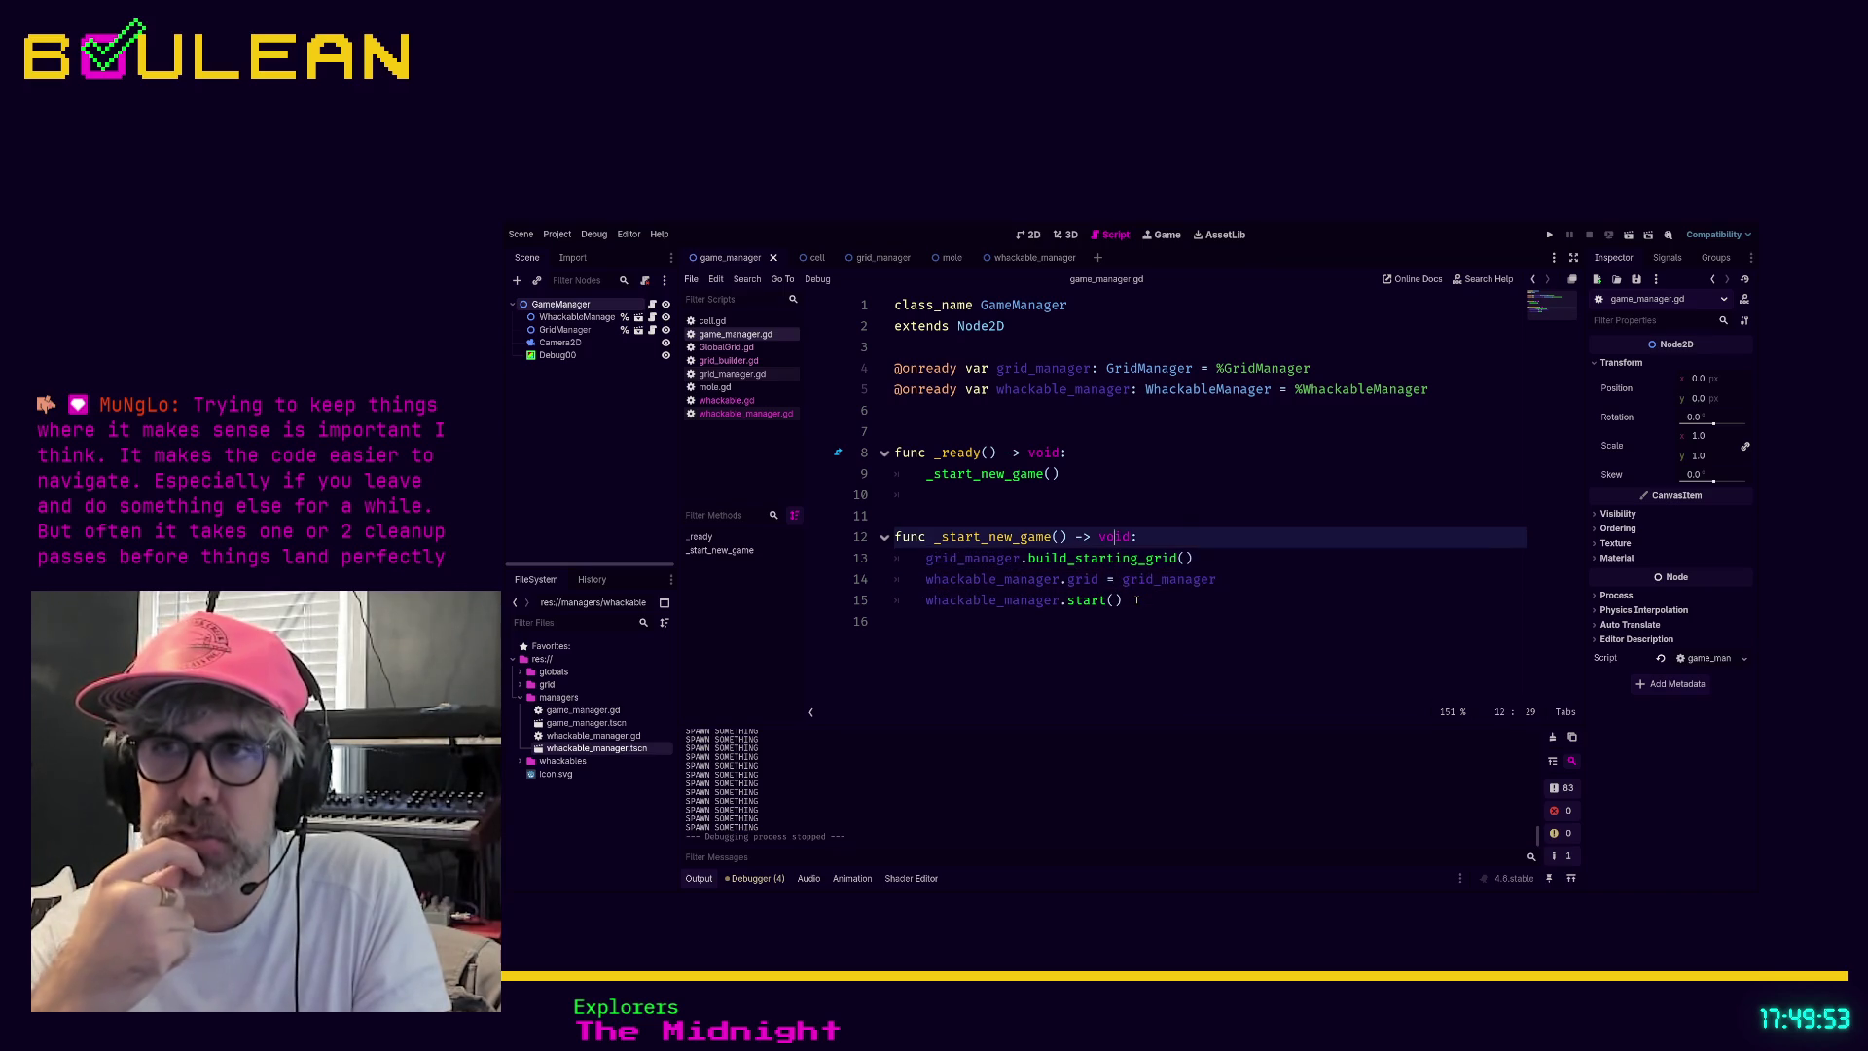
{"action": "key", "text": "Down"}
{"action": "key", "text": "Down"}
{"action": "key", "text": "Down"}
{"action": "key", "text": "Up"}
{"action": "key", "text": "Up"}
{"action": "key", "text": "Up"}
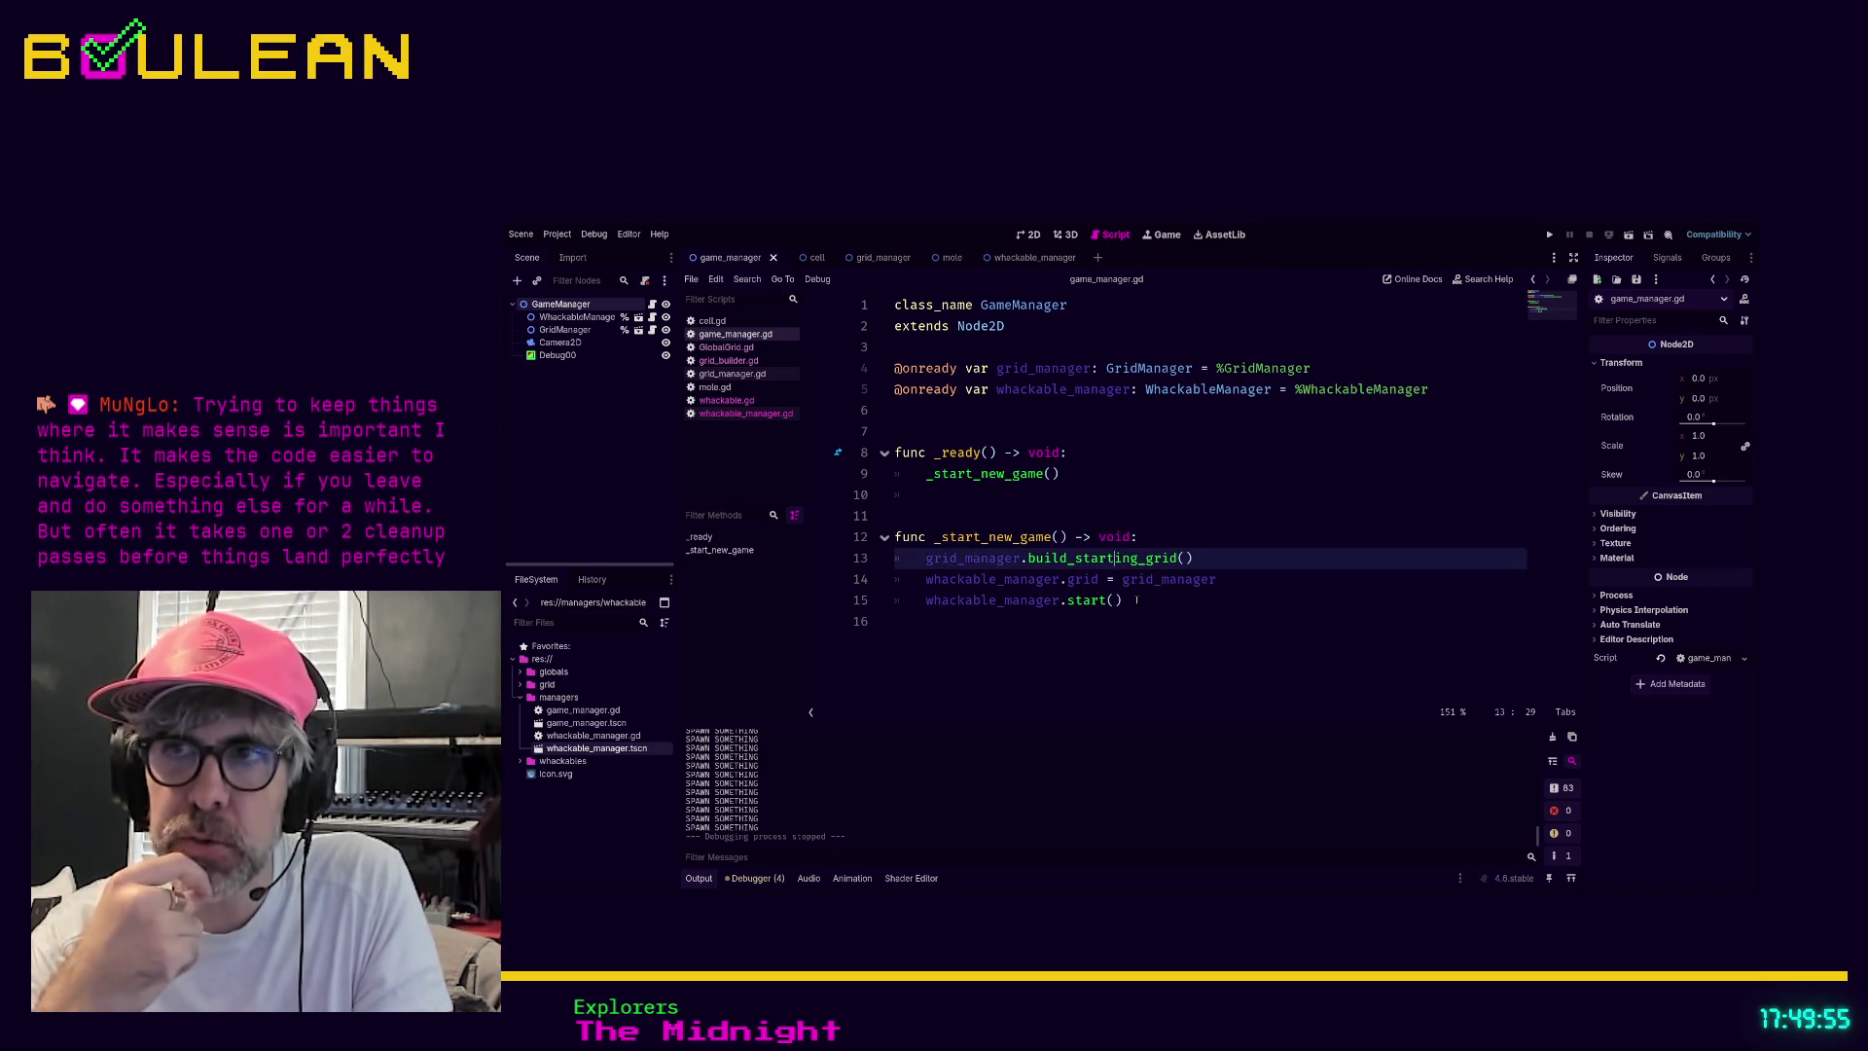
{"action": "key", "text": "Down"}
{"action": "key", "text": "Down"}
{"action": "key", "text": "Down"}
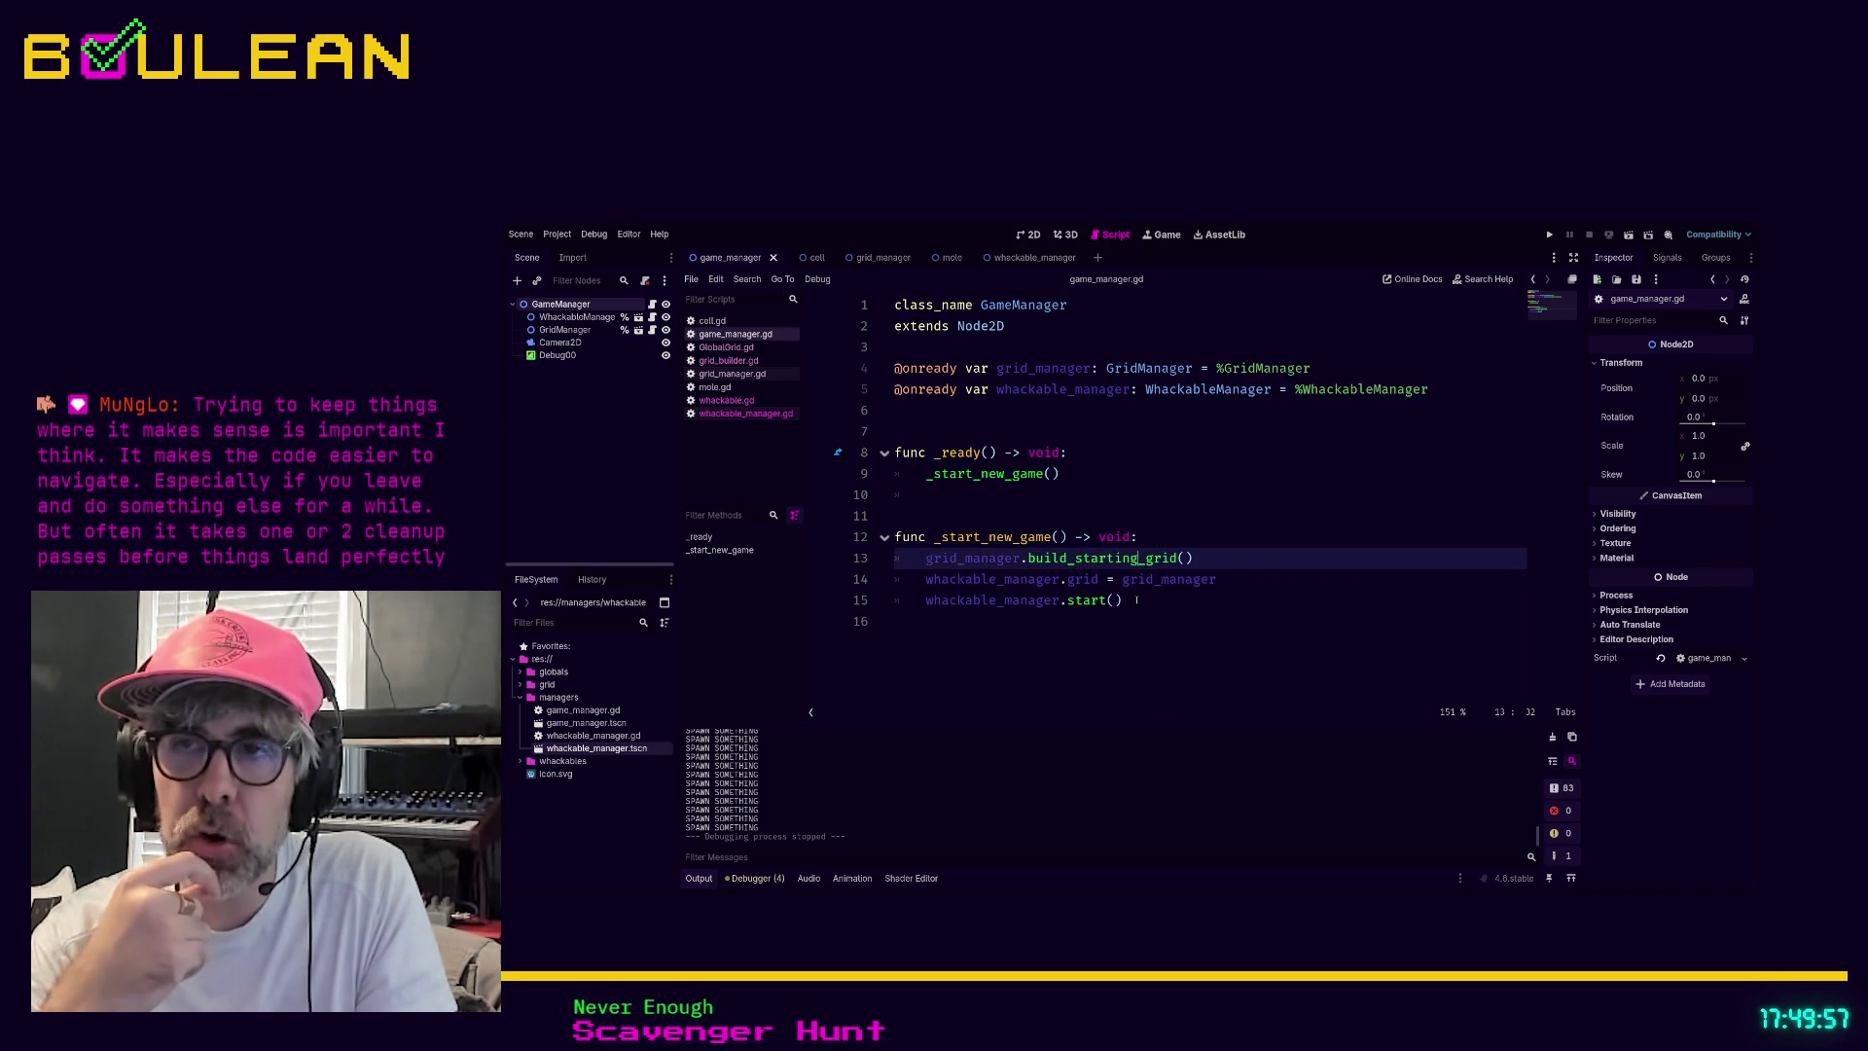
{"action": "key", "text": "End"}
{"action": "key", "text": "Up"}
{"action": "key", "text": "Up"}
{"action": "key", "text": "Up"}
{"action": "key", "text": "Down"}
{"action": "key", "text": "Down"}
{"action": "key", "text": "Down"}
{"action": "key", "text": "Up"}
{"action": "key", "text": "Down"}
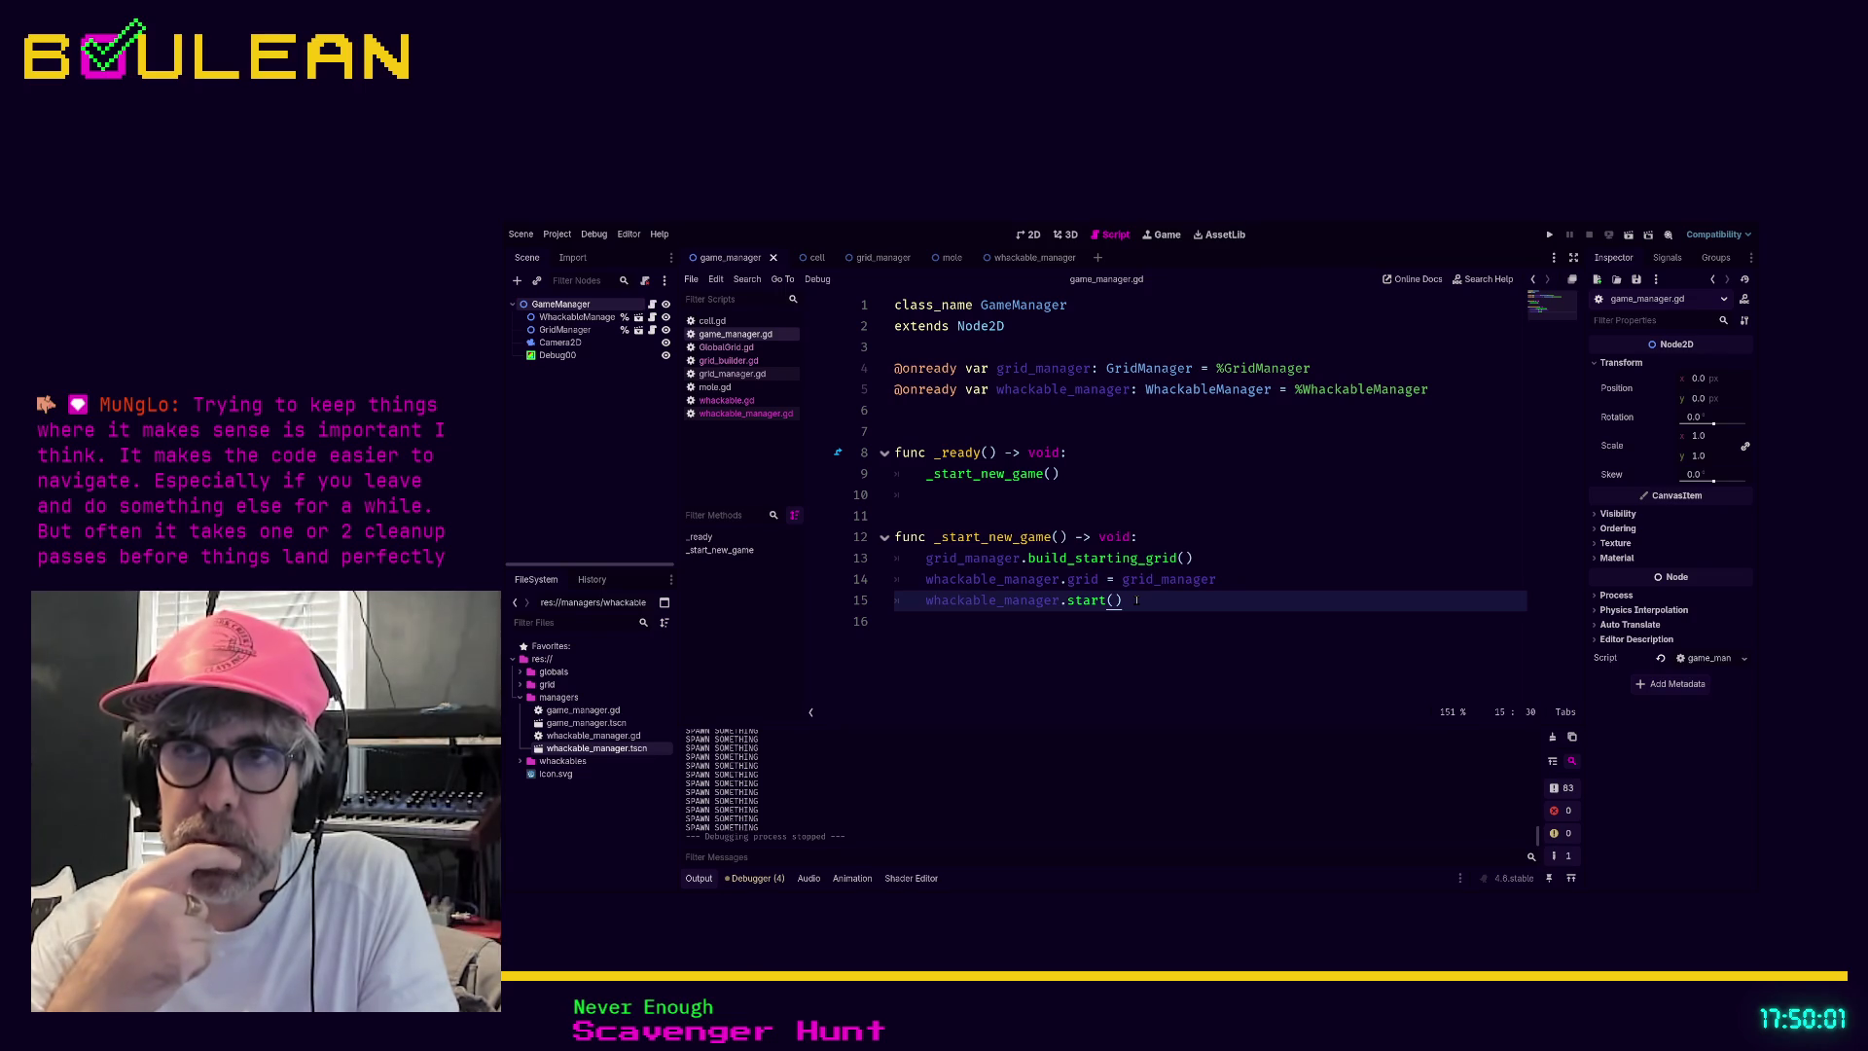
{"action": "key", "text": "Up"}
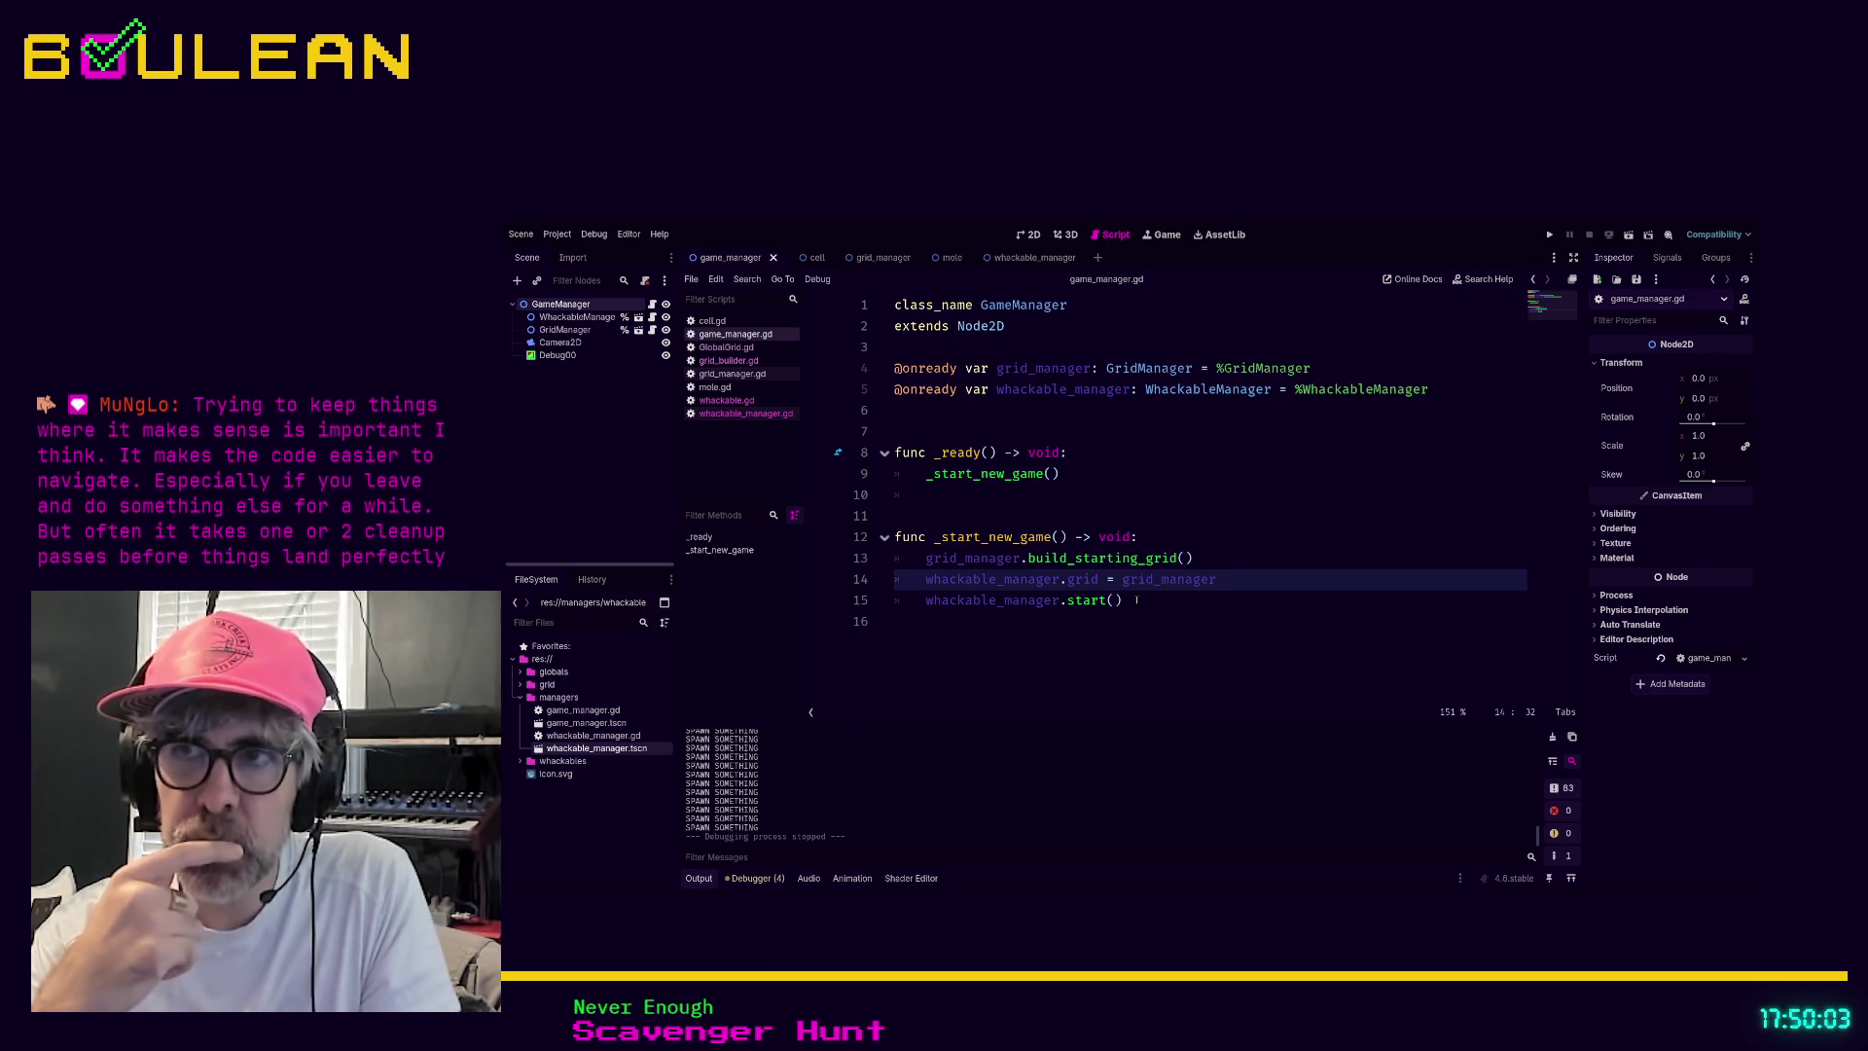
{"action": "key", "text": "Down"}
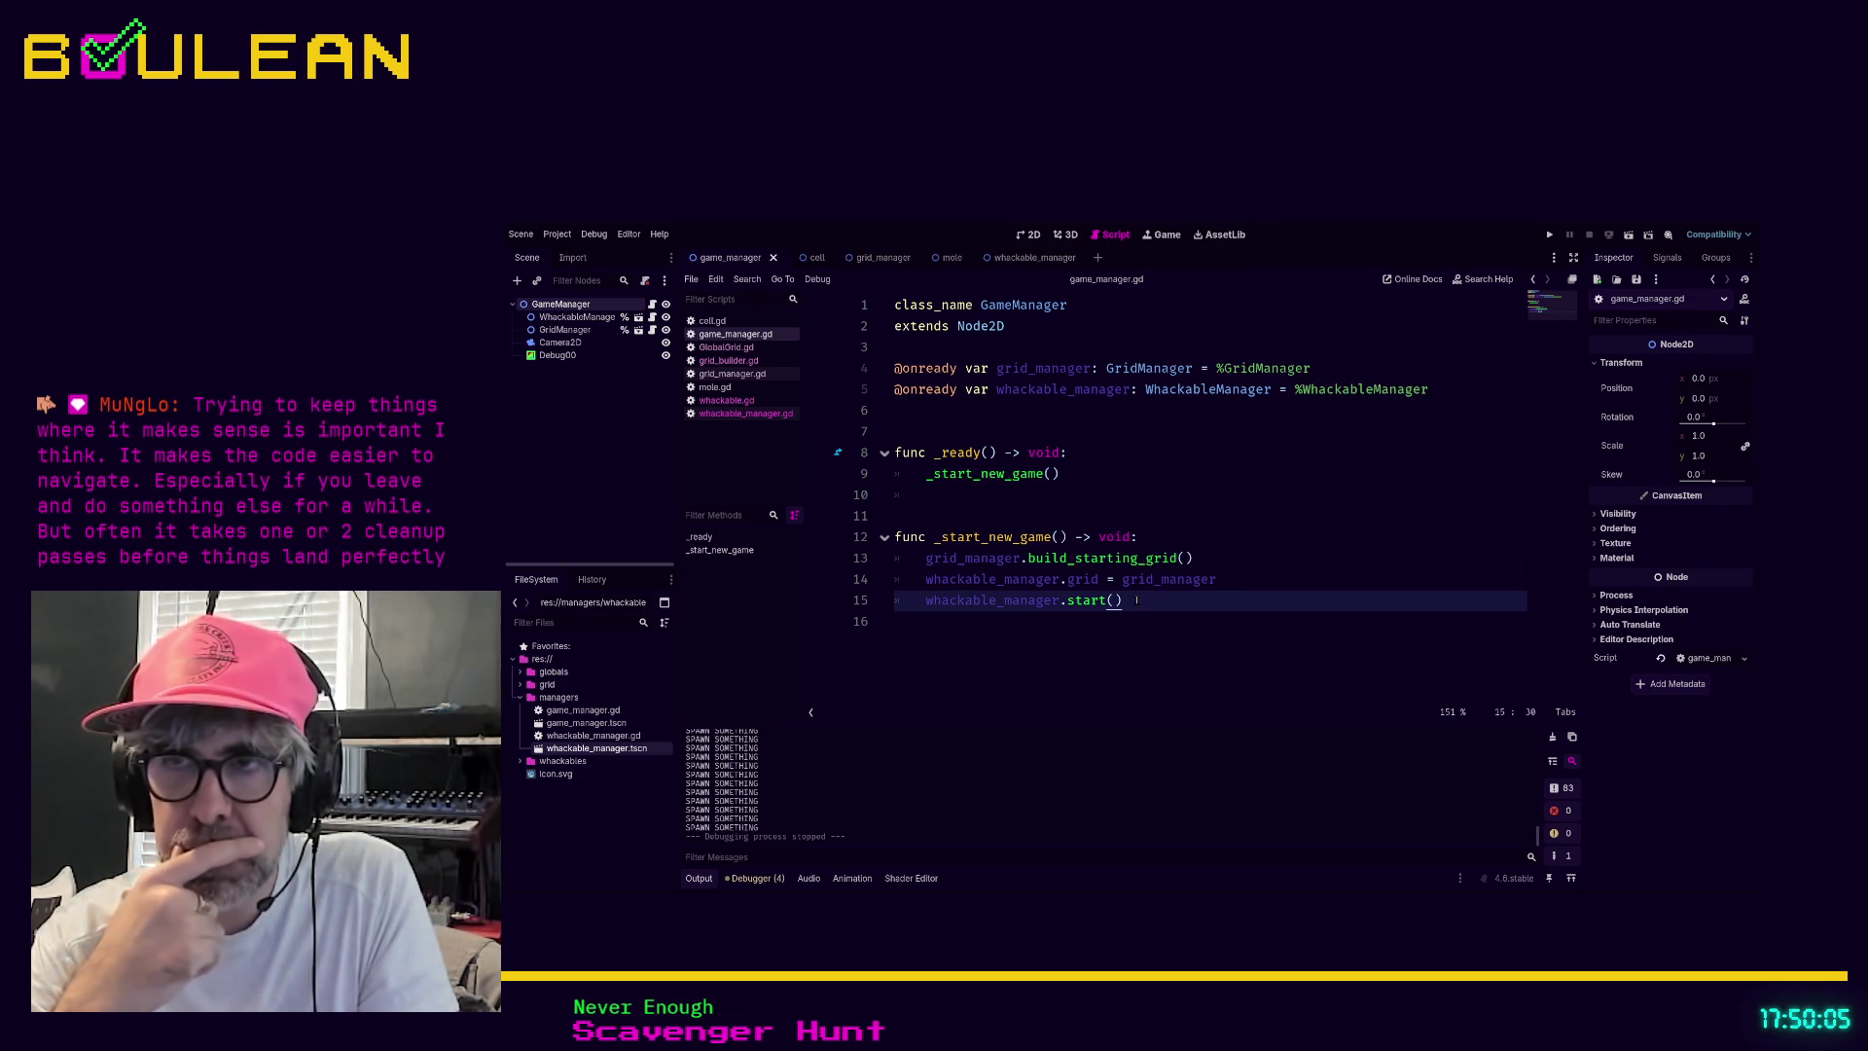
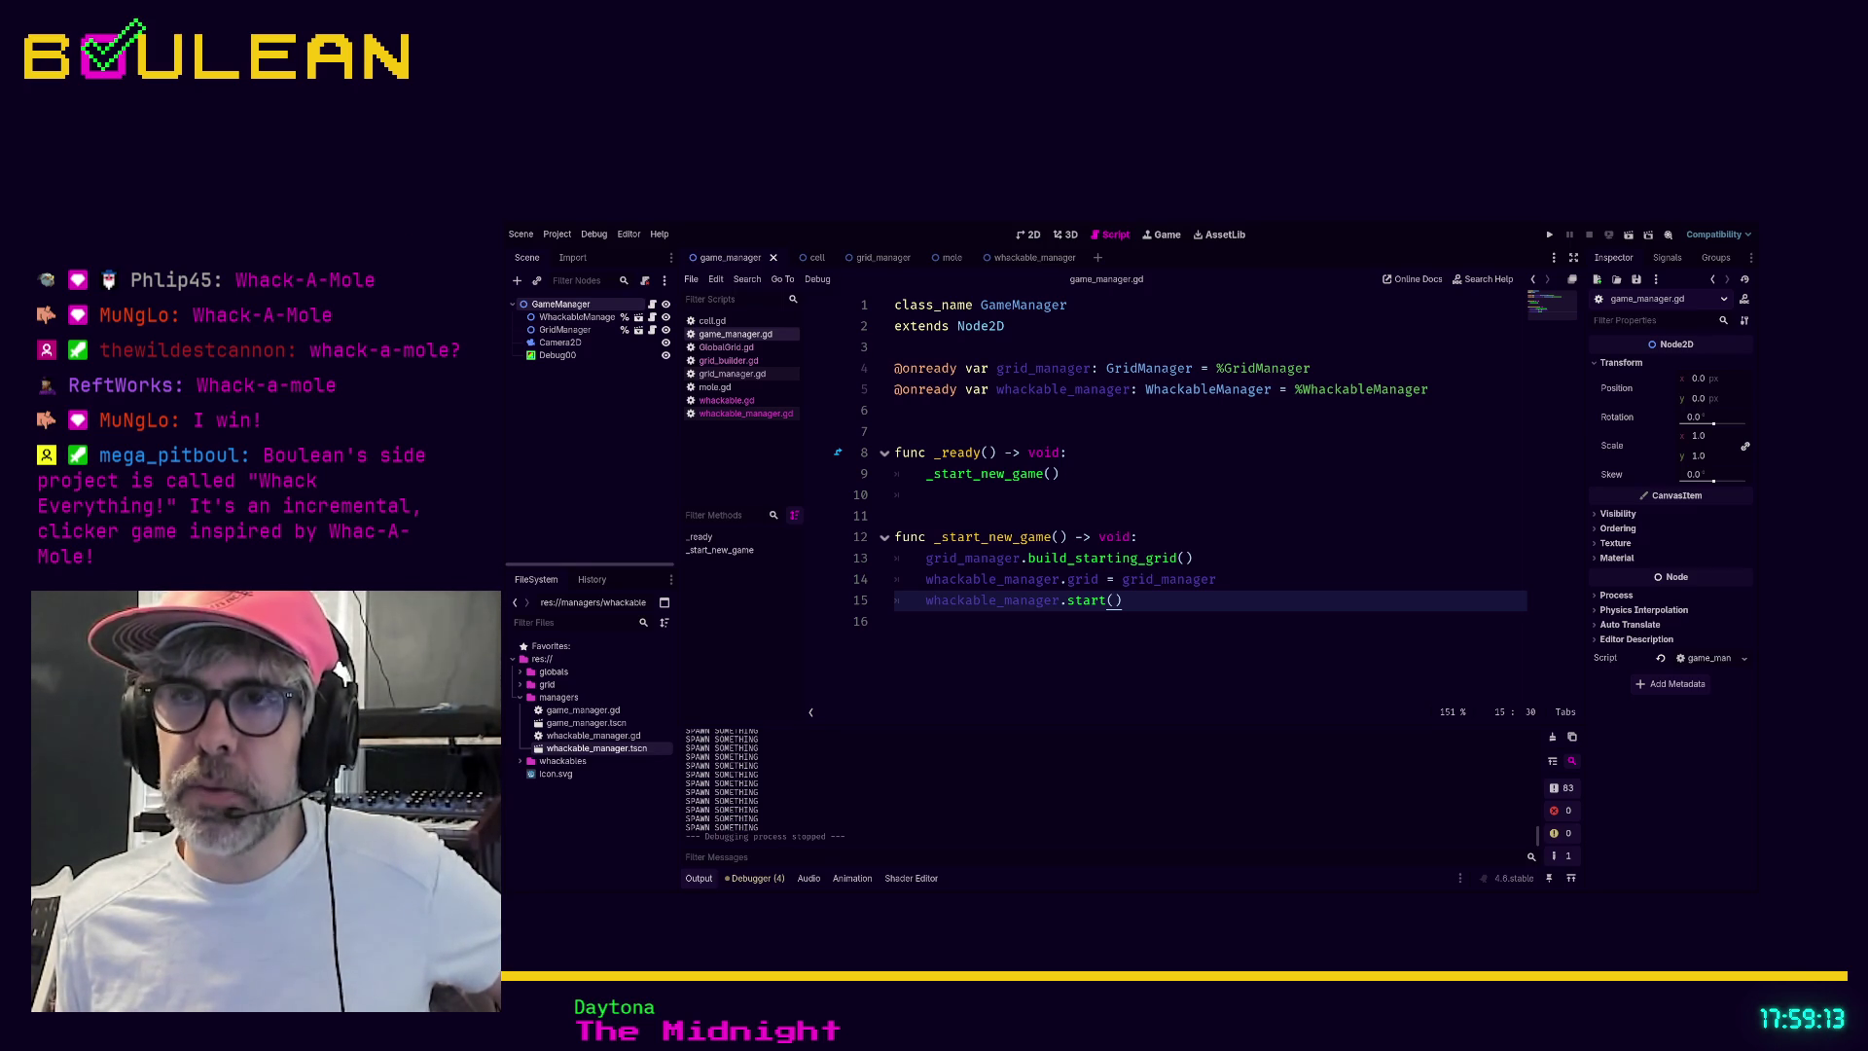
Review line 14 of game_manager.gd, where the grid is passed, then switch to whackable_manager.gd
{"action": "left_click", "coordinate": [1066, 390]}
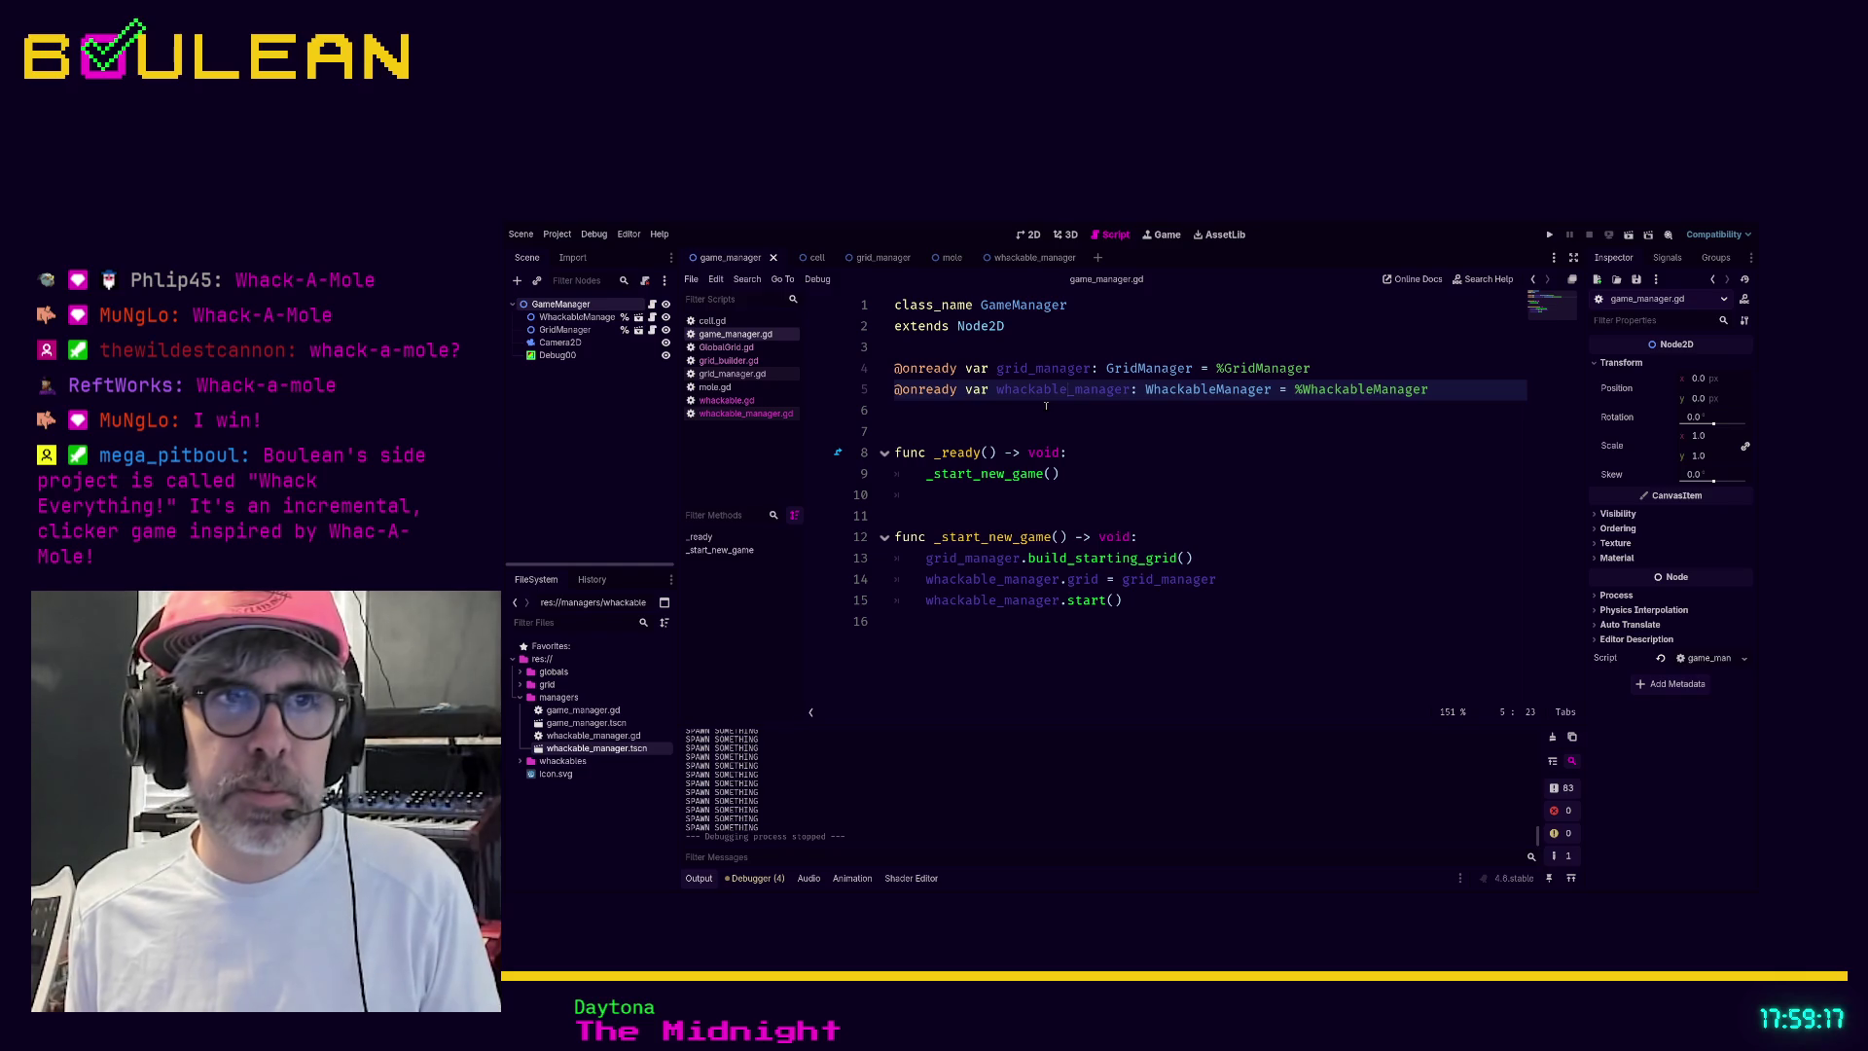
{"action": "scroll", "coordinate": [1046, 405], "scroll_direction": "up", "scroll_amount": 1}
{"action": "scroll", "coordinate": [1046, 406], "scroll_direction": "up", "scroll_amount": 3}
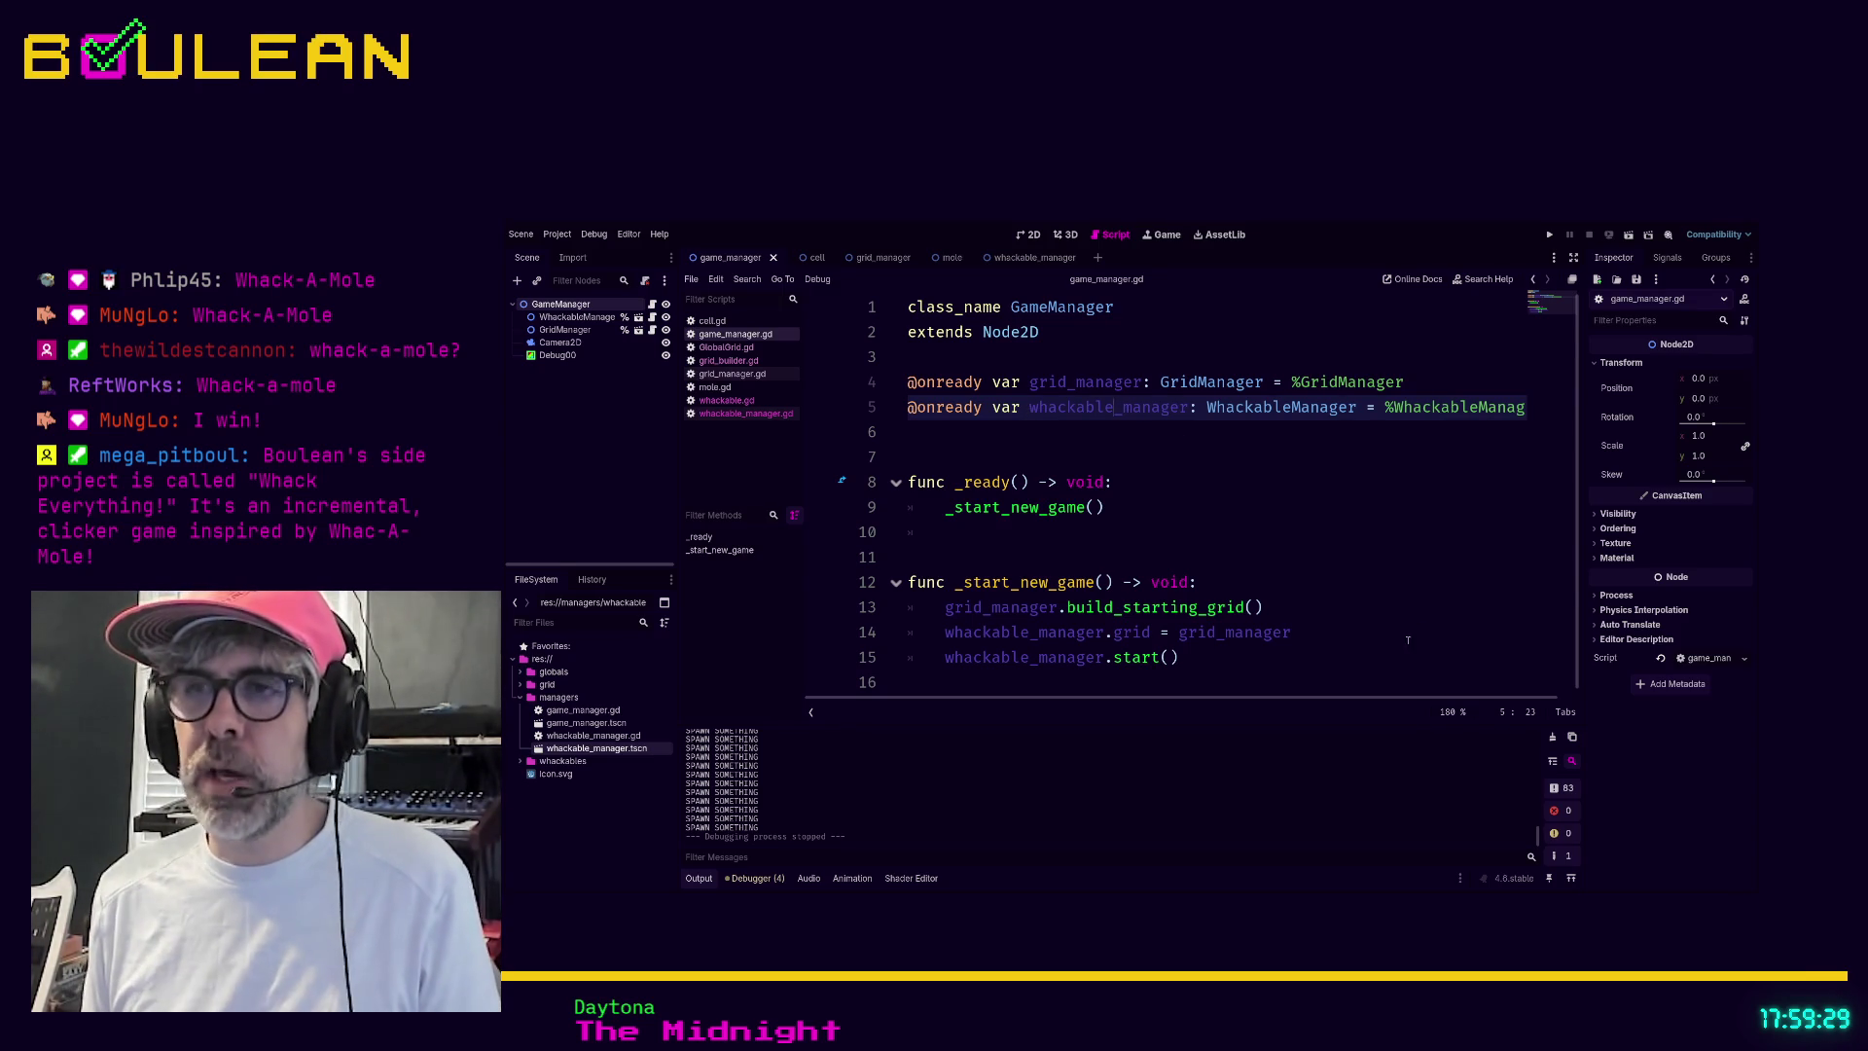
{"action": "left_click_drag", "start_coordinate": [1425, 641], "coordinate": [865, 645]}
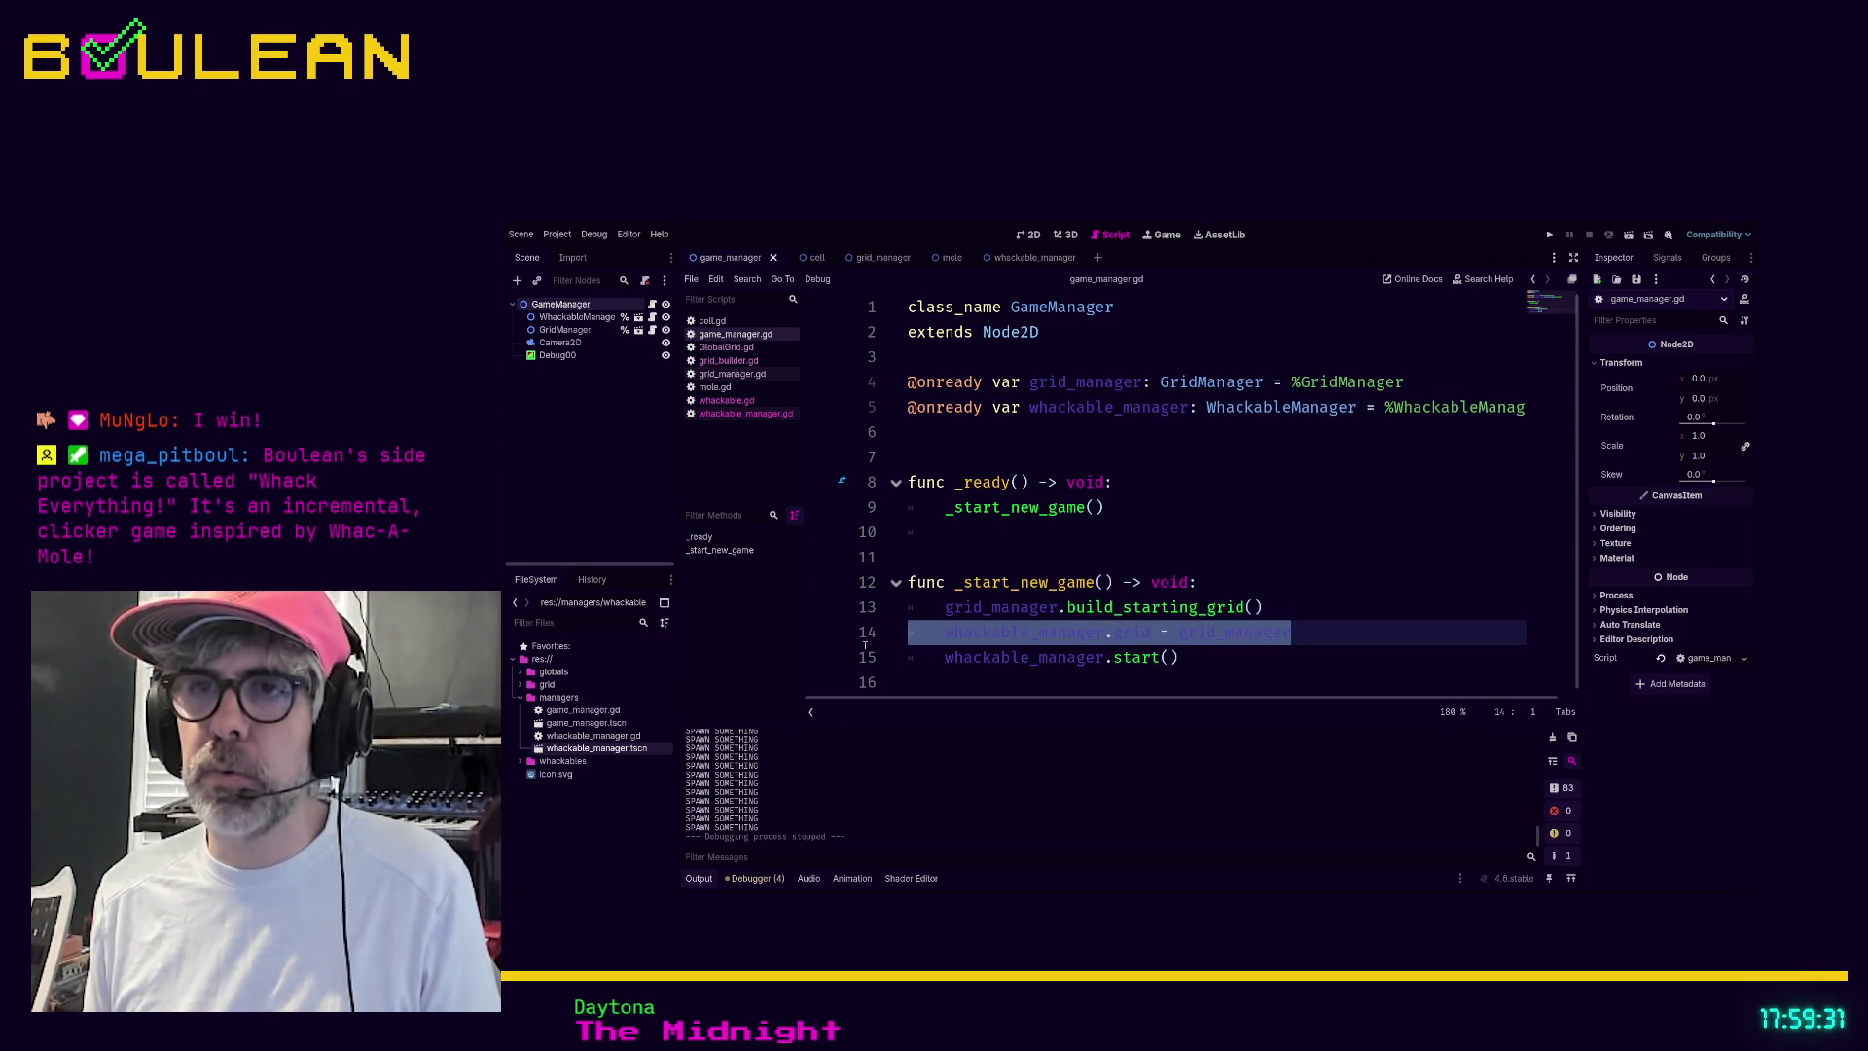
{"action": "key", "text": "End"}
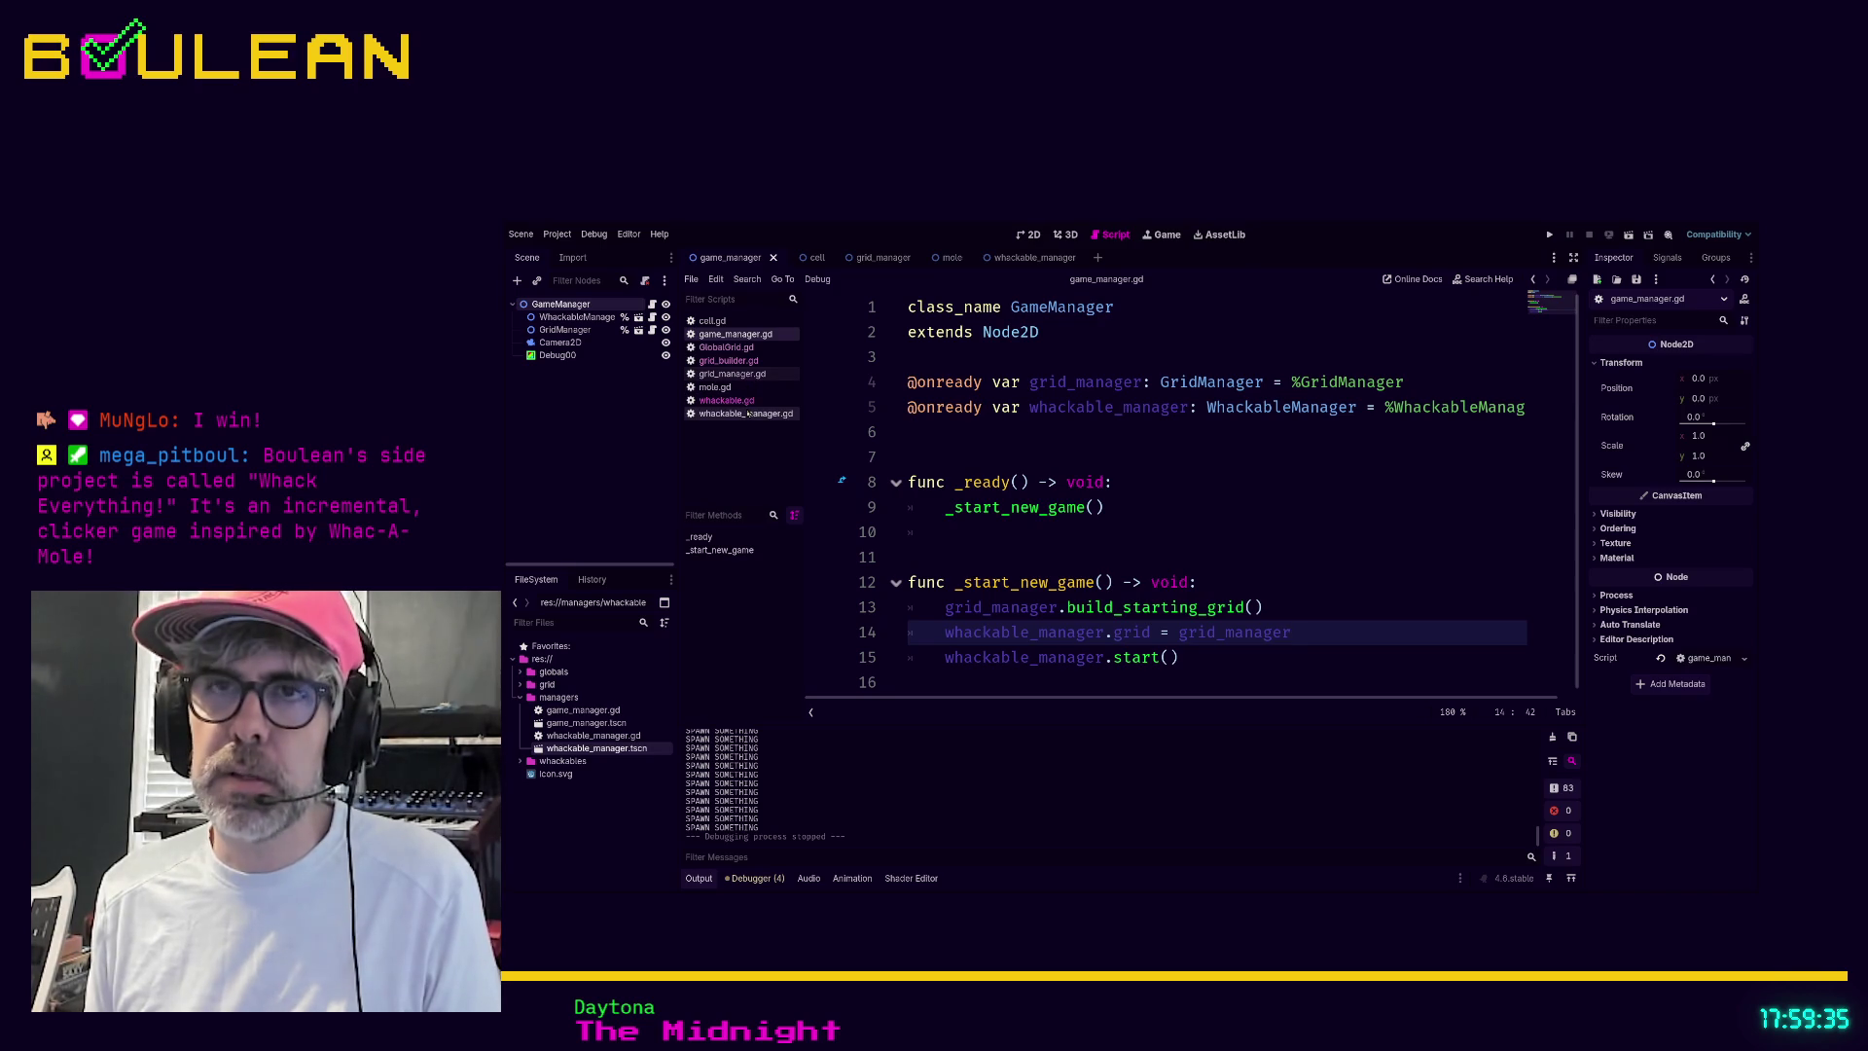
{"action": "left_click", "coordinate": [745, 413]}
{"action": "left_click", "coordinate": [926, 359]}
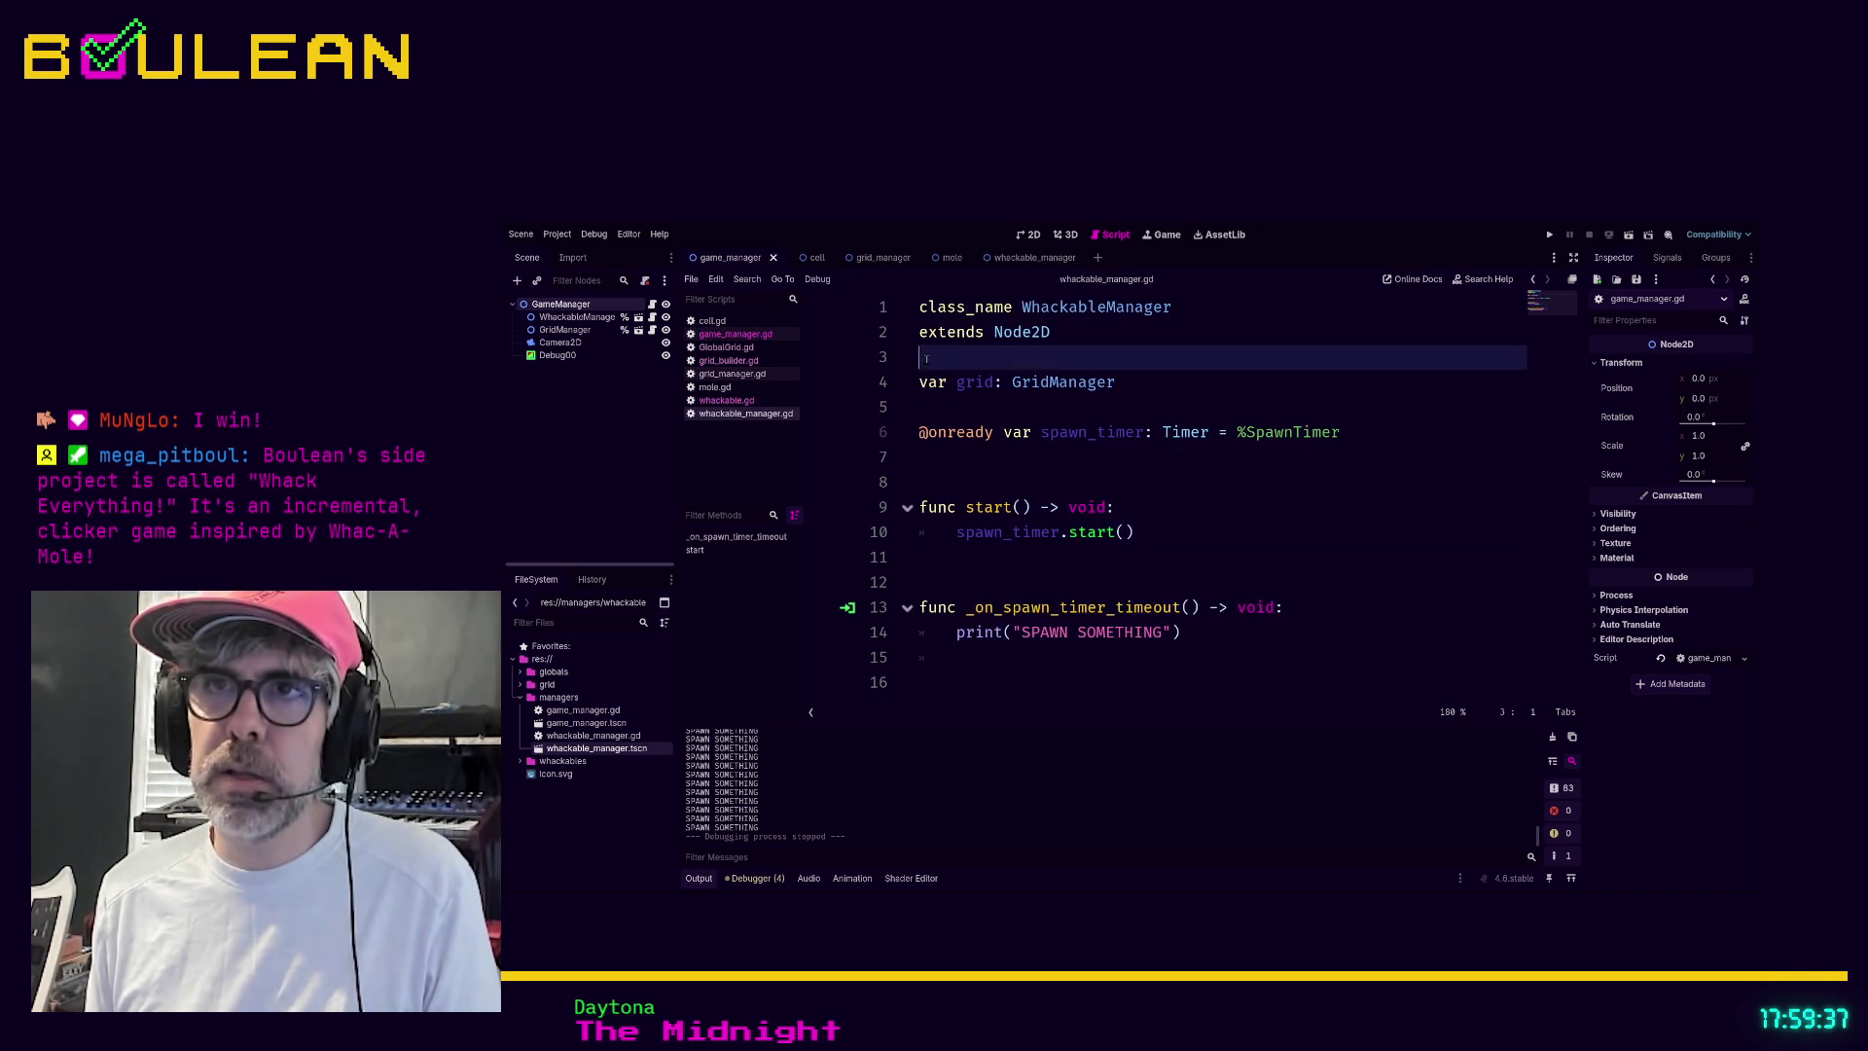
{"action": "key", "text": "Return"}
{"action": "key", "text": "Return"}
{"action": "key", "text": "Up"}
{"action": "type", "text": "@ex"}
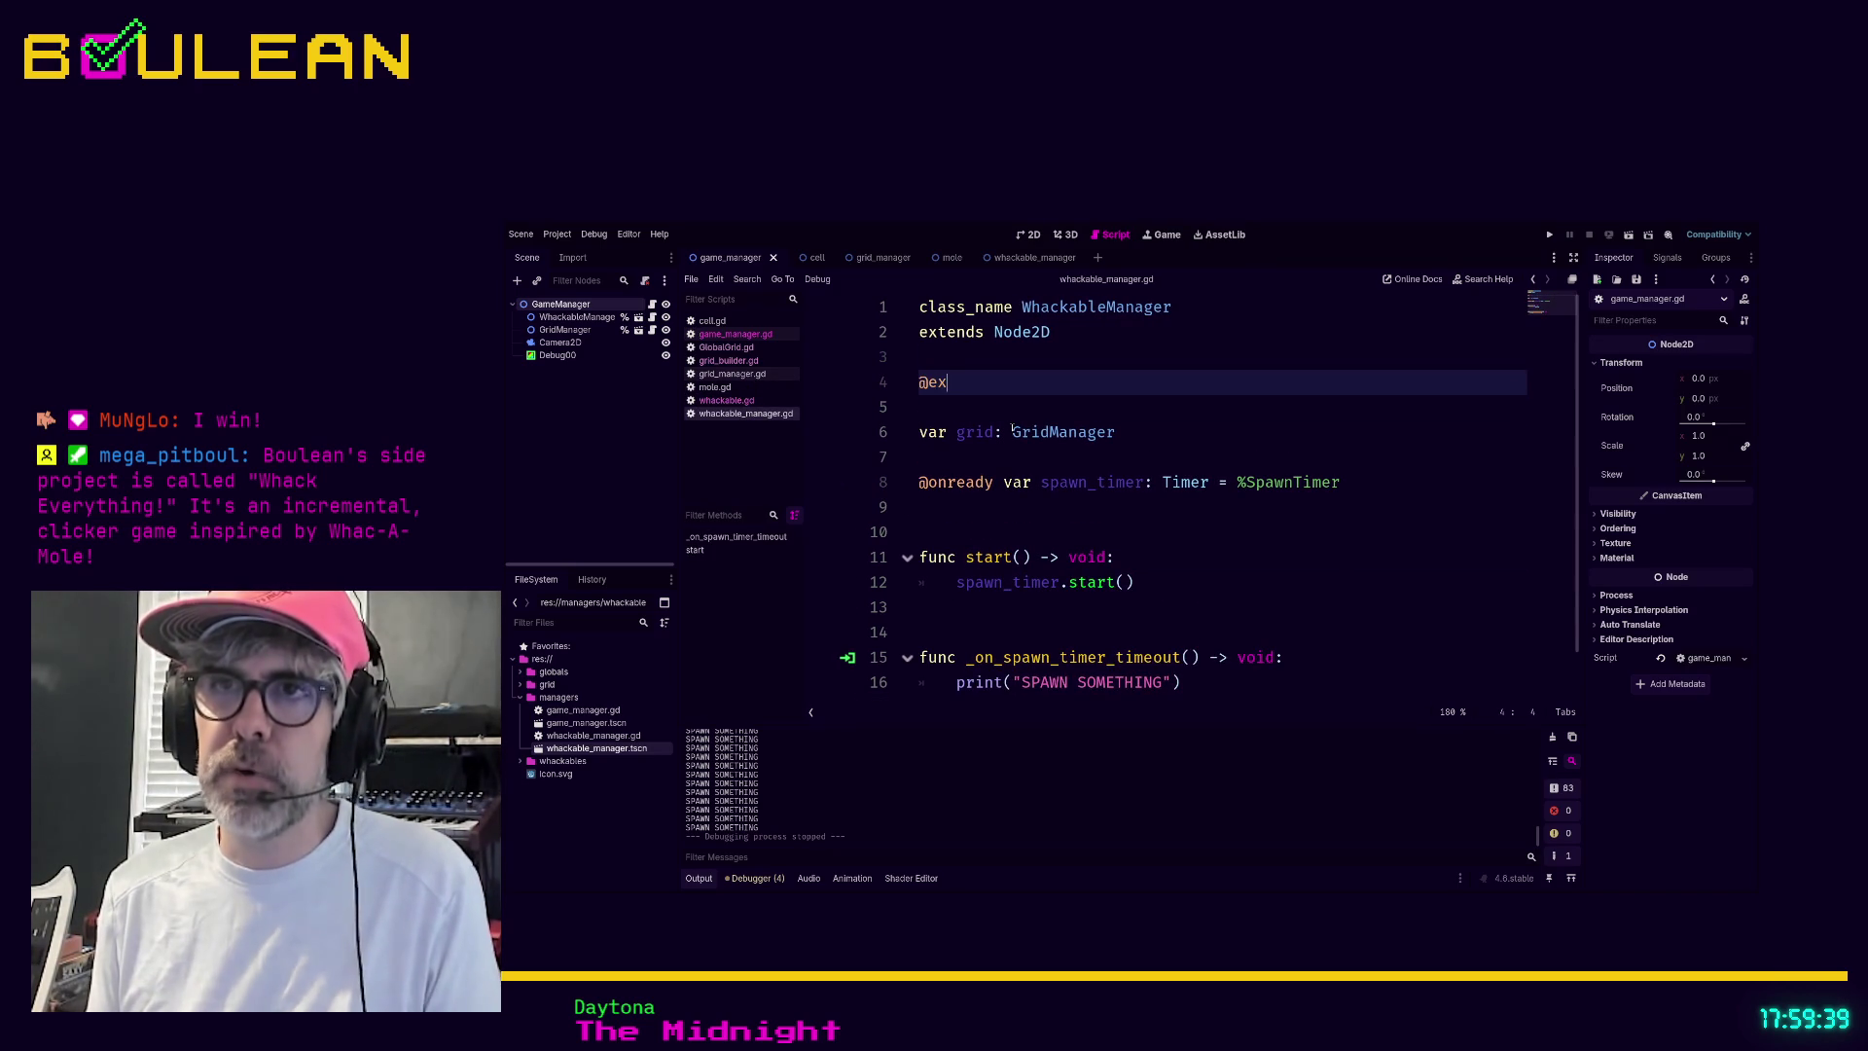
{"action": "type", "text": "port var g"}
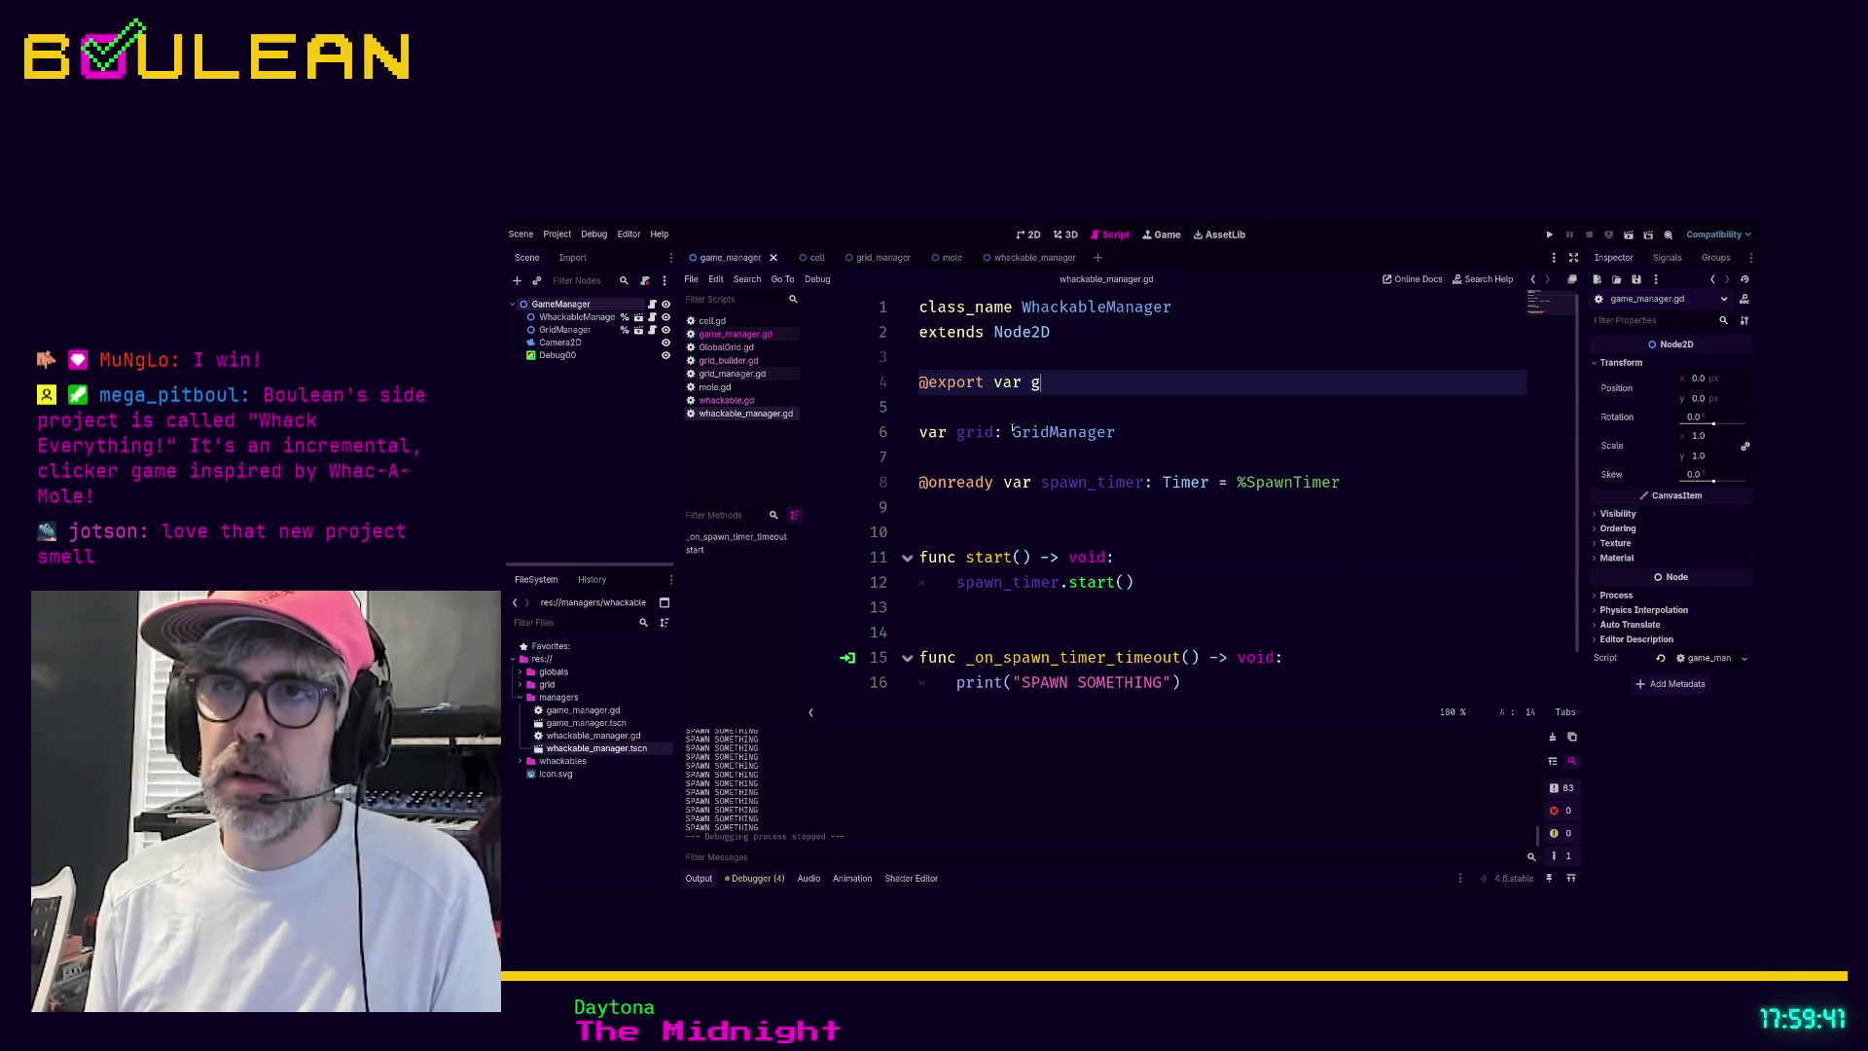
{"action": "type", "text": "ri"}
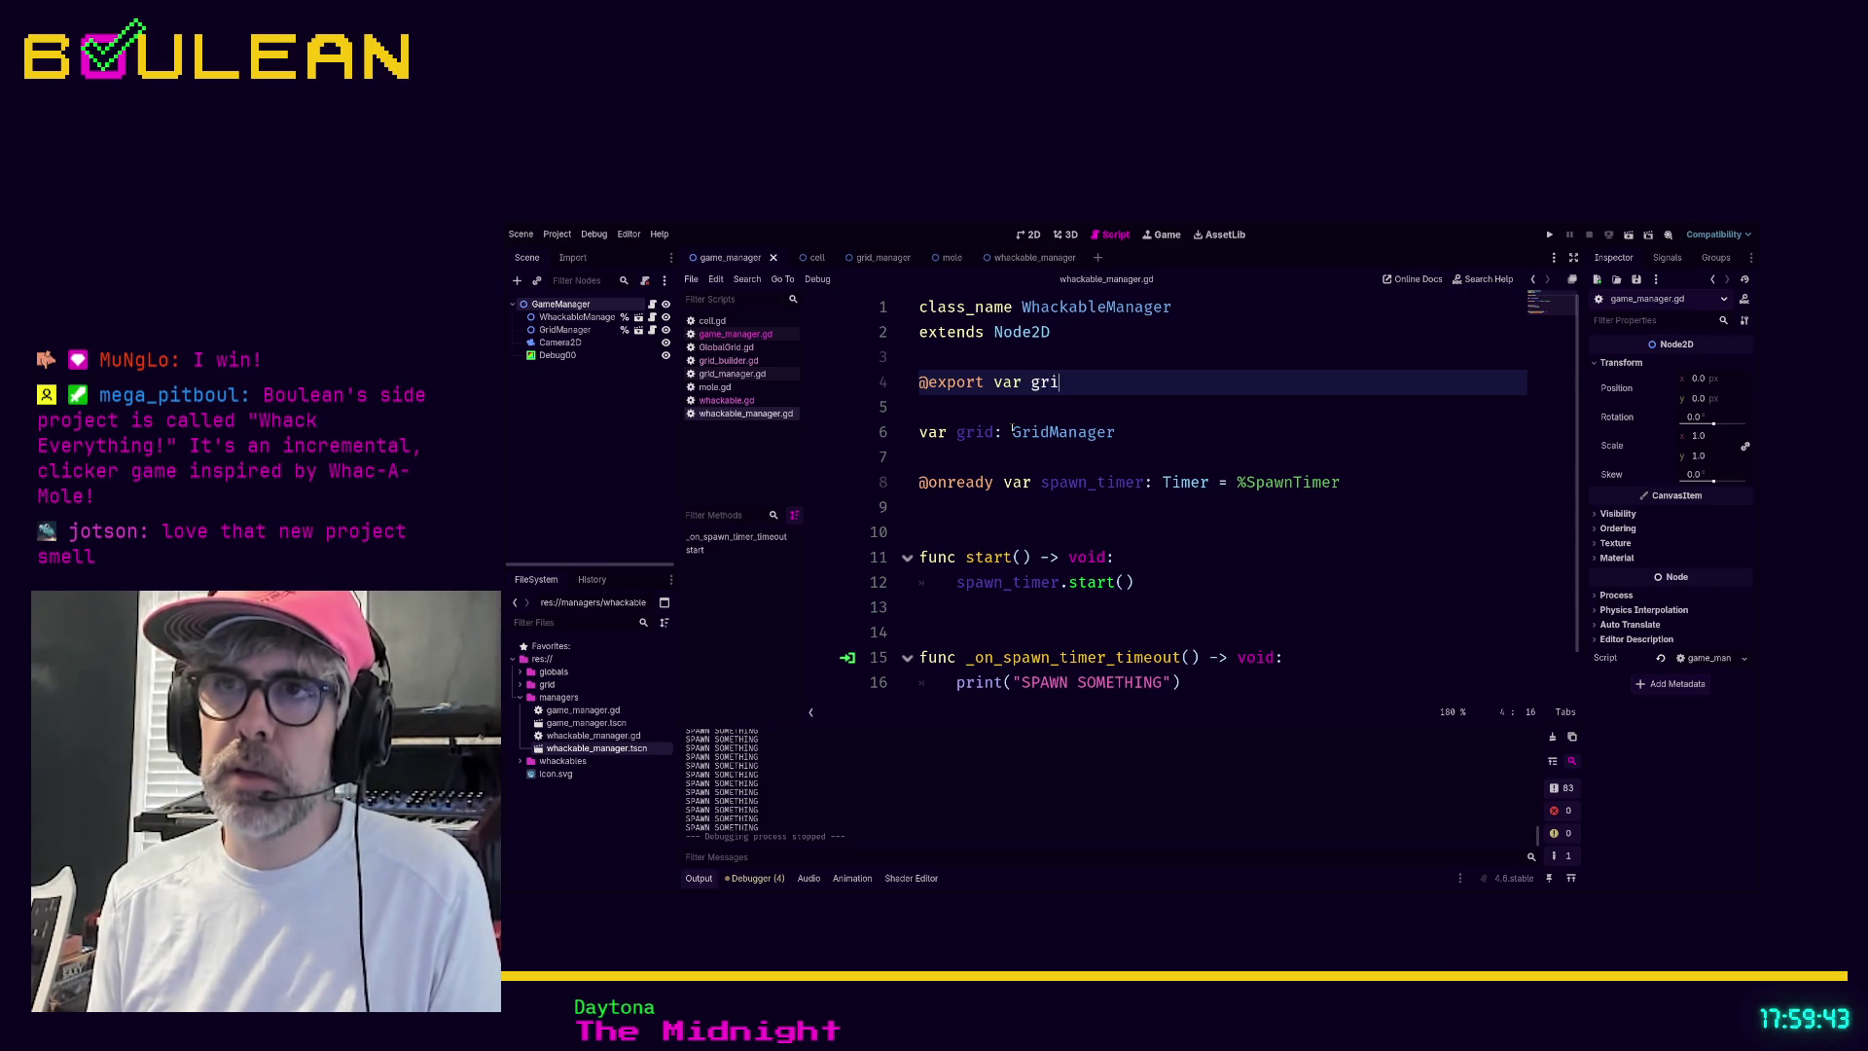
{"action": "type", "text": "d: GridManager"}
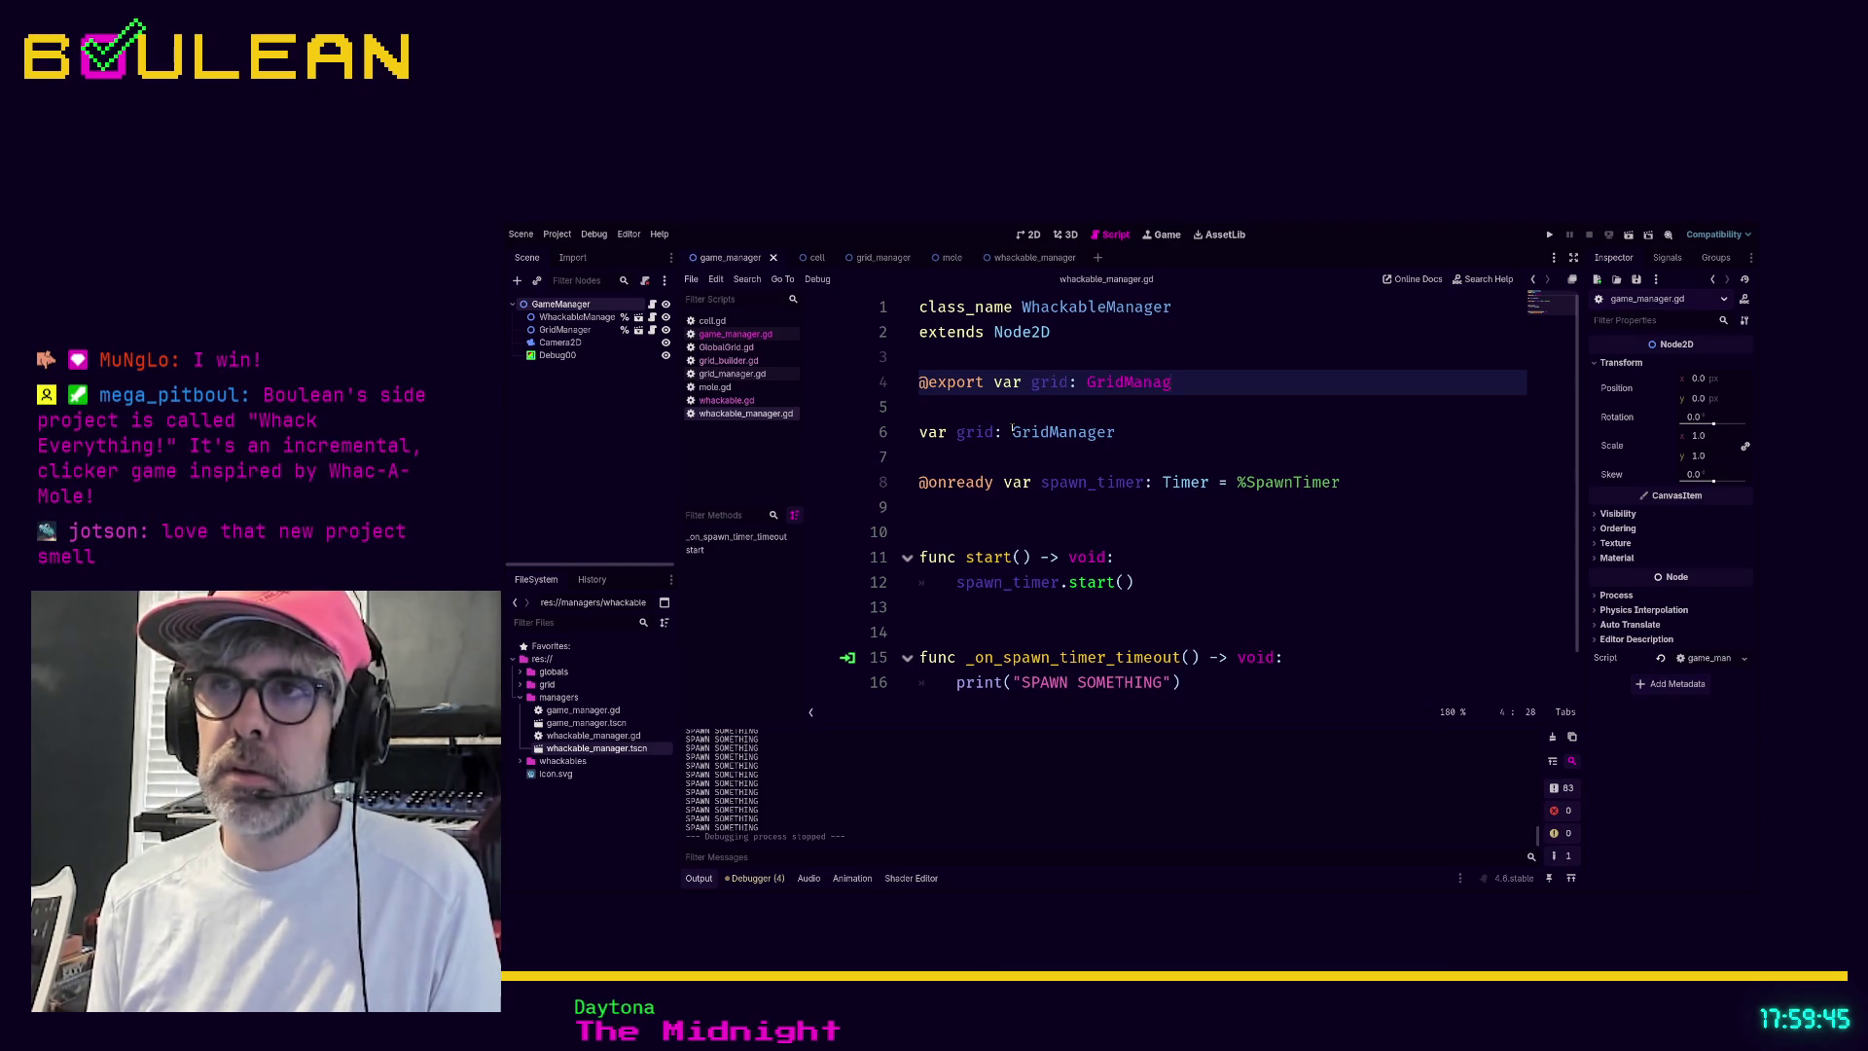
Delete the old plain 'var grid' line and the extra blank lines, then save the script
{"action": "left_click", "coordinate": [1171, 432]}
{"action": "key", "text": "shift+Home"}
{"action": "key", "text": "BackSpace"}
{"action": "key", "text": "BackSpace"}
{"action": "key", "text": "Delete"}
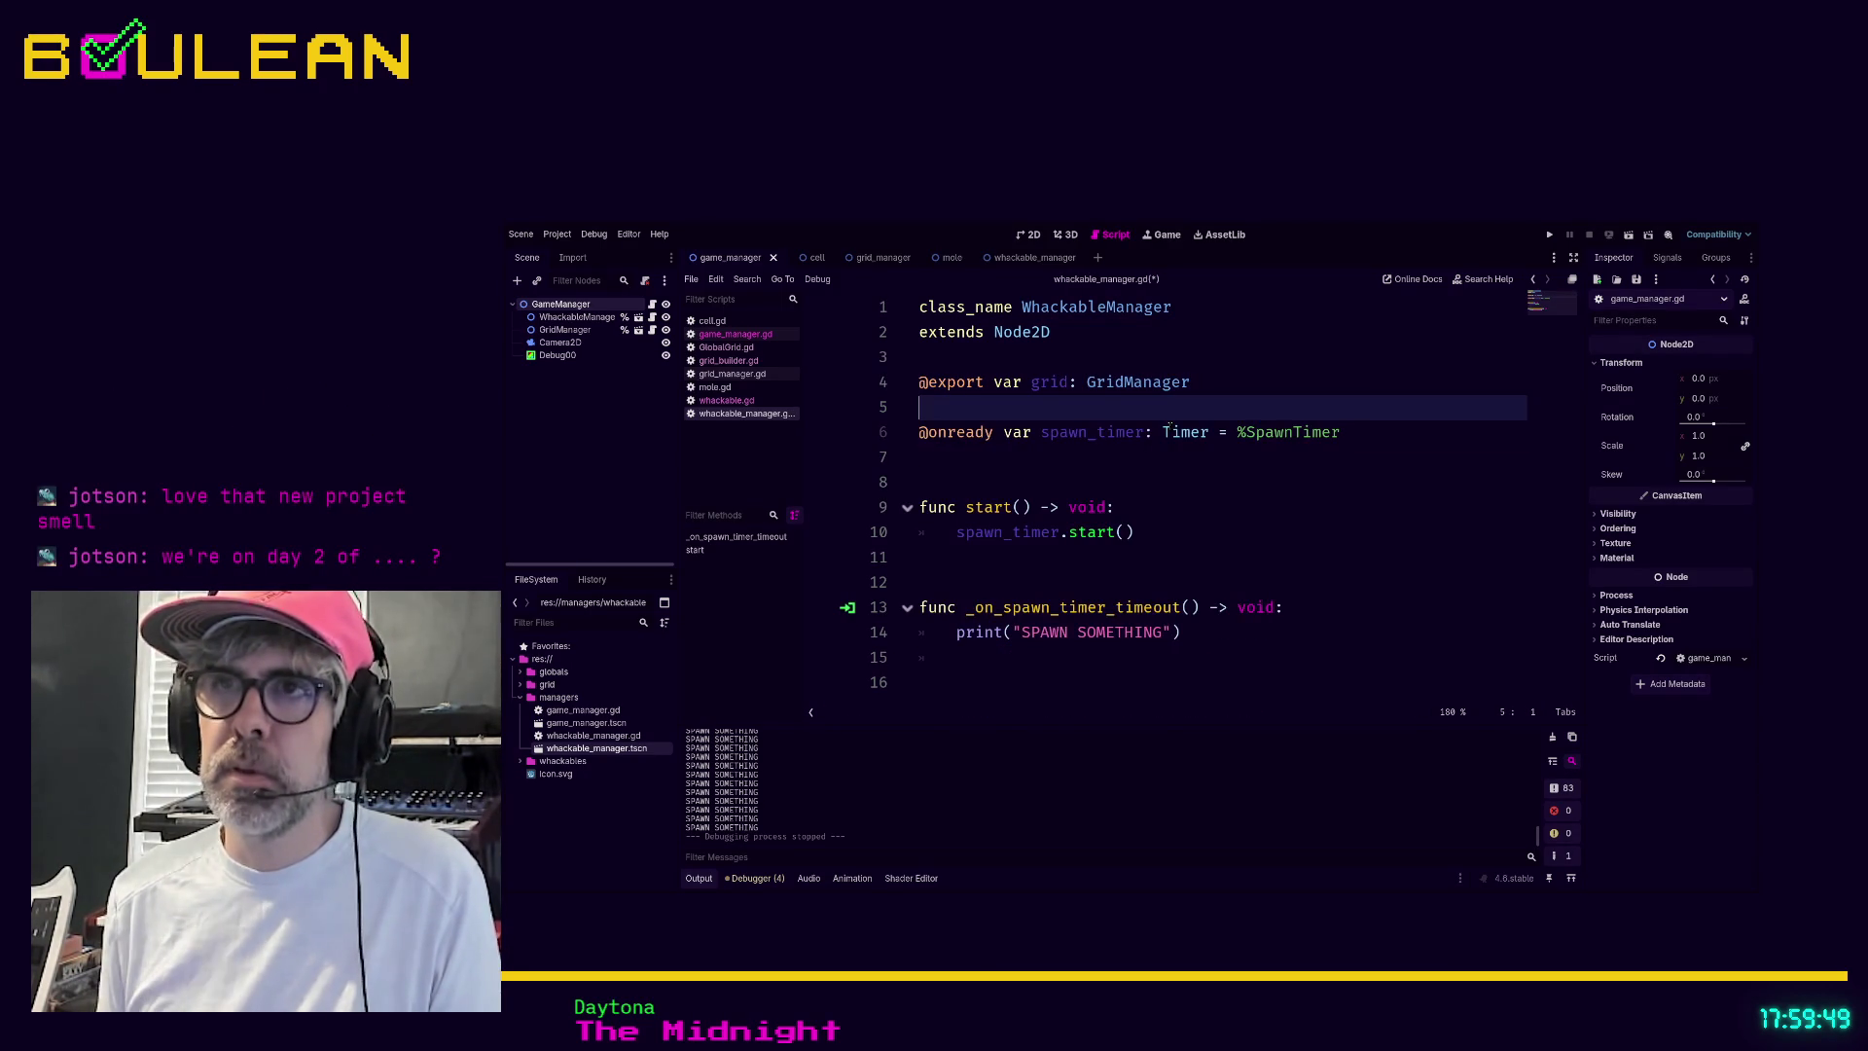
{"action": "left_click", "coordinate": [1194, 481]}
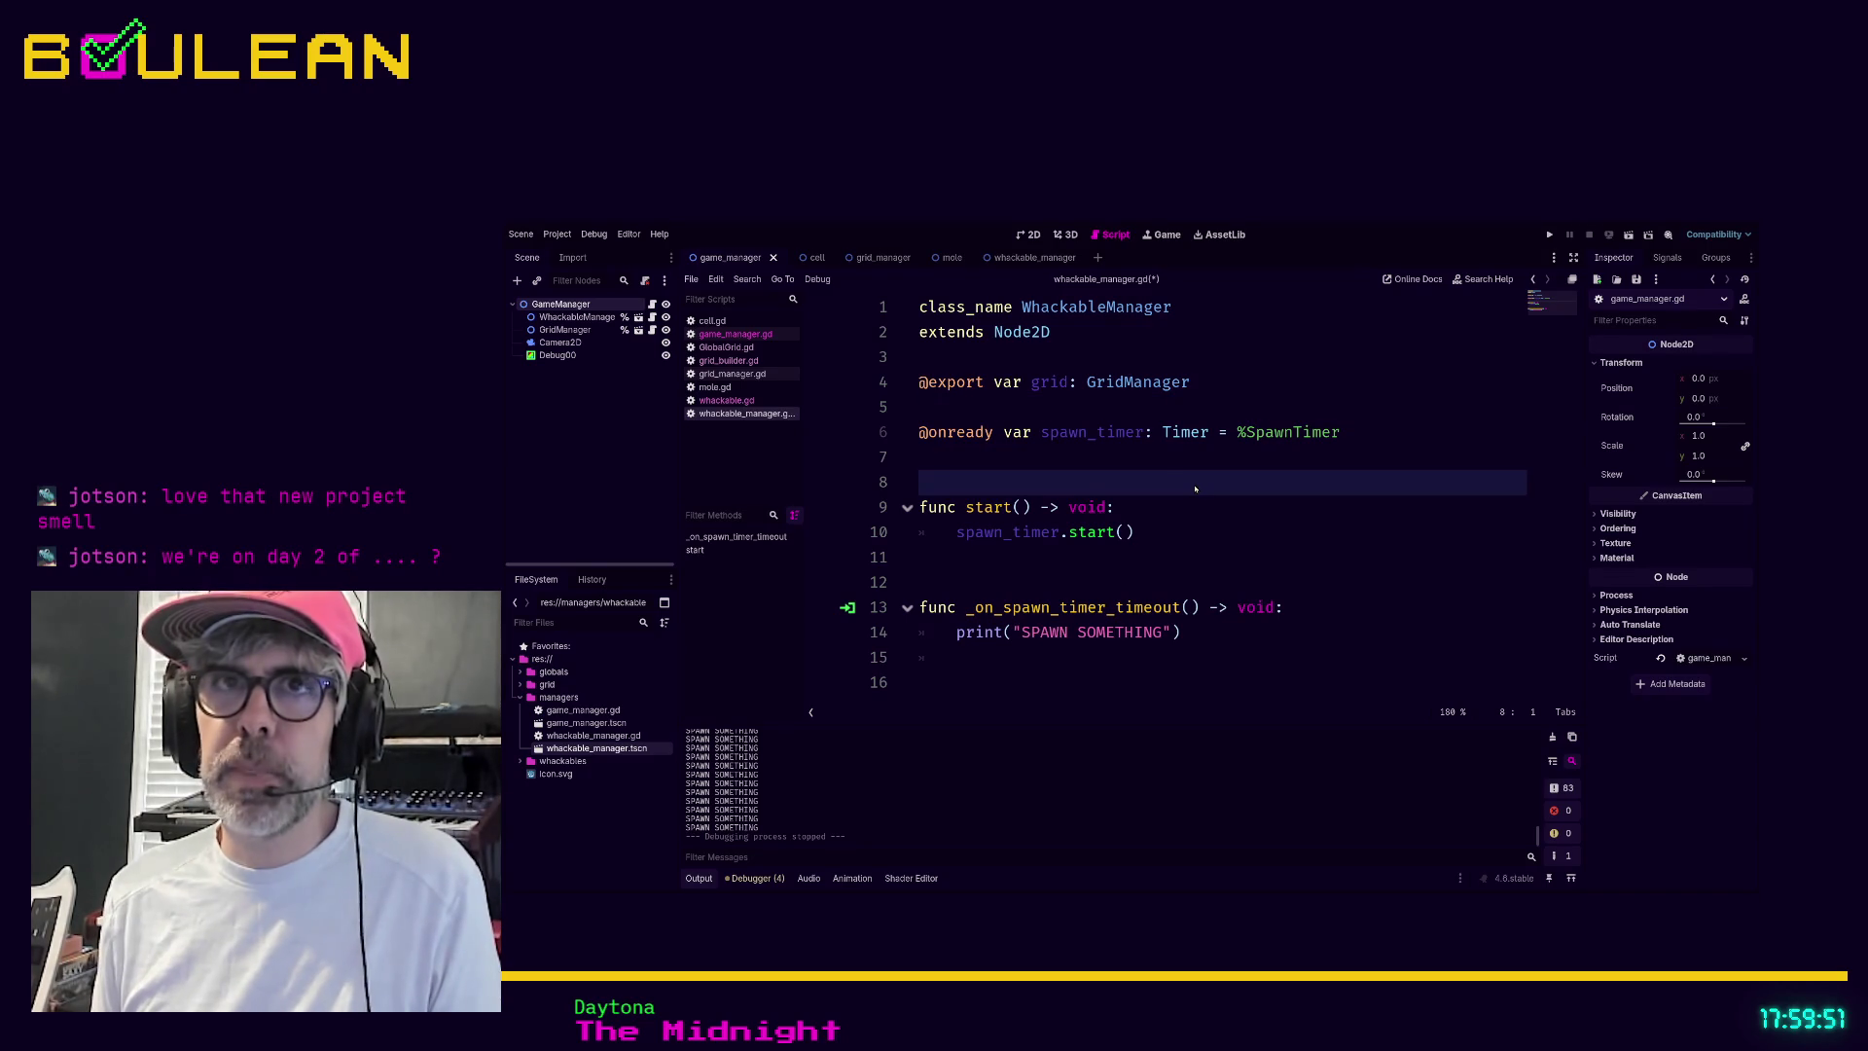
{"action": "key", "text": "ctrl+s"}
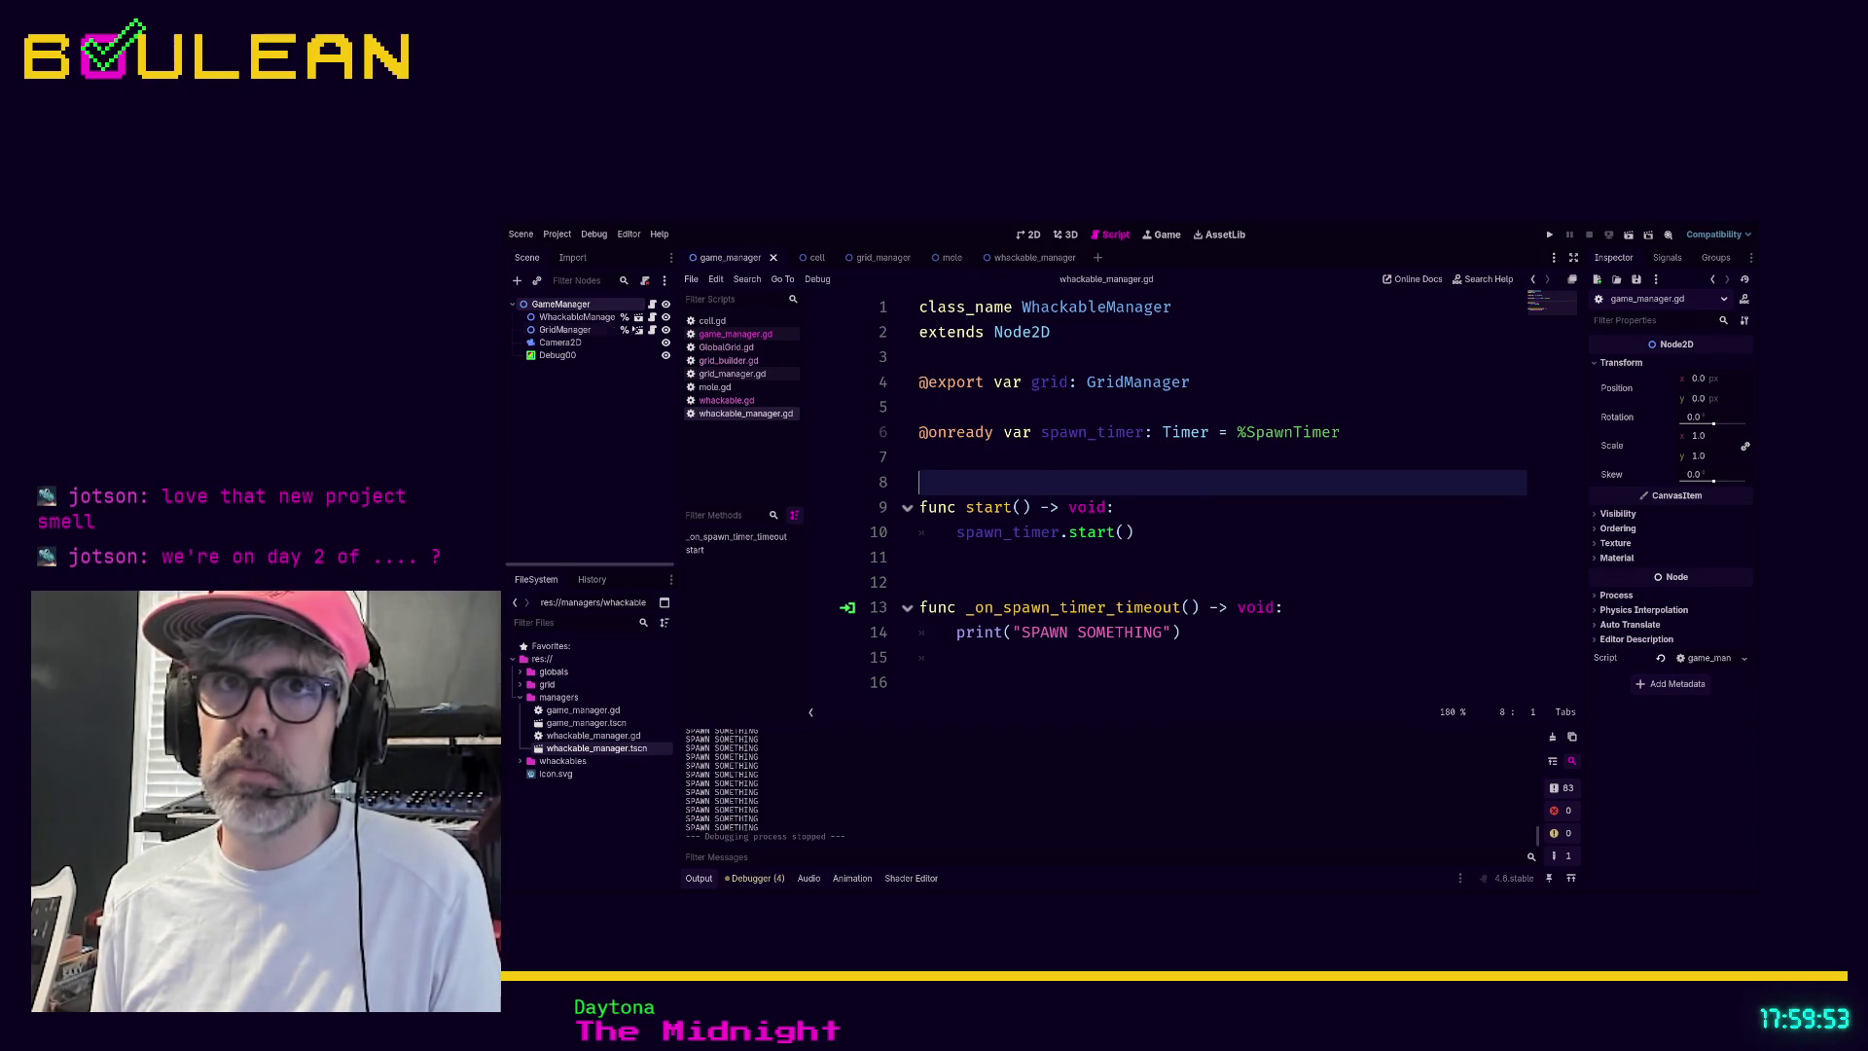
{"action": "left_click", "coordinate": [584, 317]}
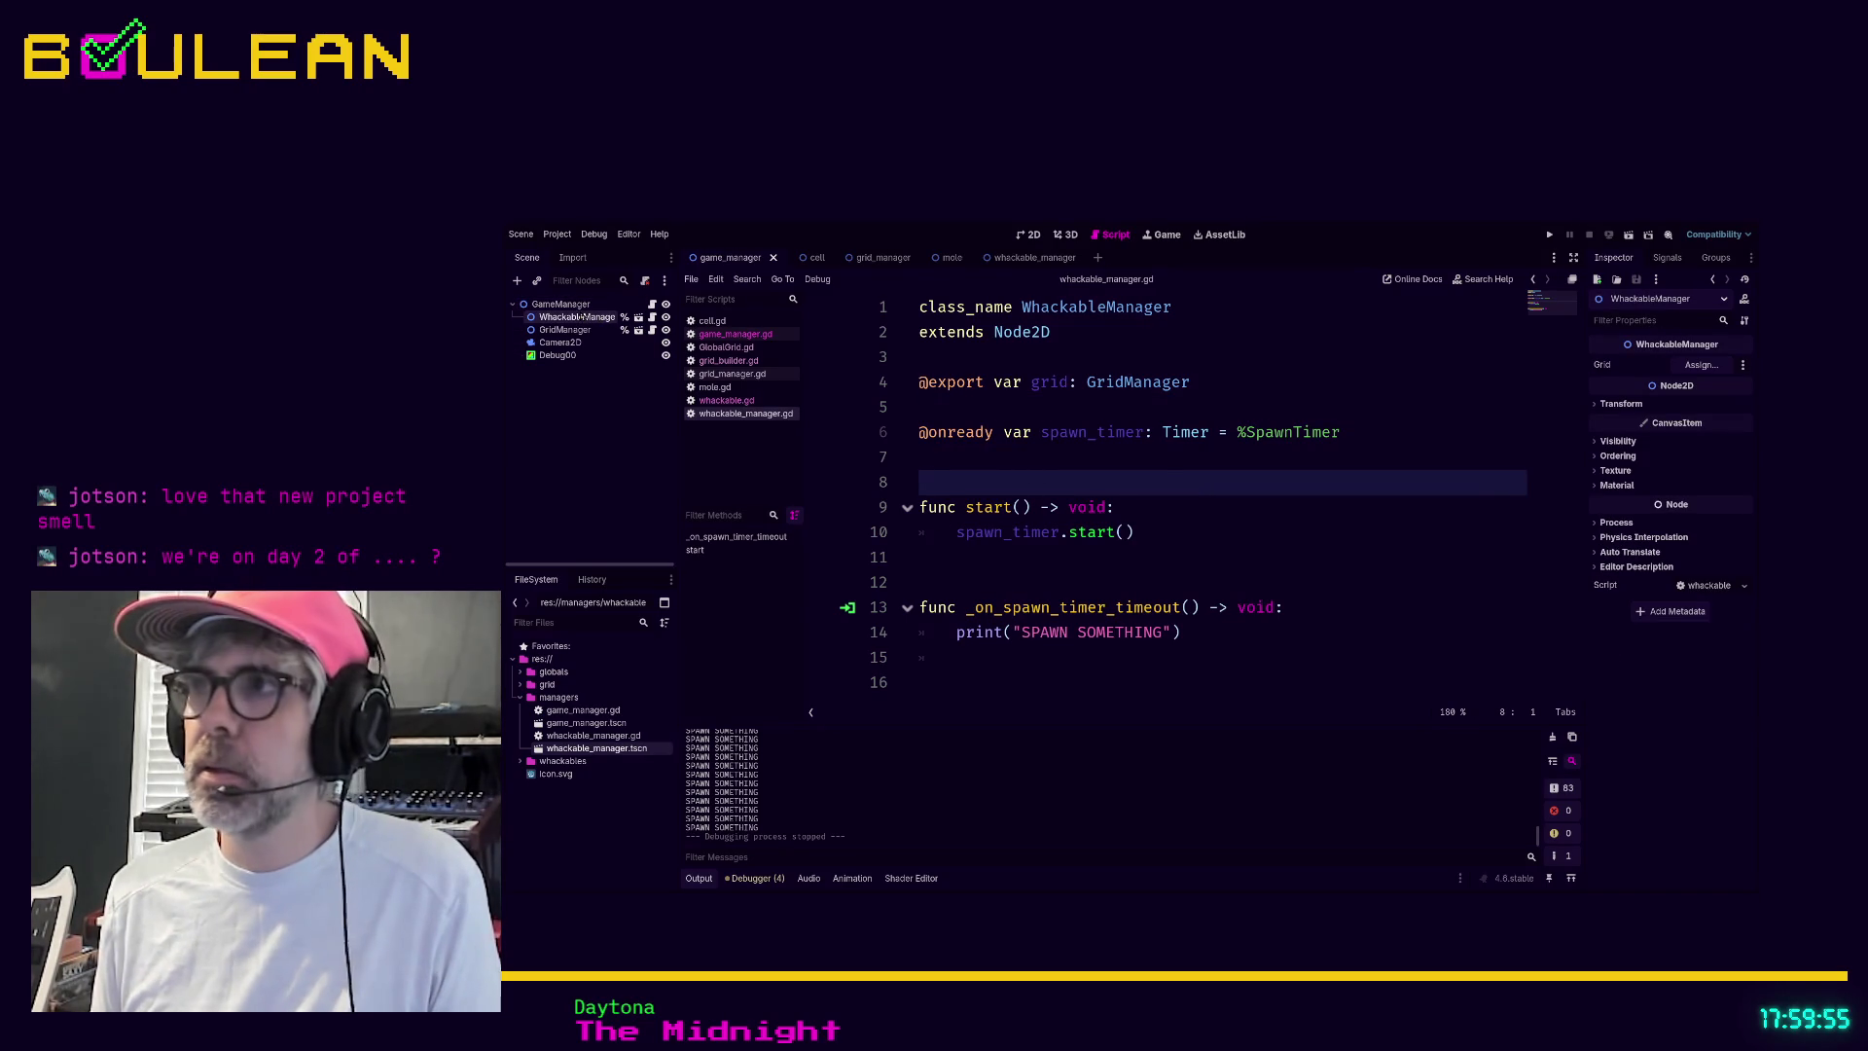
Rename the exported 'grid' variable to 'grid_manager' and save the script
{"action": "mouse_move", "coordinate": [562, 330]}
{"action": "left_mouse_down"}
{"action": "mouse_move", "coordinate": [1520, 342]}
{"action": "mouse_move", "coordinate": [1701, 365]}
{"action": "left_mouse_up"}
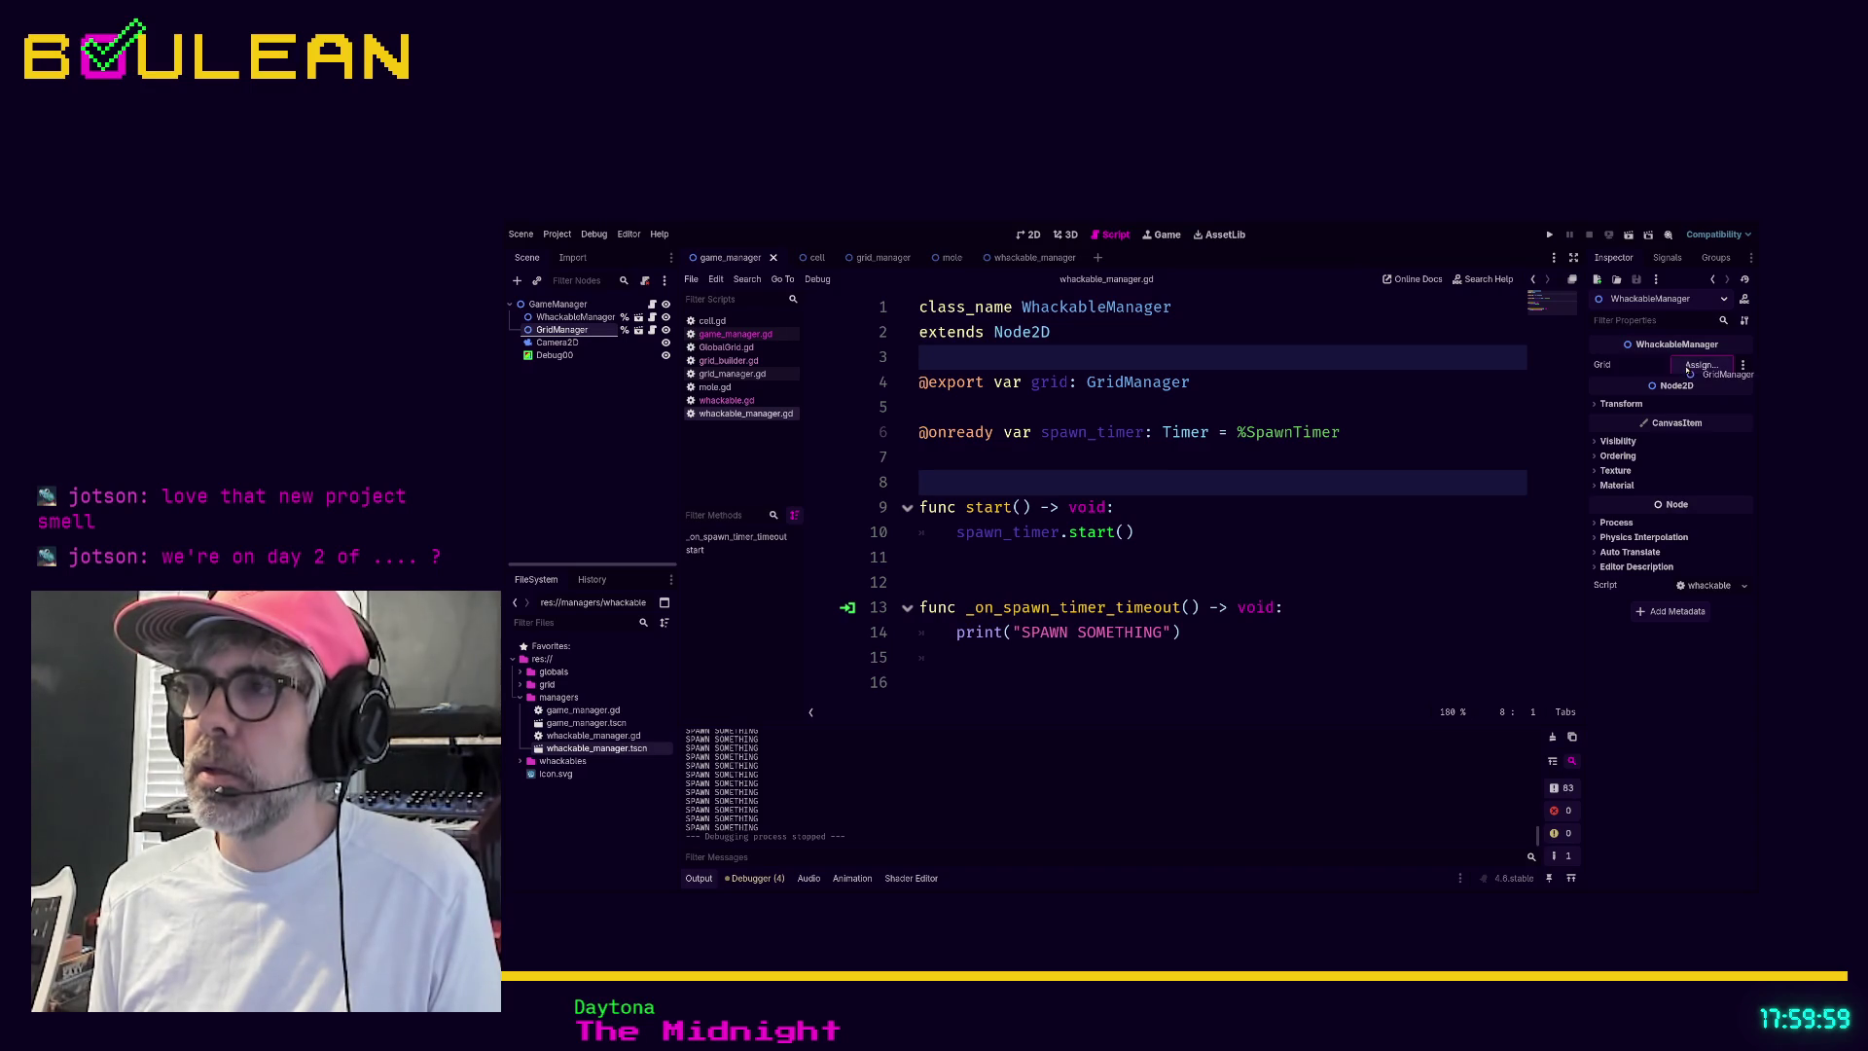
{"action": "left_click", "coordinate": [1297, 450]}
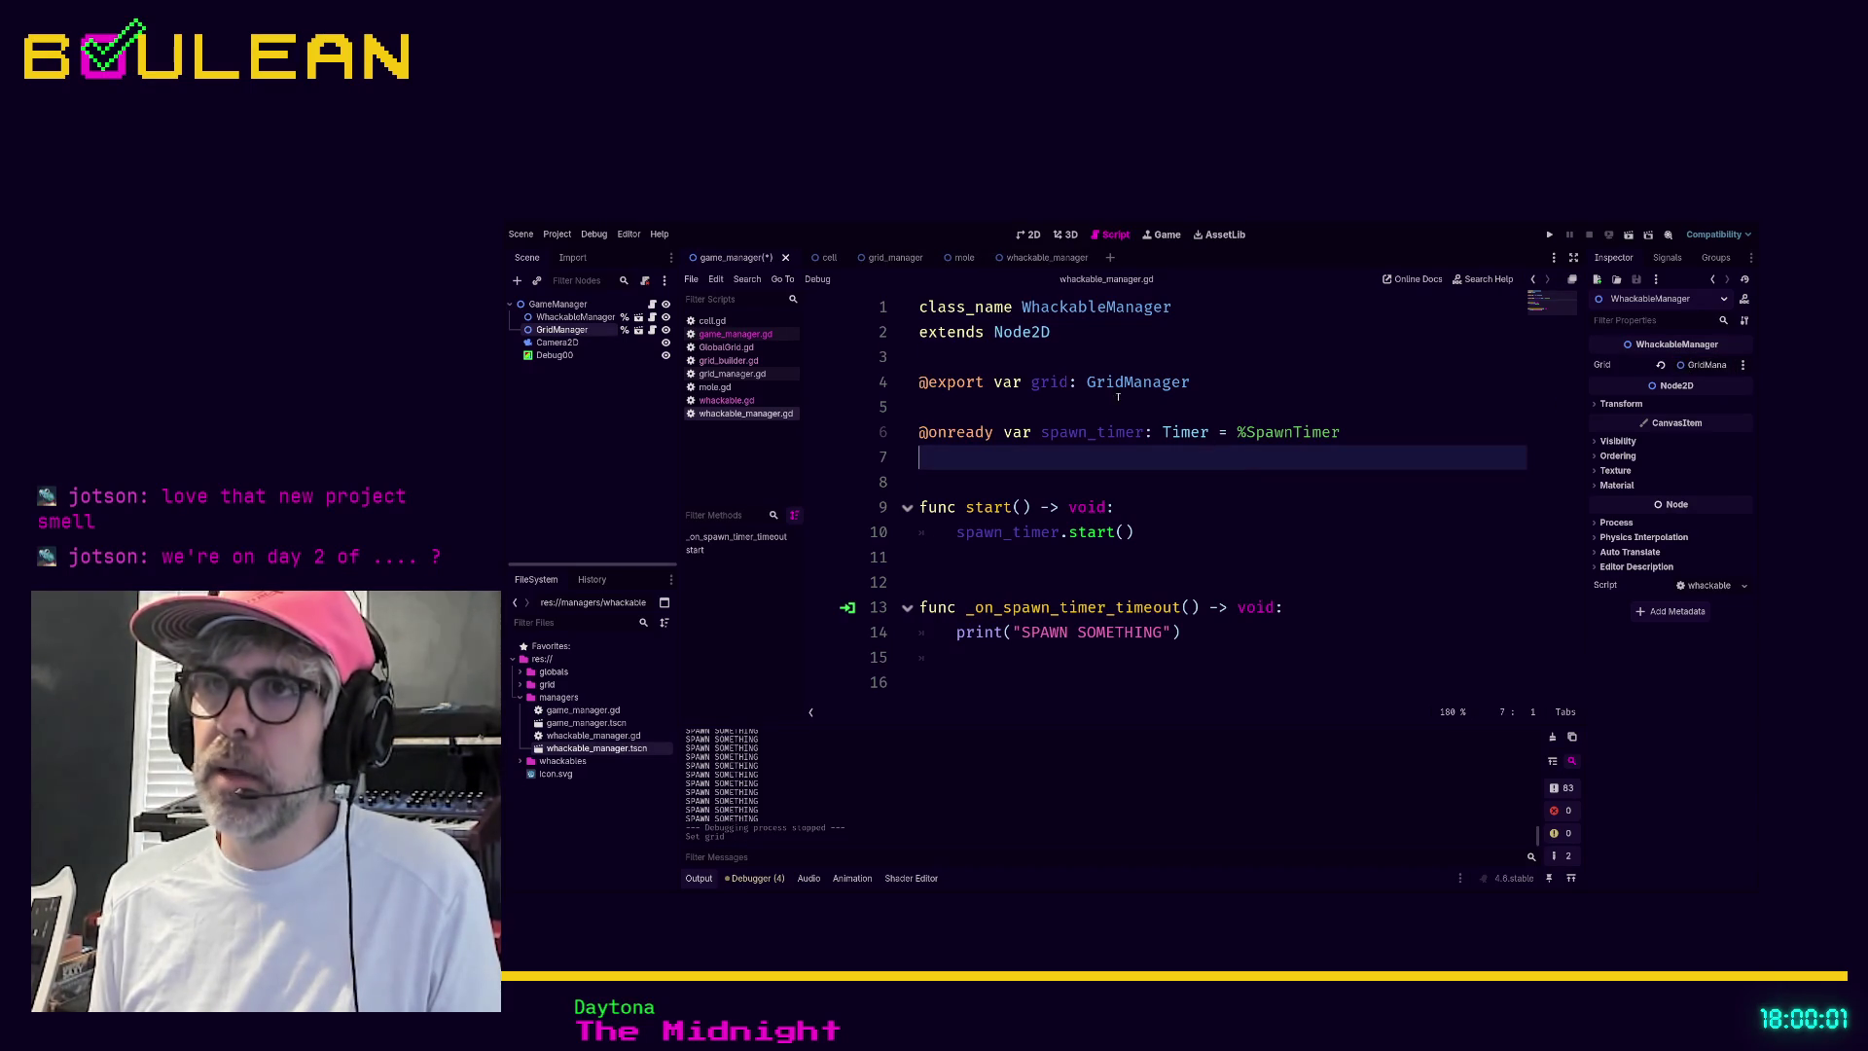
{"action": "double_click", "coordinate": [1049, 382]}
{"action": "type", "text": "_manager"}
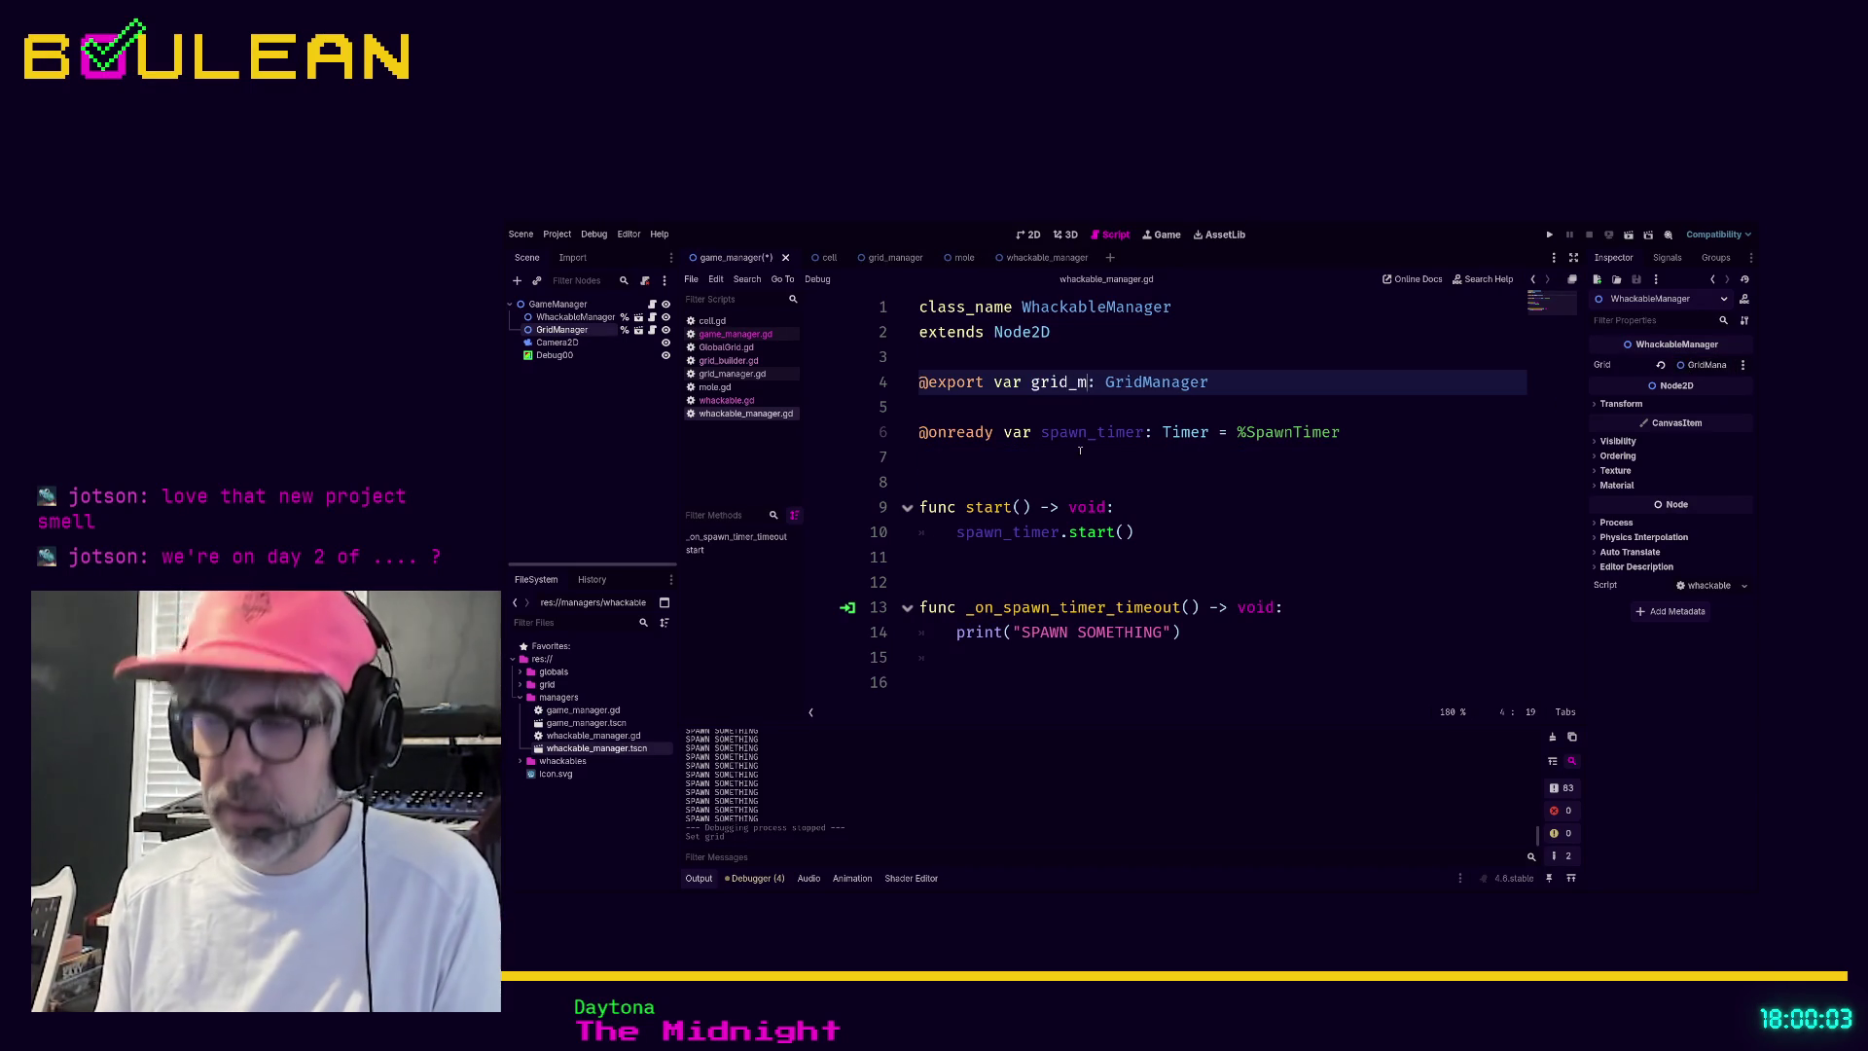
{"action": "left_click", "coordinate": [1229, 481]}
{"action": "key", "text": "ctrl+s"}
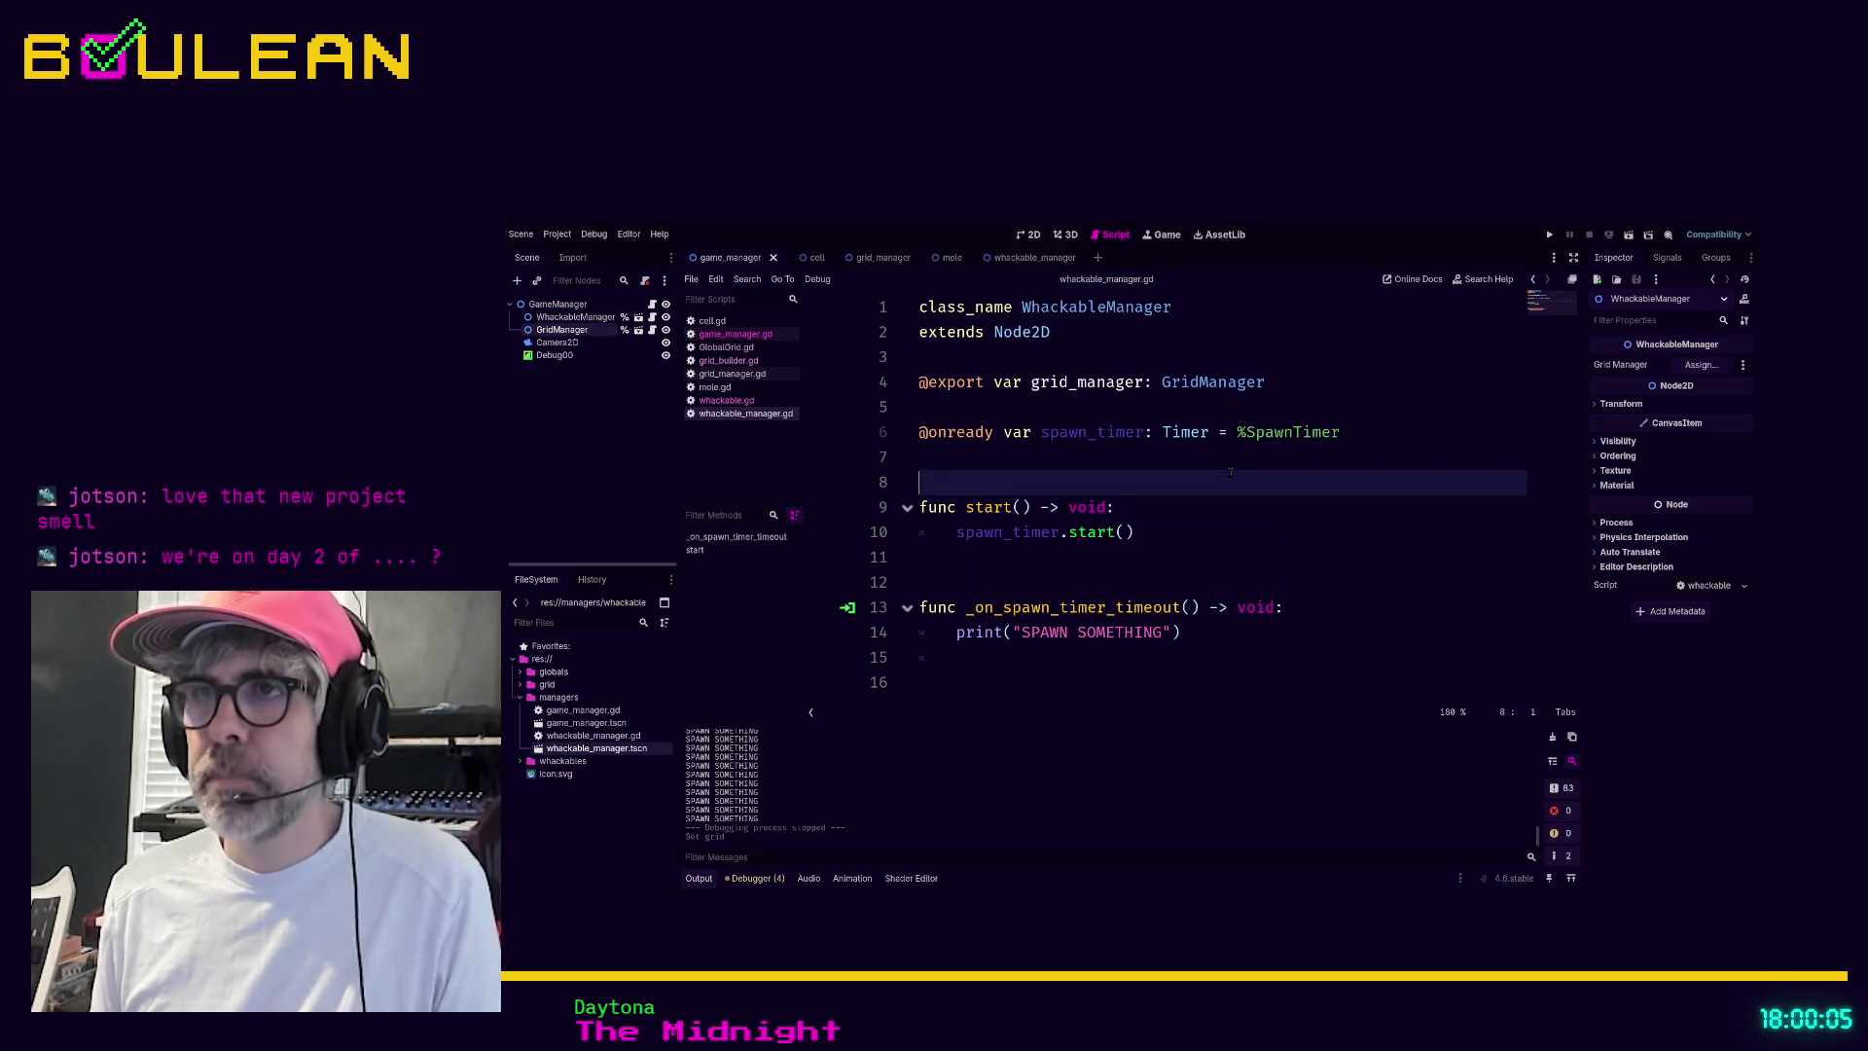
Assign the GridManager node to WhackableManager's Grid Manager property and save
{"action": "left_click", "coordinate": [1178, 546]}
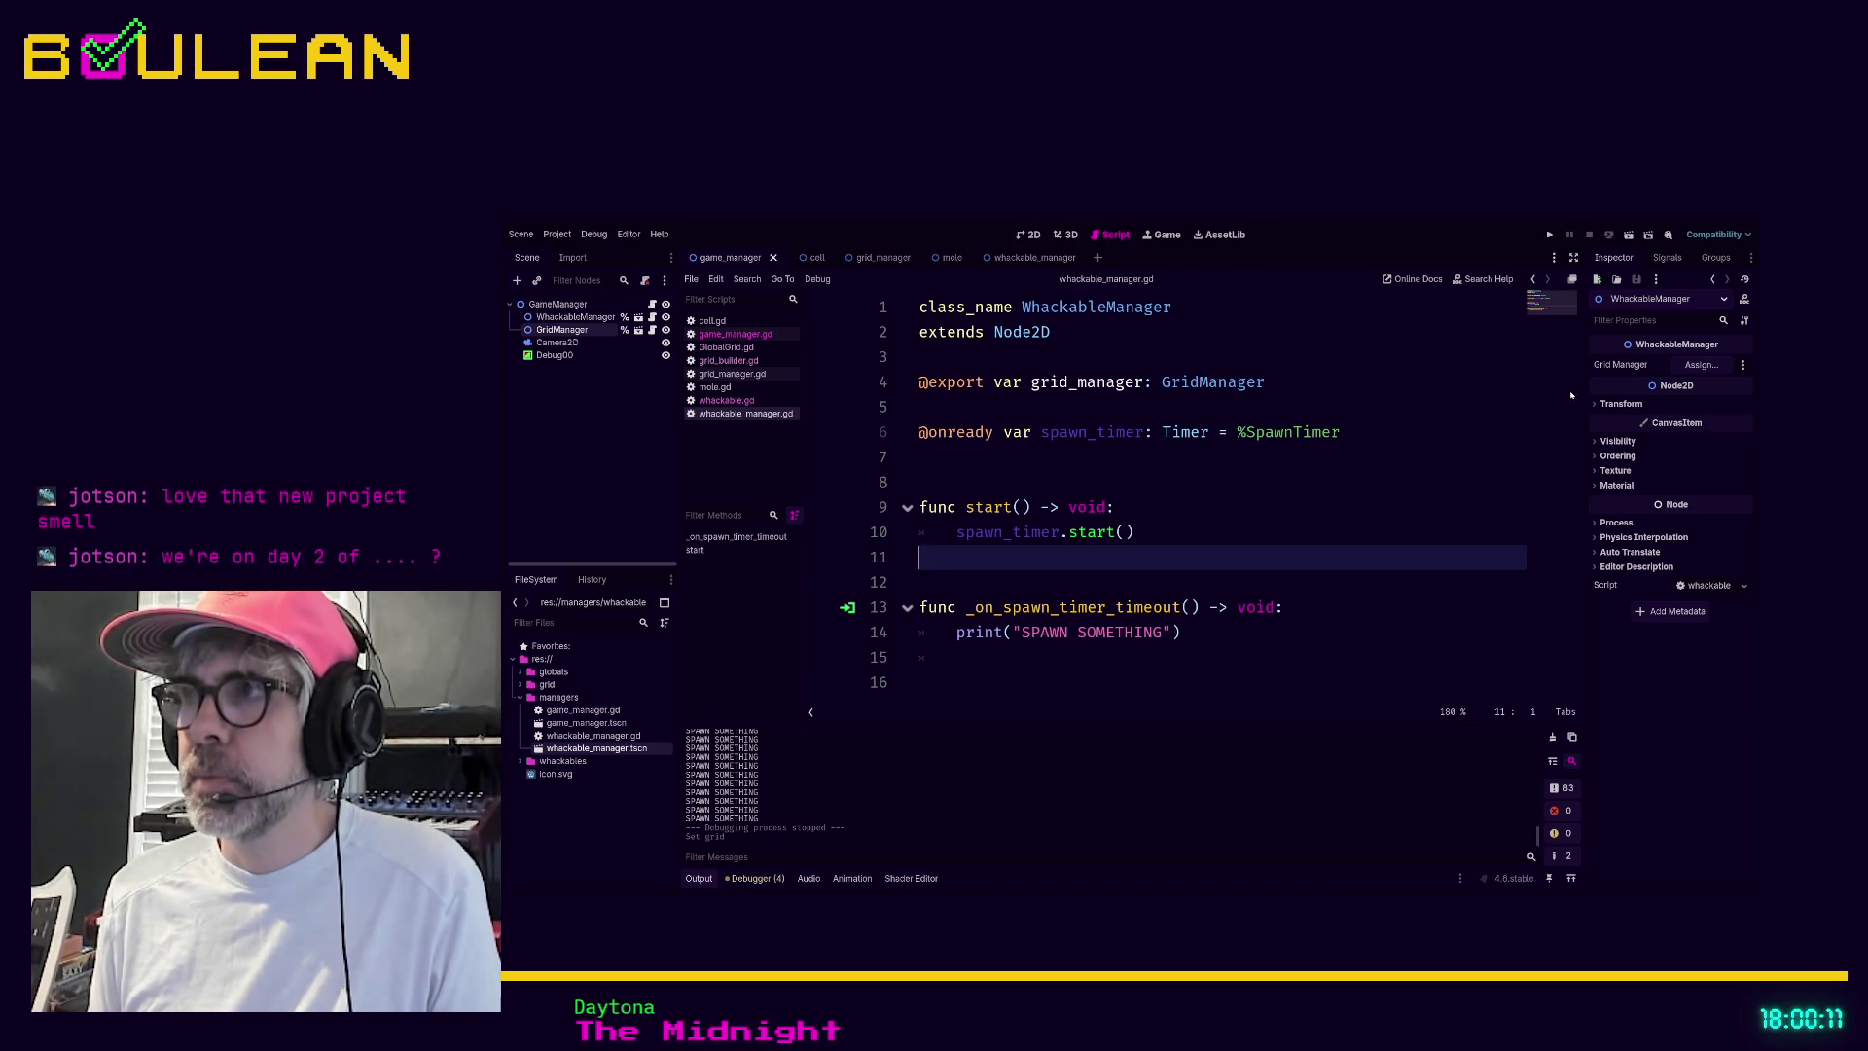
{"action": "left_click", "coordinate": [1269, 494]}
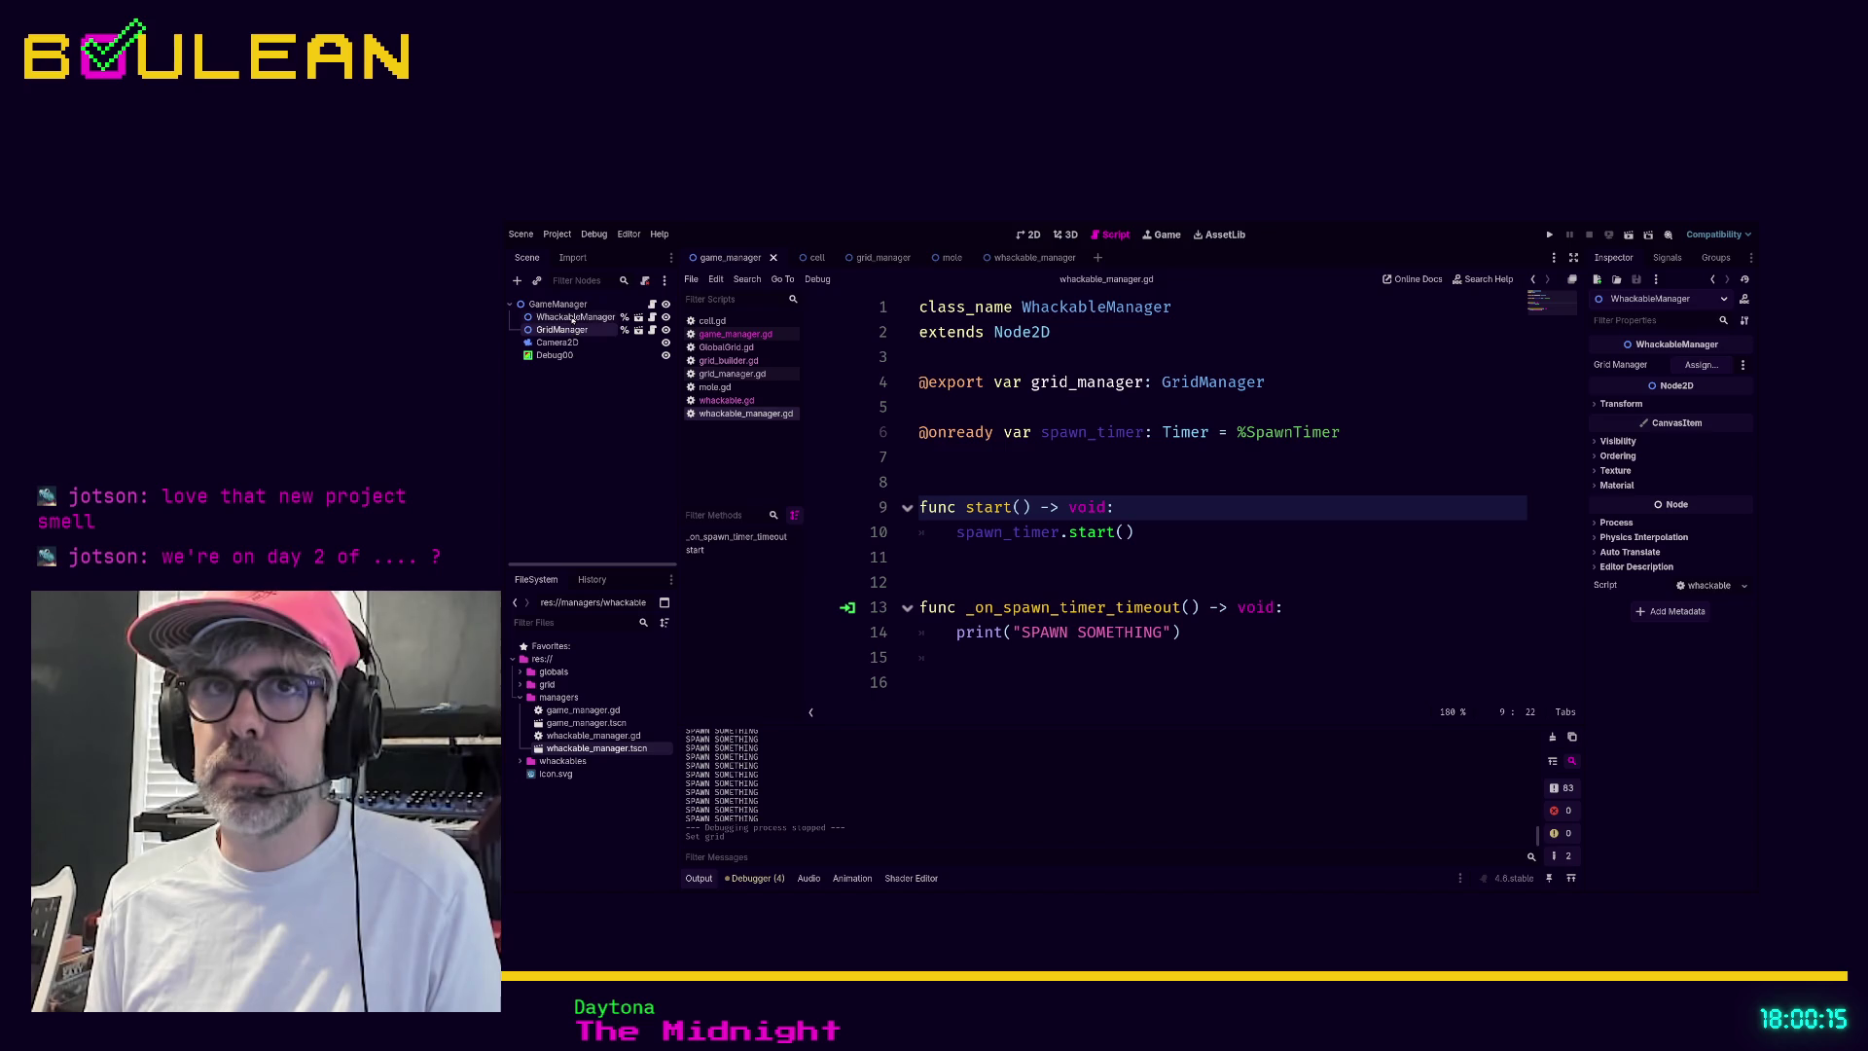
{"action": "left_click_drag", "start_coordinate": [569, 328], "coordinate": [1689, 370]}
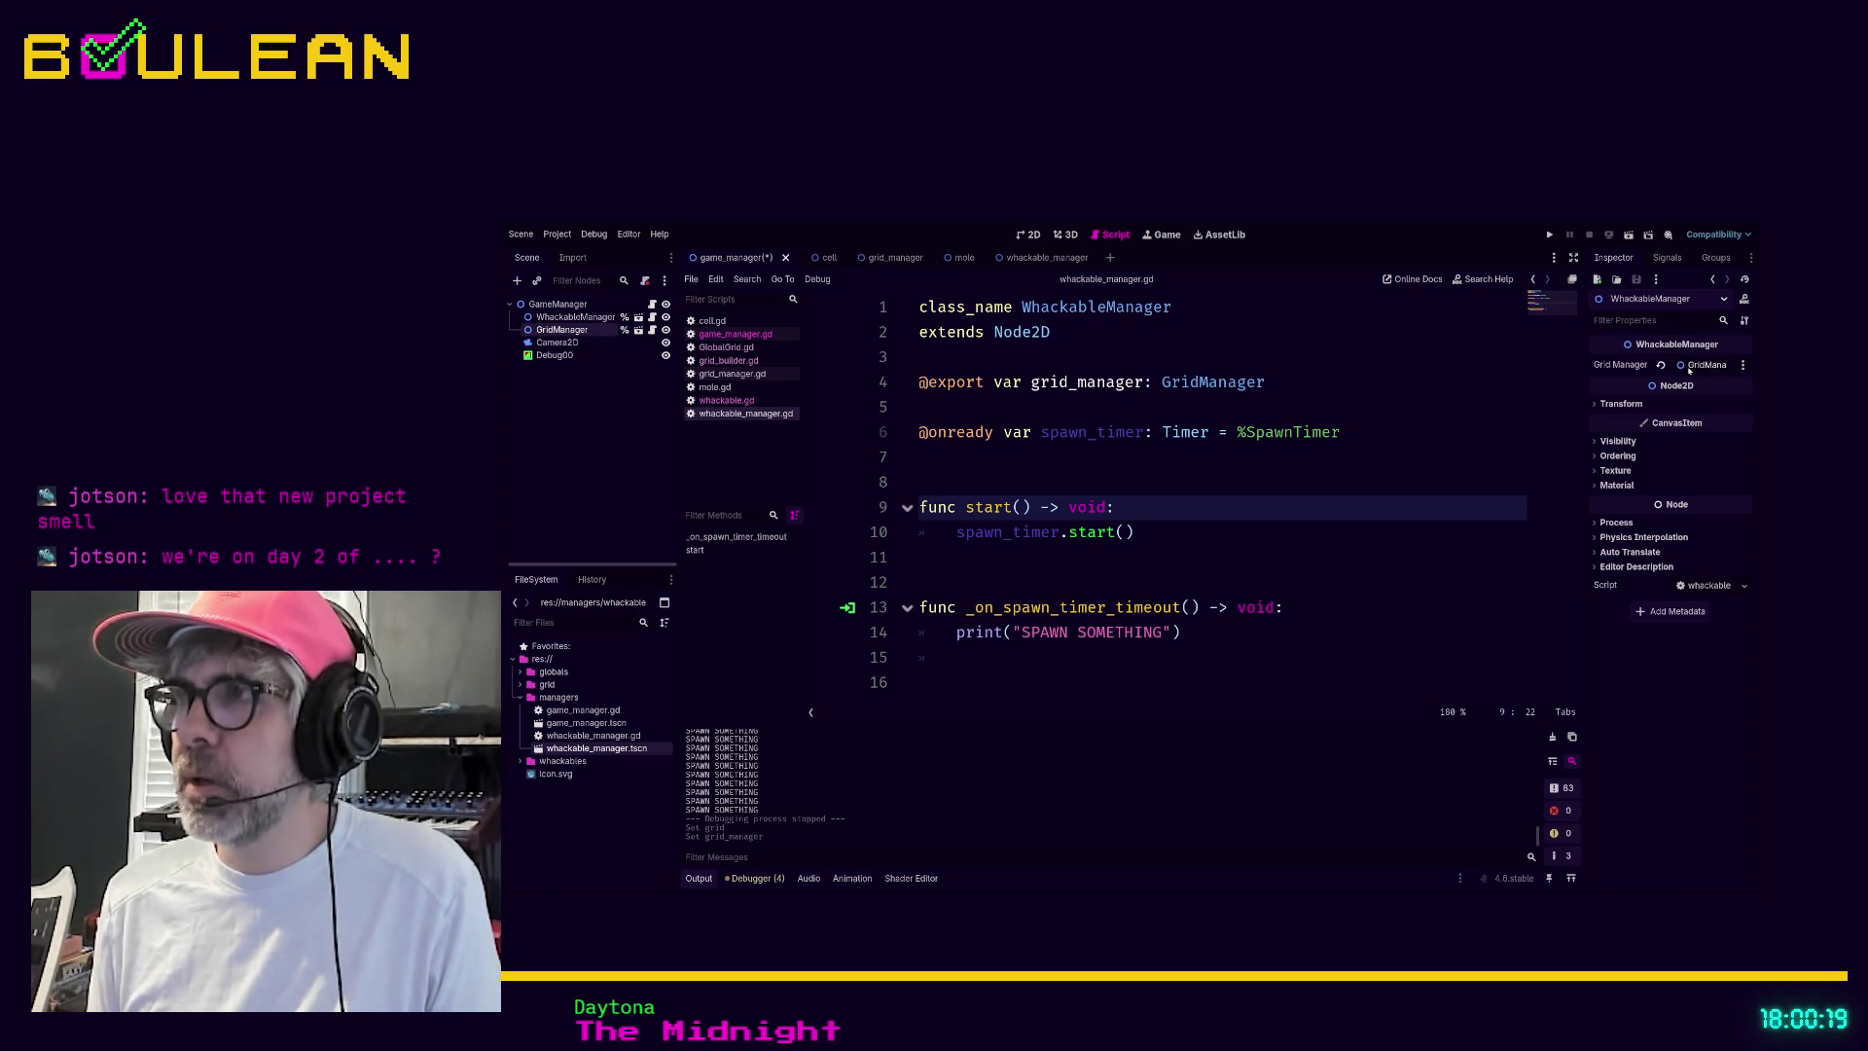
{"action": "left_click", "coordinate": [1400, 451]}
{"action": "key", "text": "ctrl+s"}
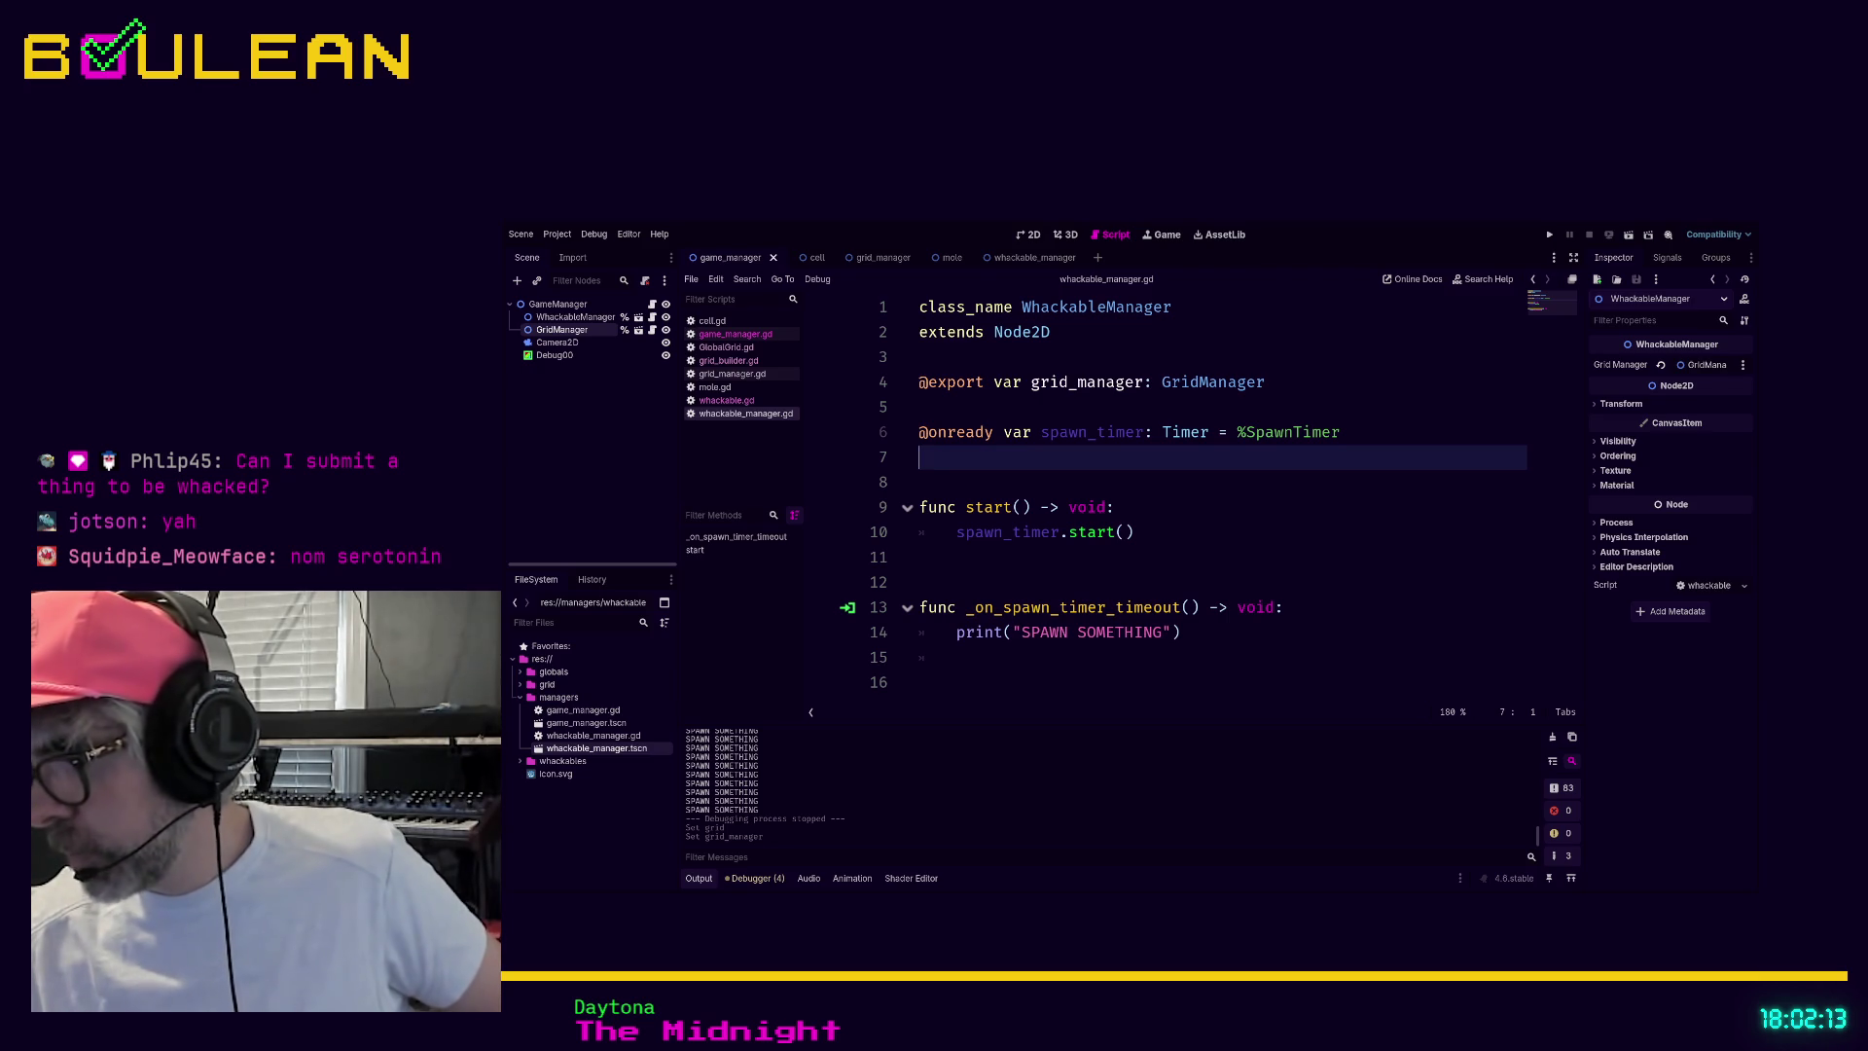
{"action": "key", "text": "alt+Tab"}
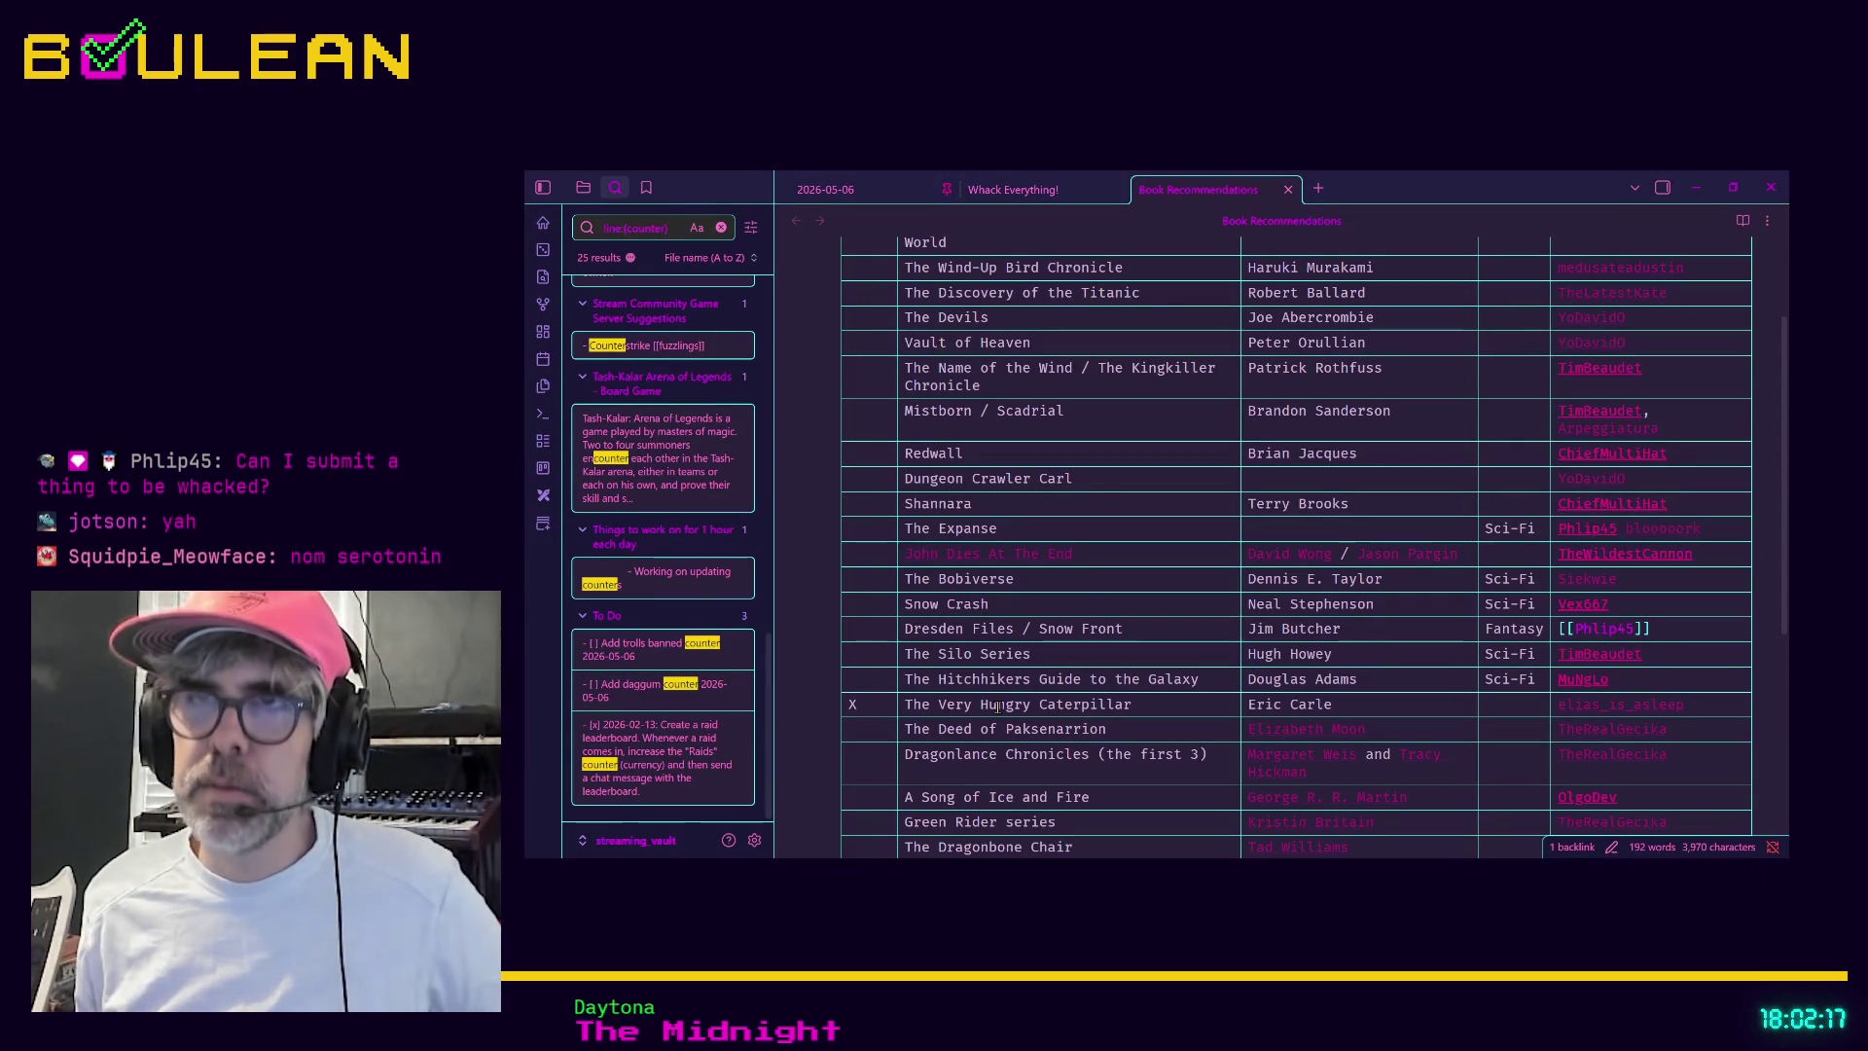
Open the Whack Everything! note at its A Manager item, then minimize Obsidian
{"action": "left_click", "coordinate": [999, 189]}
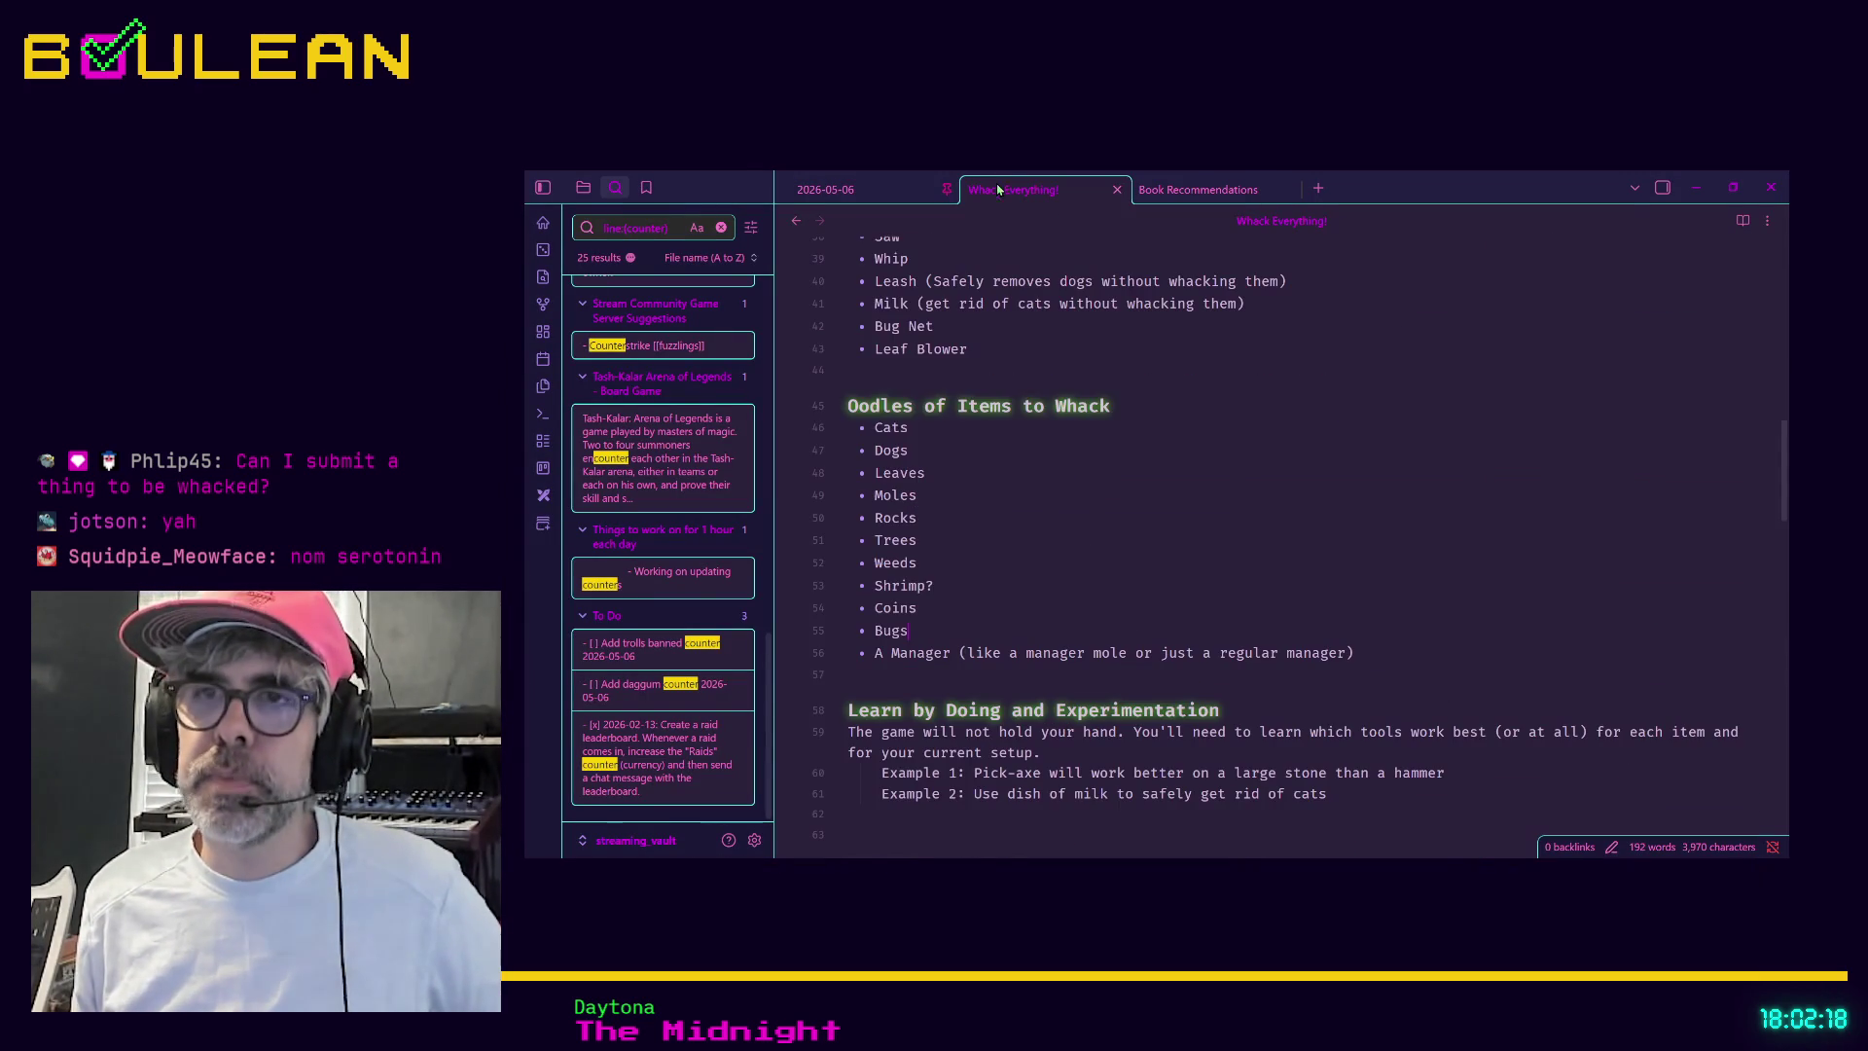
{"action": "left_click", "coordinate": [889, 653]}
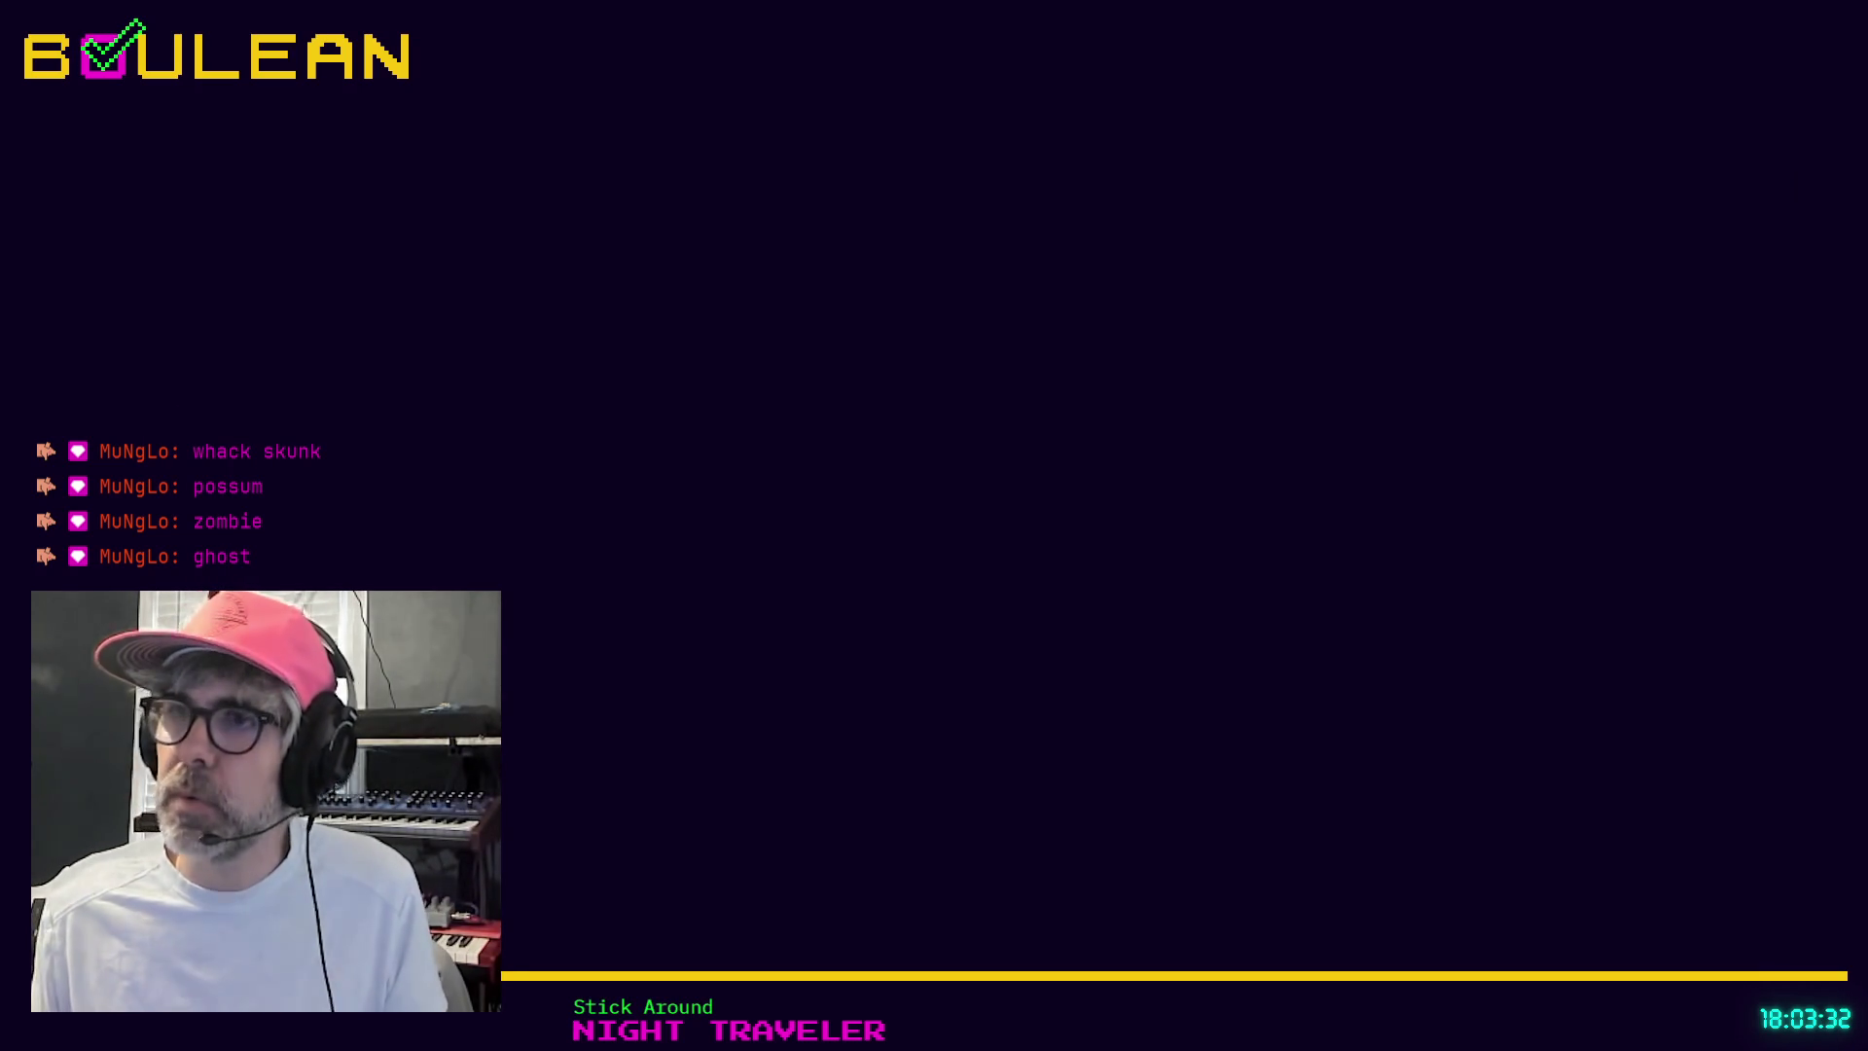
{"action": "left_click", "coordinate": [1696, 187]}
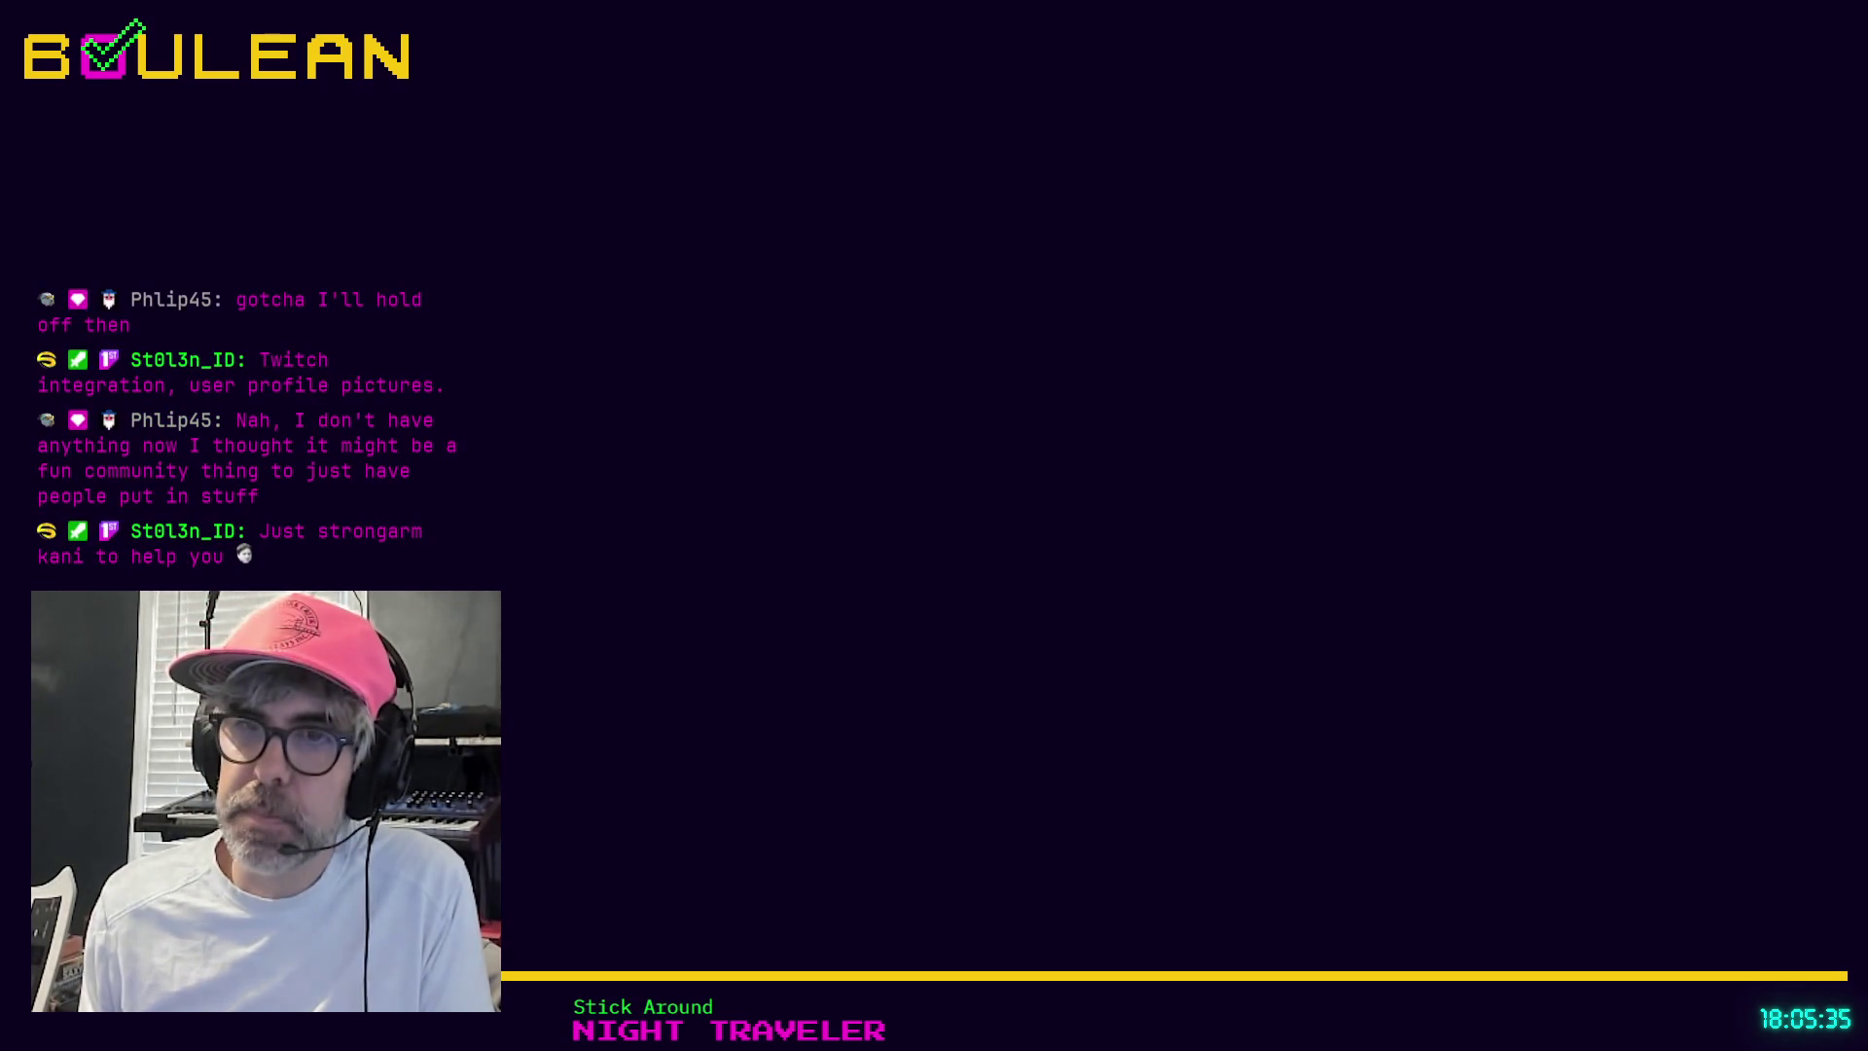
Scroll the Whack Everything! note up to show the Features list
{"action": "scroll", "coordinate": [1105, 514], "scroll_direction": "up", "scroll_amount": 10}
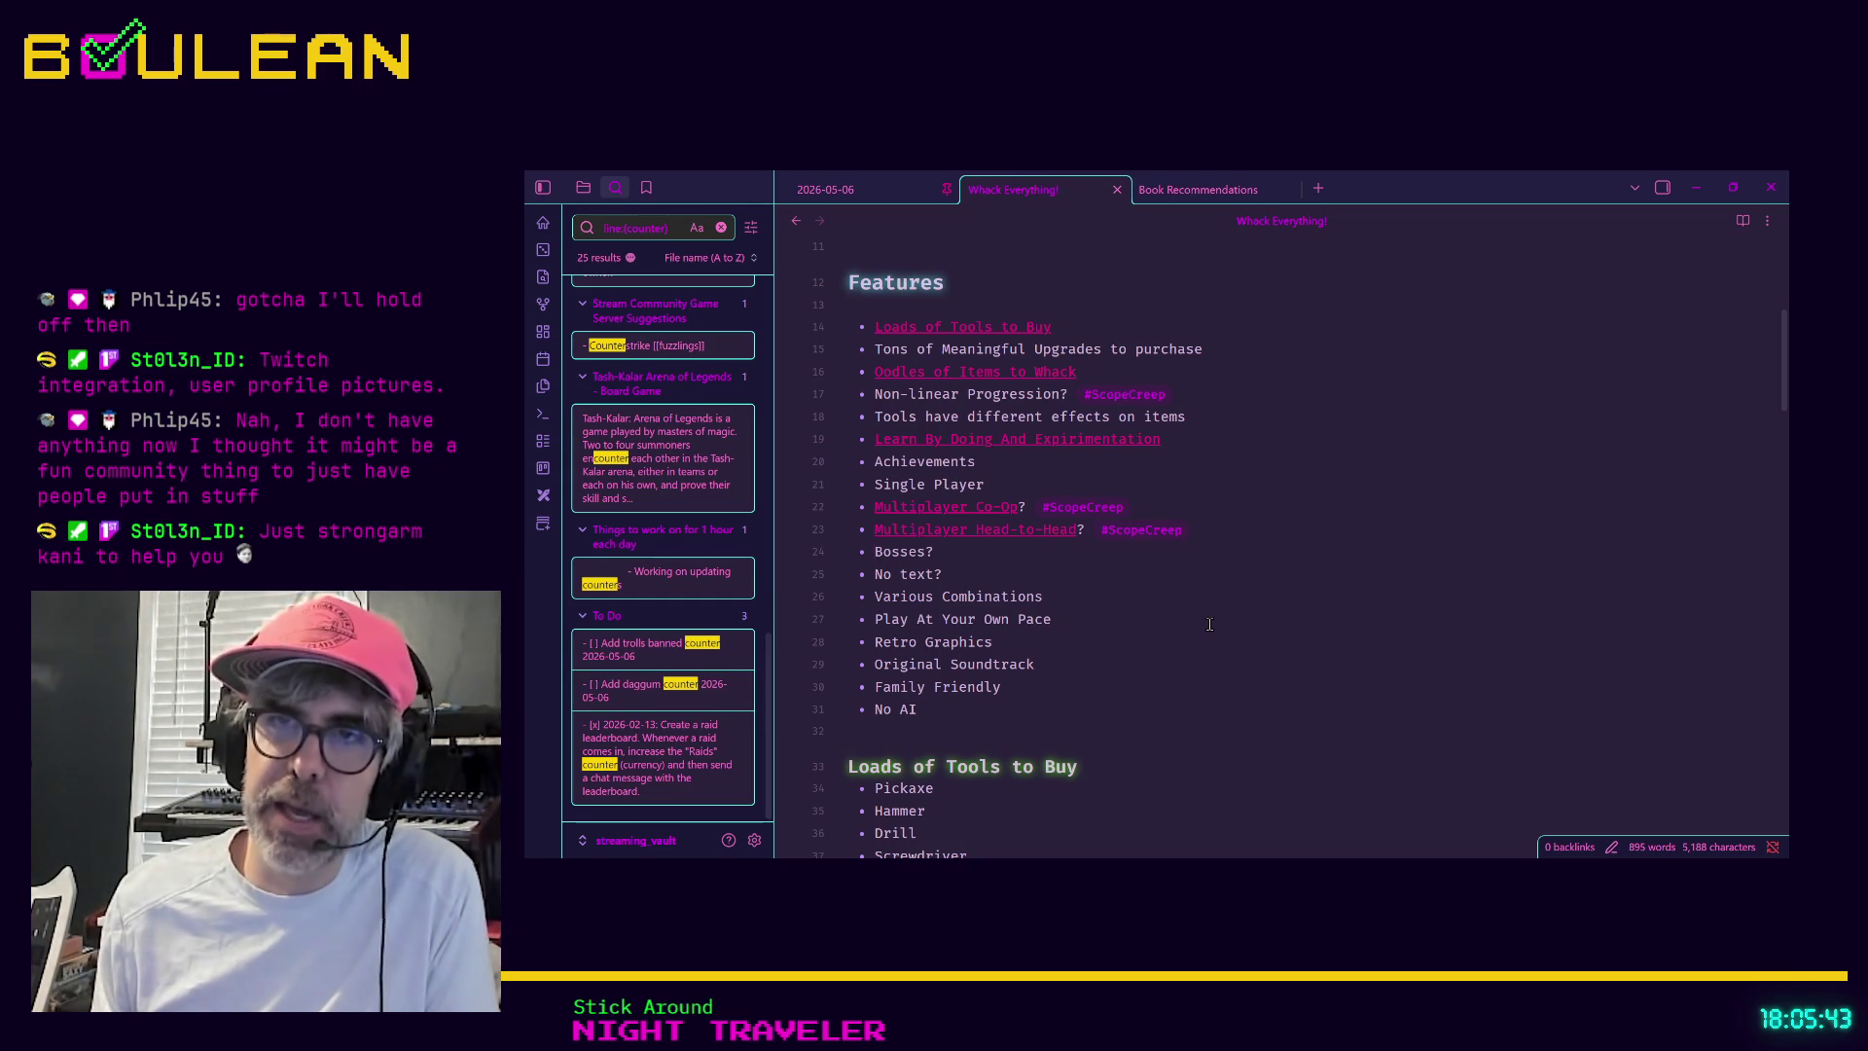
Add a 'Twitch Integration (Twitch user profile pictures to whack) #ScopeCreep' bullet below Multiplayer Head-to-Head
{"action": "key", "text": "Return"}
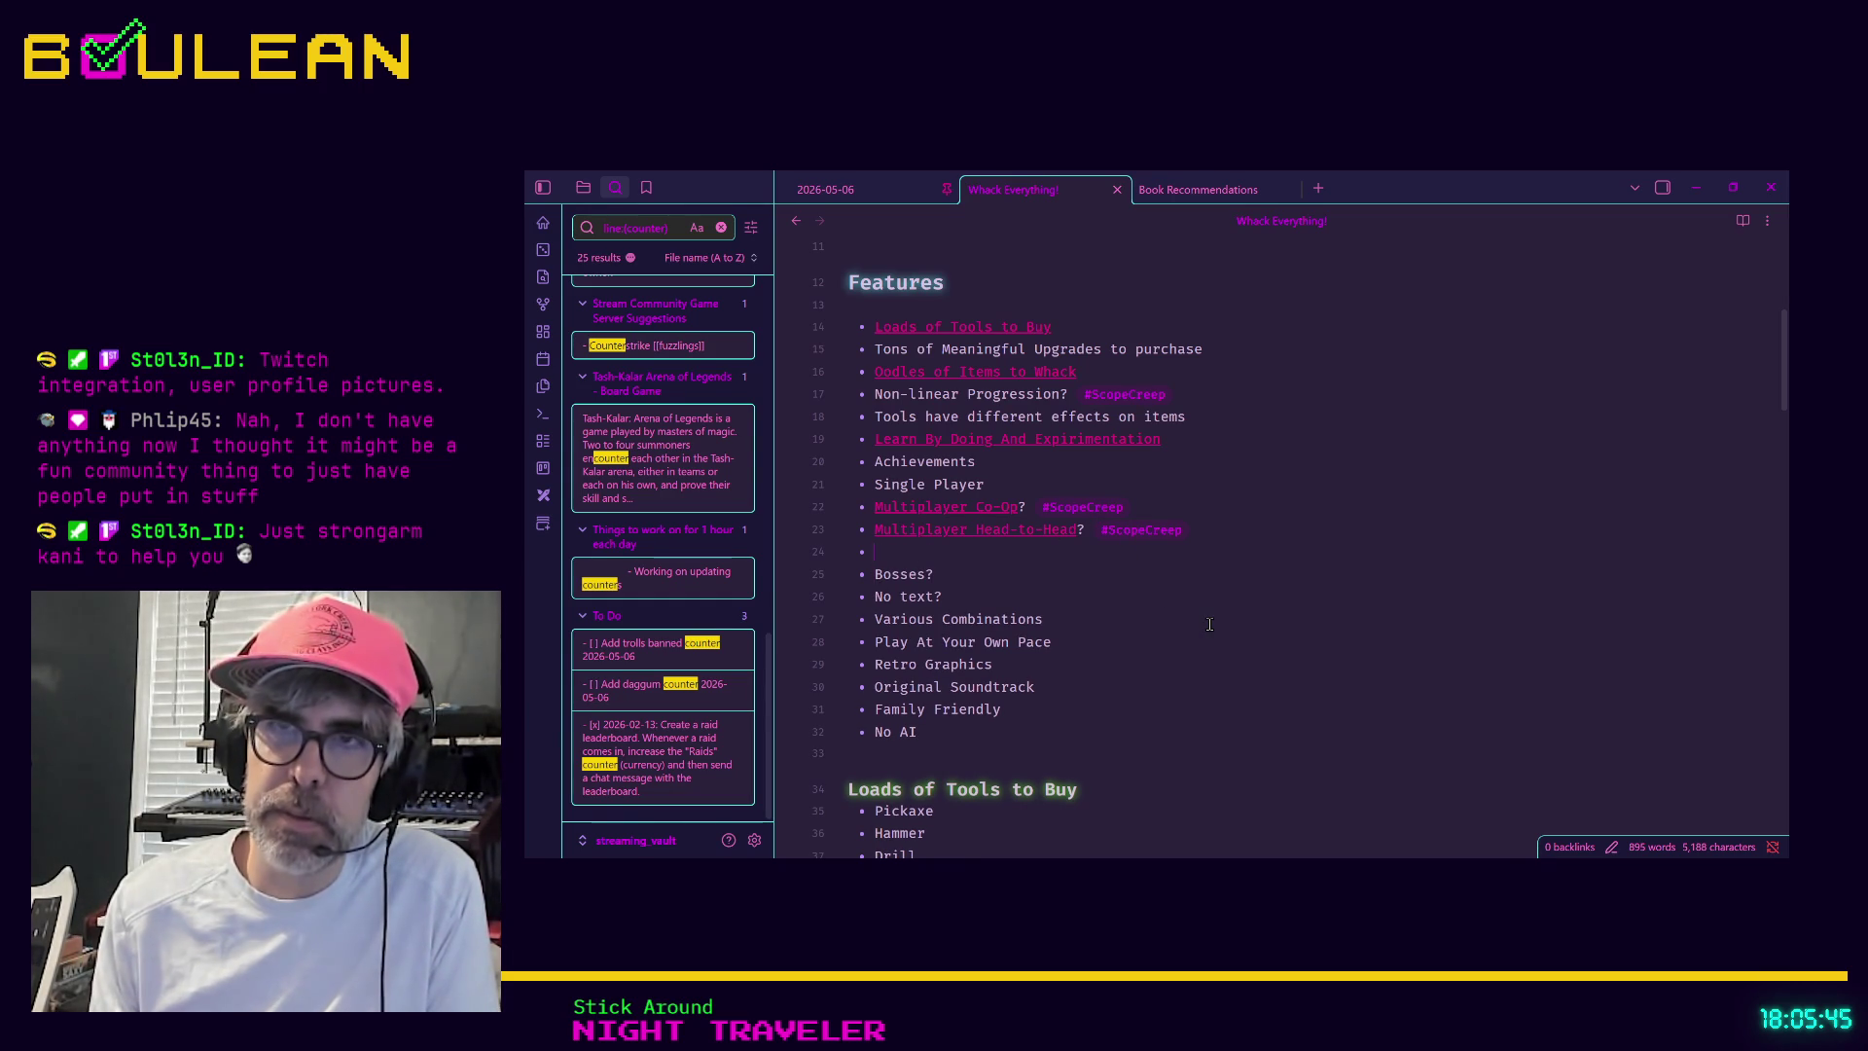
{"action": "type", "text": "Twitch Integration #Scop"}
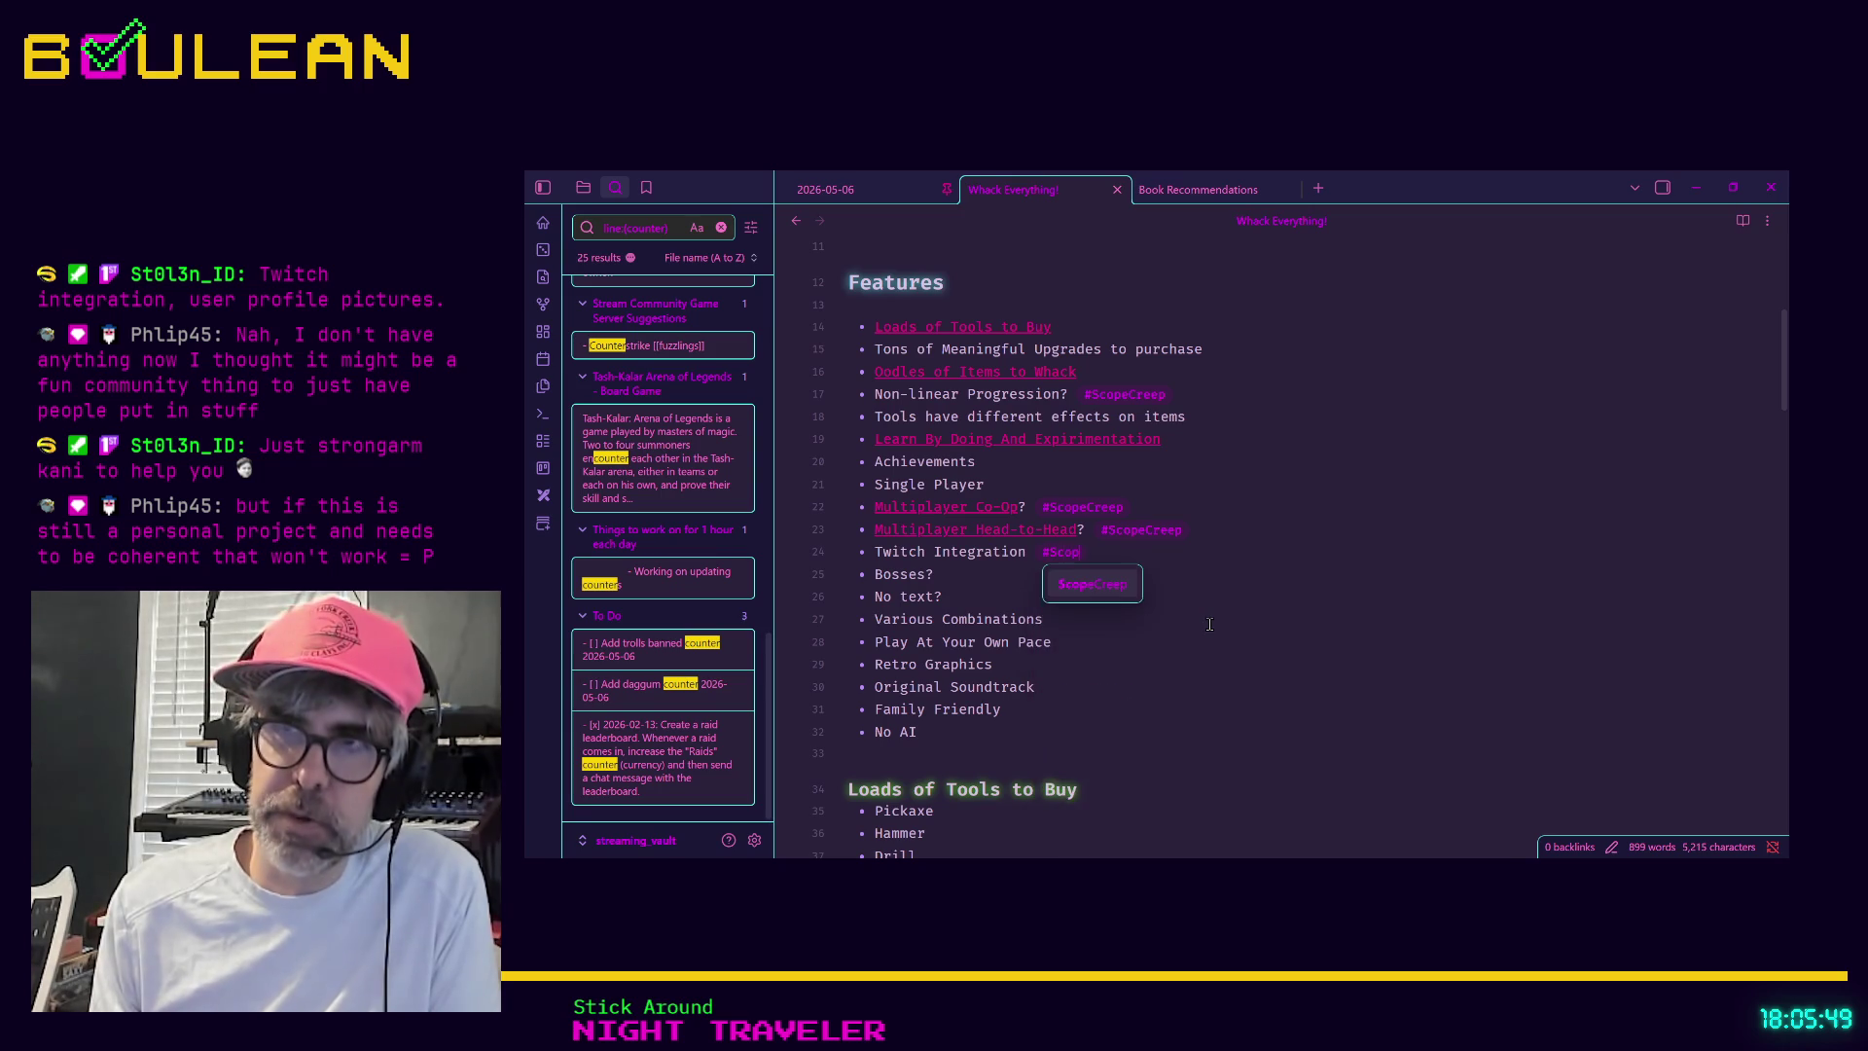
{"action": "type", "text": "eCreep"}
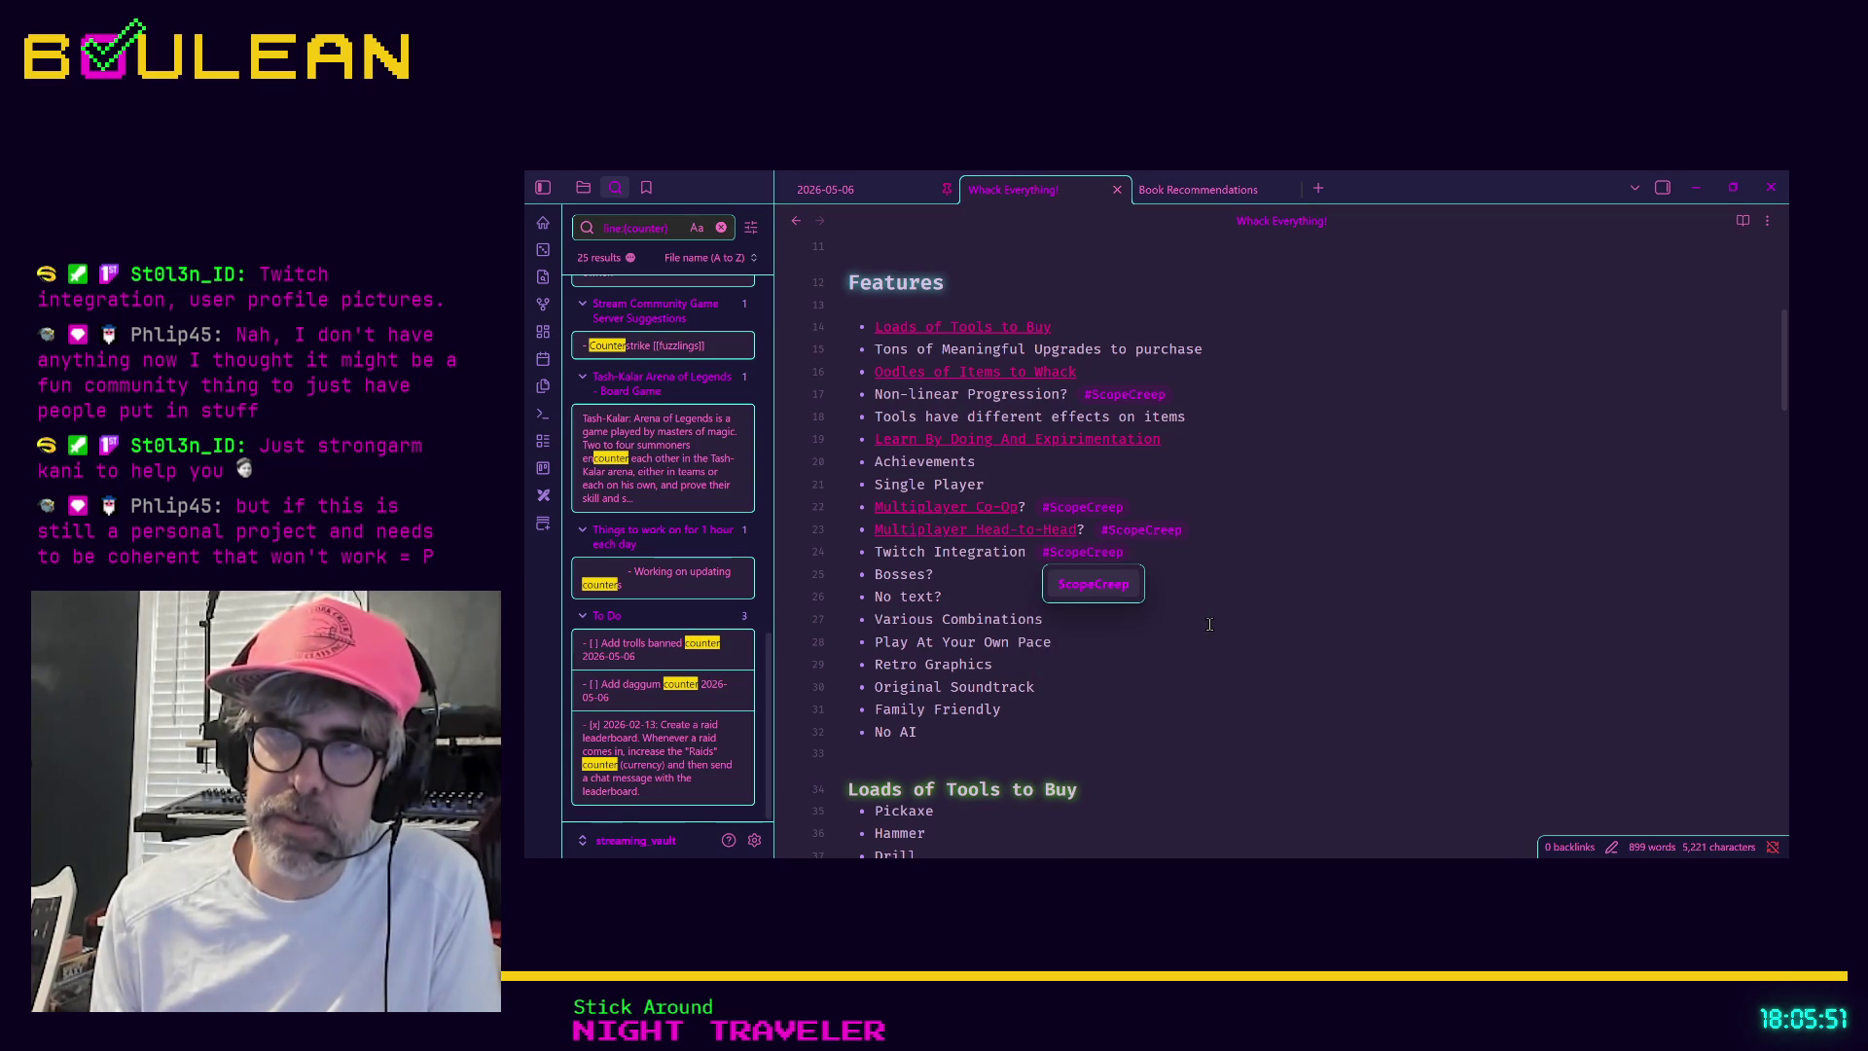
{"action": "left_click", "coordinate": [1028, 553]}
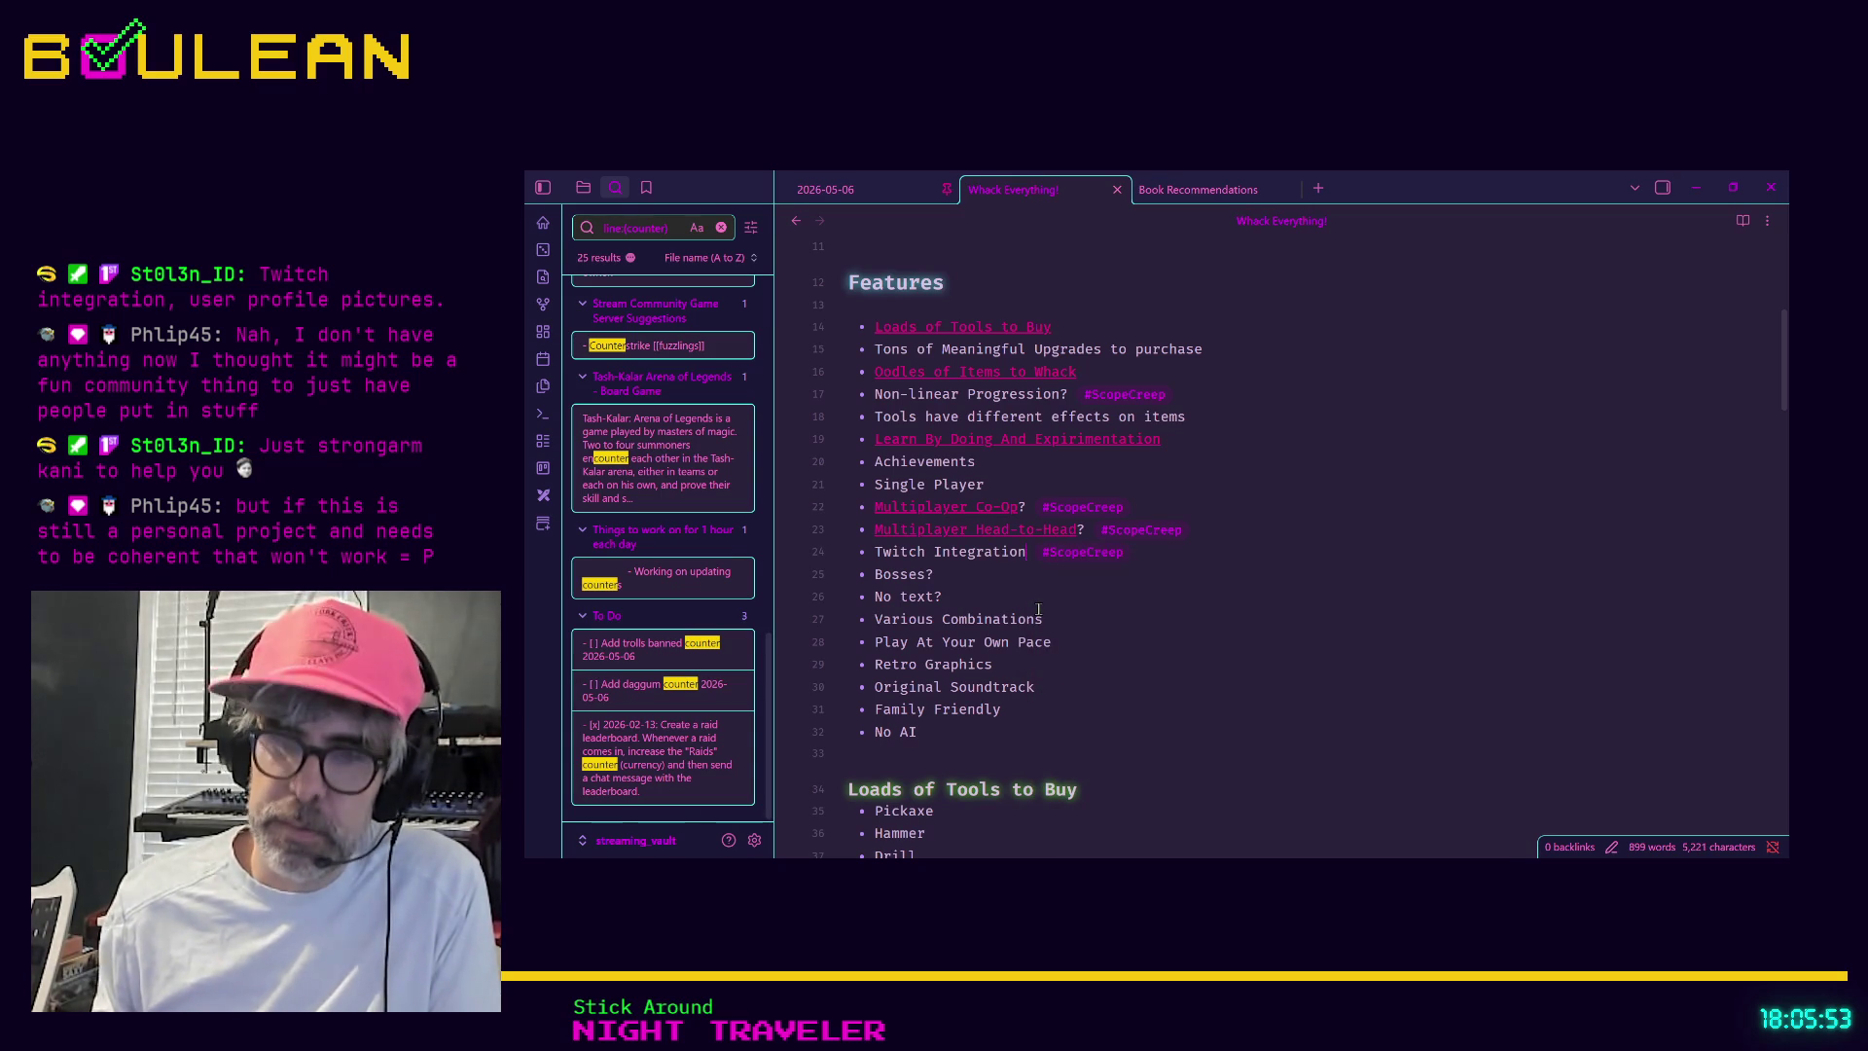
{"action": "type", "text": "(Twitch user "}
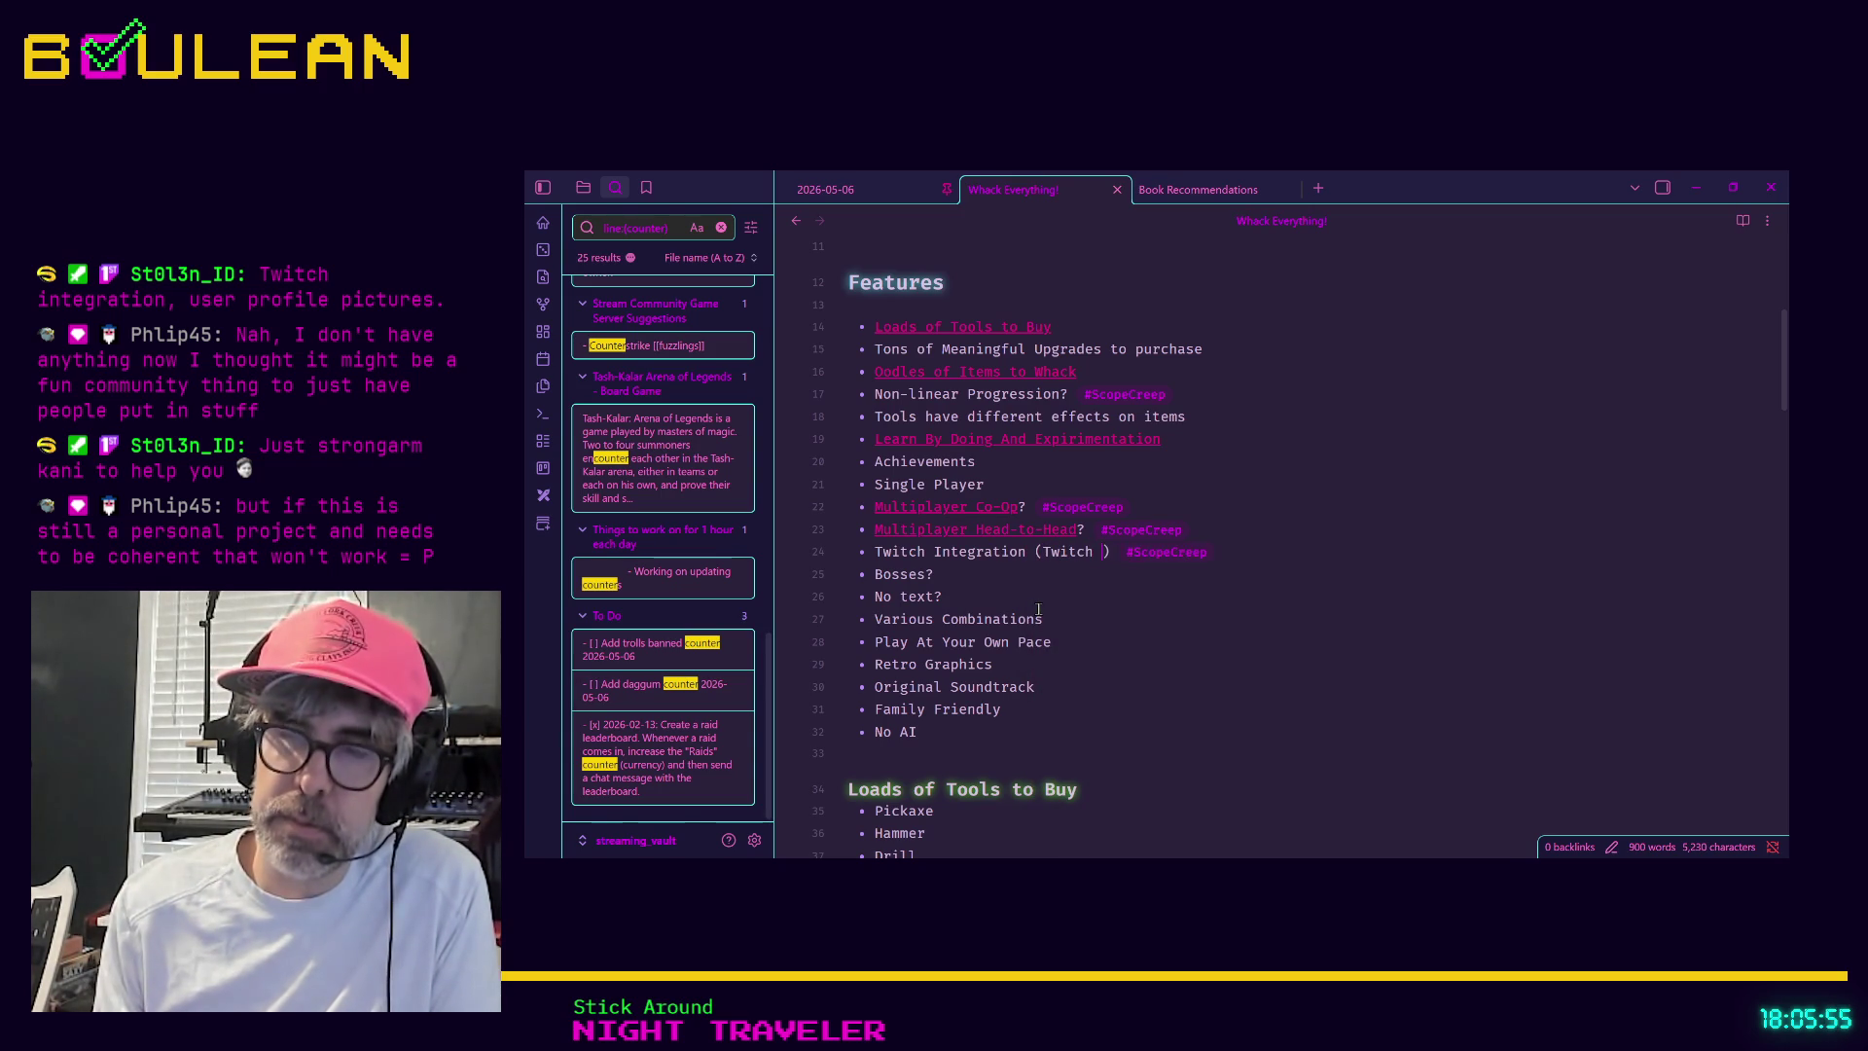
{"action": "type", "text": "profile pictures "}
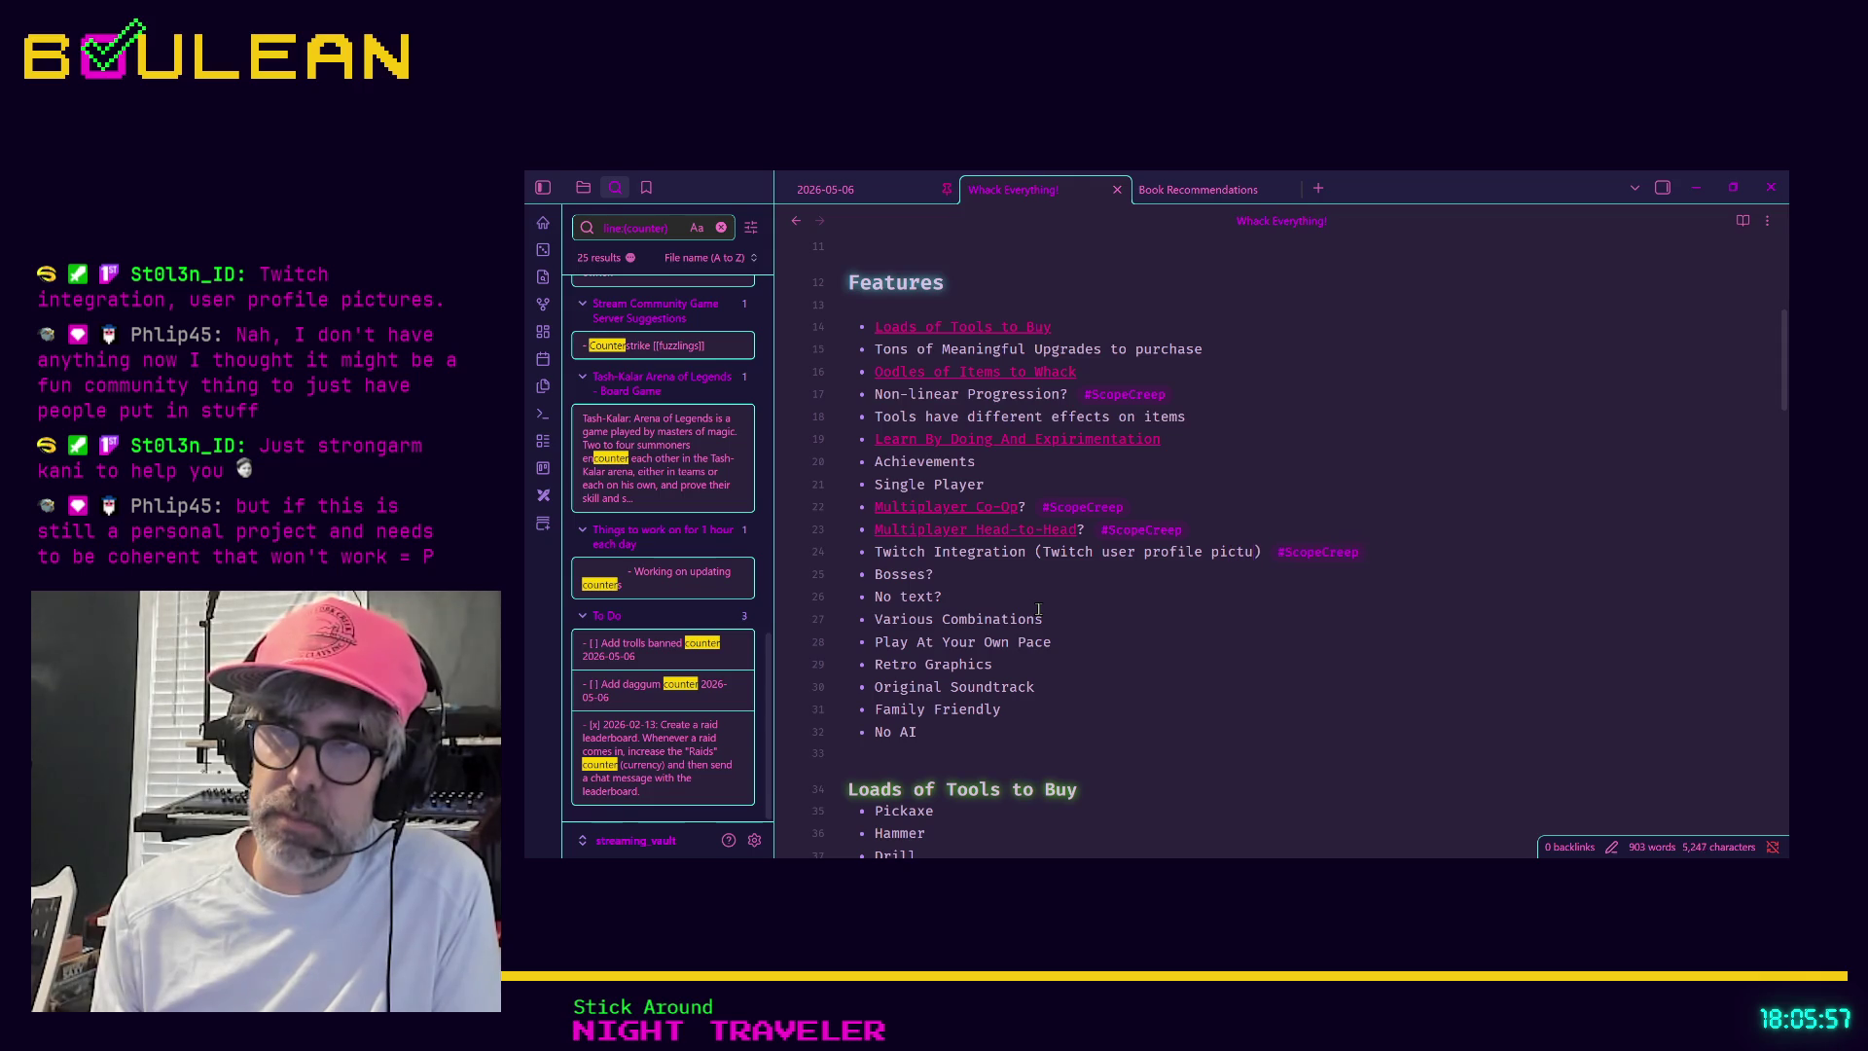
{"action": "type", "text": "to whack"}
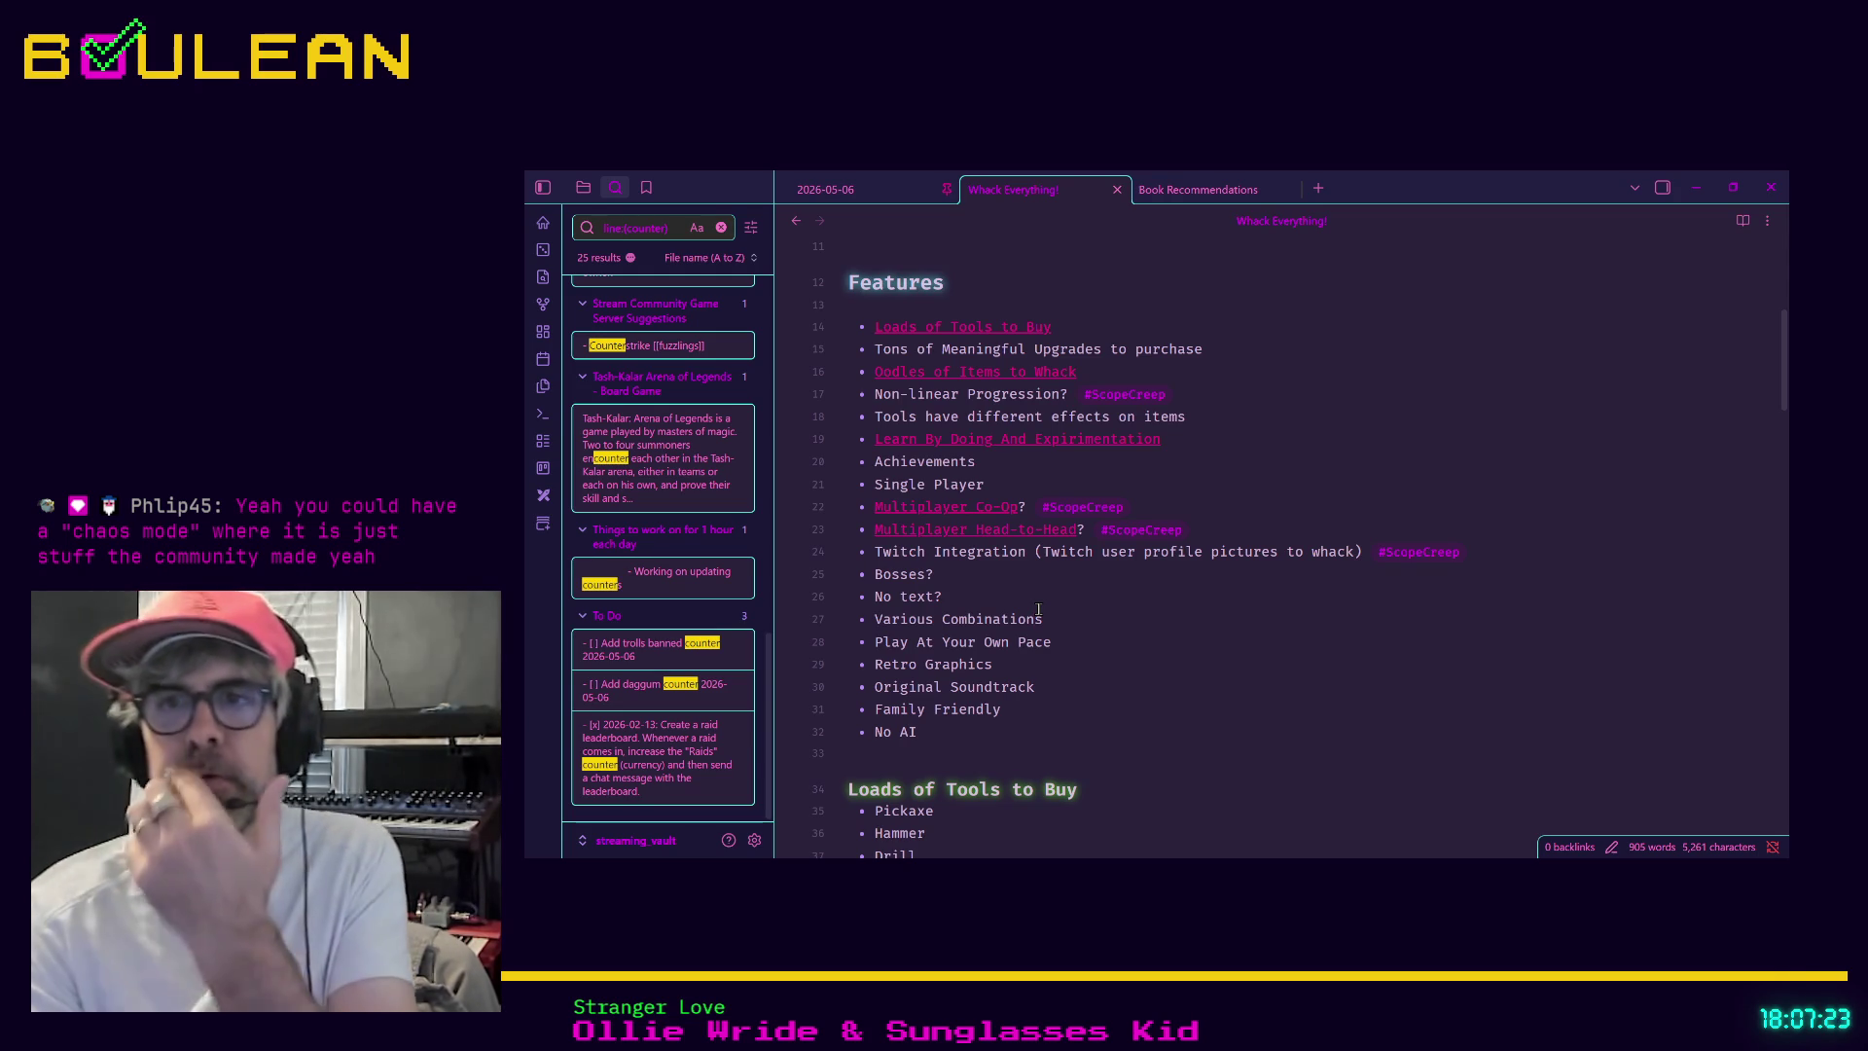
Collapse the Features, Mechanics and Game Stages sections of the note
{"action": "scroll", "coordinate": [1103, 653], "scroll_direction": "down", "scroll_amount": 4}
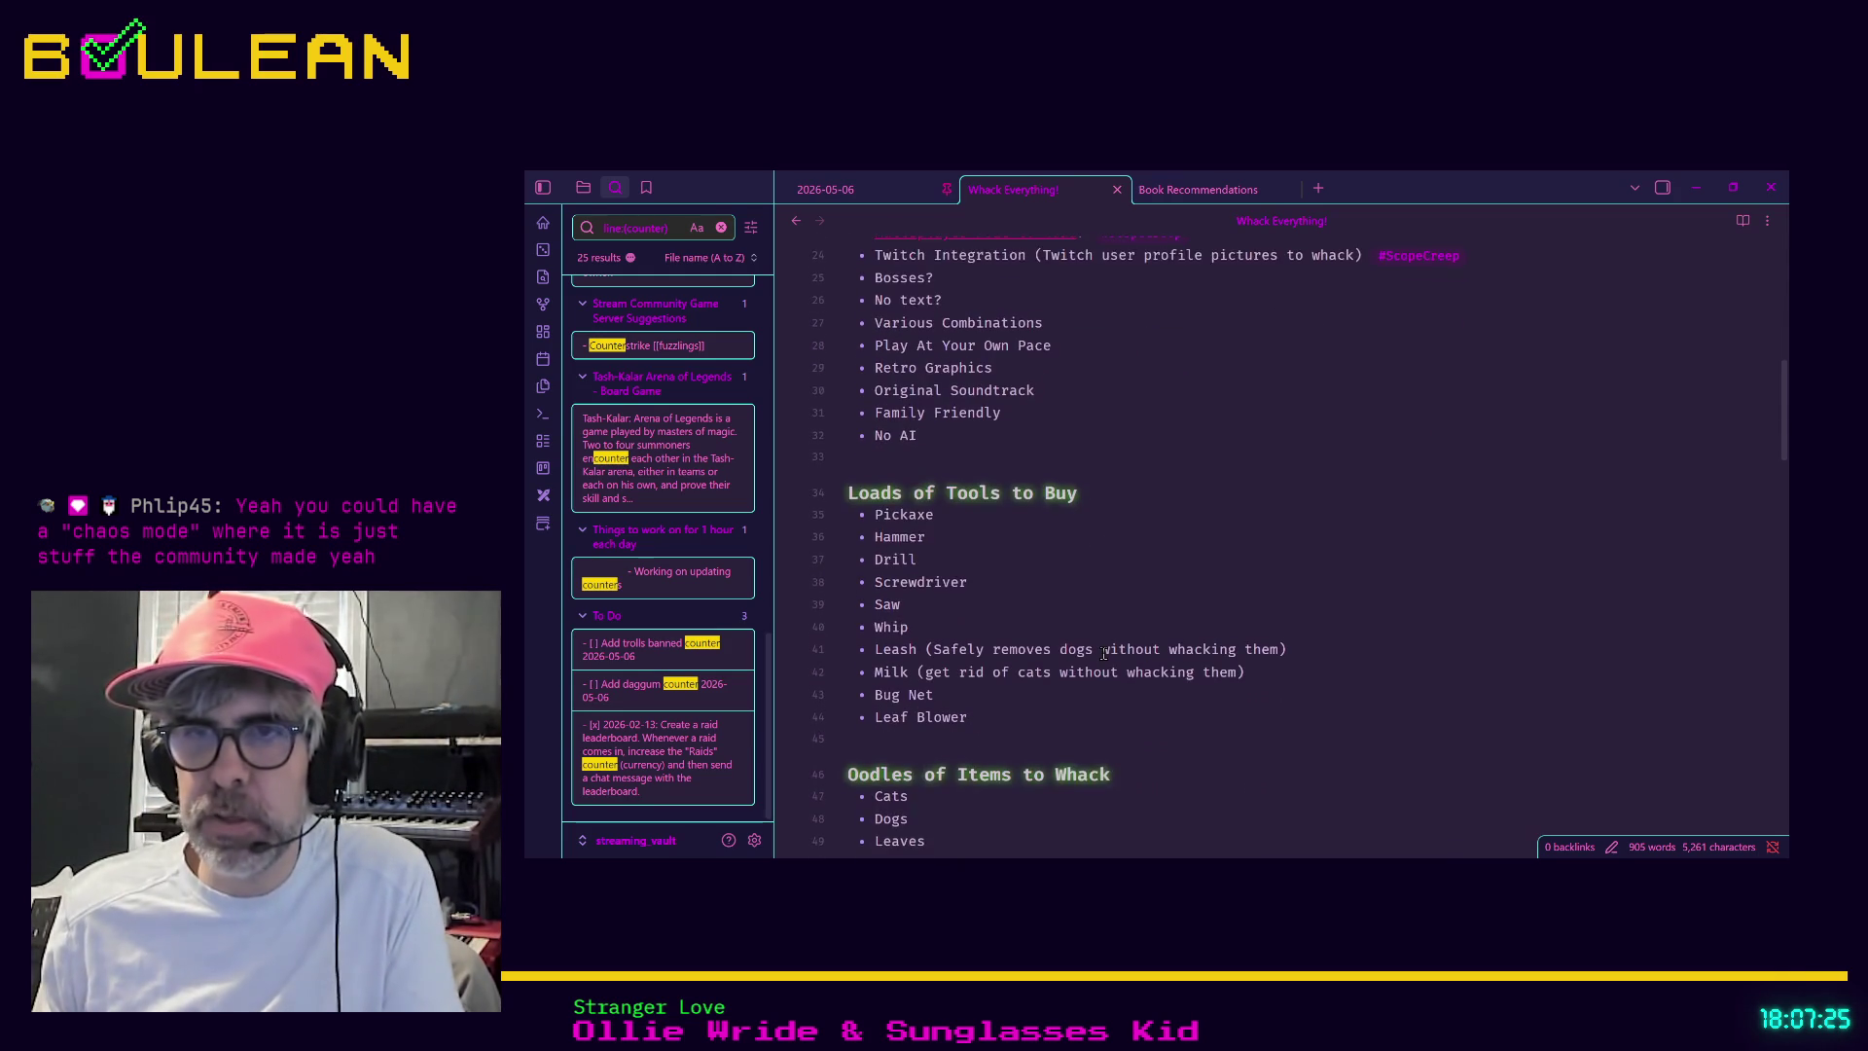
{"action": "scroll", "coordinate": [1103, 654], "scroll_direction": "down", "scroll_amount": 4}
{"action": "scroll", "coordinate": [1109, 654], "scroll_direction": "up", "scroll_amount": 3}
{"action": "scroll", "coordinate": [1109, 654], "scroll_direction": "up", "scroll_amount": 8}
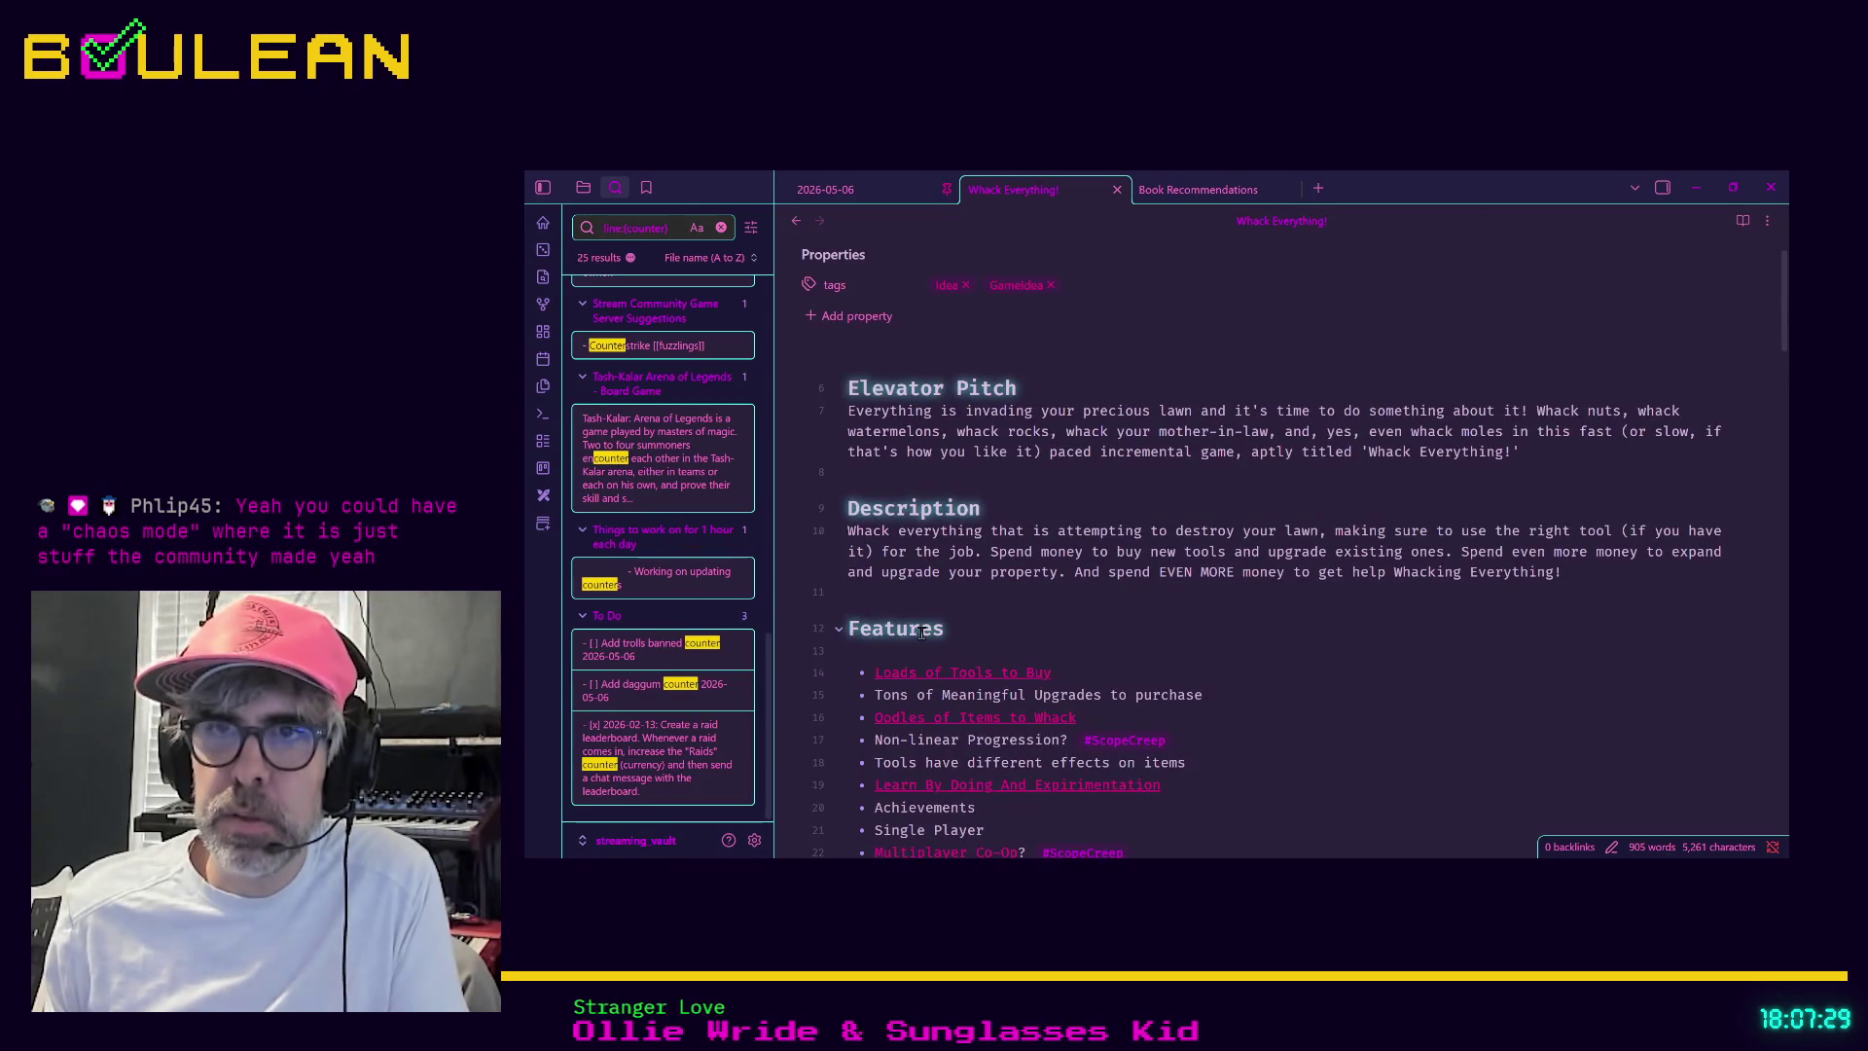
{"action": "left_click", "coordinate": [838, 630]}
{"action": "left_click", "coordinate": [840, 668]}
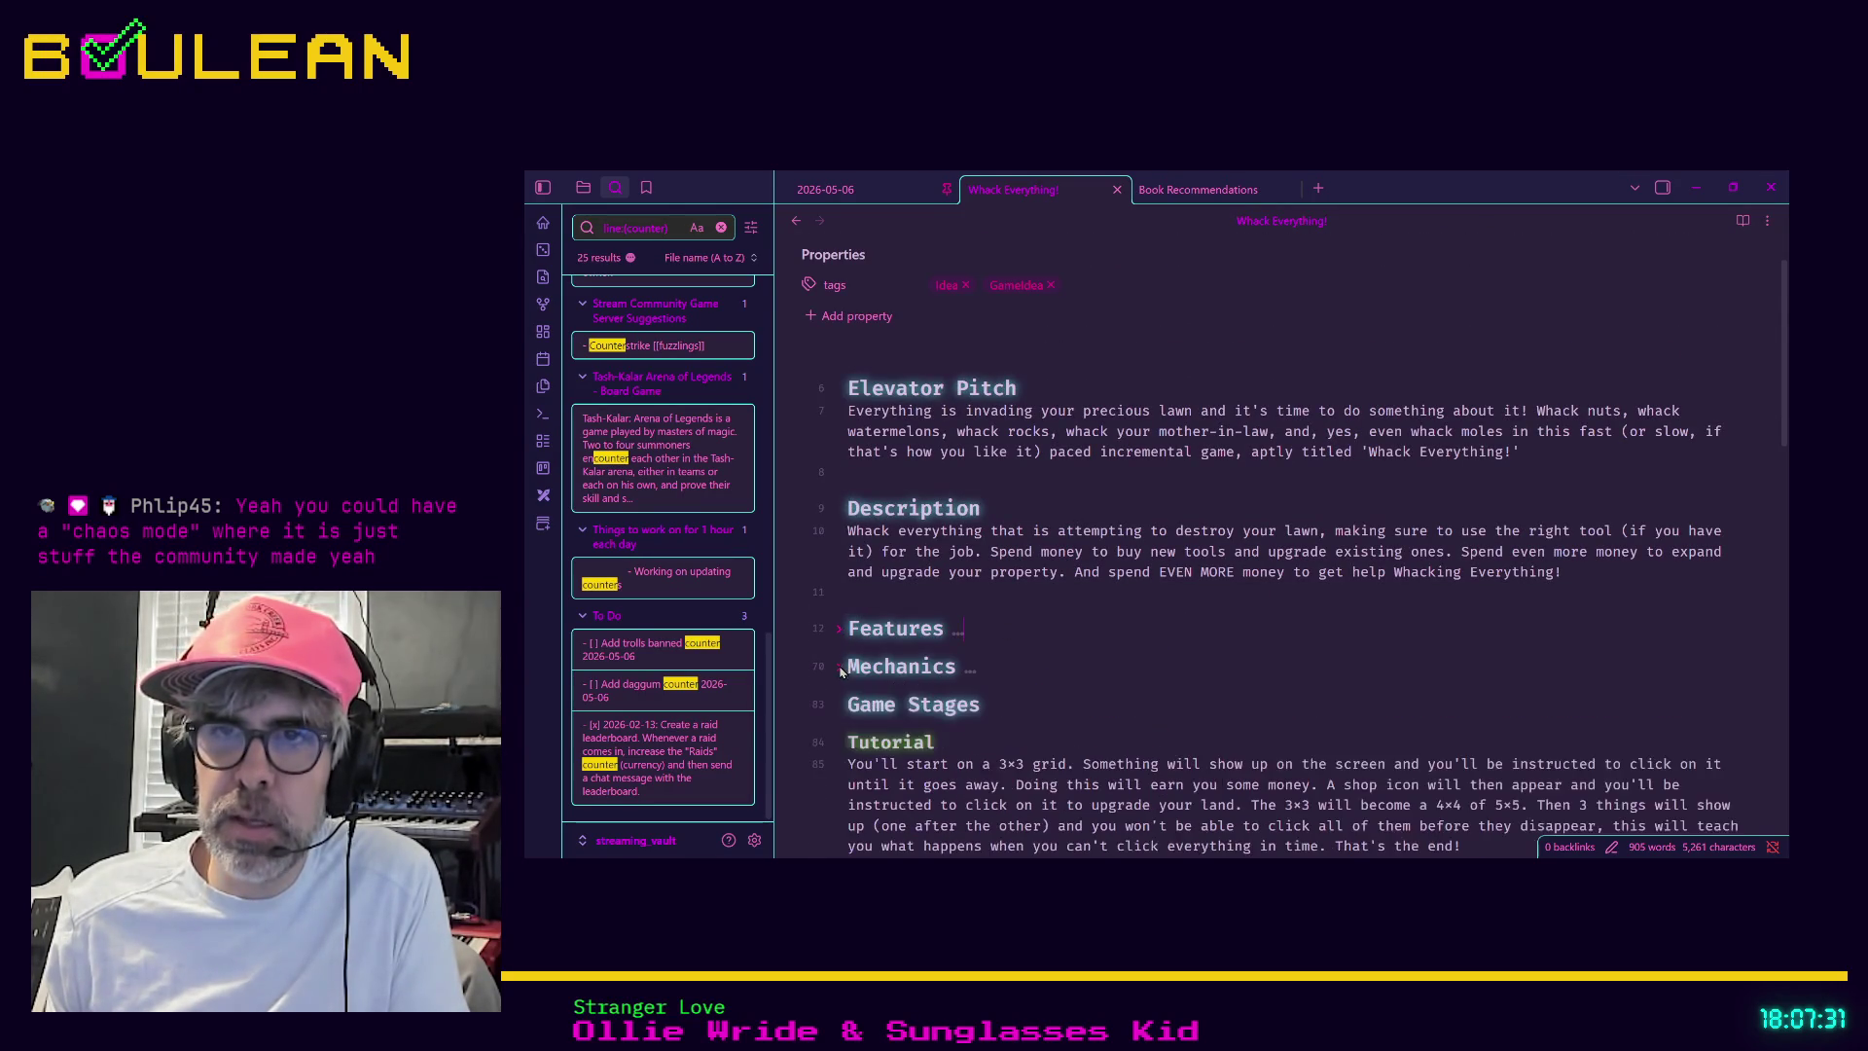
{"action": "left_click", "coordinate": [839, 708]}
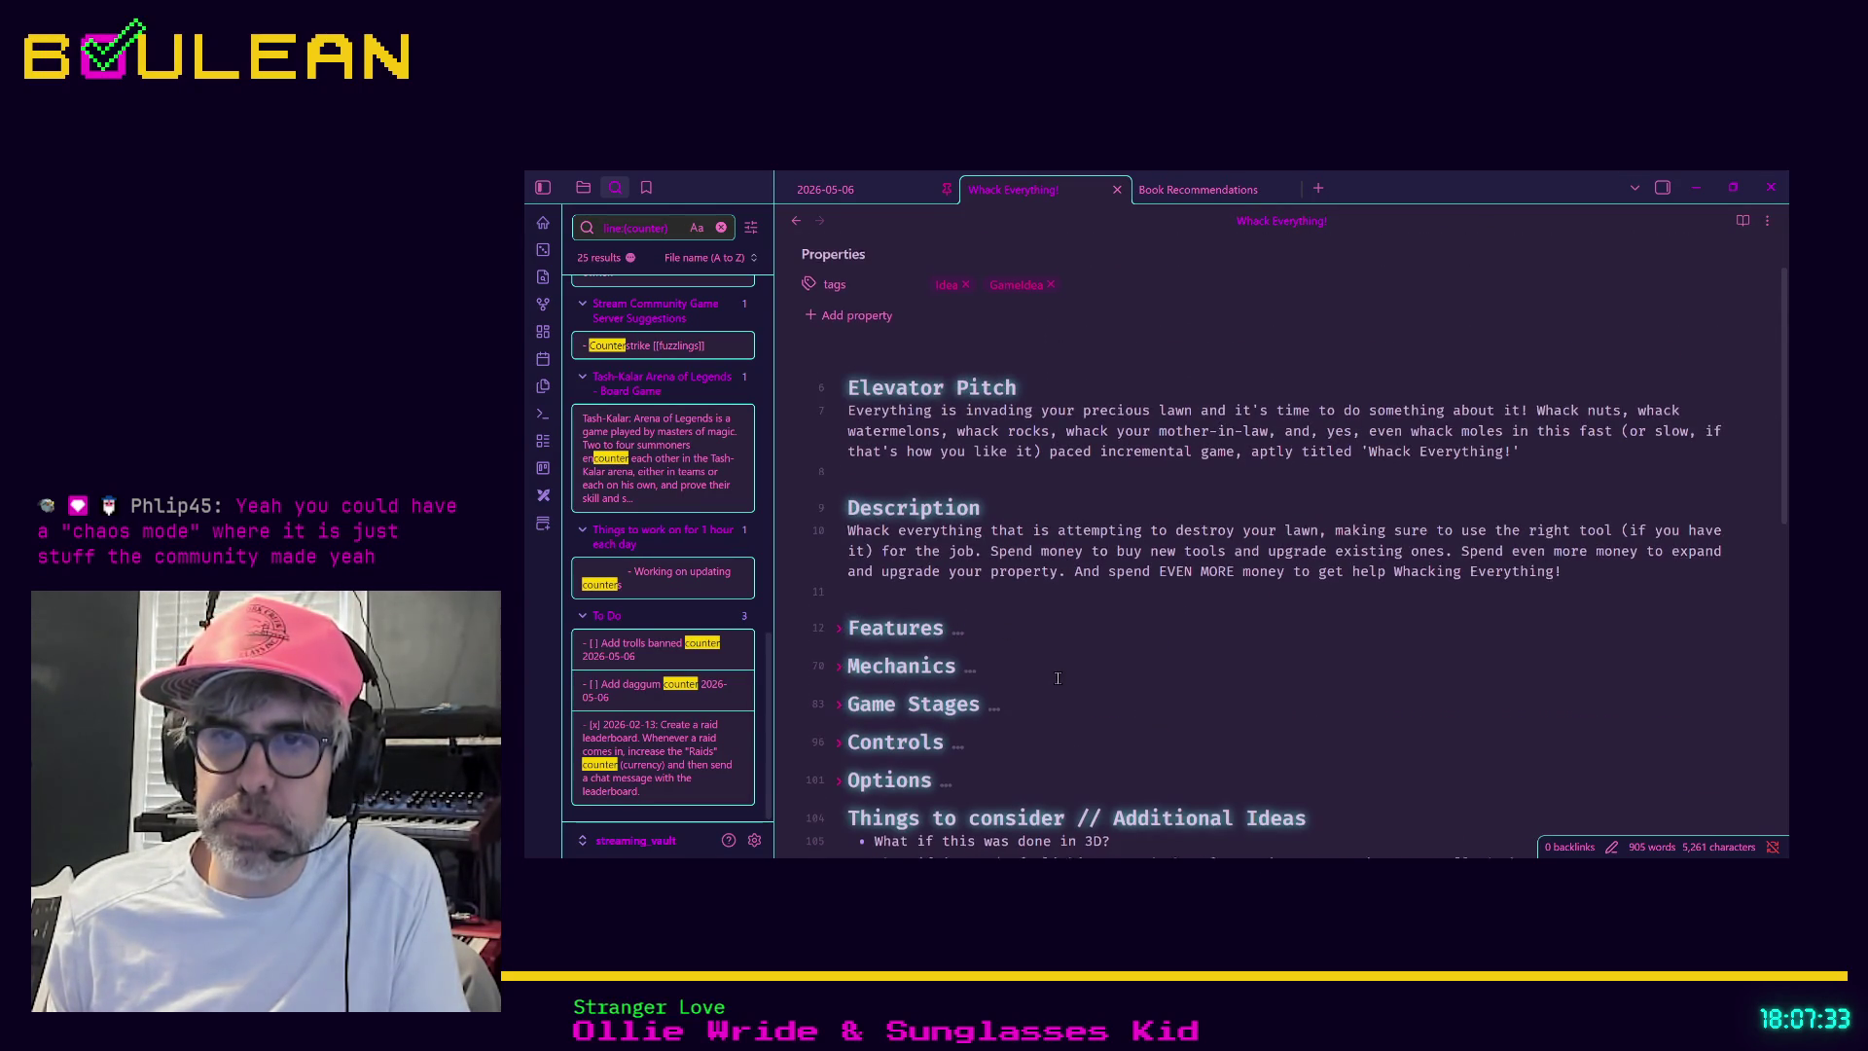
{"action": "scroll", "coordinate": [1058, 677], "scroll_direction": "down", "scroll_amount": 3}
{"action": "scroll", "coordinate": [1058, 678], "scroll_direction": "down", "scroll_amount": 3}
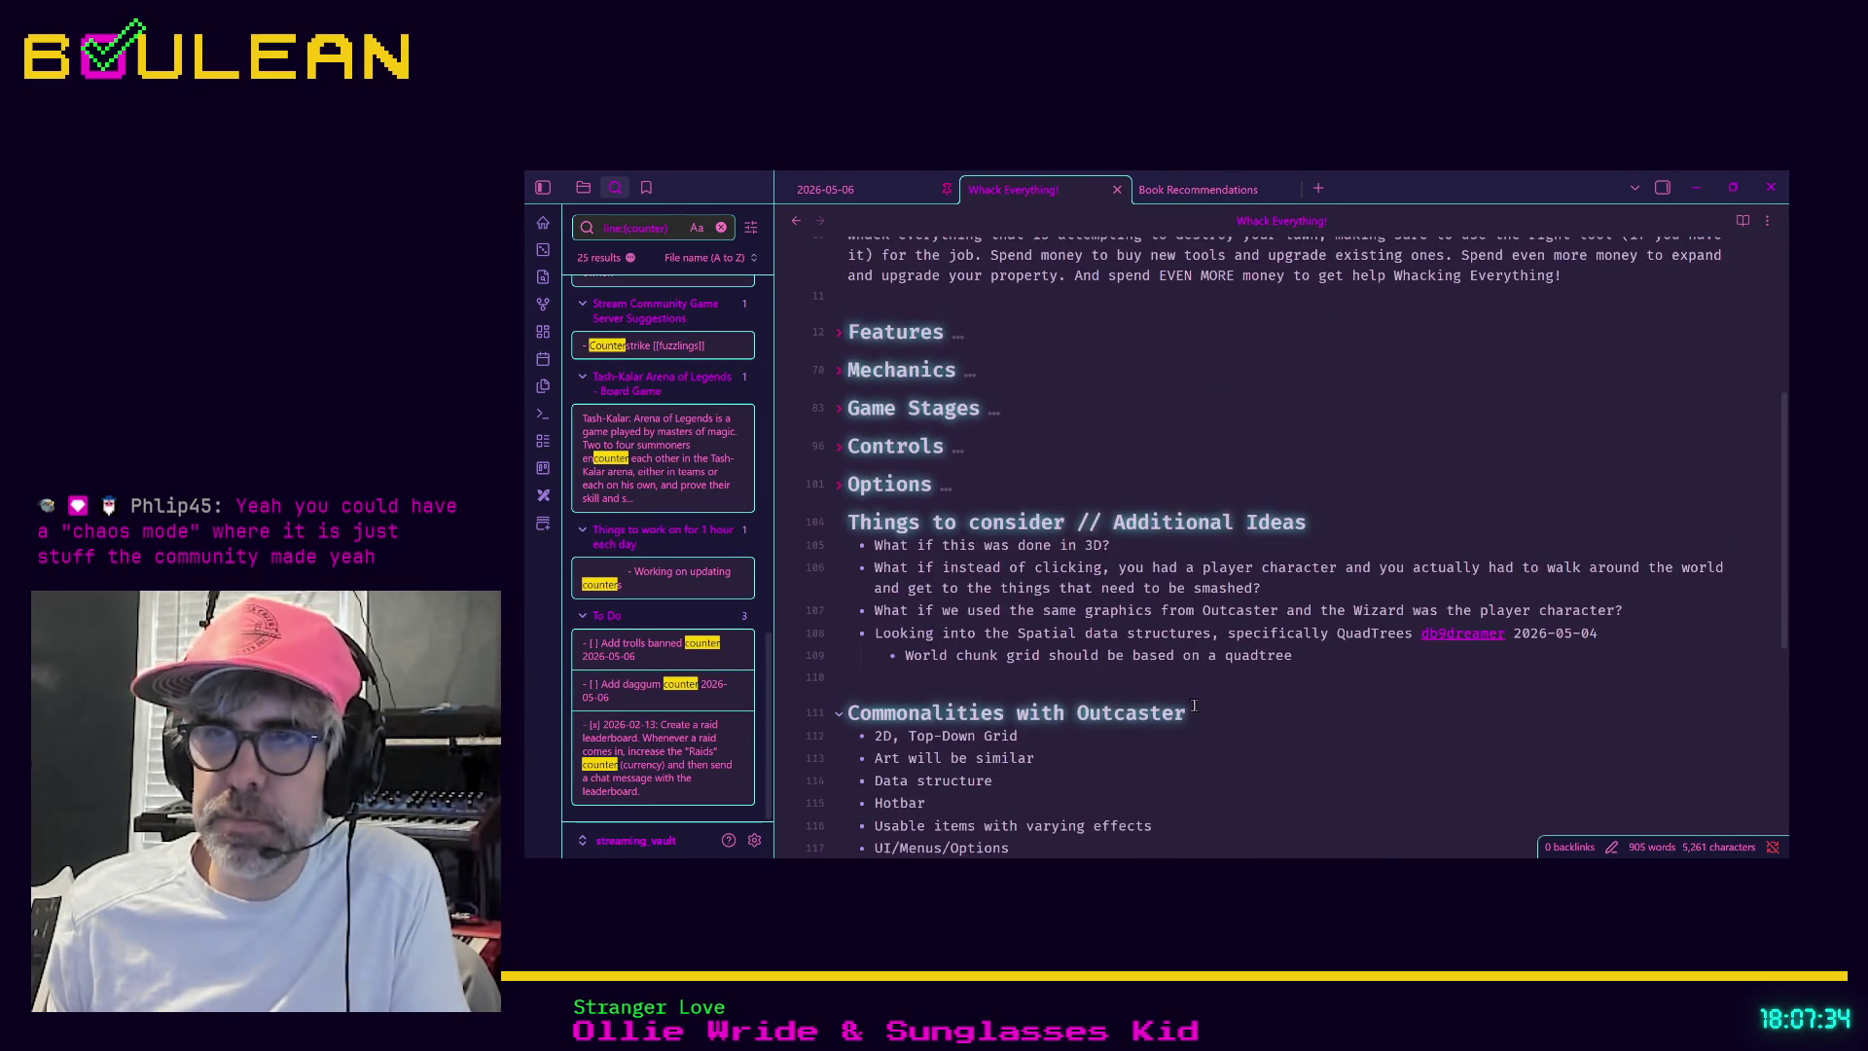
Add a Community Made Art bullet under Things to consider, correcting 'enuendo' to 'innuendo'
{"action": "left_click", "coordinate": [1394, 702]}
{"action": "key", "text": "Return"}
{"action": "type", "text": "- "}
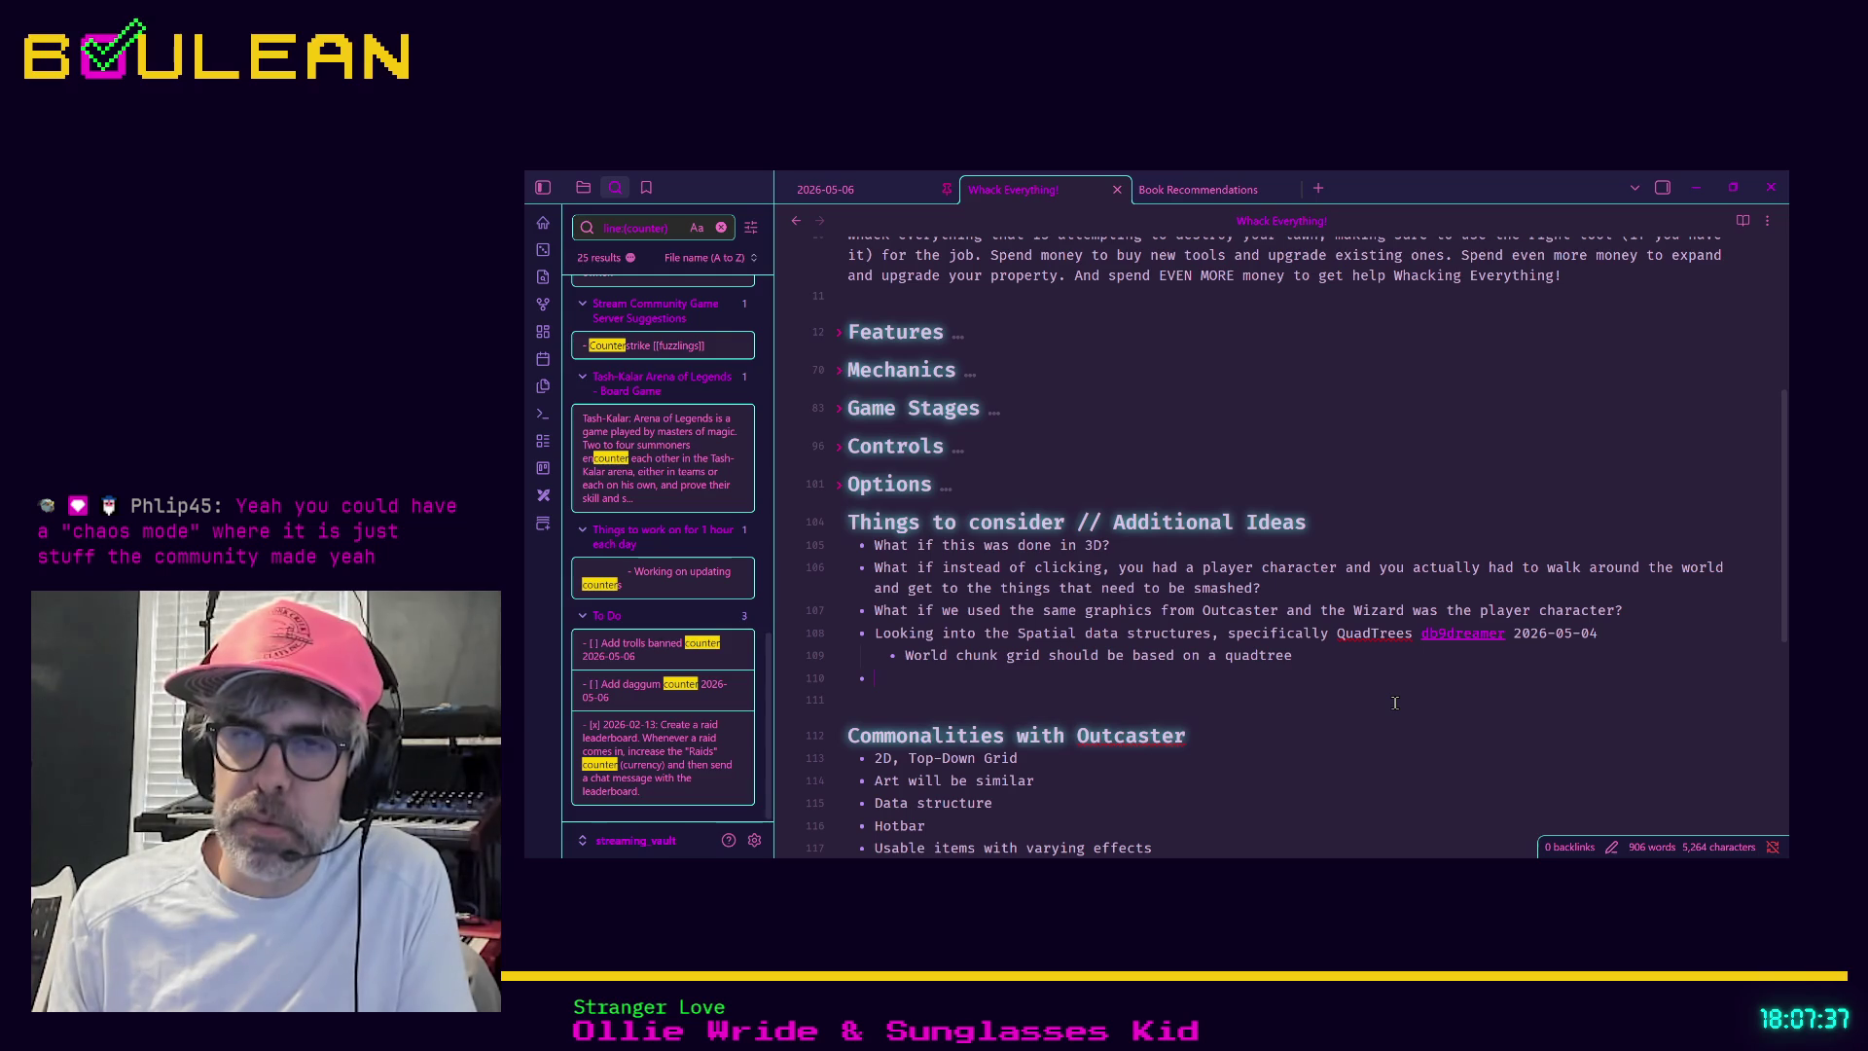
{"action": "type", "text": "Community Made Ar"}
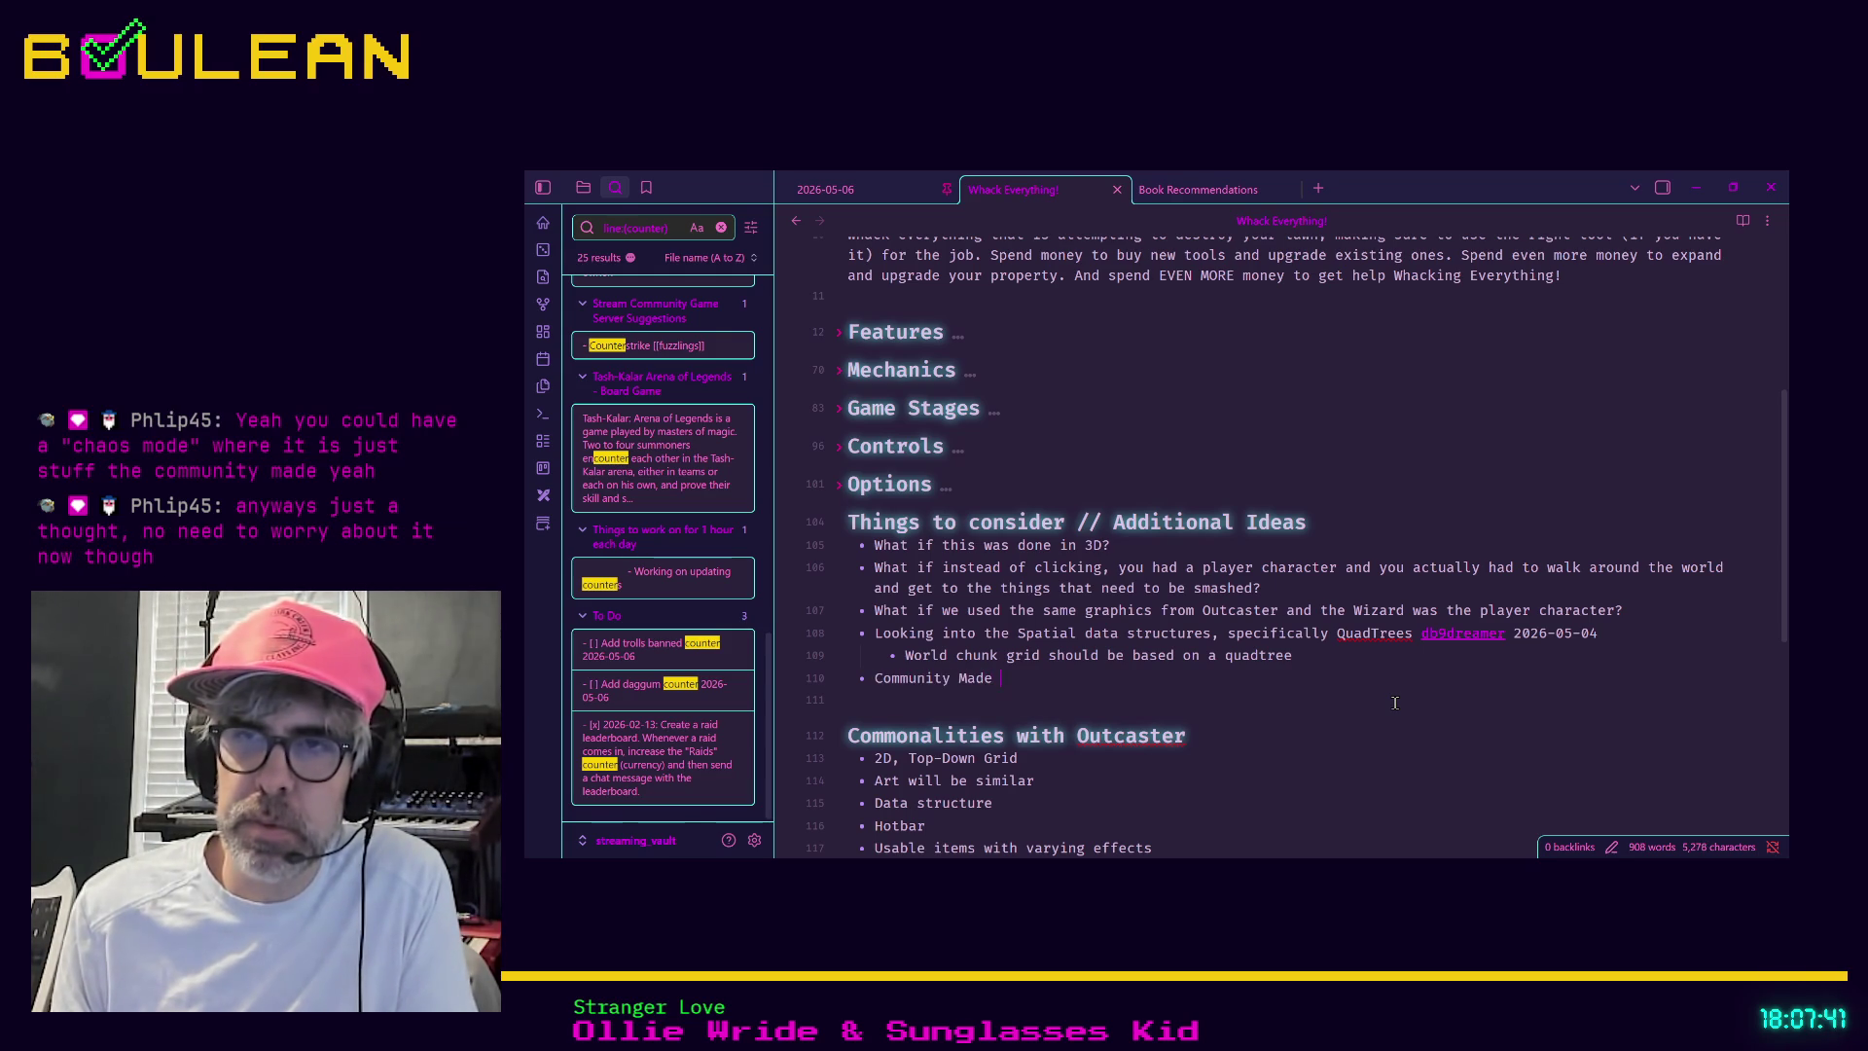
{"action": "type", "text": "t (things t"}
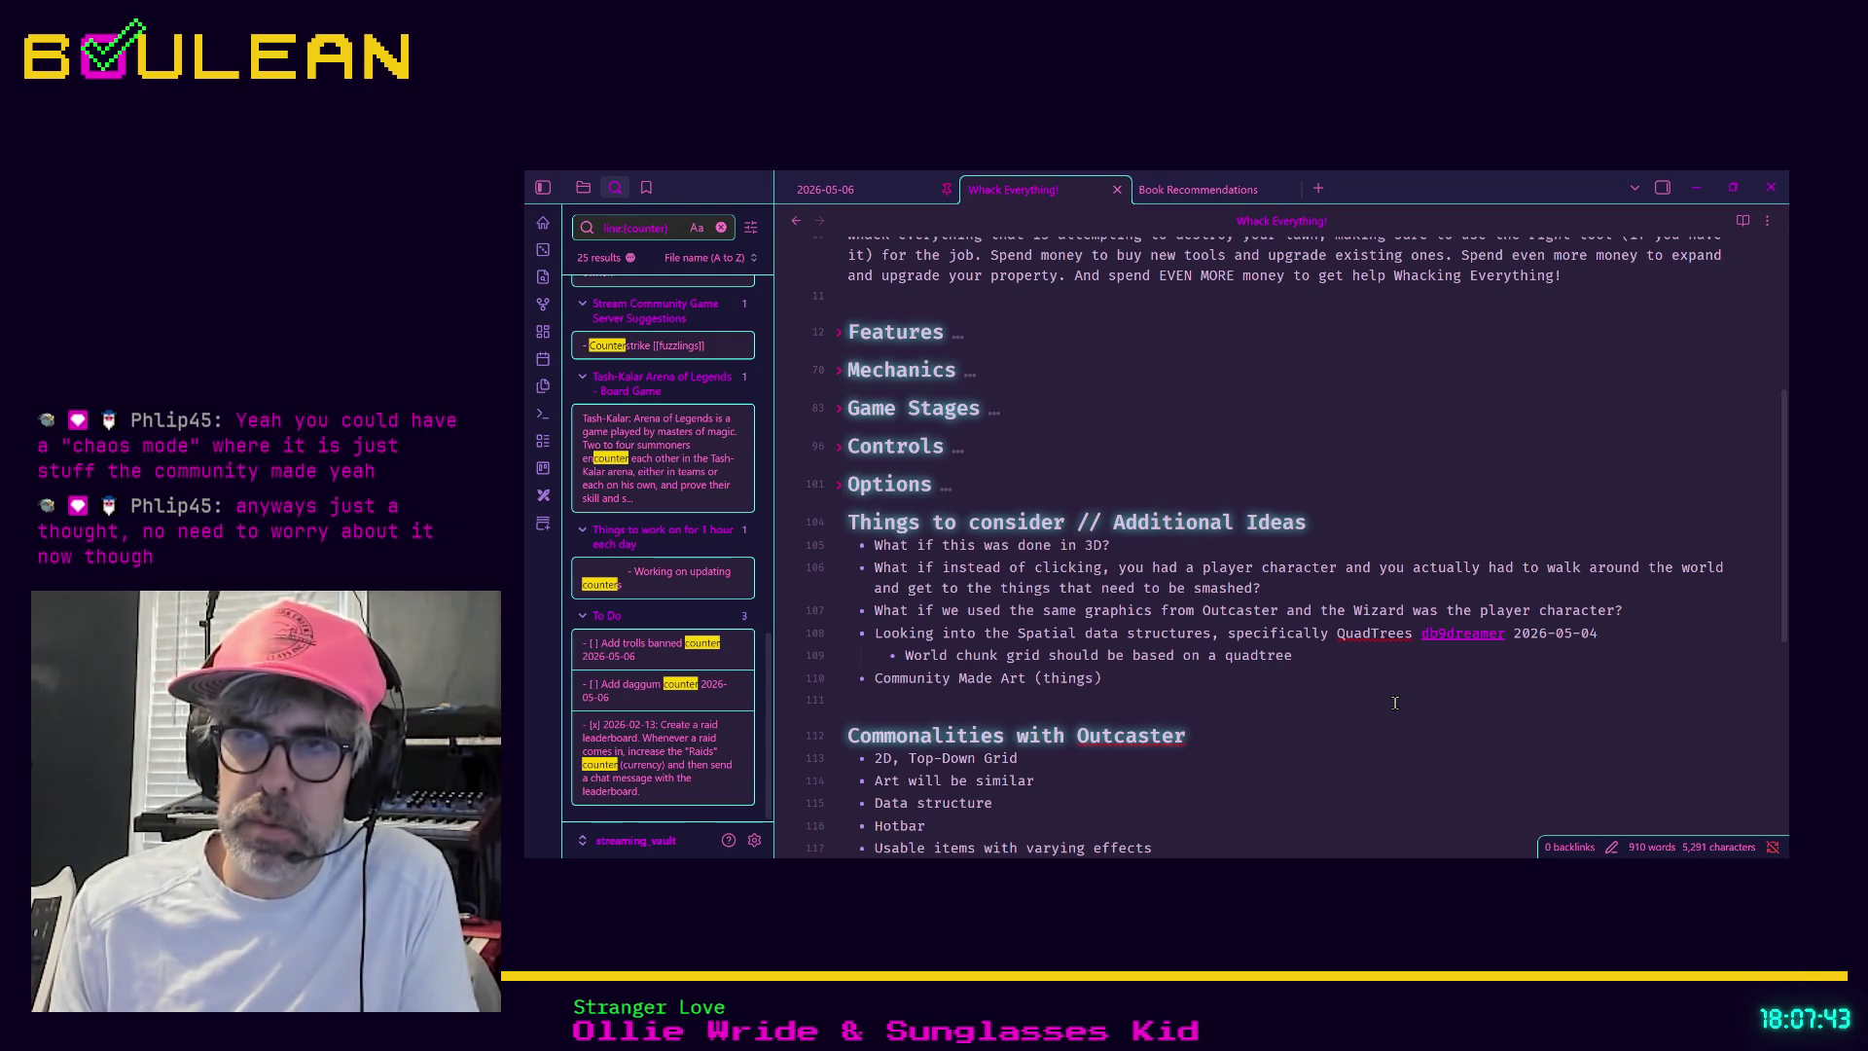
{"action": "type", "text": "o be whacked"}
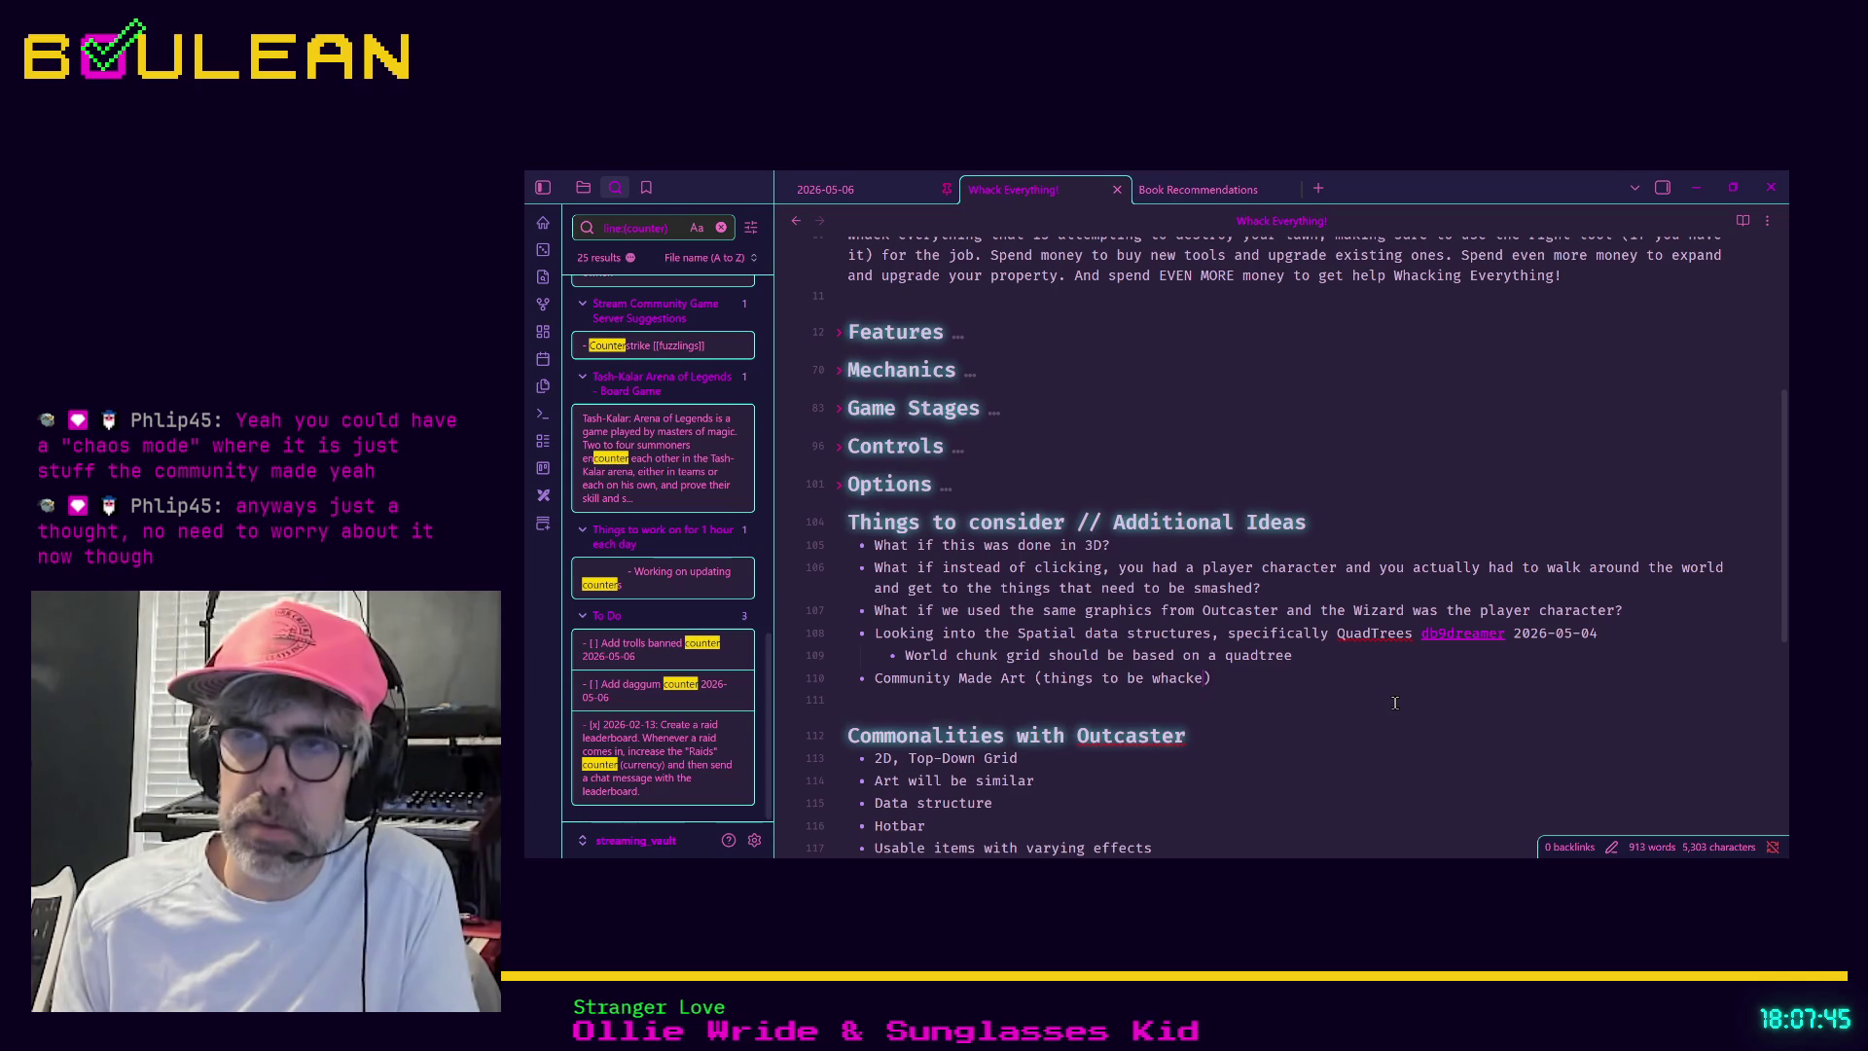
{"action": "type", "text": "). W"}
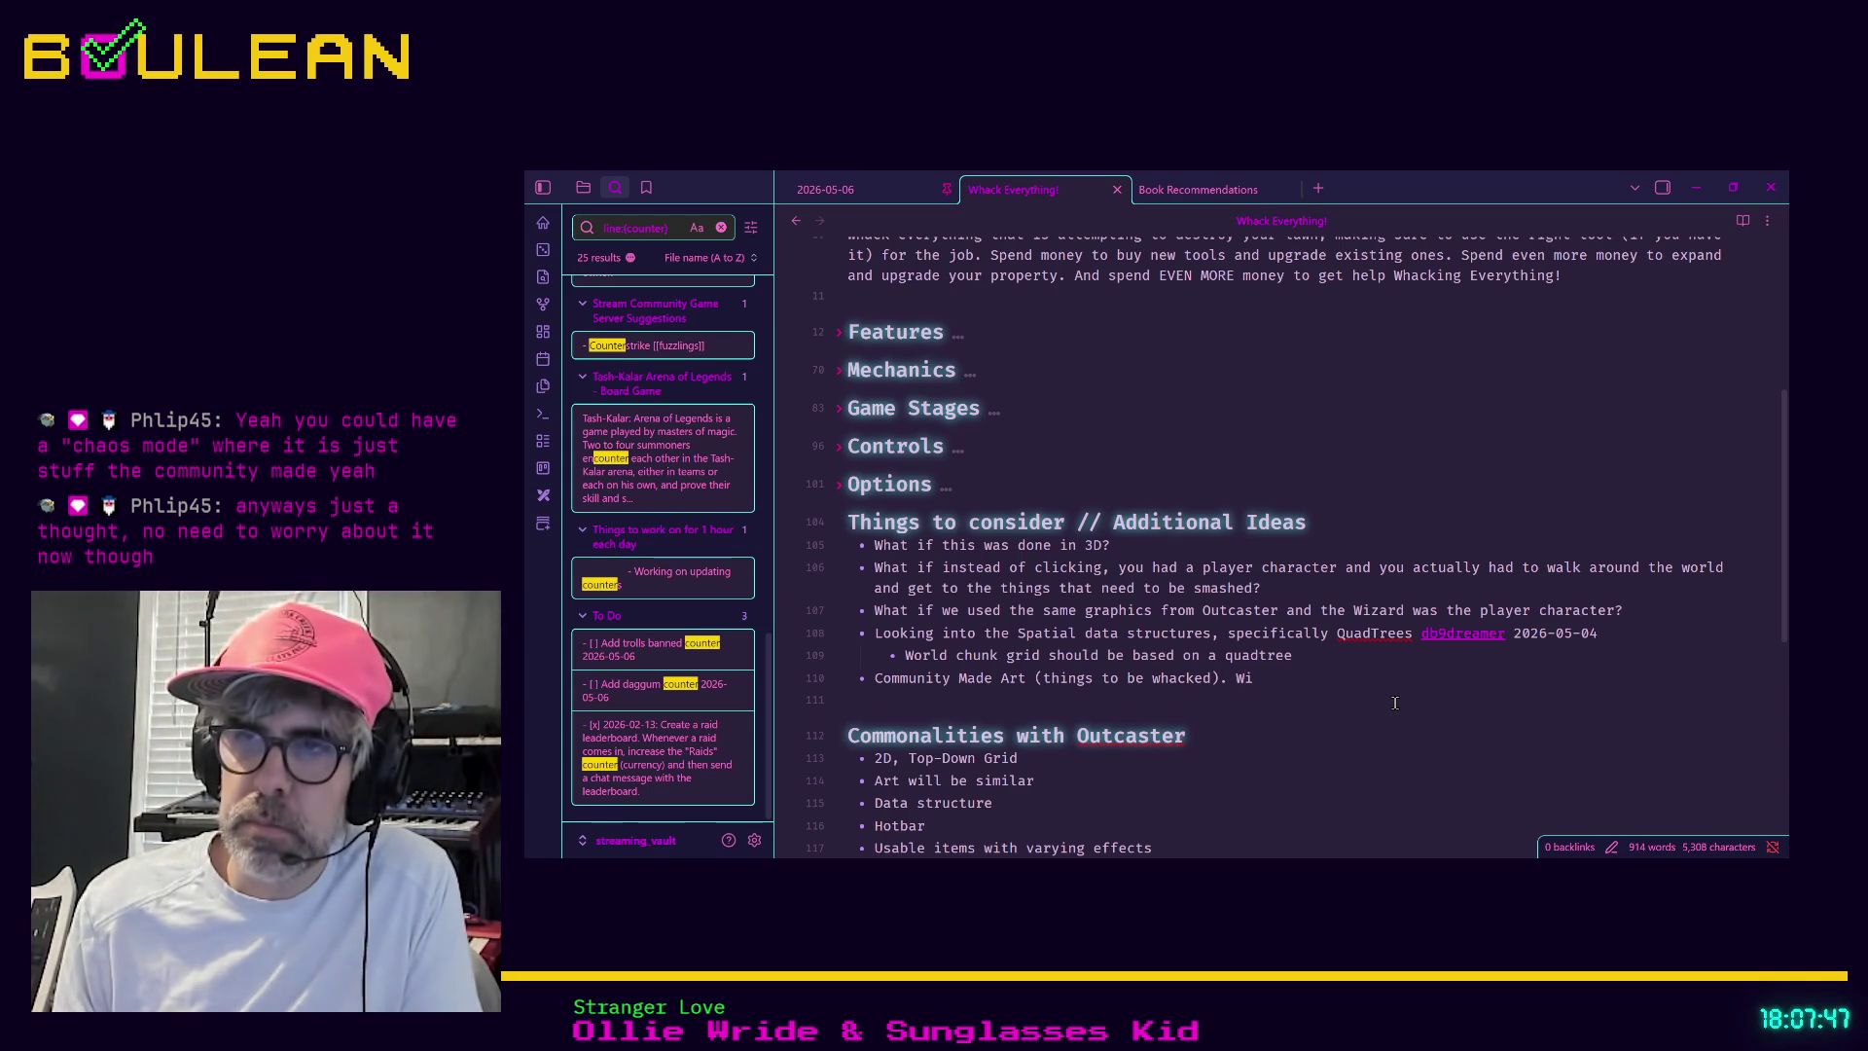
{"action": "type", "text": "ould nee"}
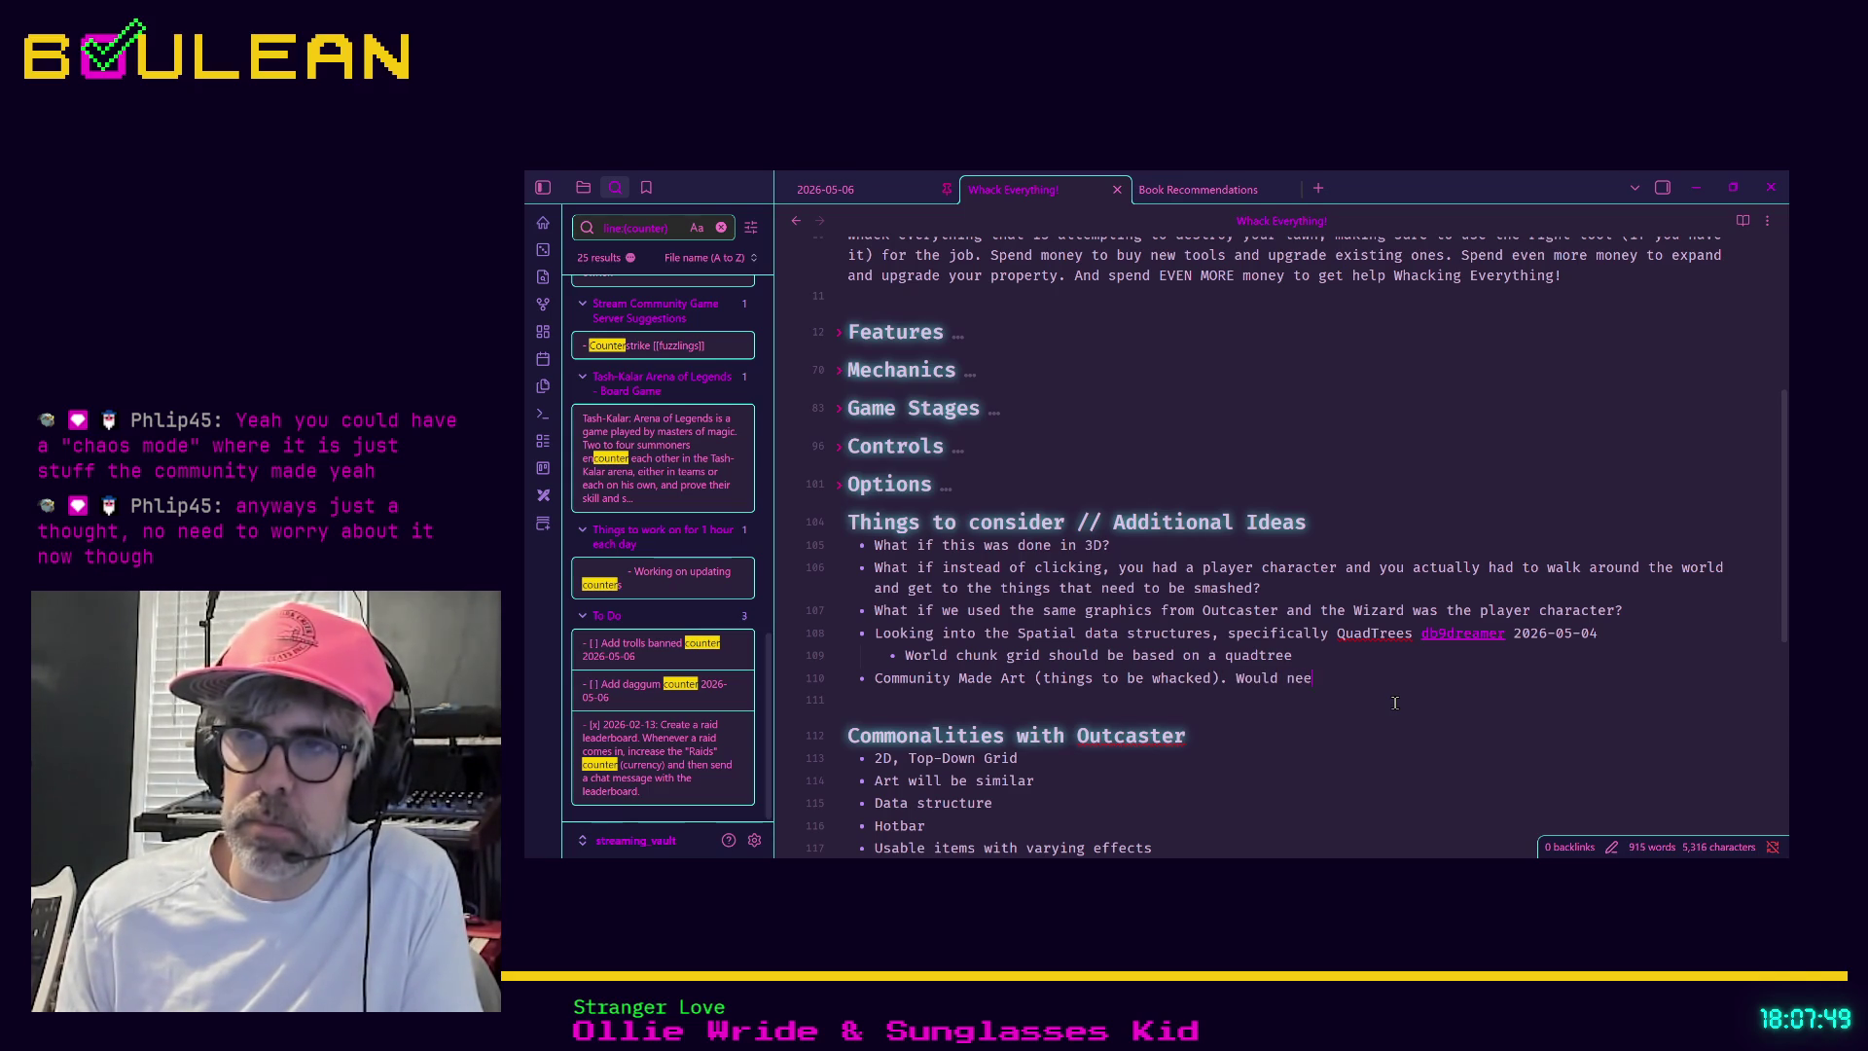
{"action": "type", "text": "d to come up with a color pale"}
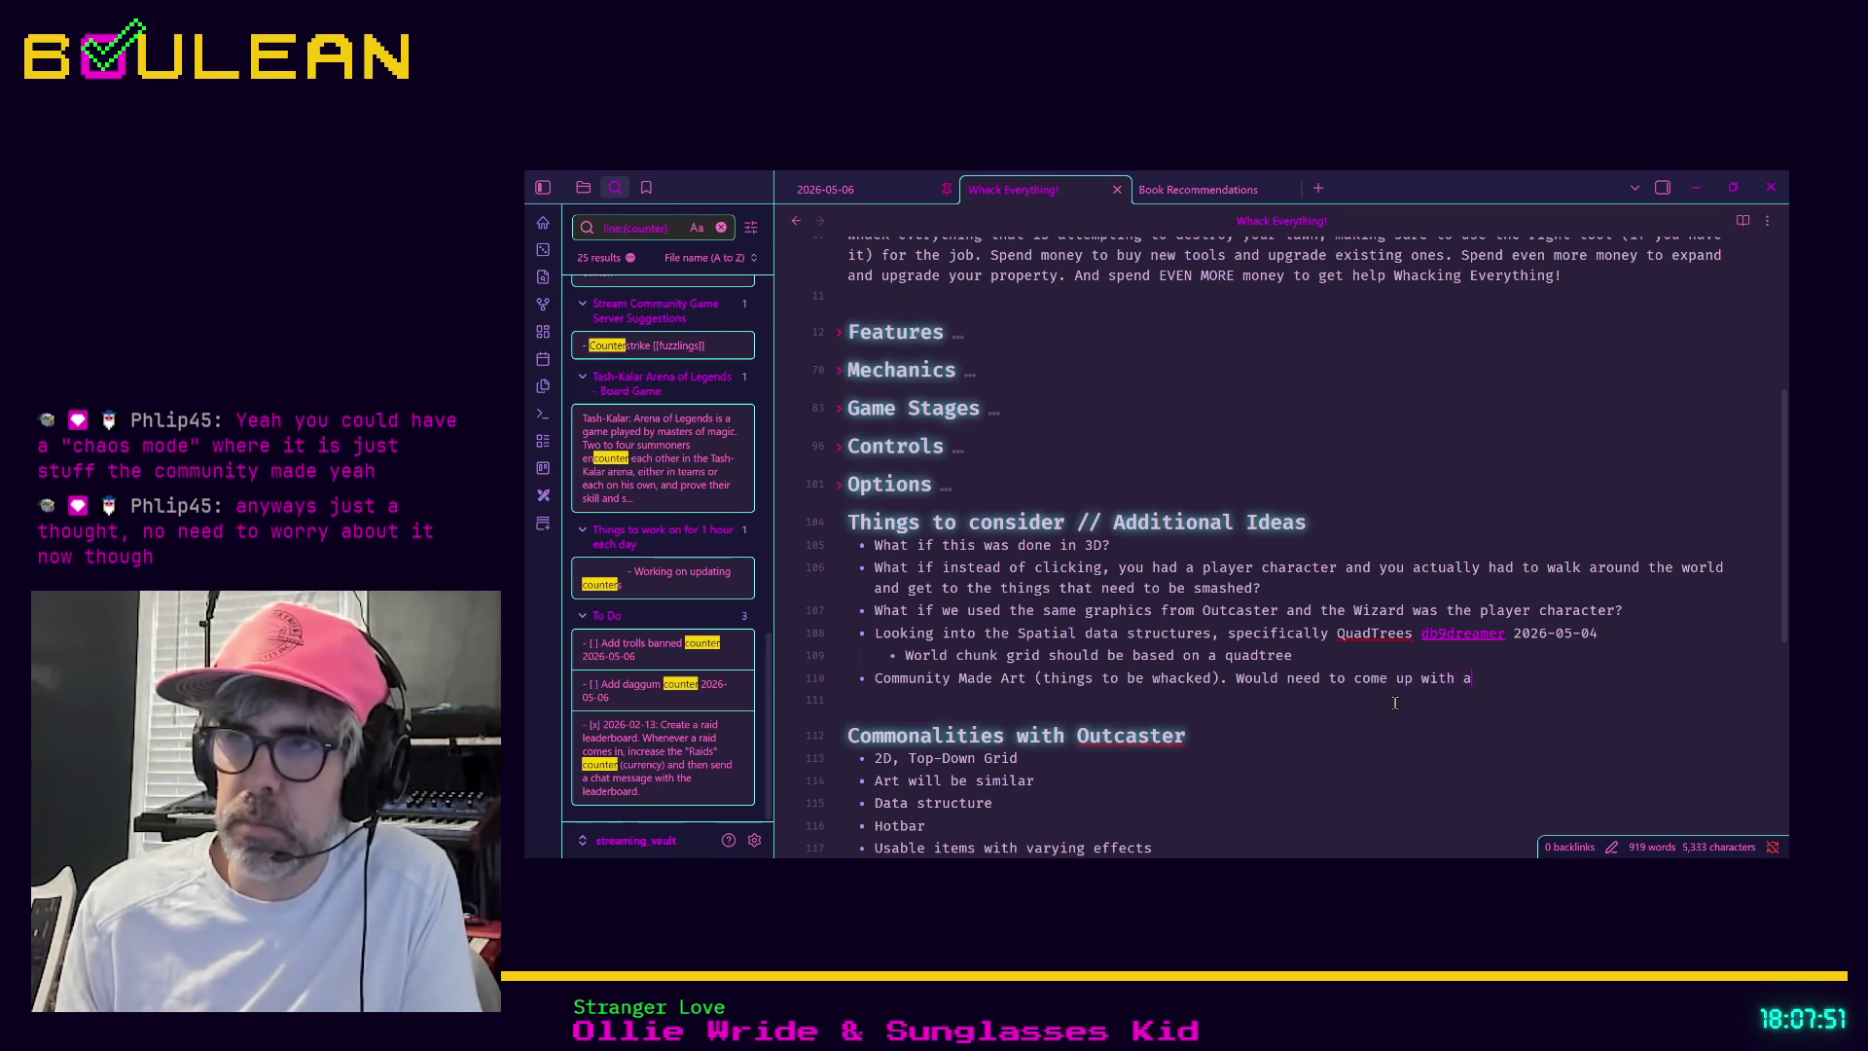
{"action": "type", "text": "tte "}
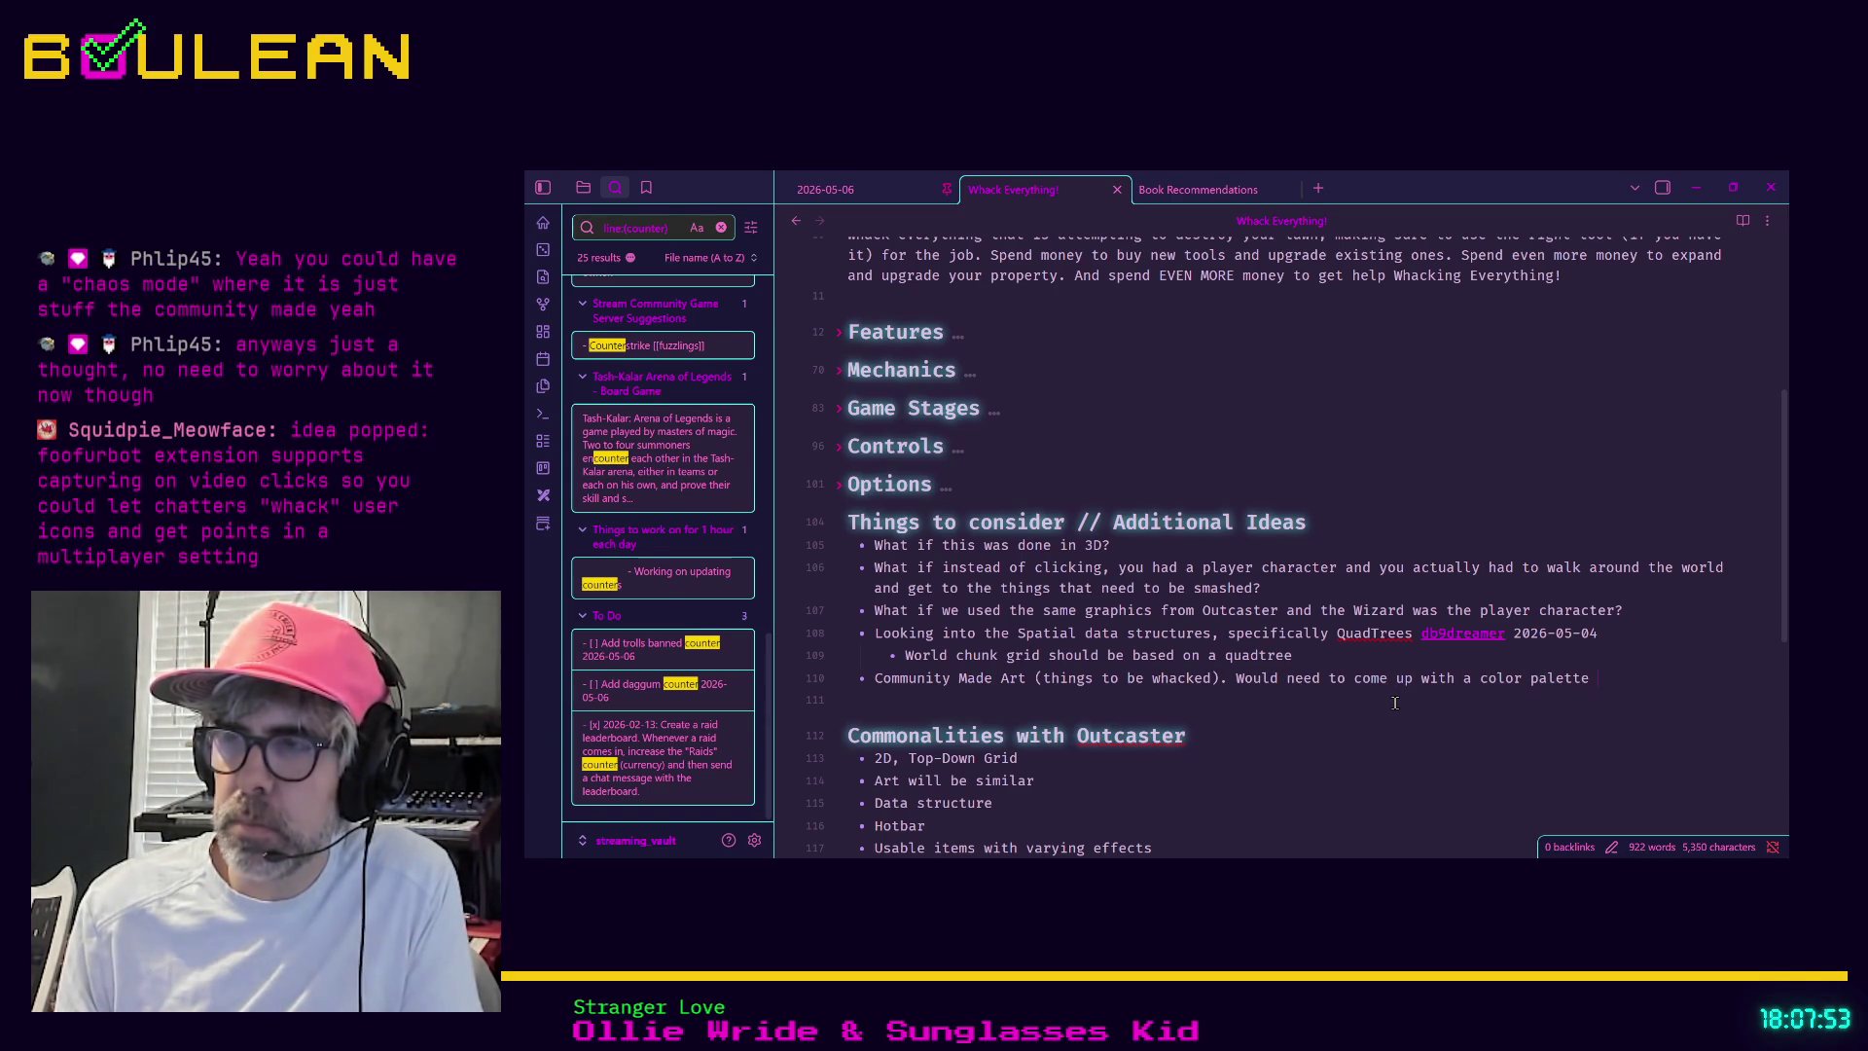
{"action": "type", "text": "and dimensions "}
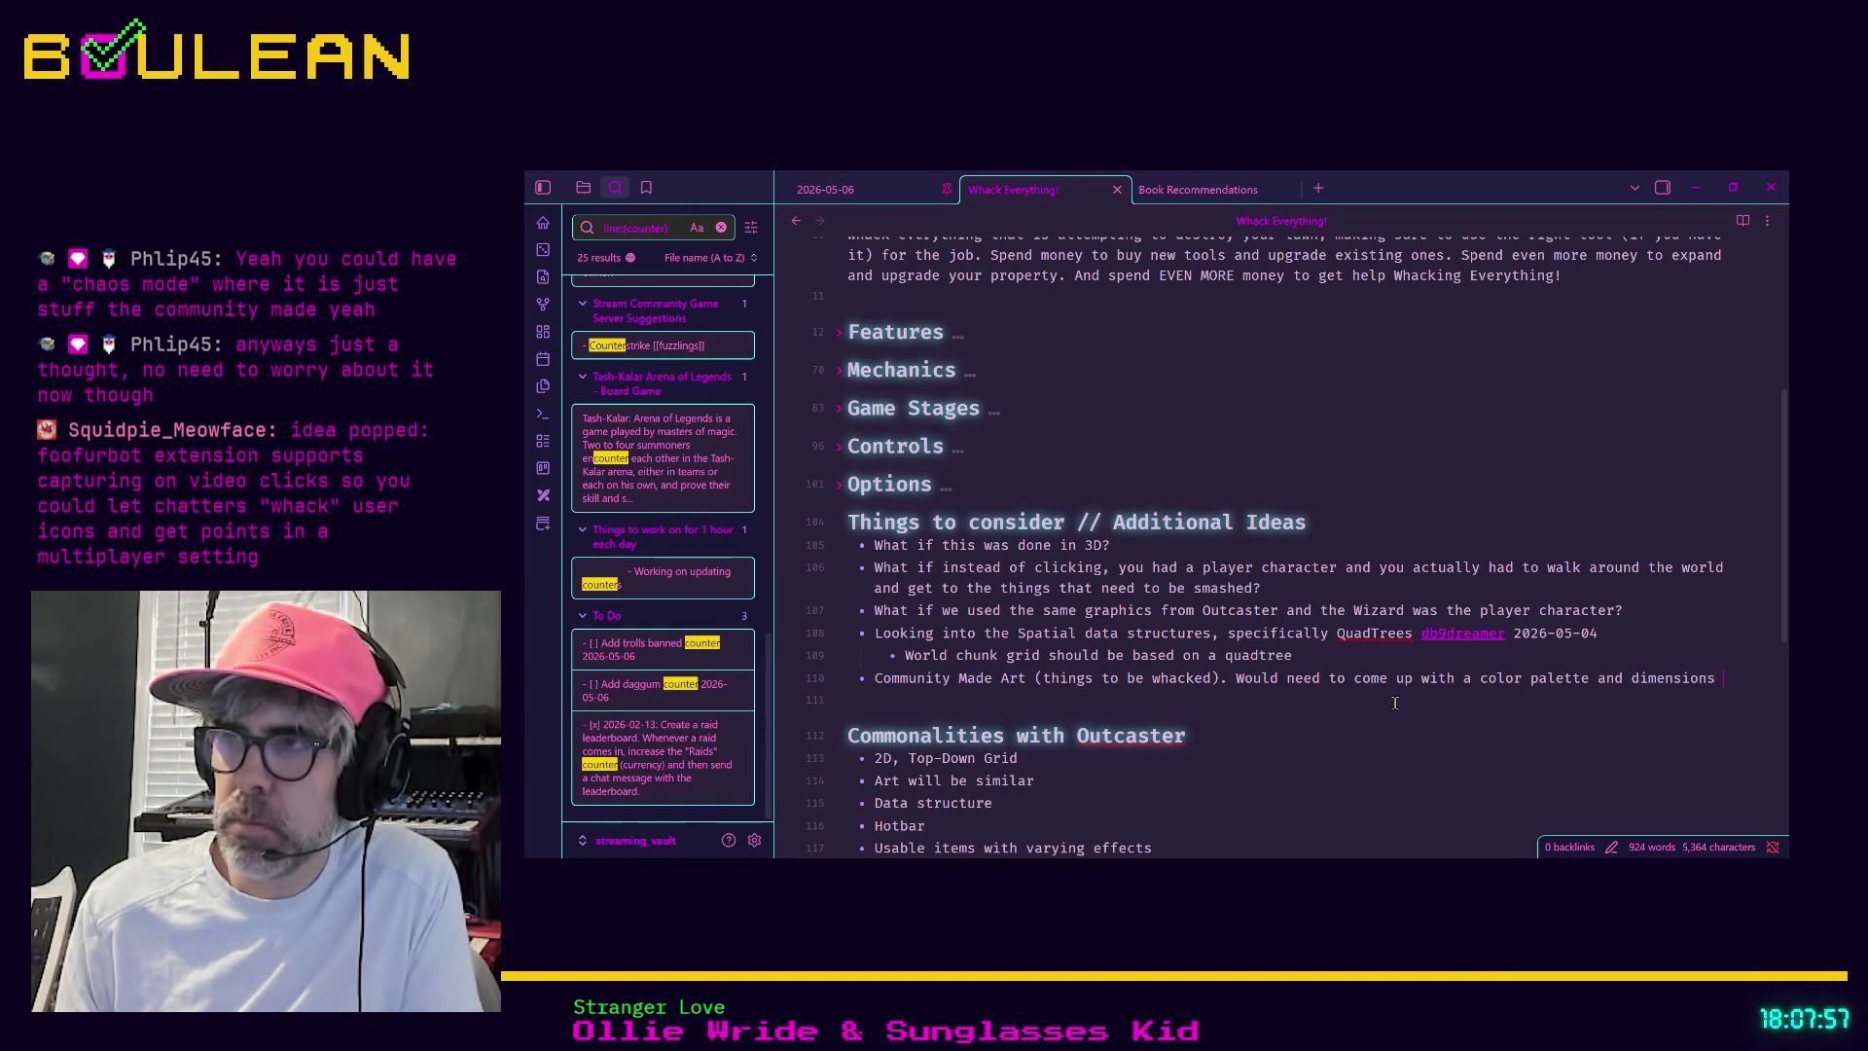
{"action": "type", "text": "and let th"}
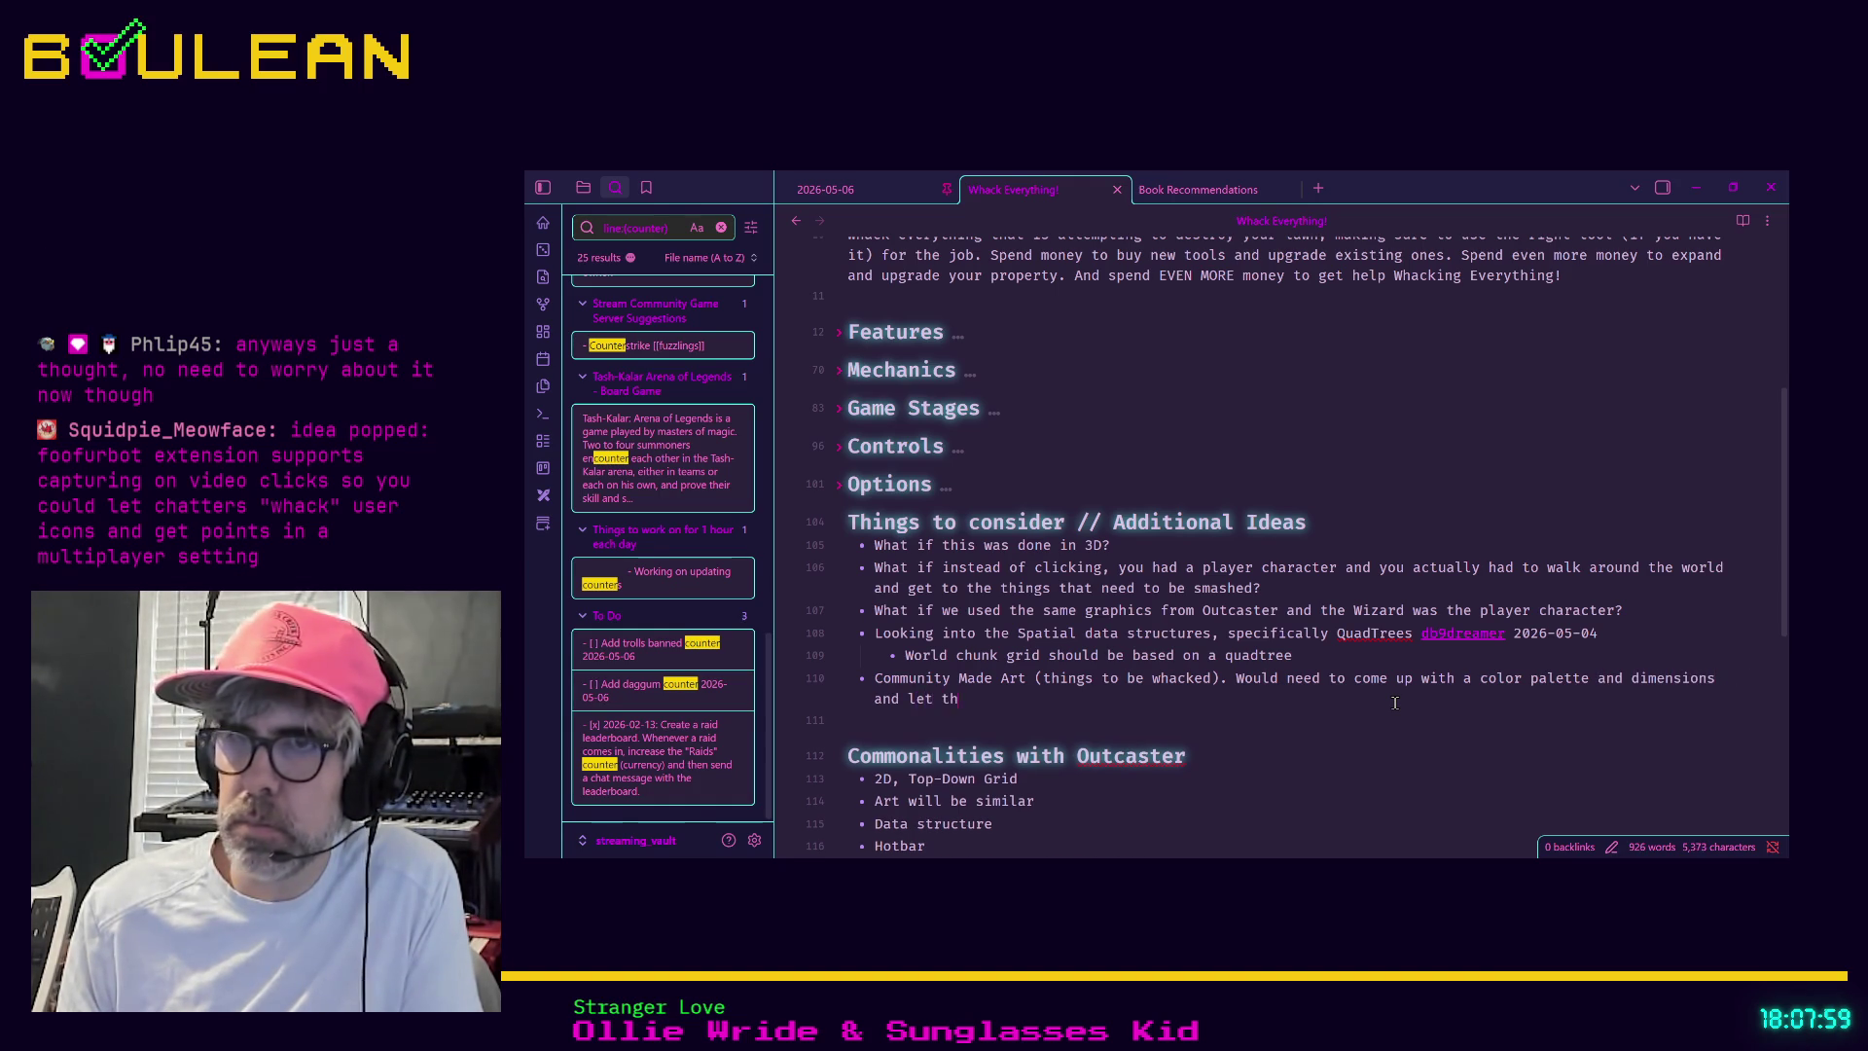
{"action": "type", "text": "e communit"}
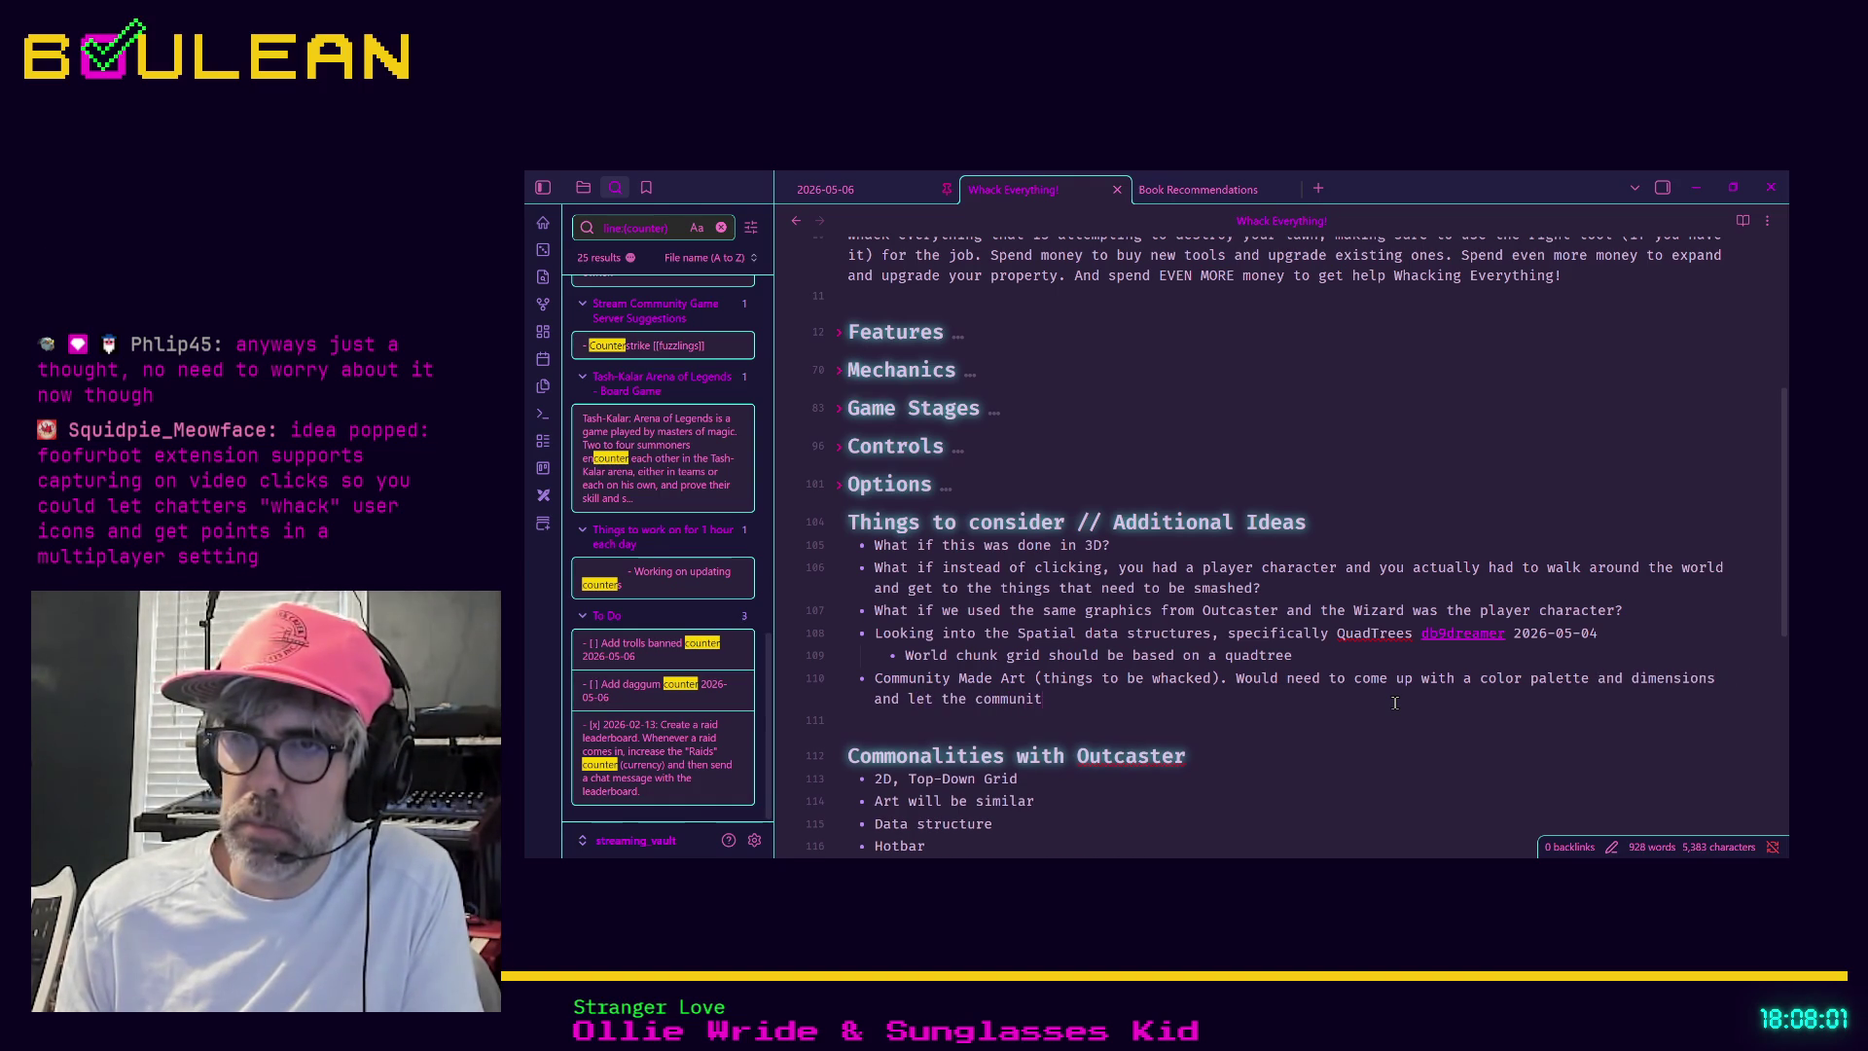
{"action": "type", "text": "y have at it."}
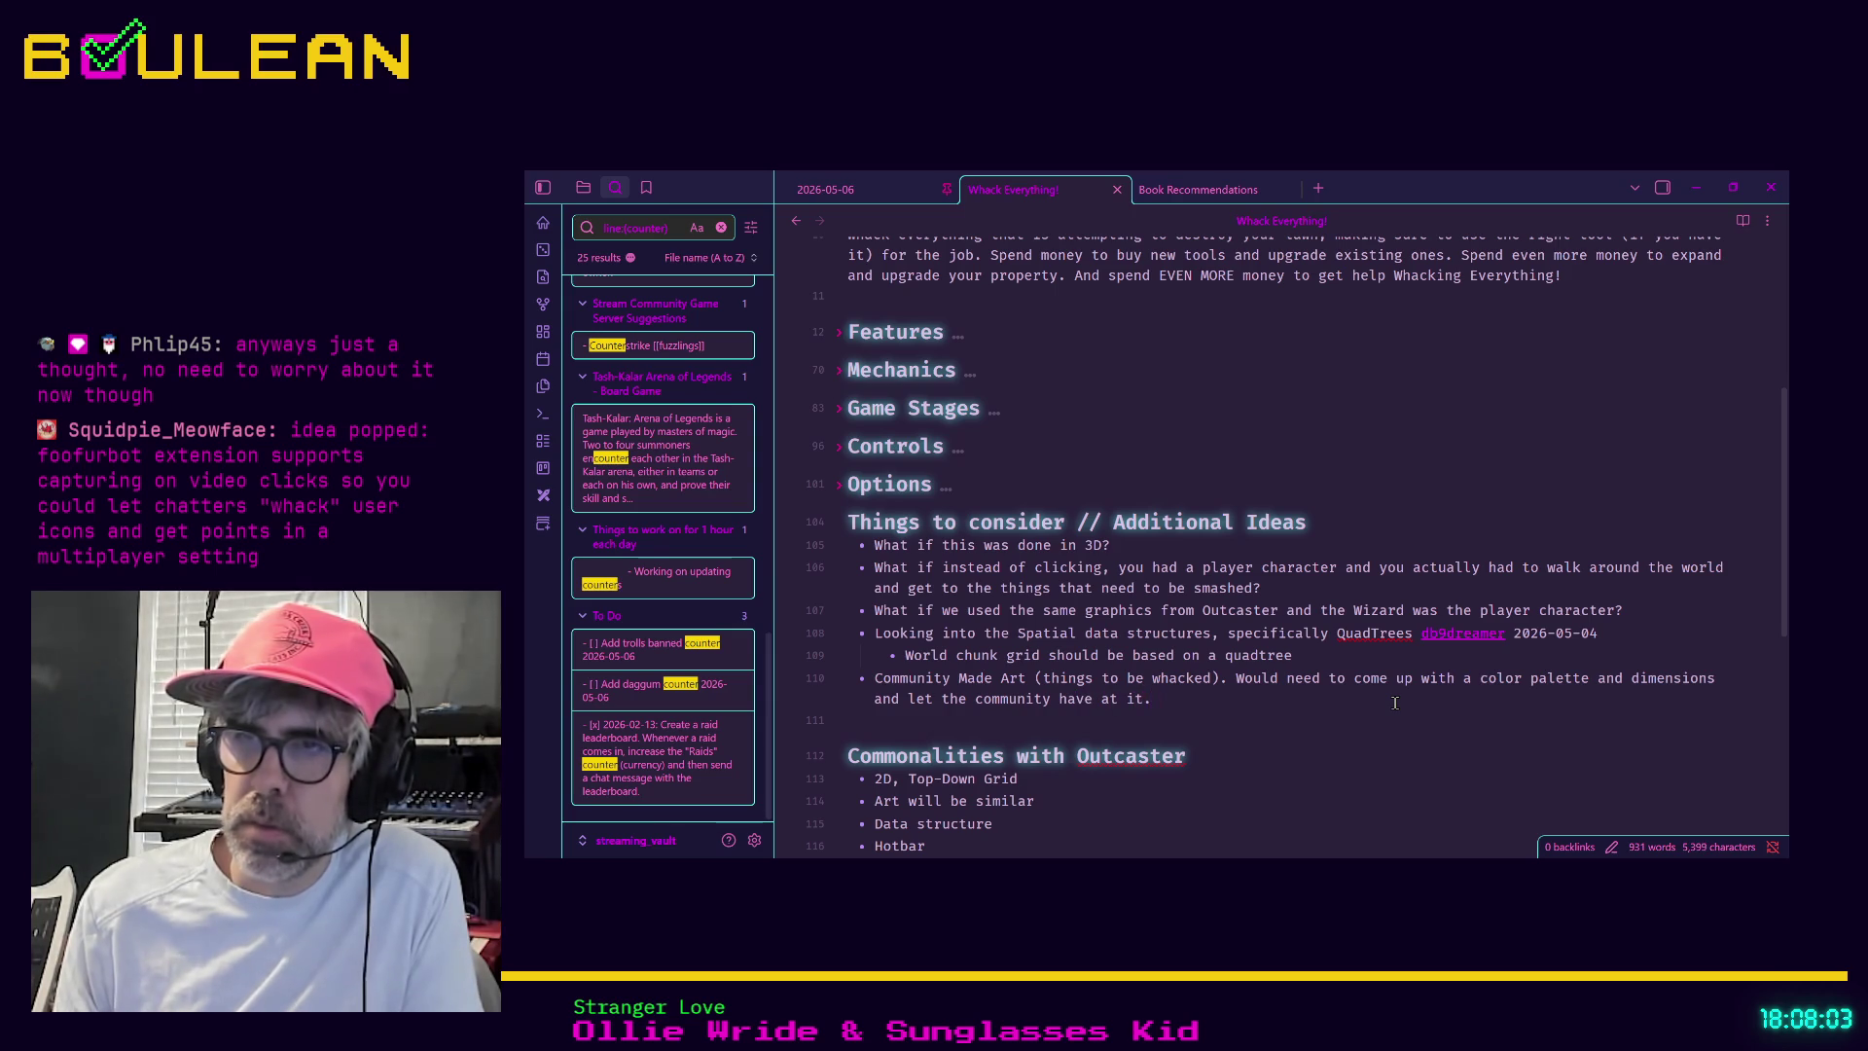
{"action": "type", "text": " Of course, we'd "}
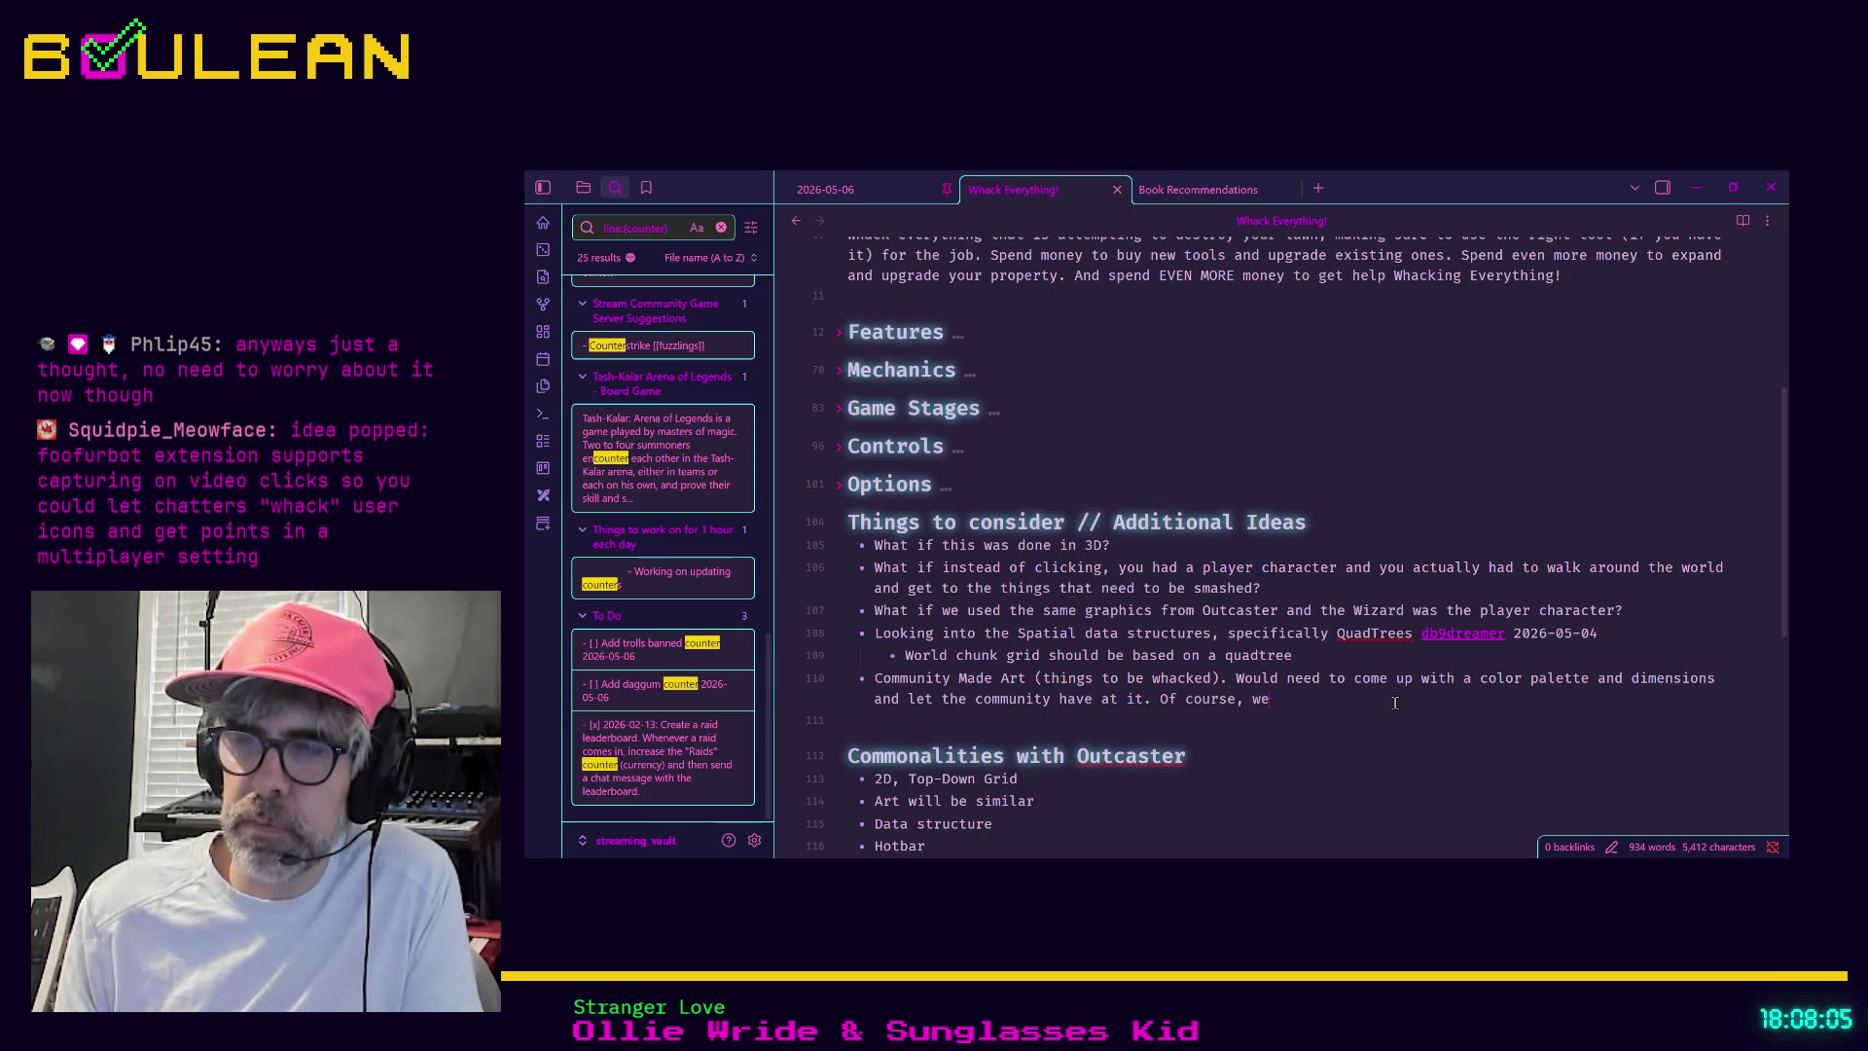
{"action": "type", "text": "keep"}
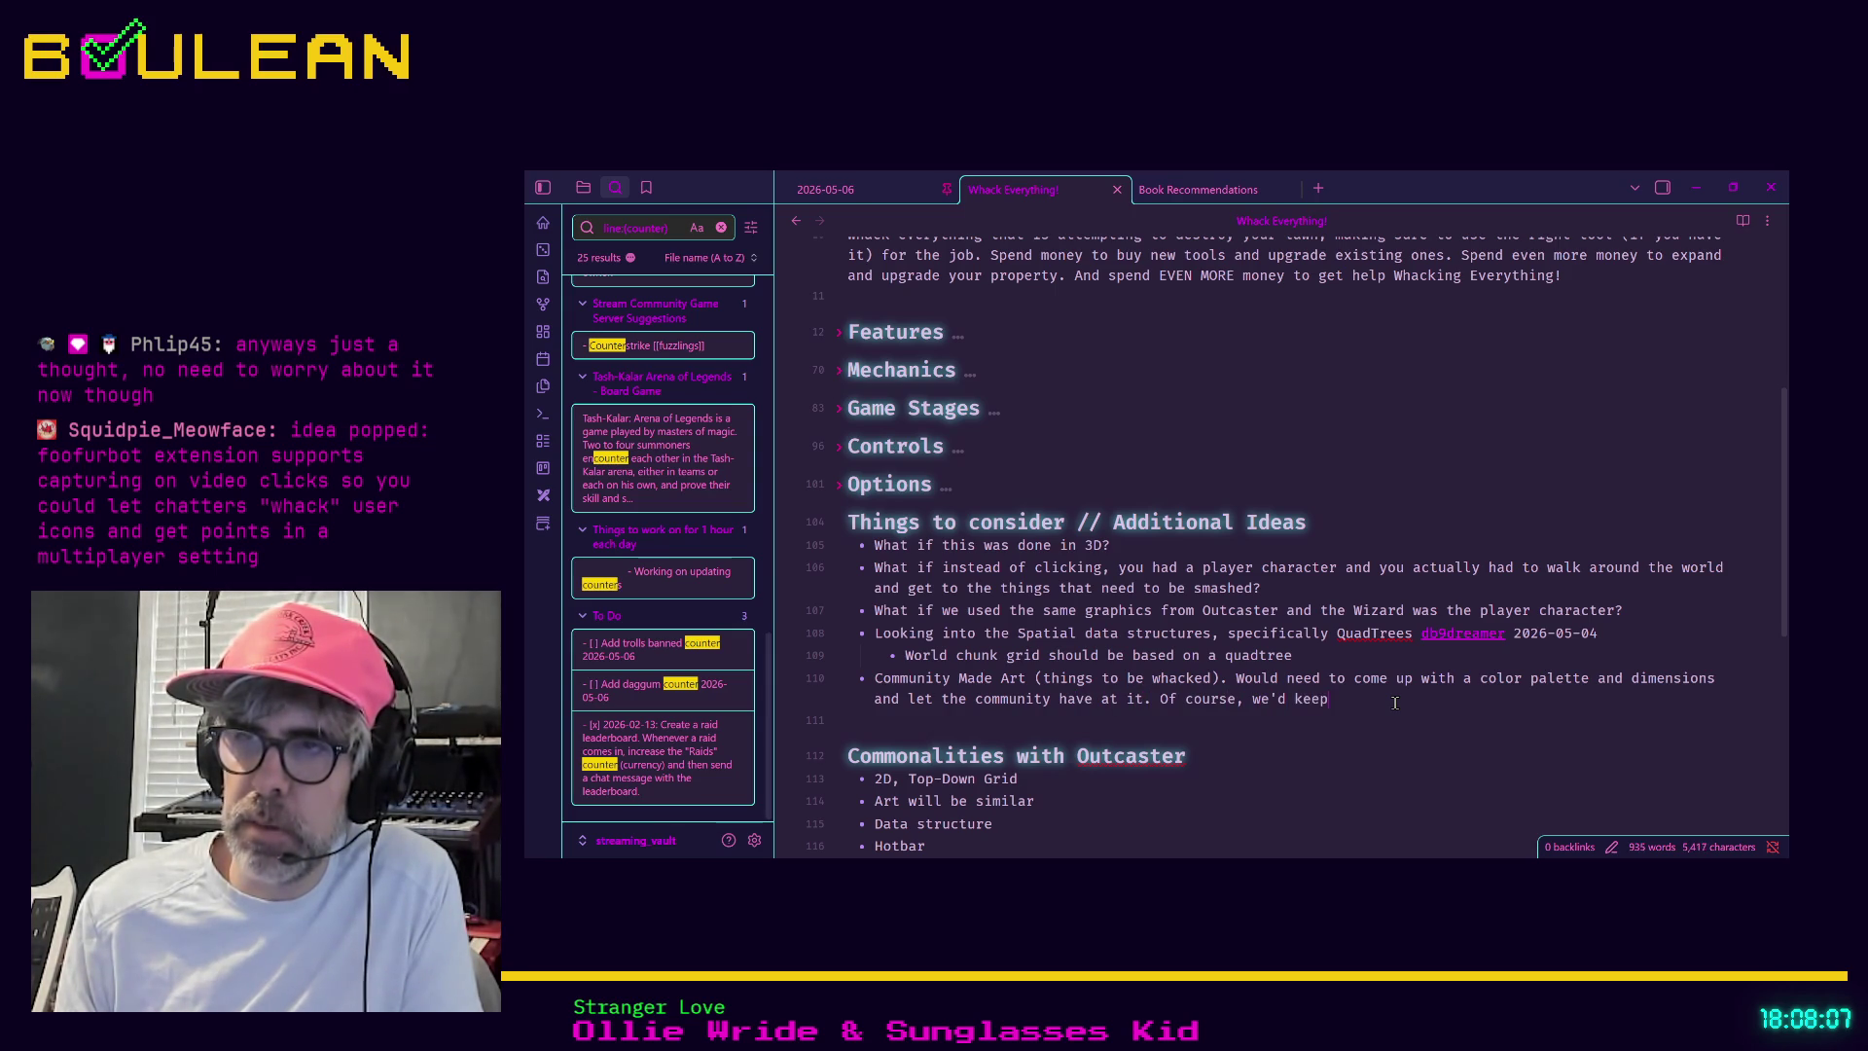
{"action": "type", "text": " it PG, but e"}
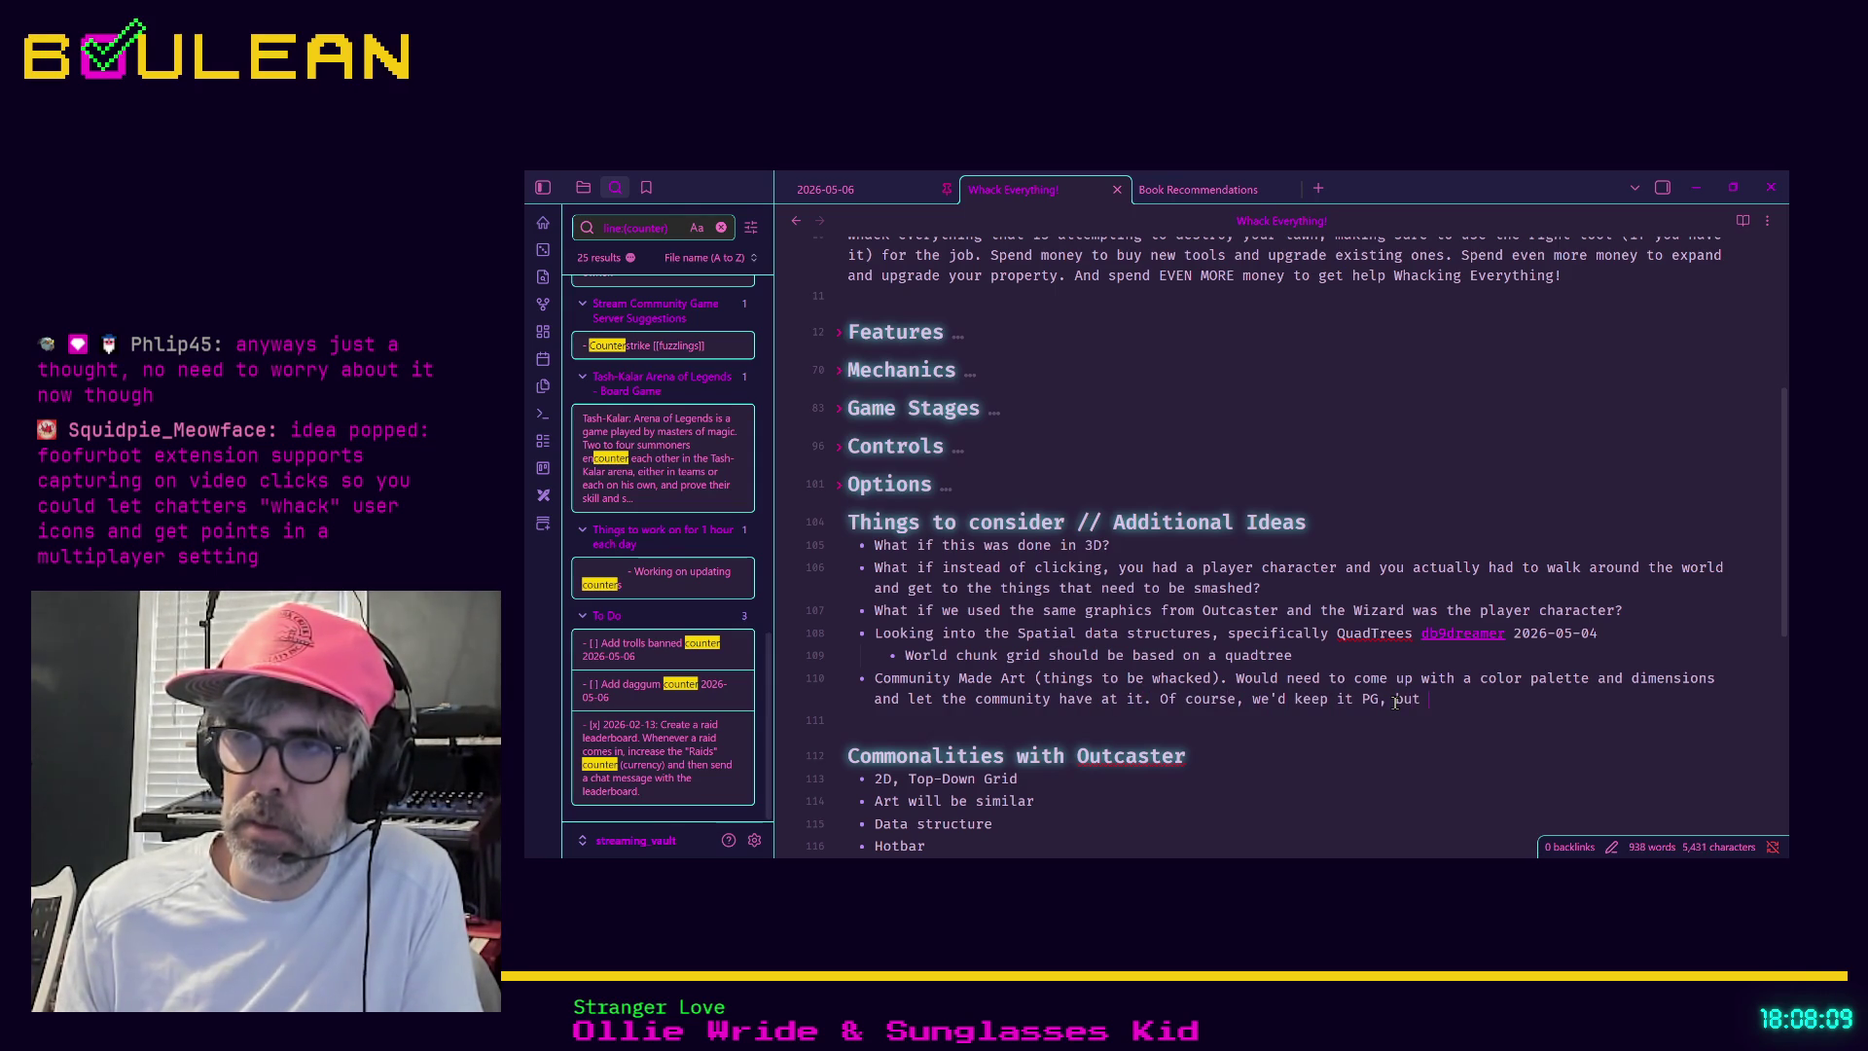
{"action": "type", "text": "nue"}
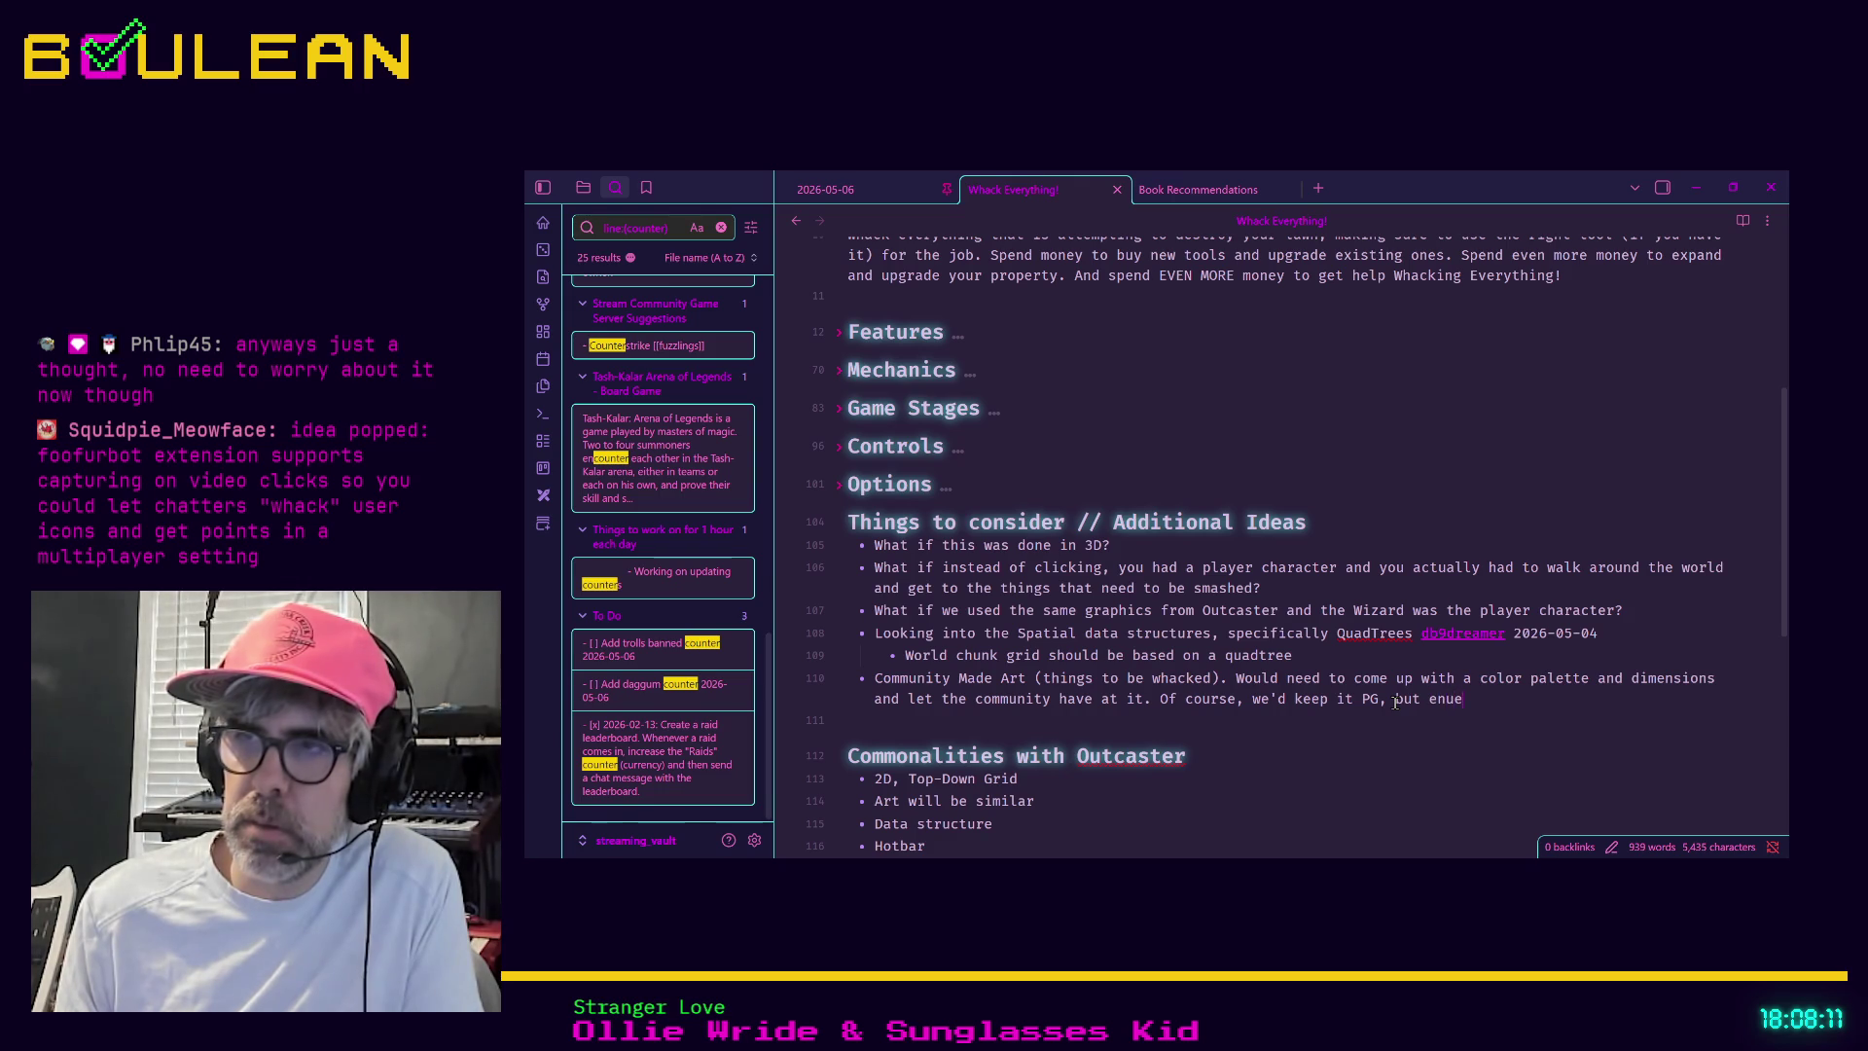
{"action": "type", "text": "ndo is always an"}
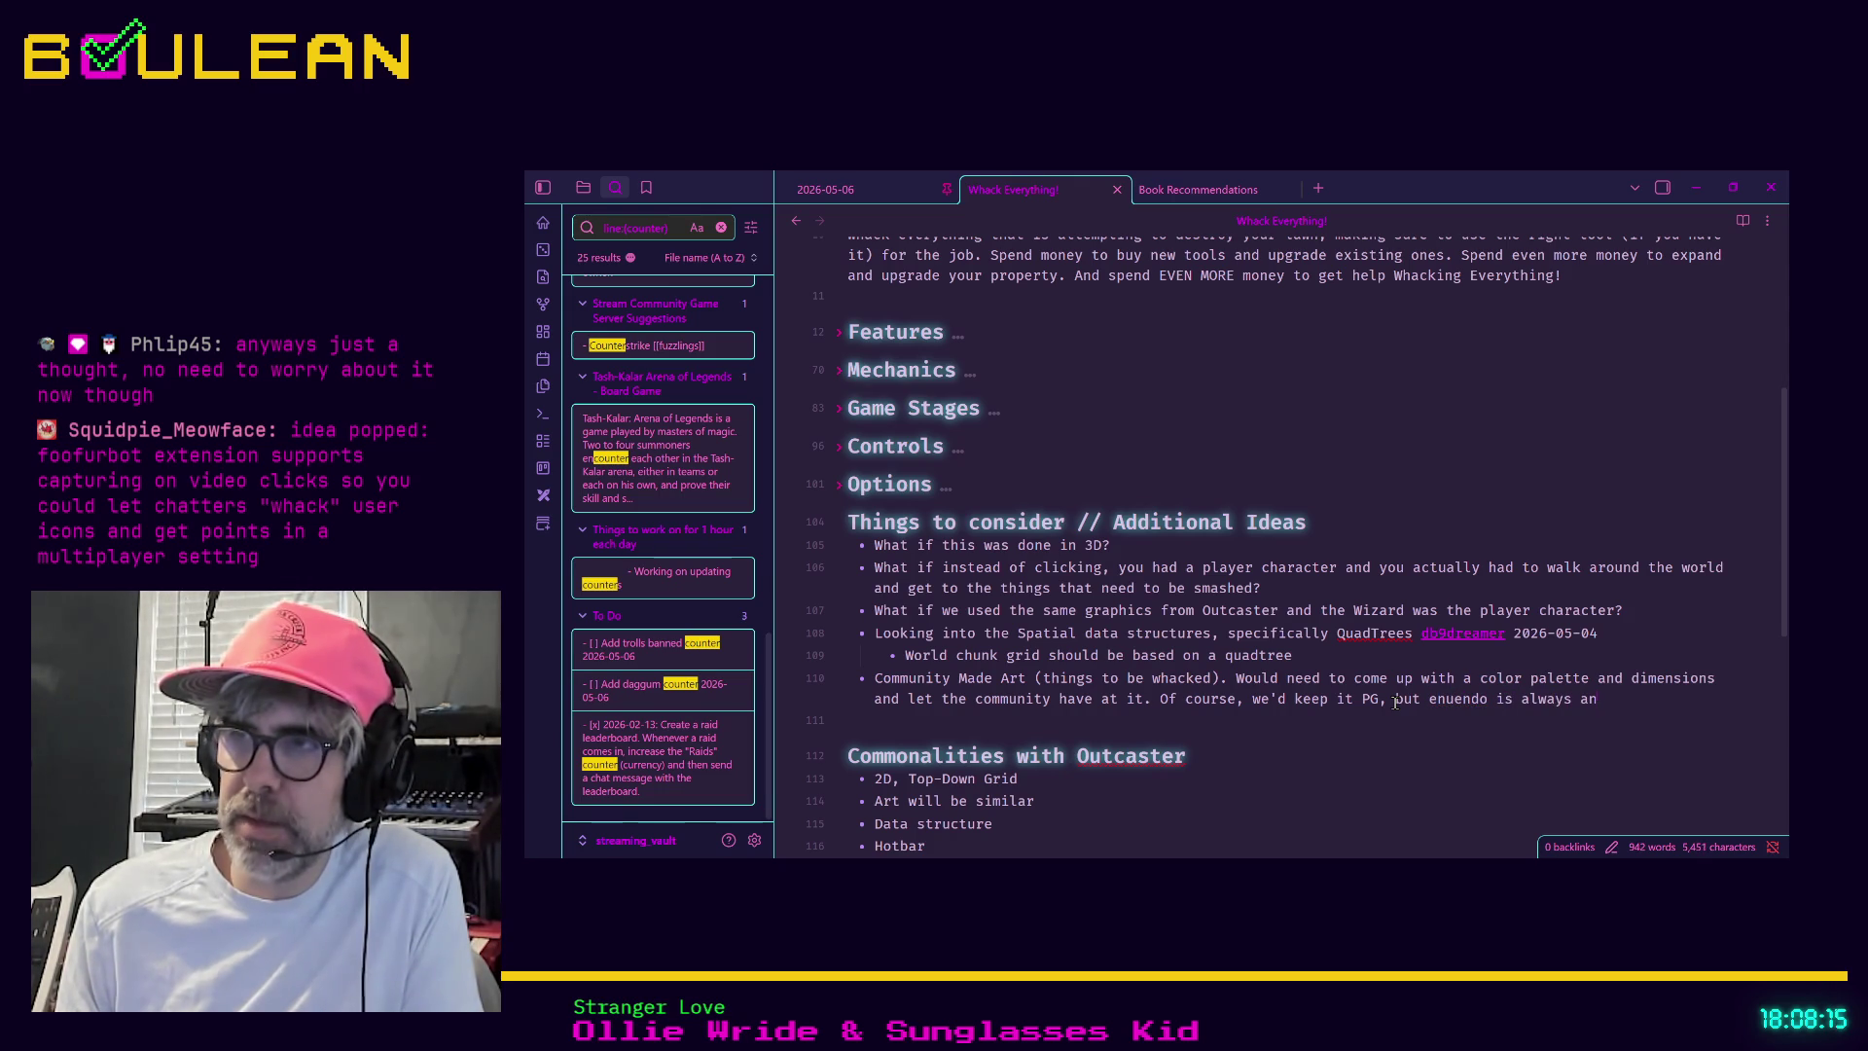
{"action": "type", "text": " option."}
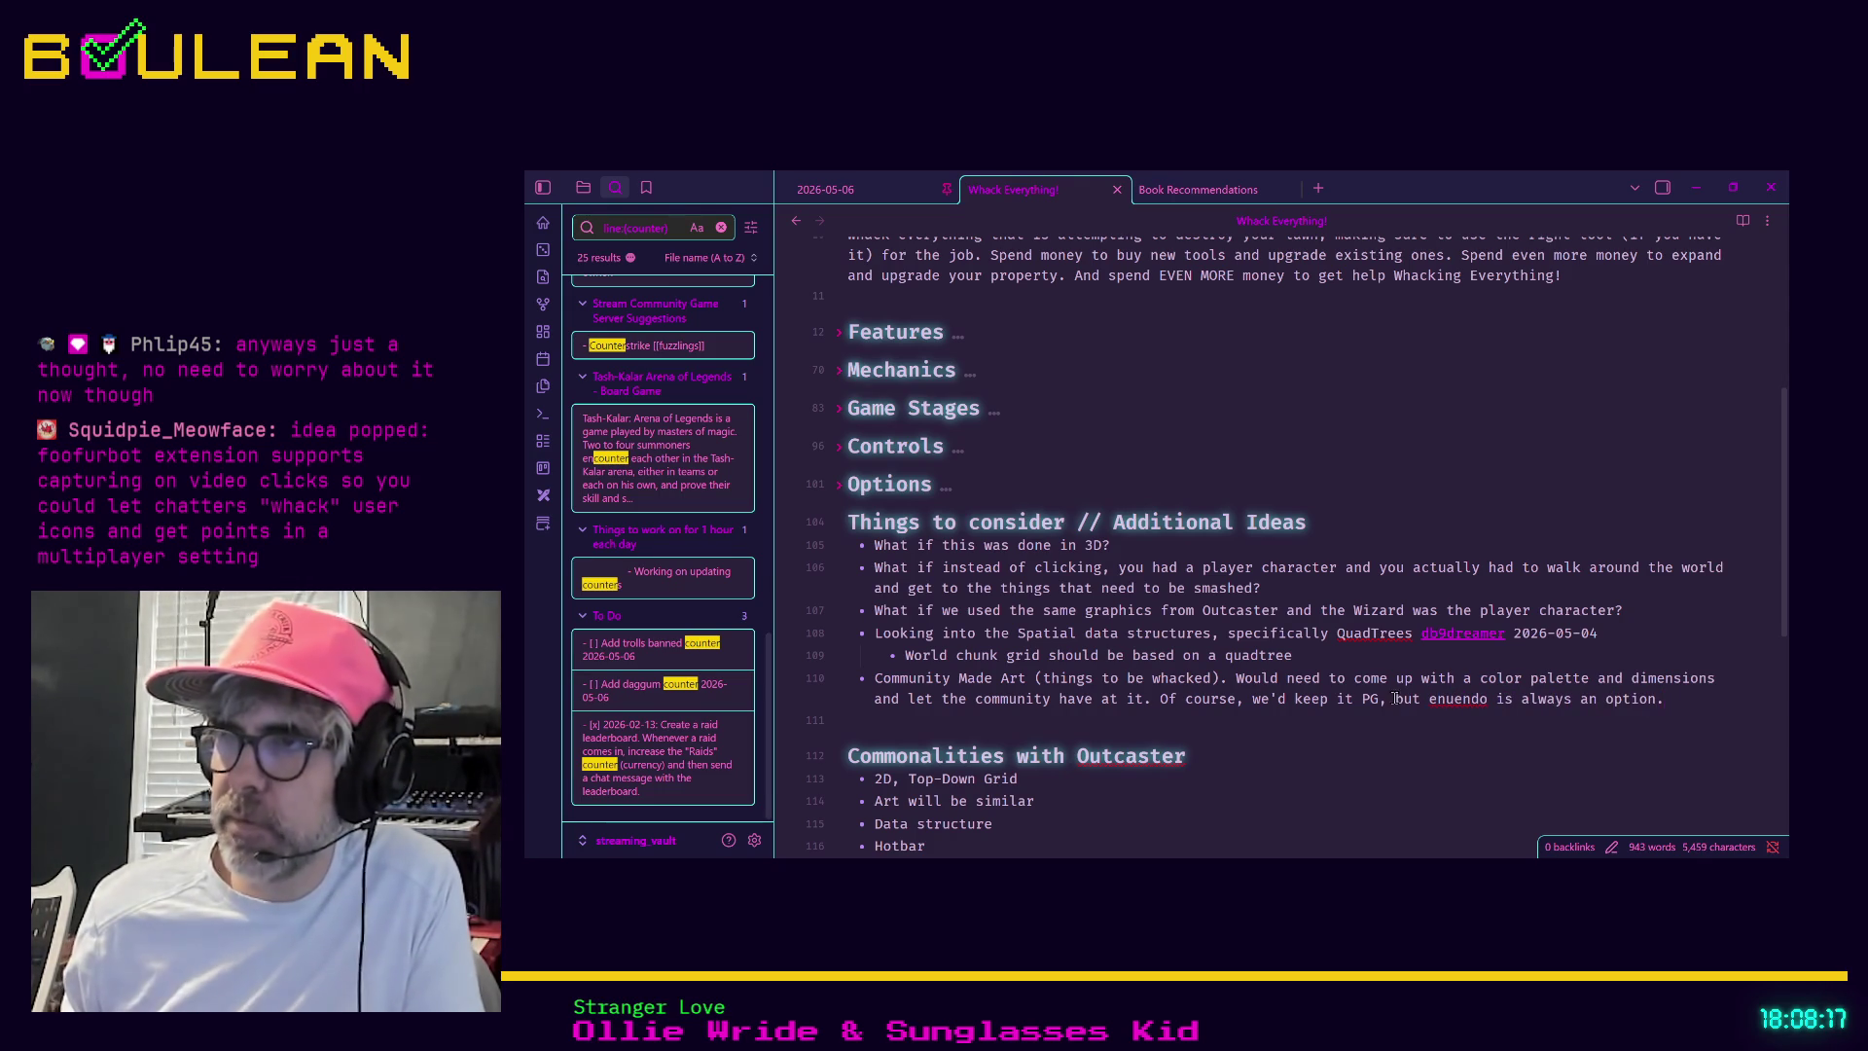
{"action": "right_click", "coordinate": [1436, 700]}
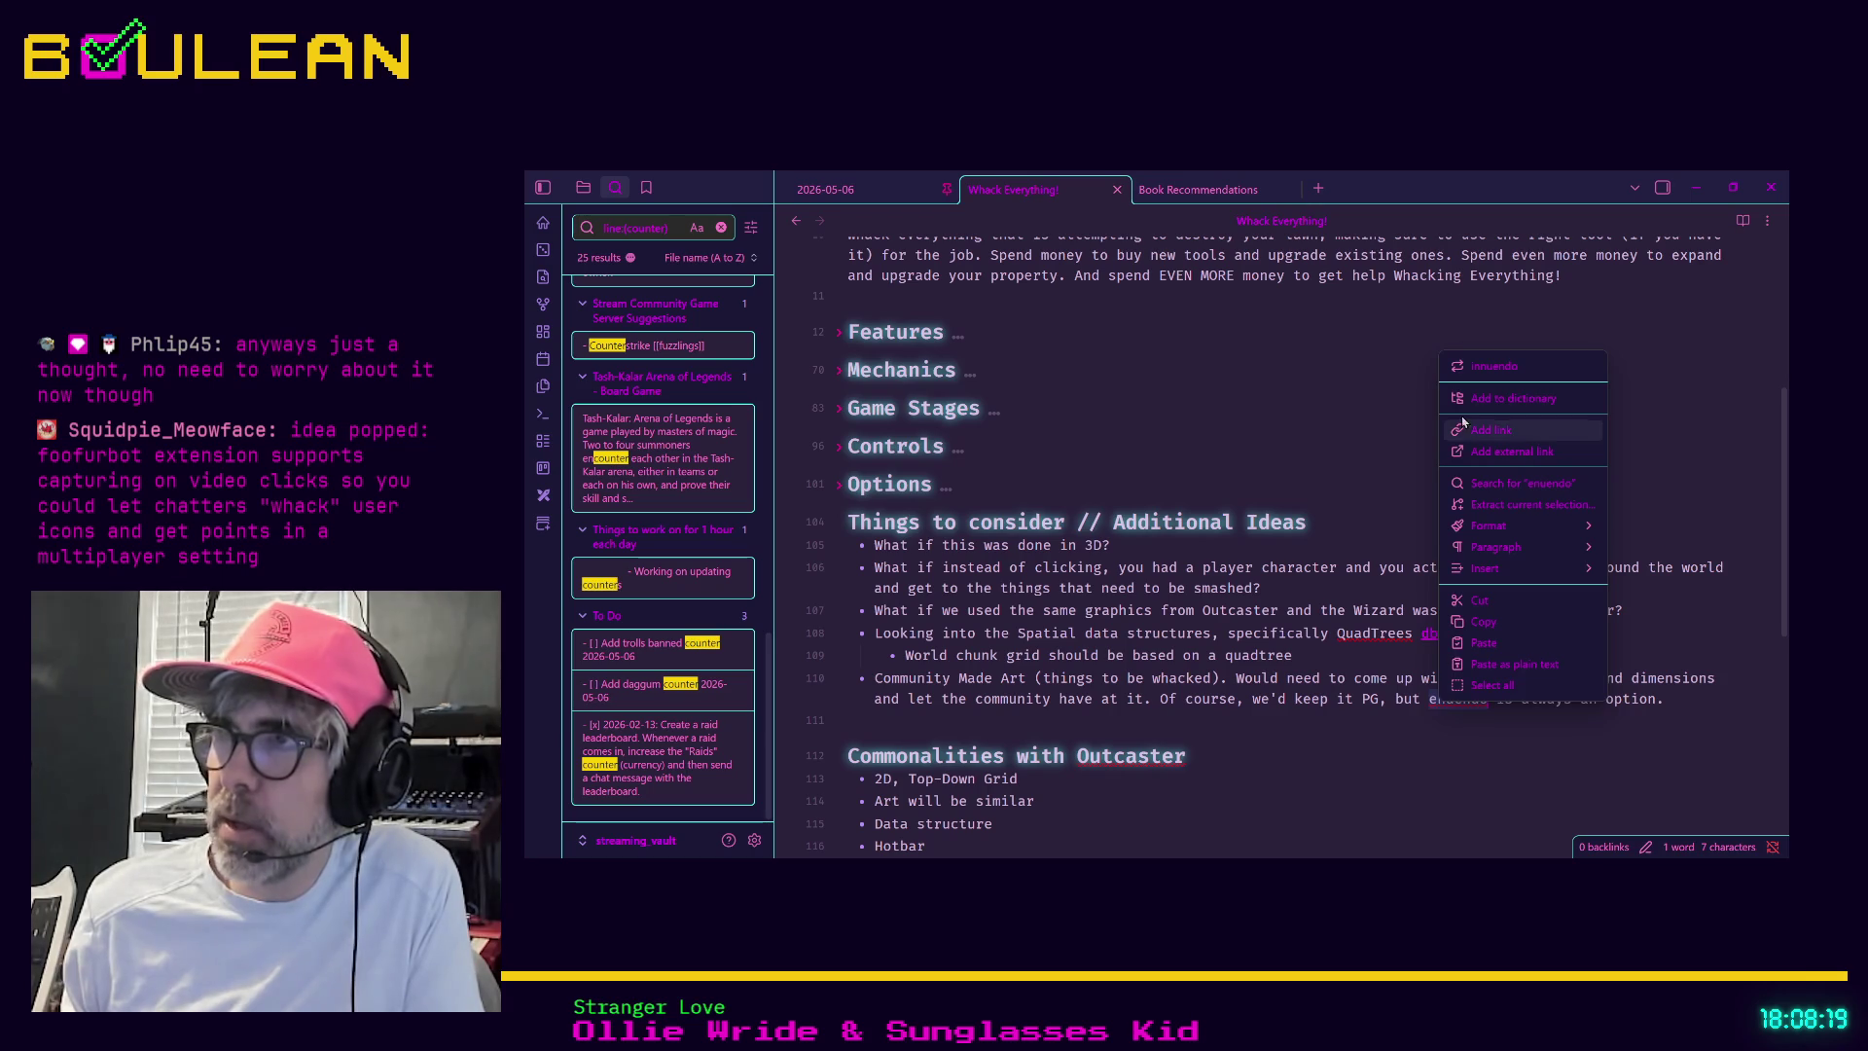
{"action": "left_click", "coordinate": [1492, 366]}
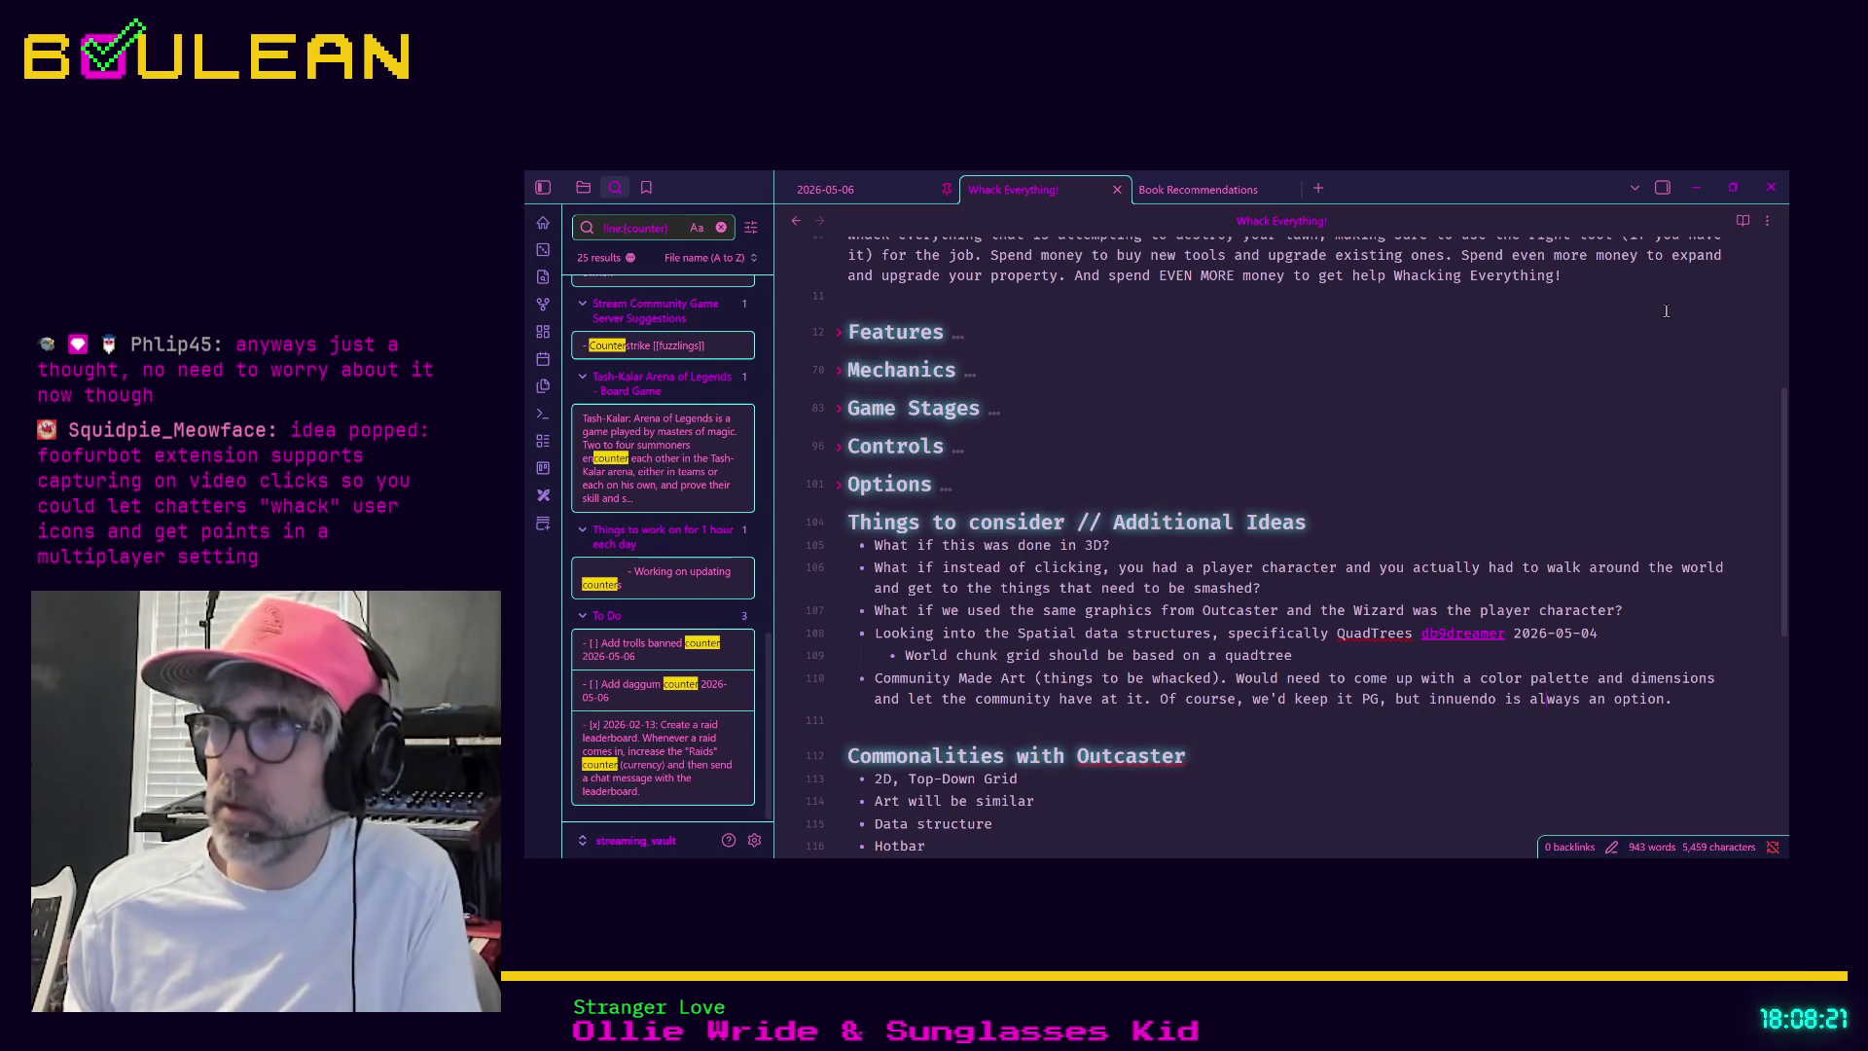
{"action": "left_click", "coordinate": [1695, 187]}
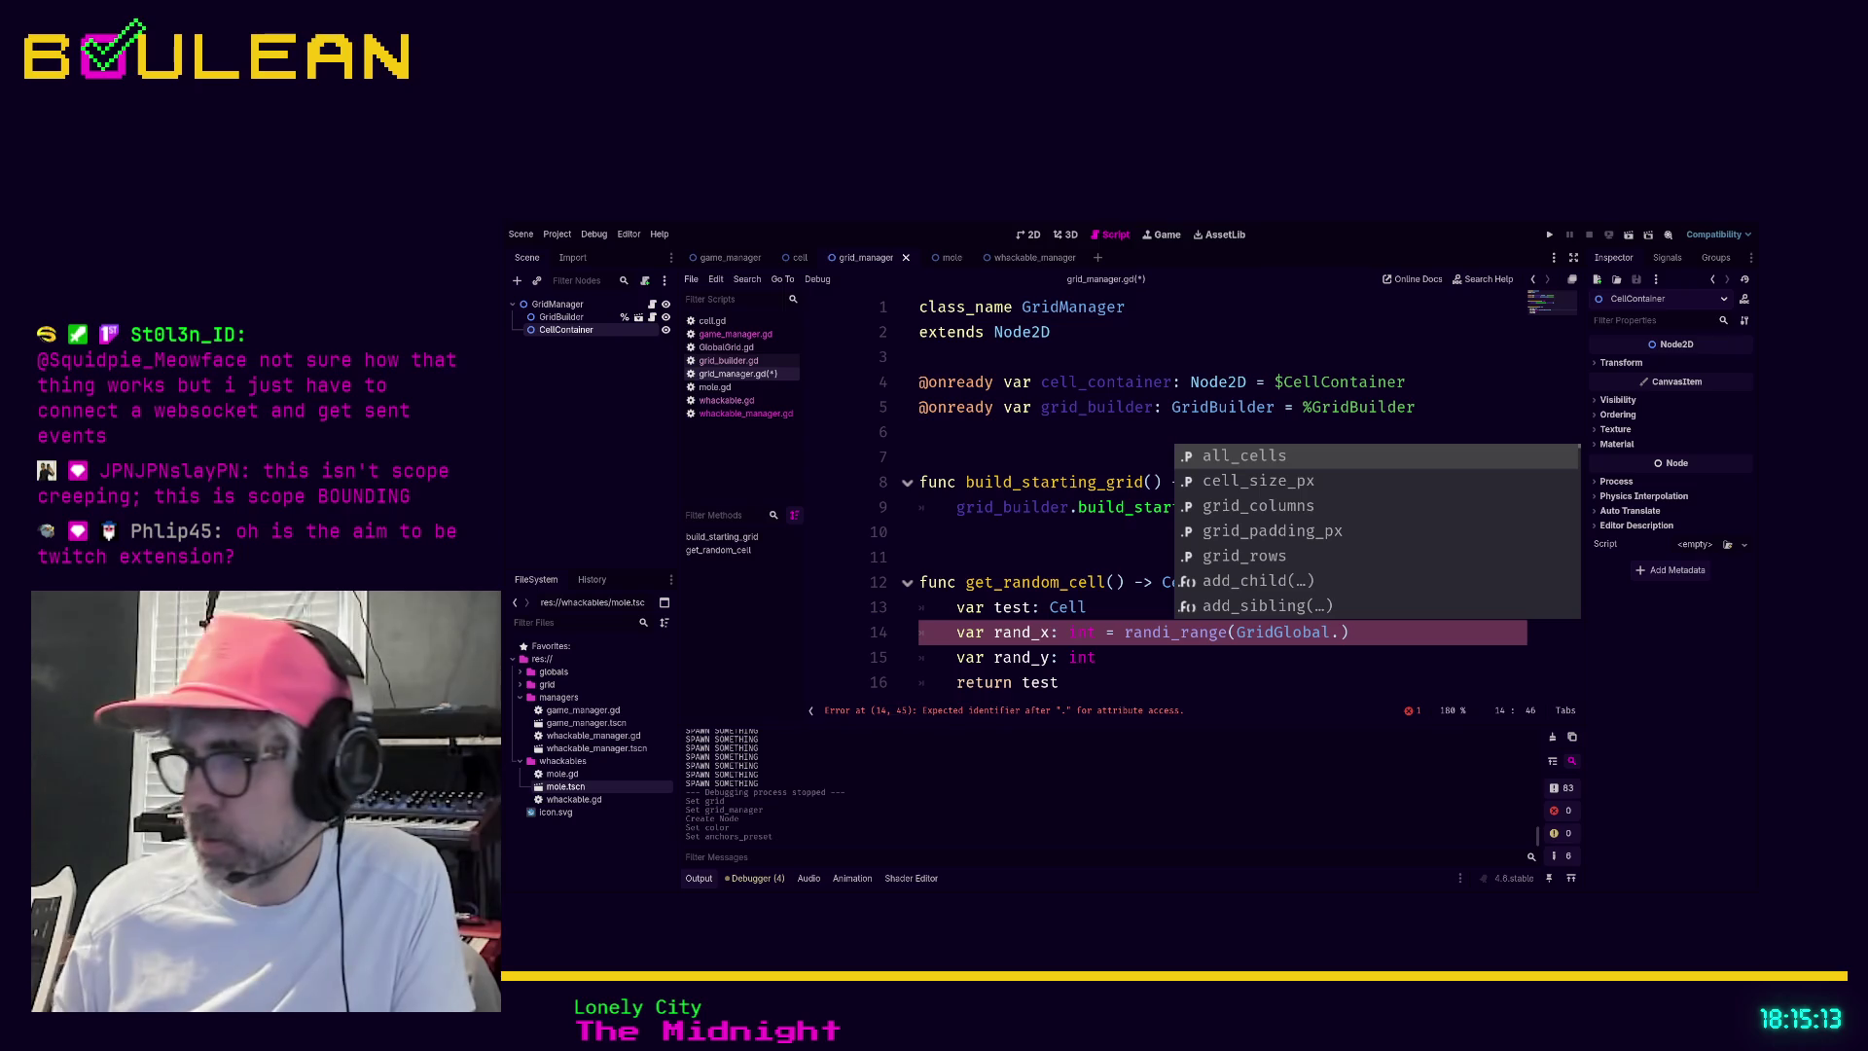
Switch from Godot over to the game design notes in Obsidian
{"action": "key", "text": "alt+Tab"}
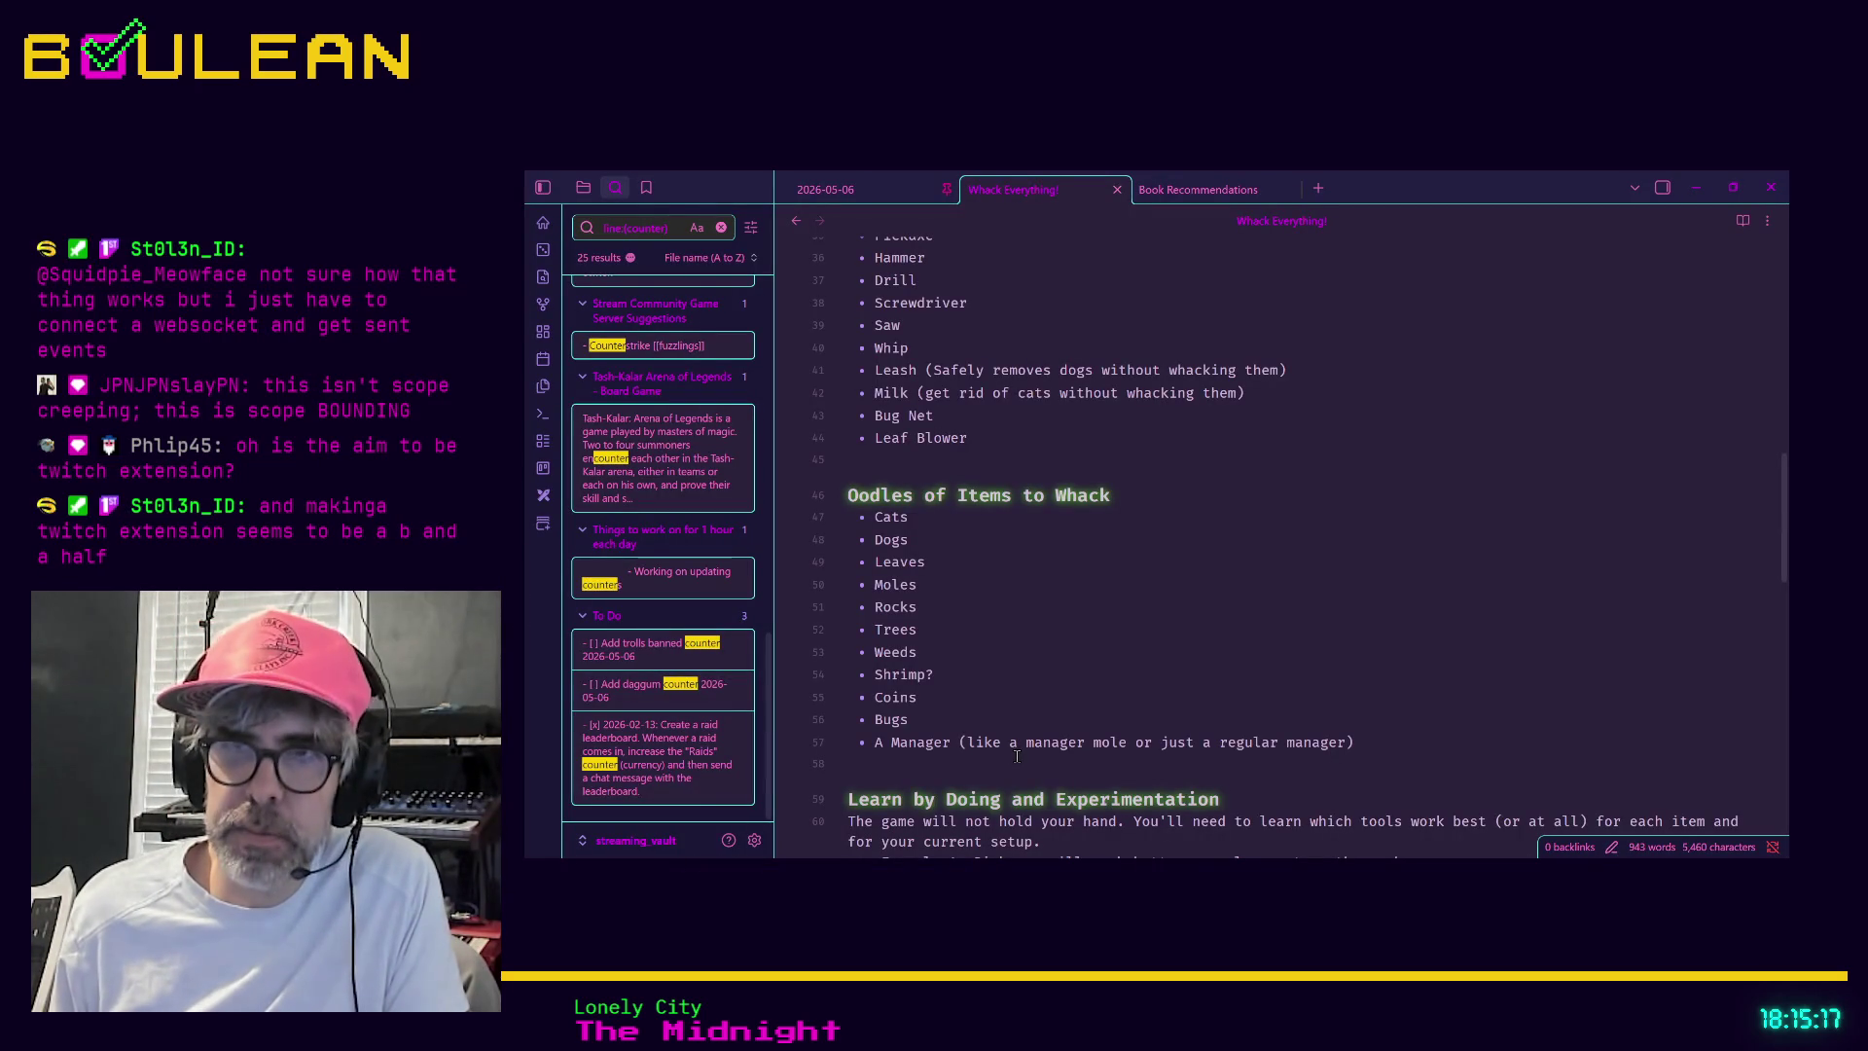
Select the manager description in the last item of the Oodles of Items to Whack list
{"action": "left_click", "coordinate": [998, 770]}
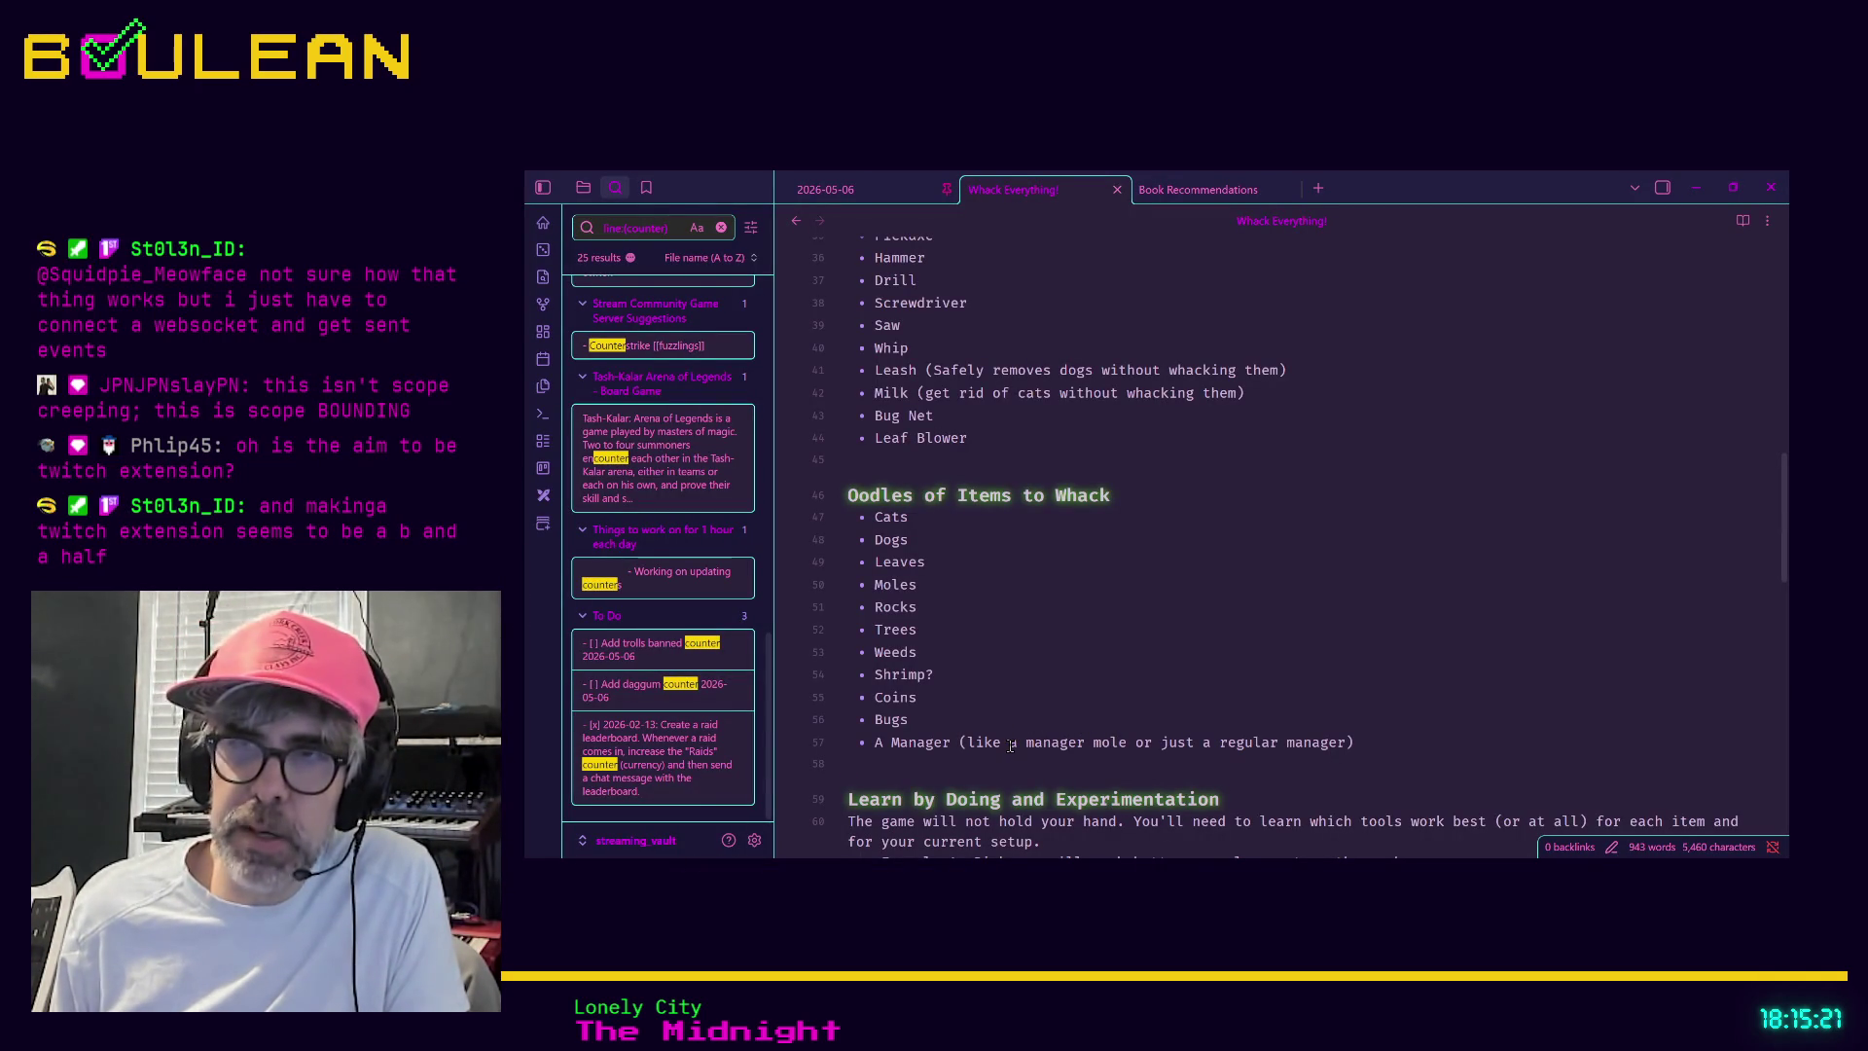
{"action": "left_click_drag", "start_coordinate": [969, 746], "coordinate": [1343, 745]}
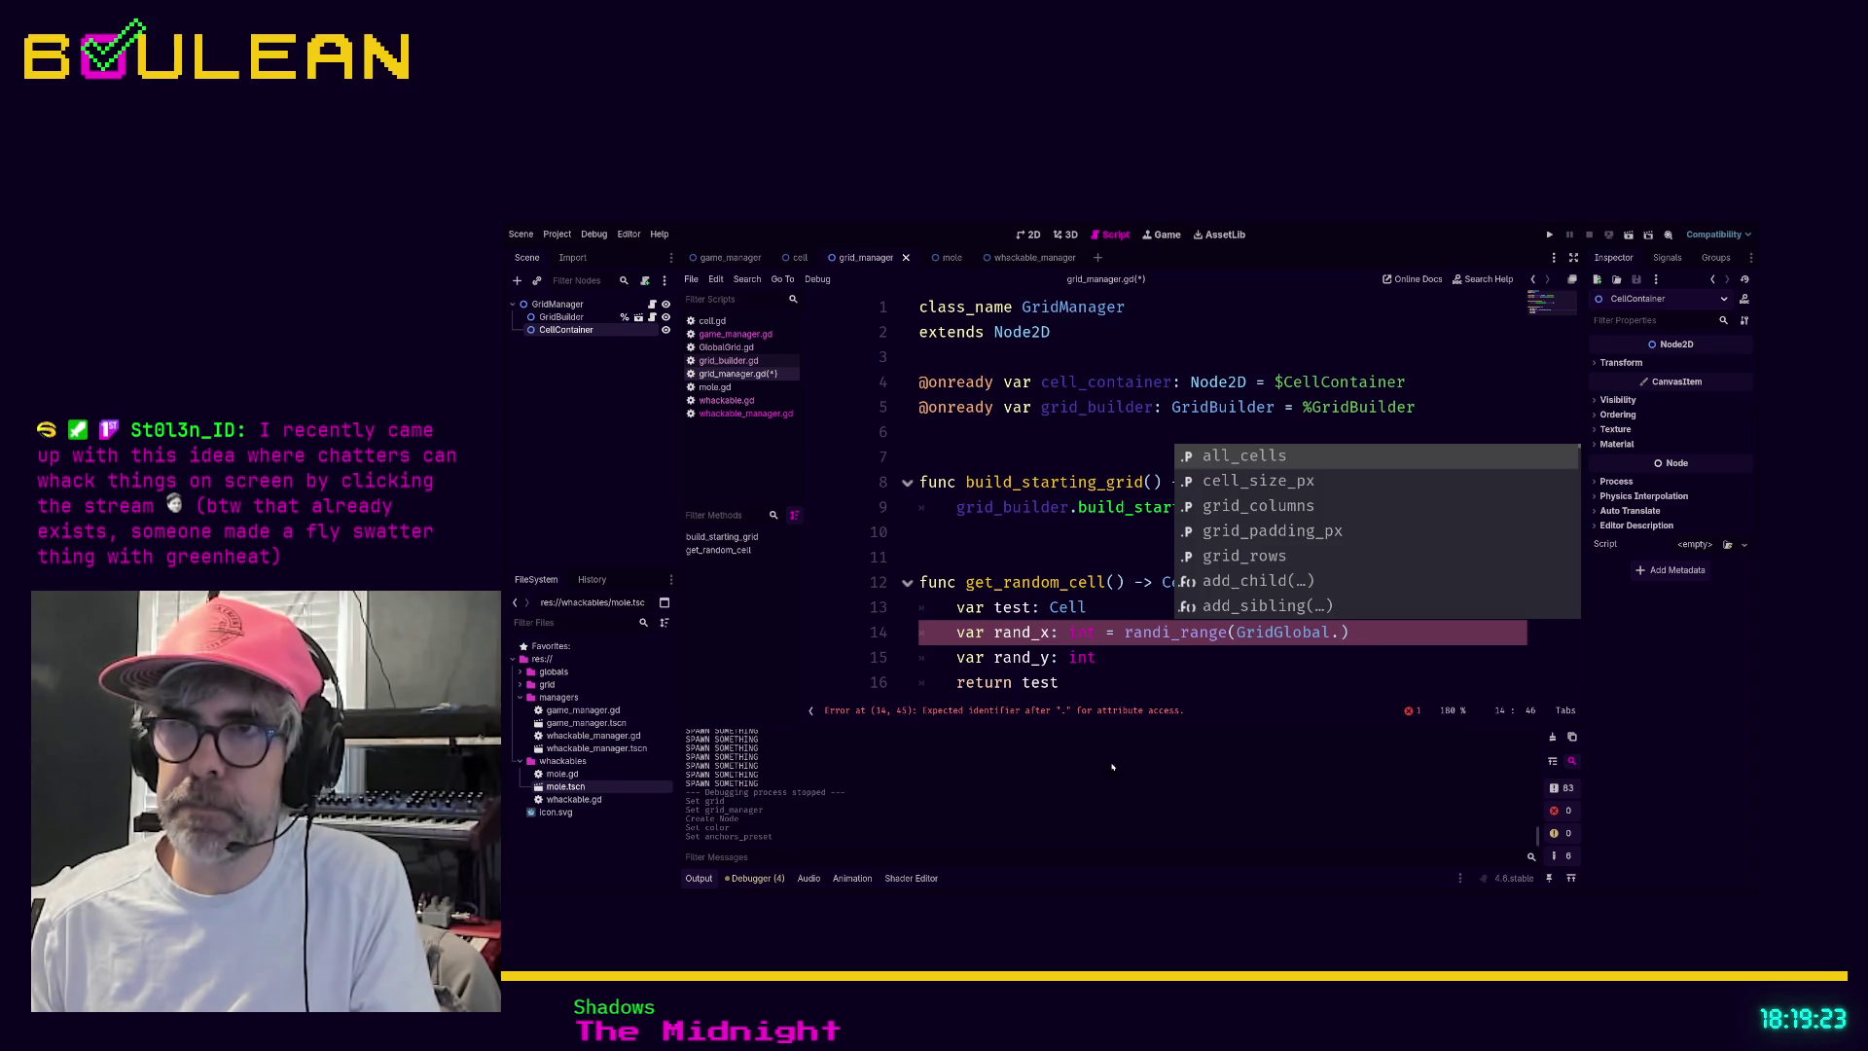
Set rand_x to randi_range(0, GridGlobal.grid_columns) on line 14
{"action": "left_click", "coordinate": [1146, 672]}
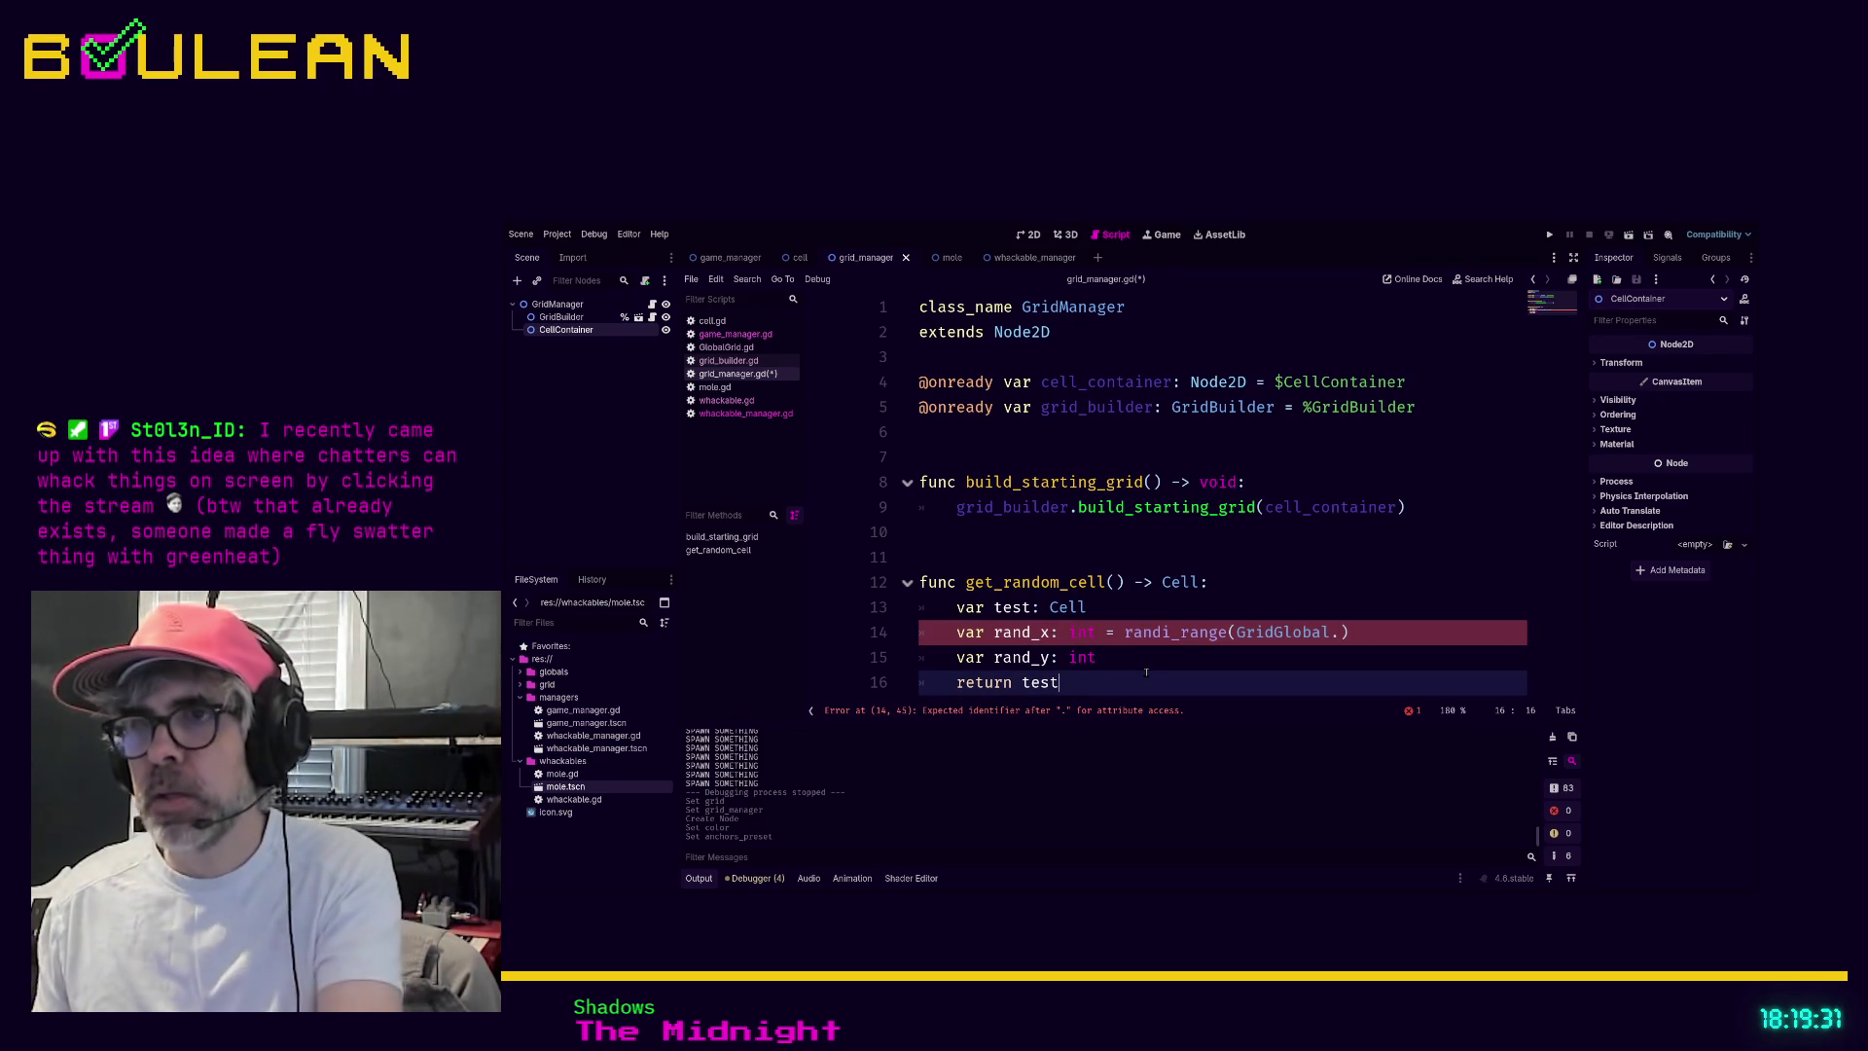
{"action": "left_click", "coordinate": [1231, 633]}
{"action": "left_click", "coordinate": [1337, 633]}
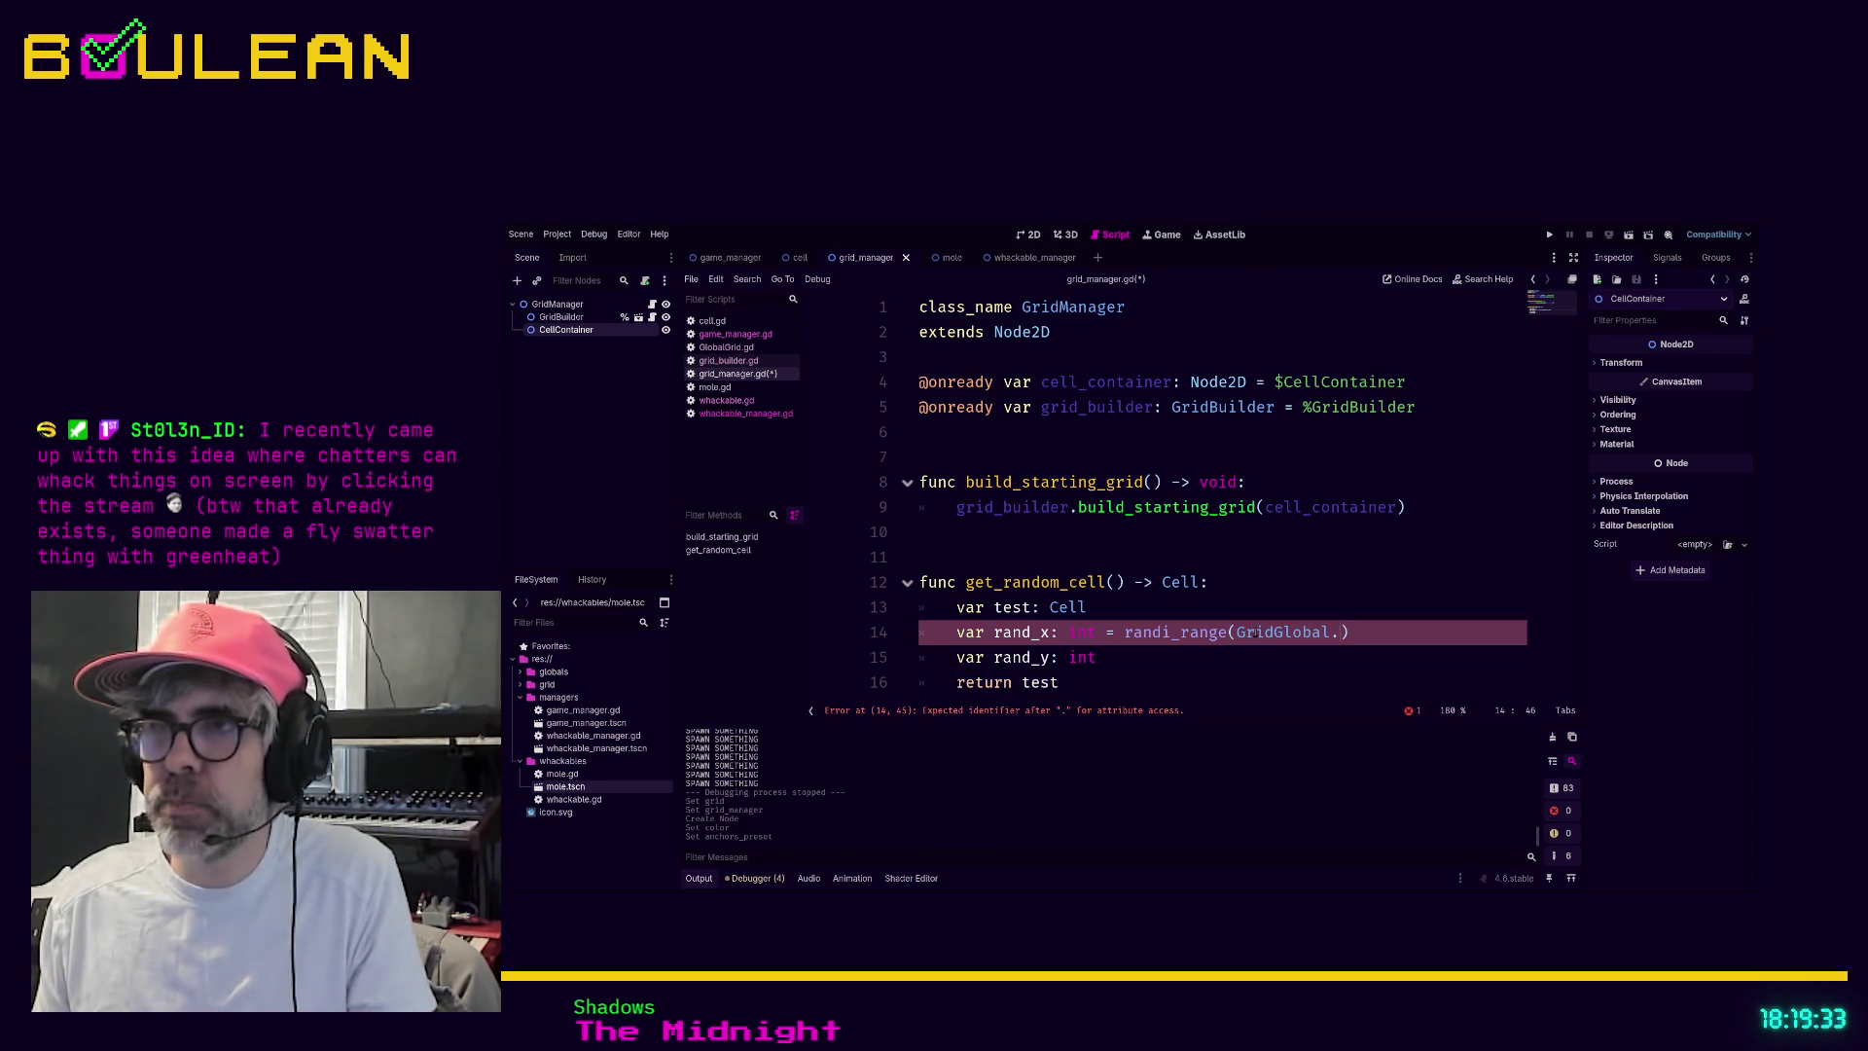
{"action": "left_click", "coordinate": [1237, 634], "text": "shift"}
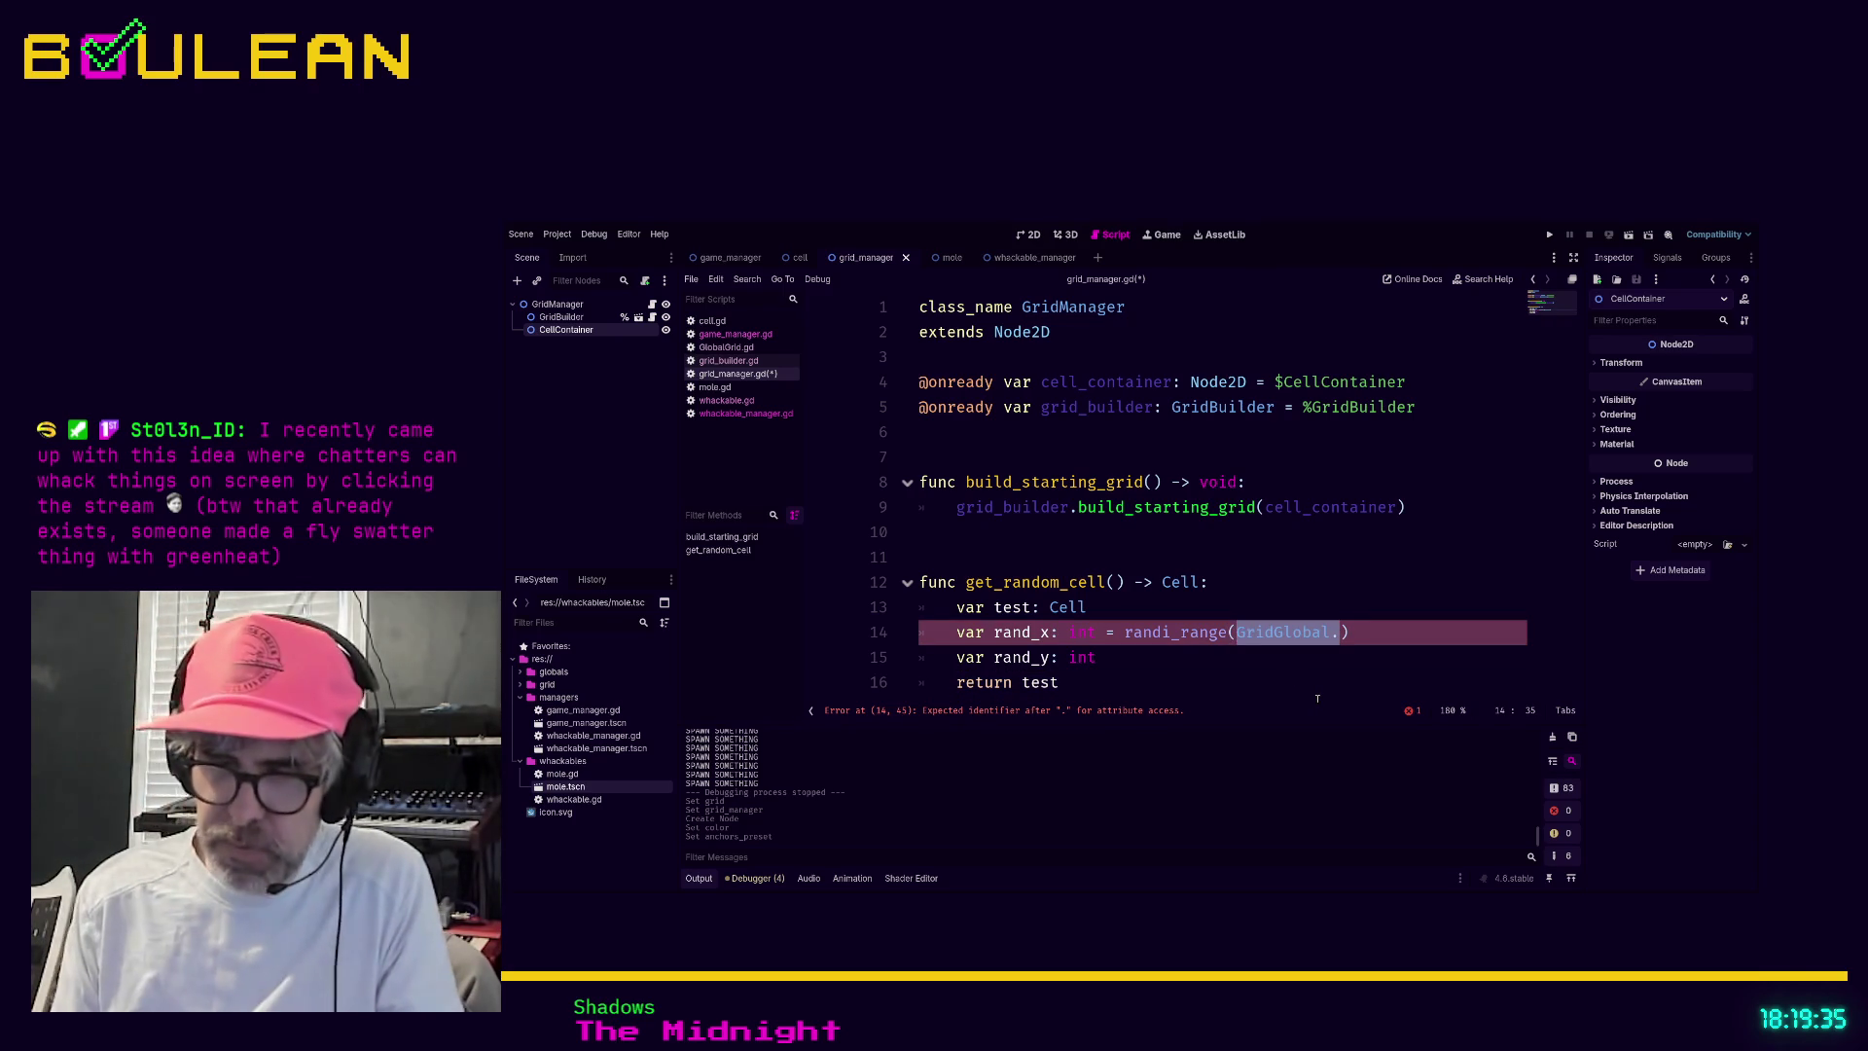
{"action": "type", "text": "0, GridGlobal."}
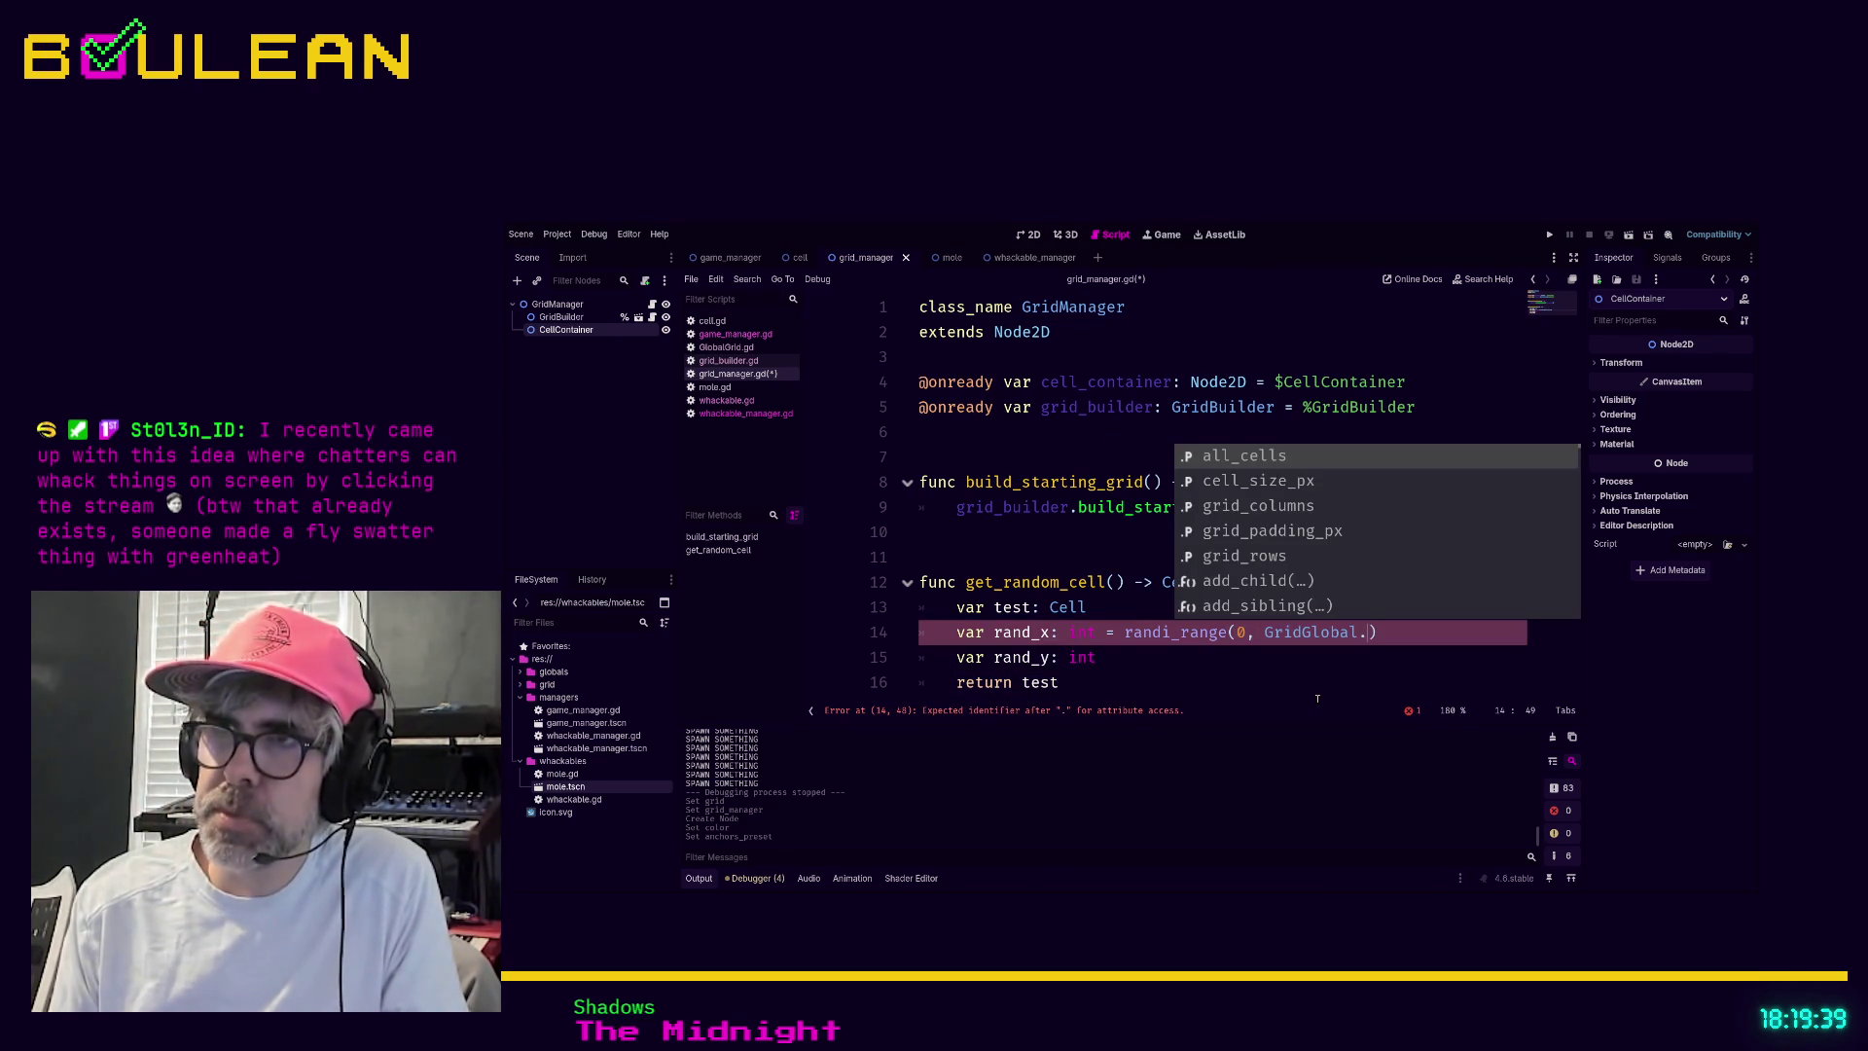
{"action": "type", "text": "col"}
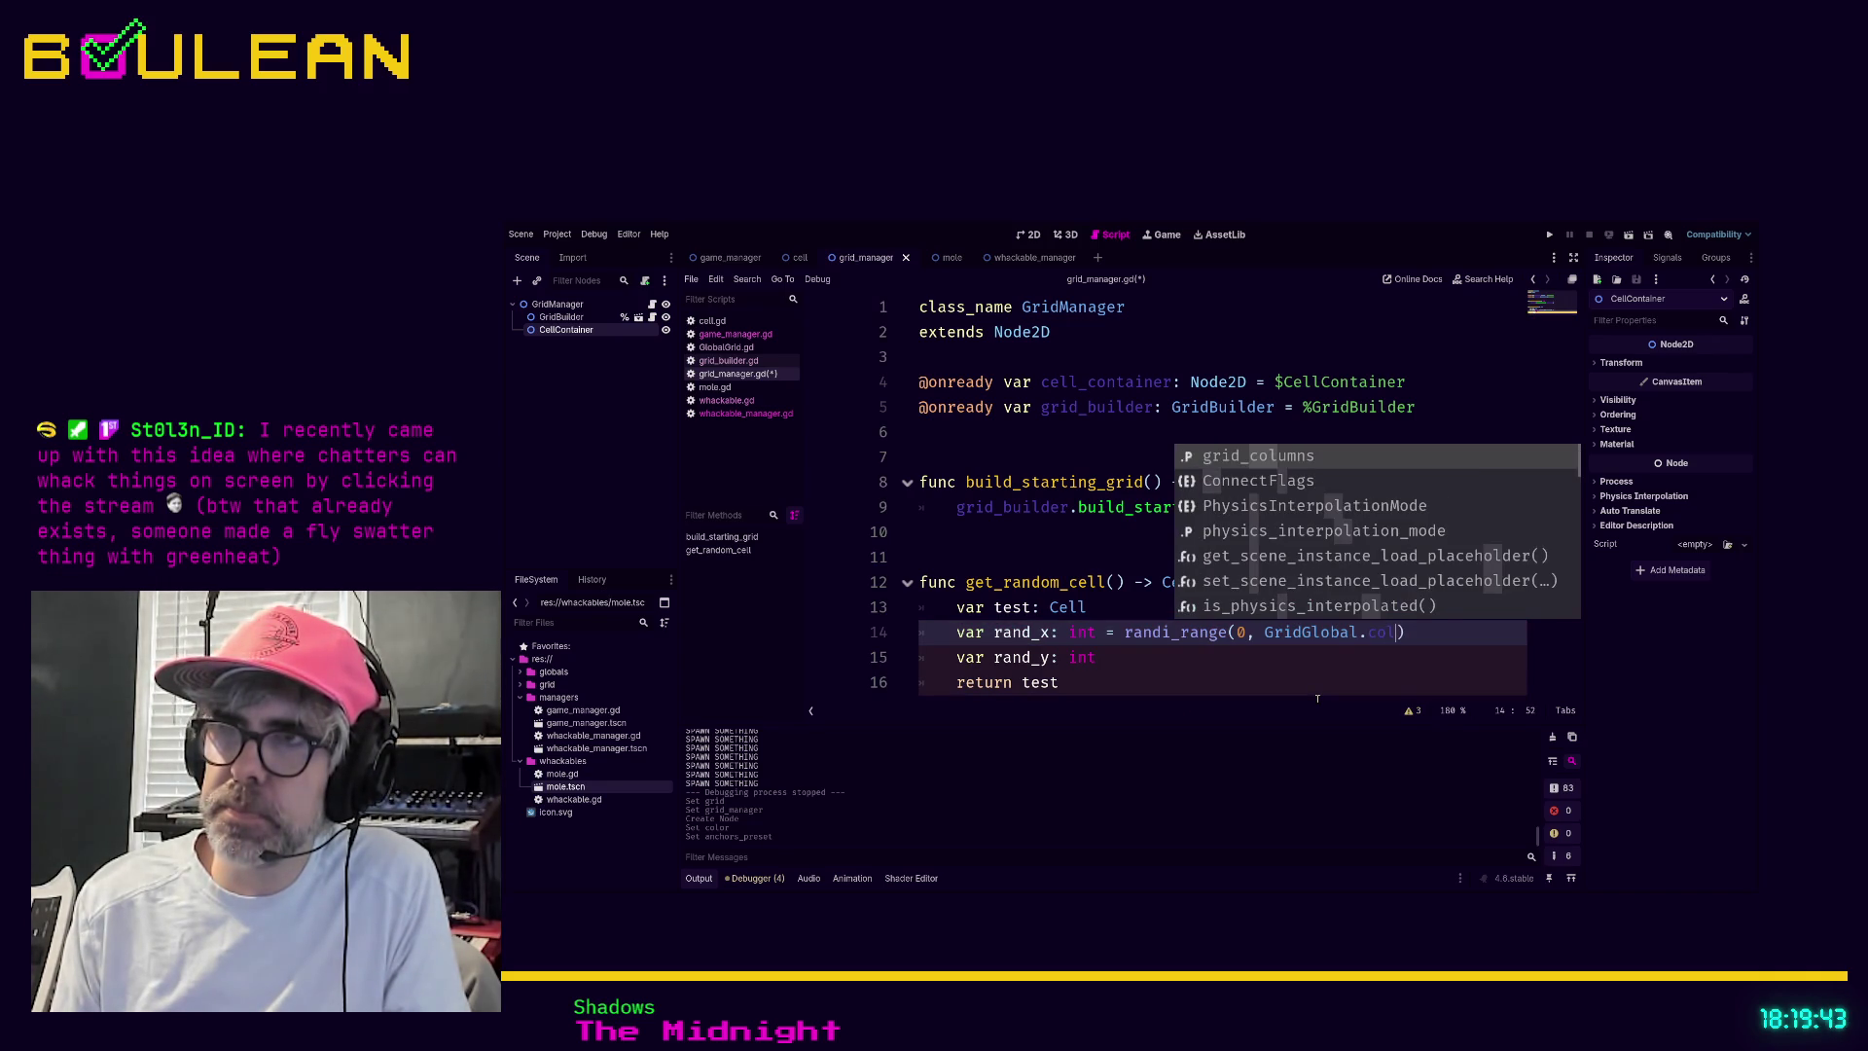
{"action": "key", "text": "Return"}
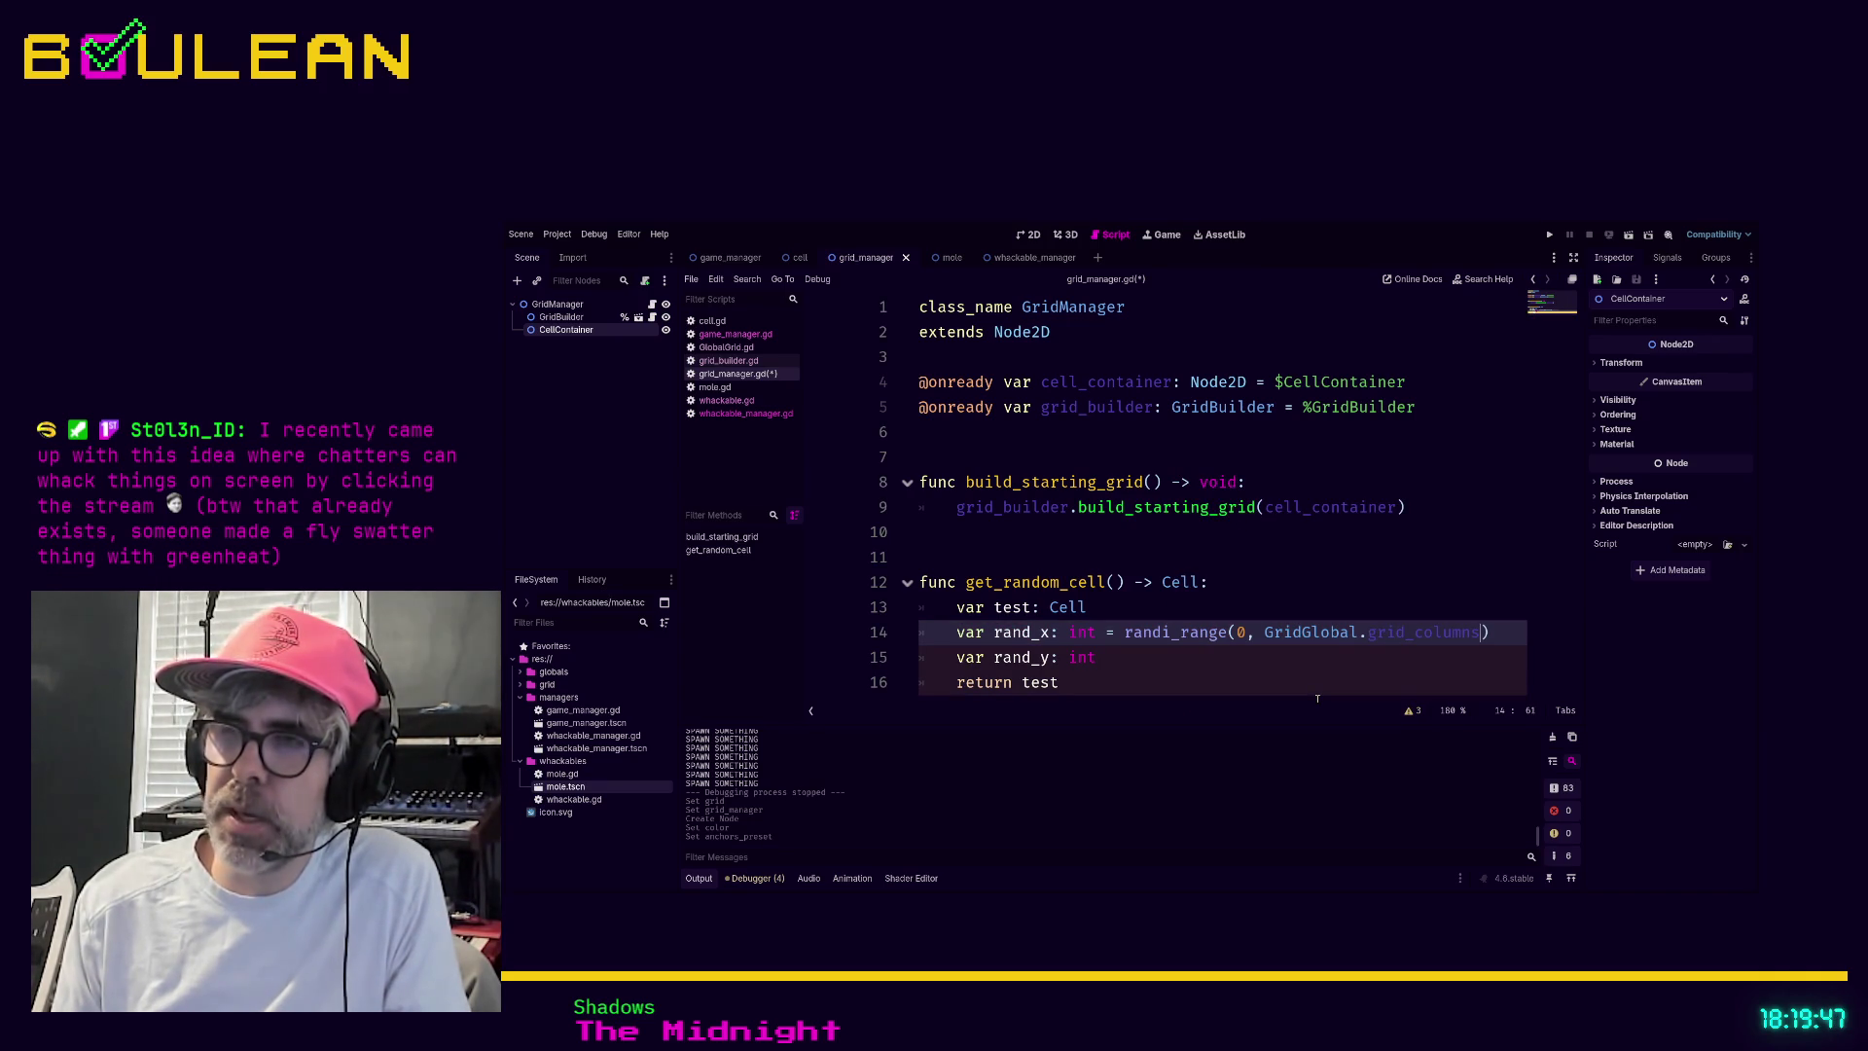
Set rand_y to randi_range(0, GridGlobal.grid_rows) and remove 'test' from the return line
{"action": "key", "text": "Down"}
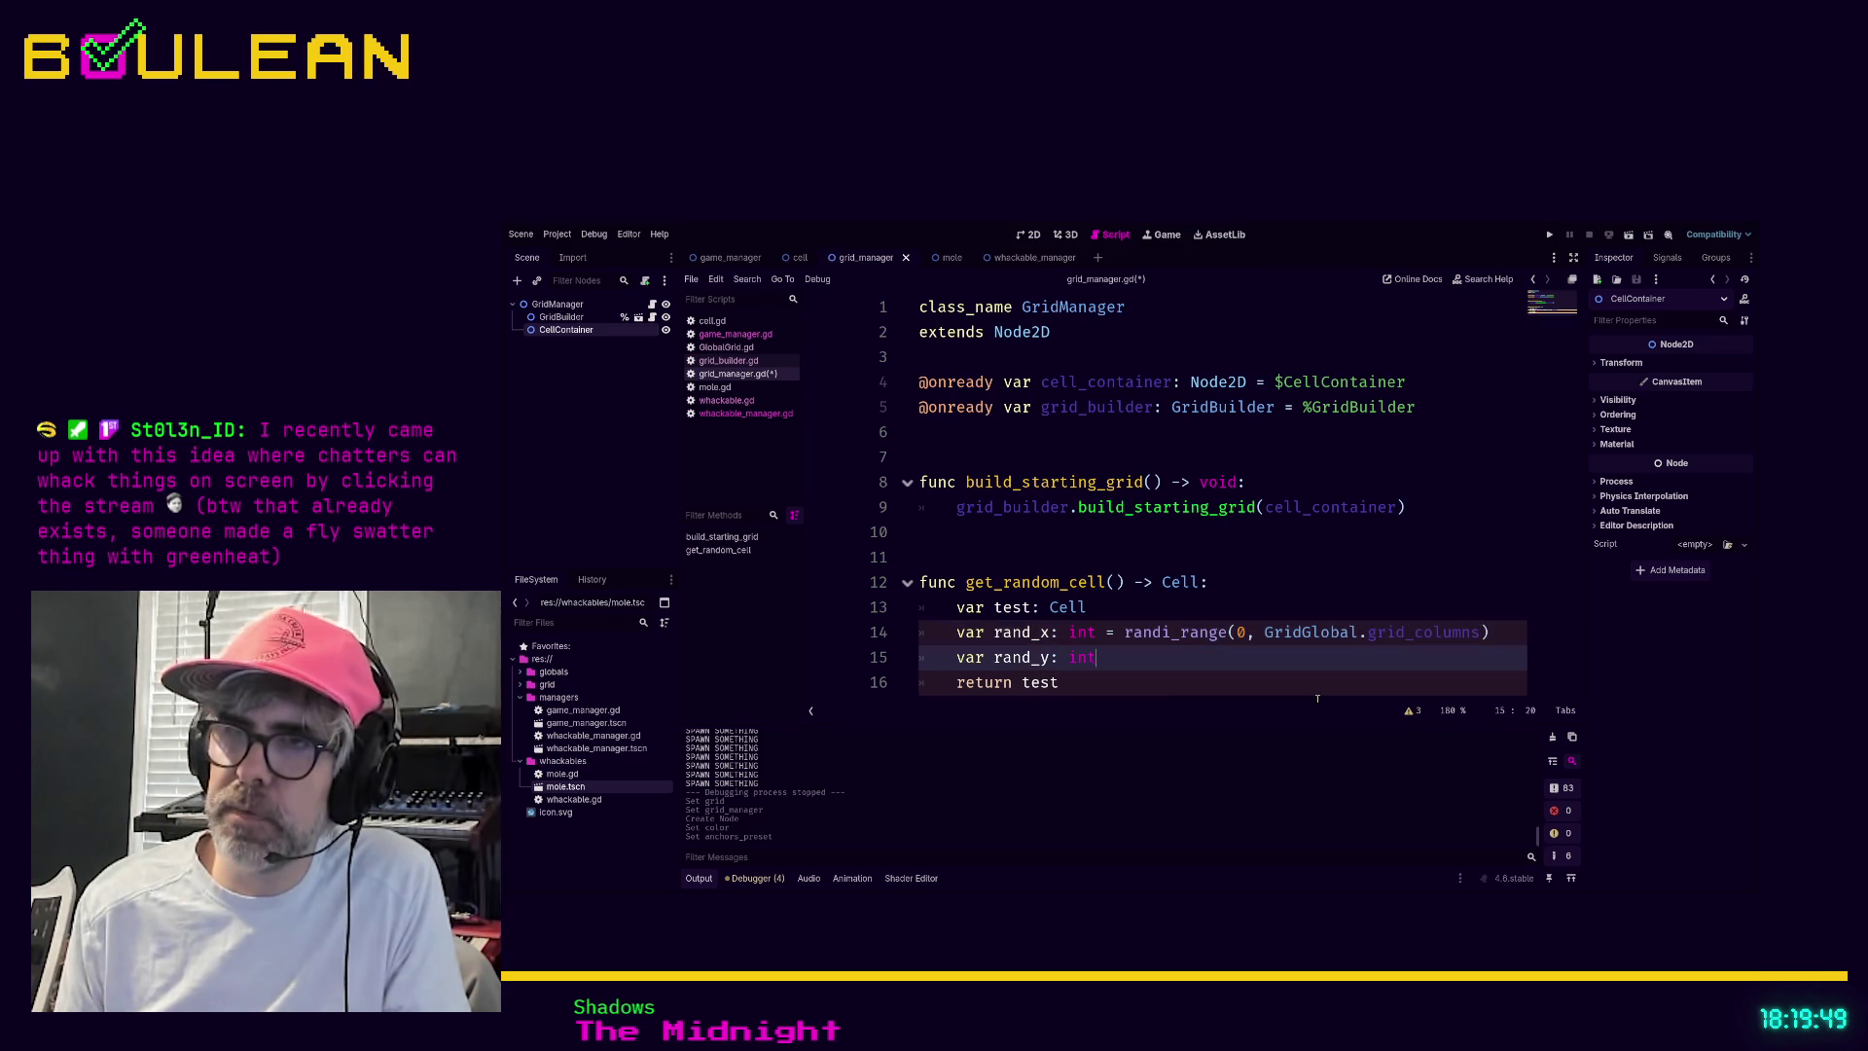
{"action": "type", "text": " = ran"}
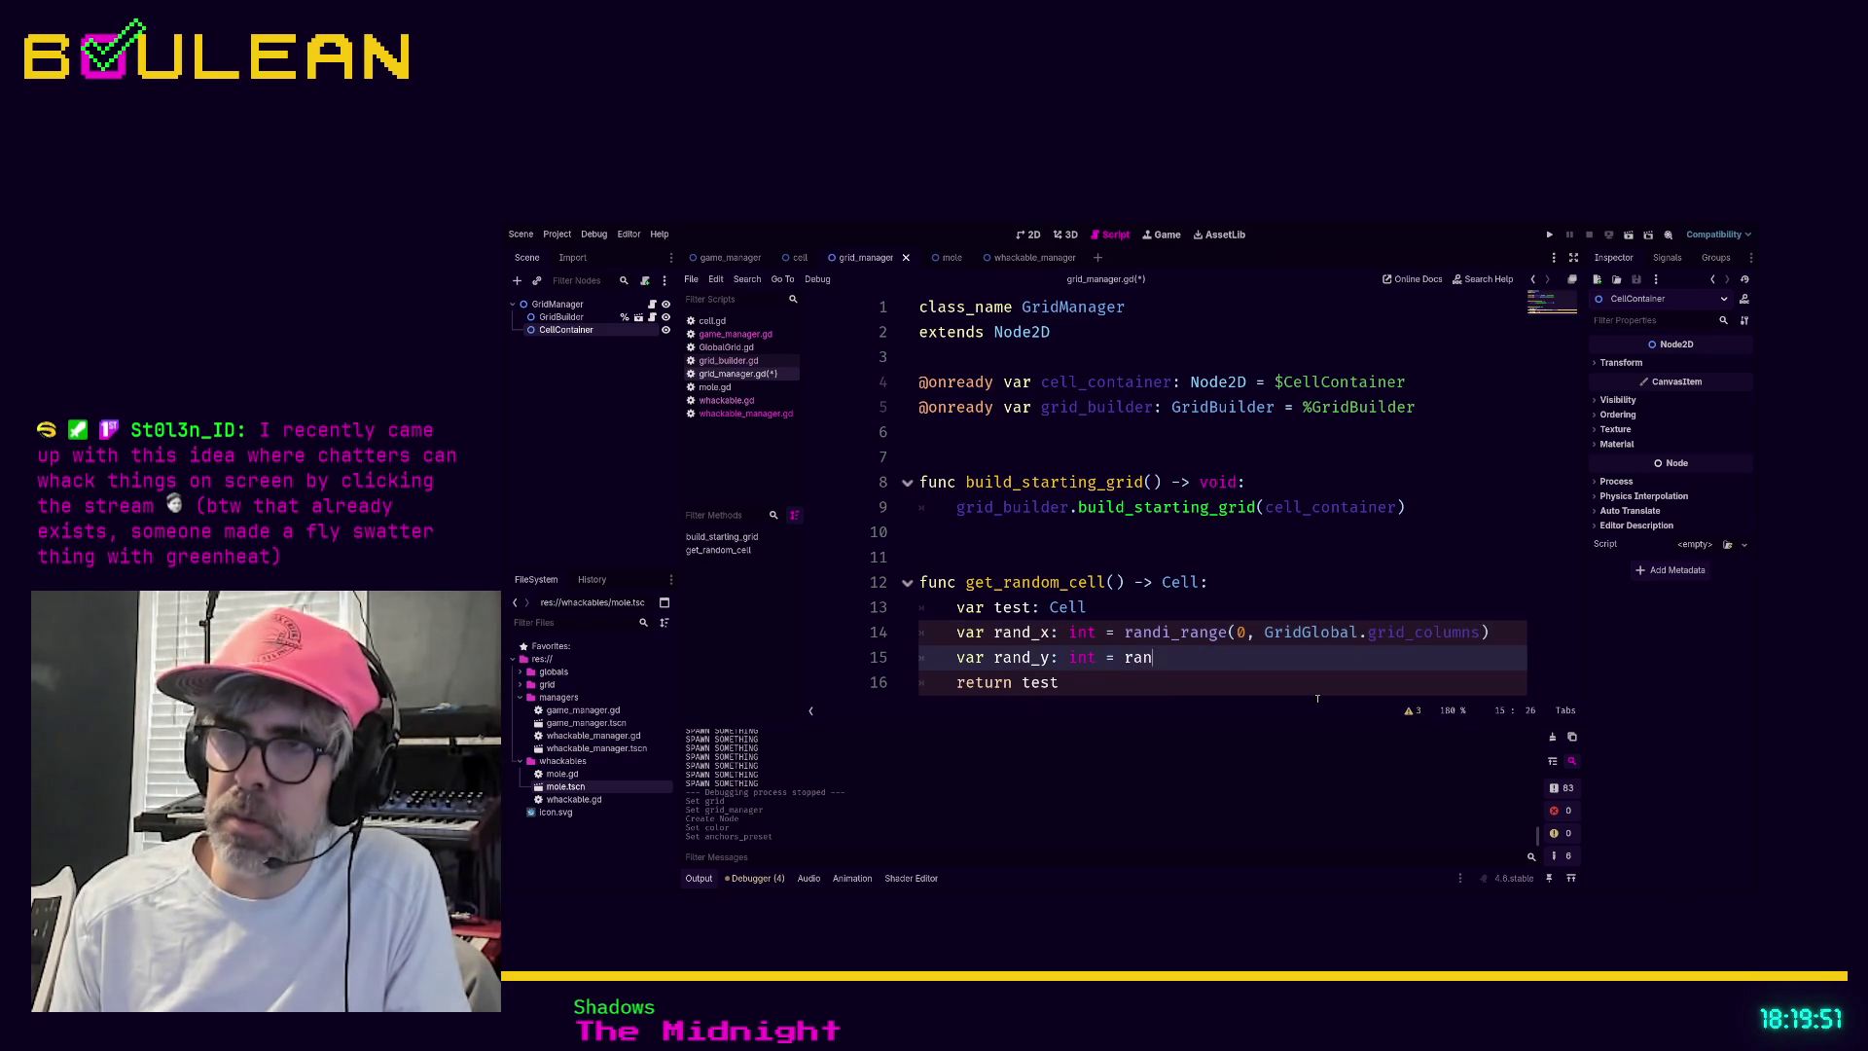
{"action": "type", "text": "di_"}
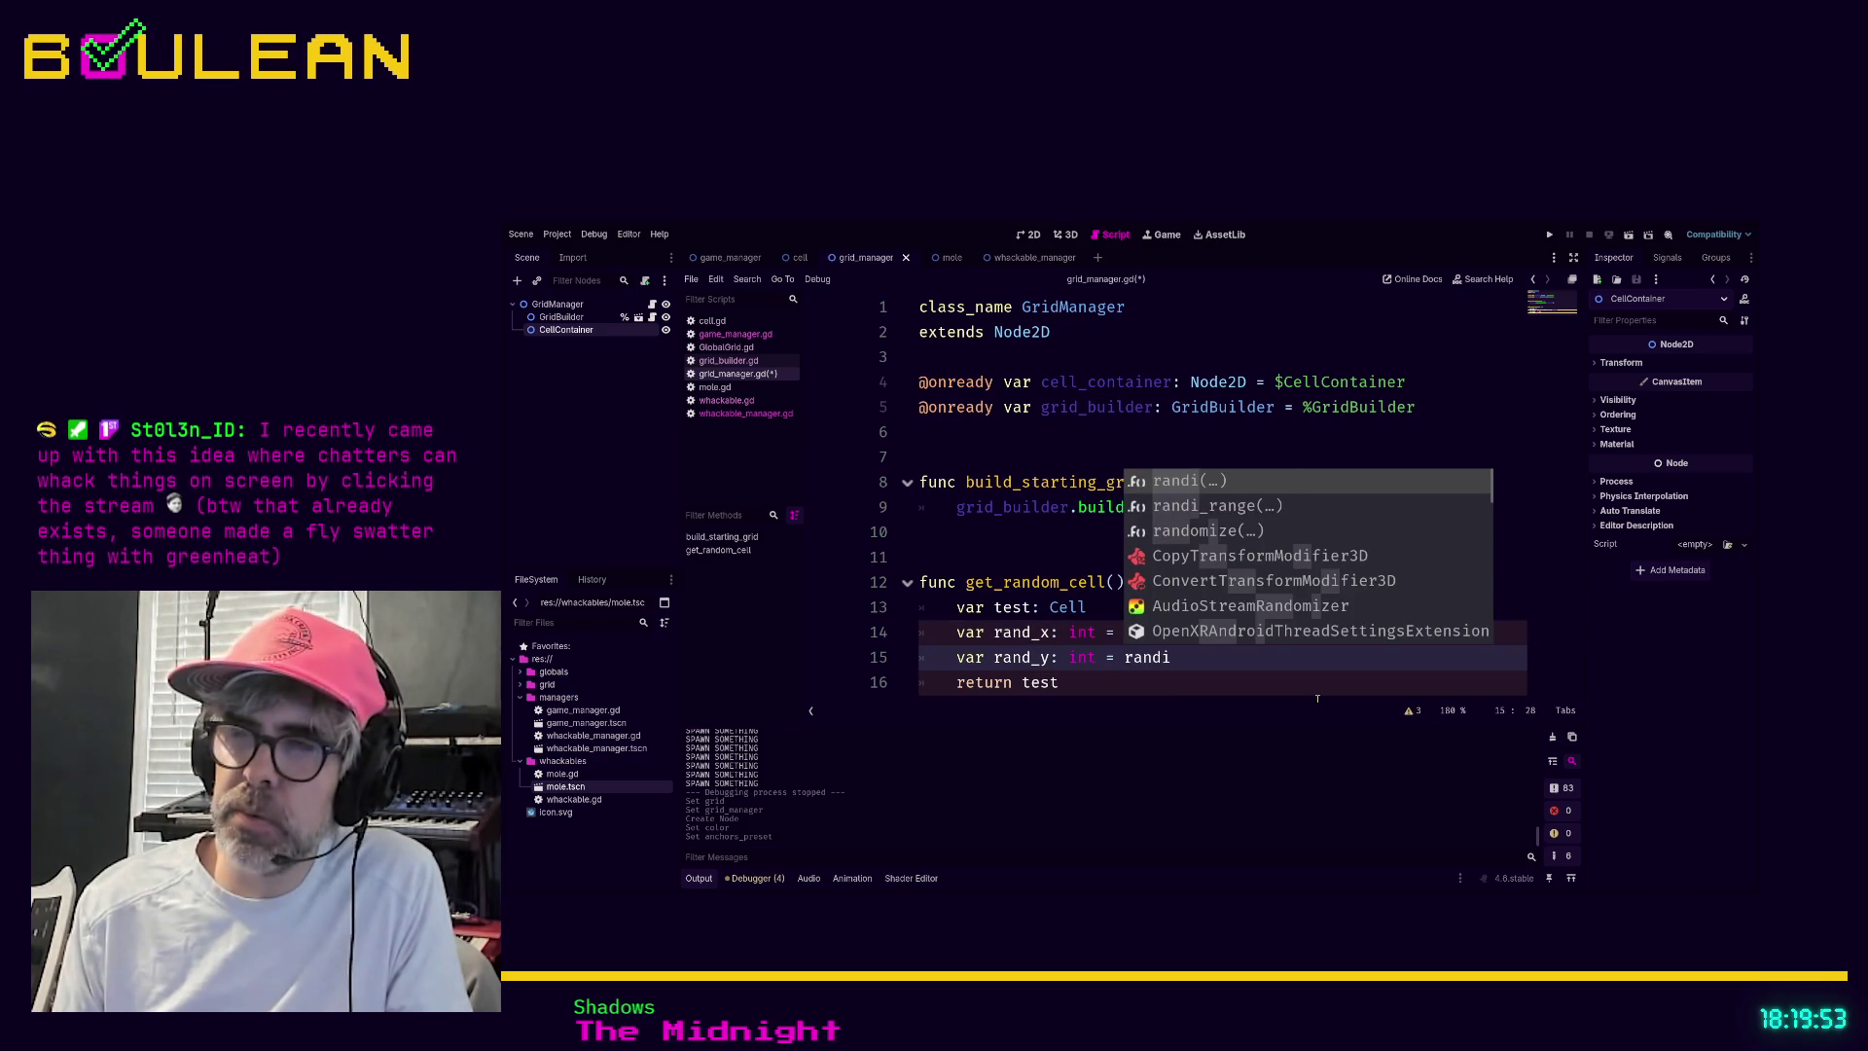
{"action": "key", "text": "Return"}
{"action": "type", "text": "0, GirdGl"}
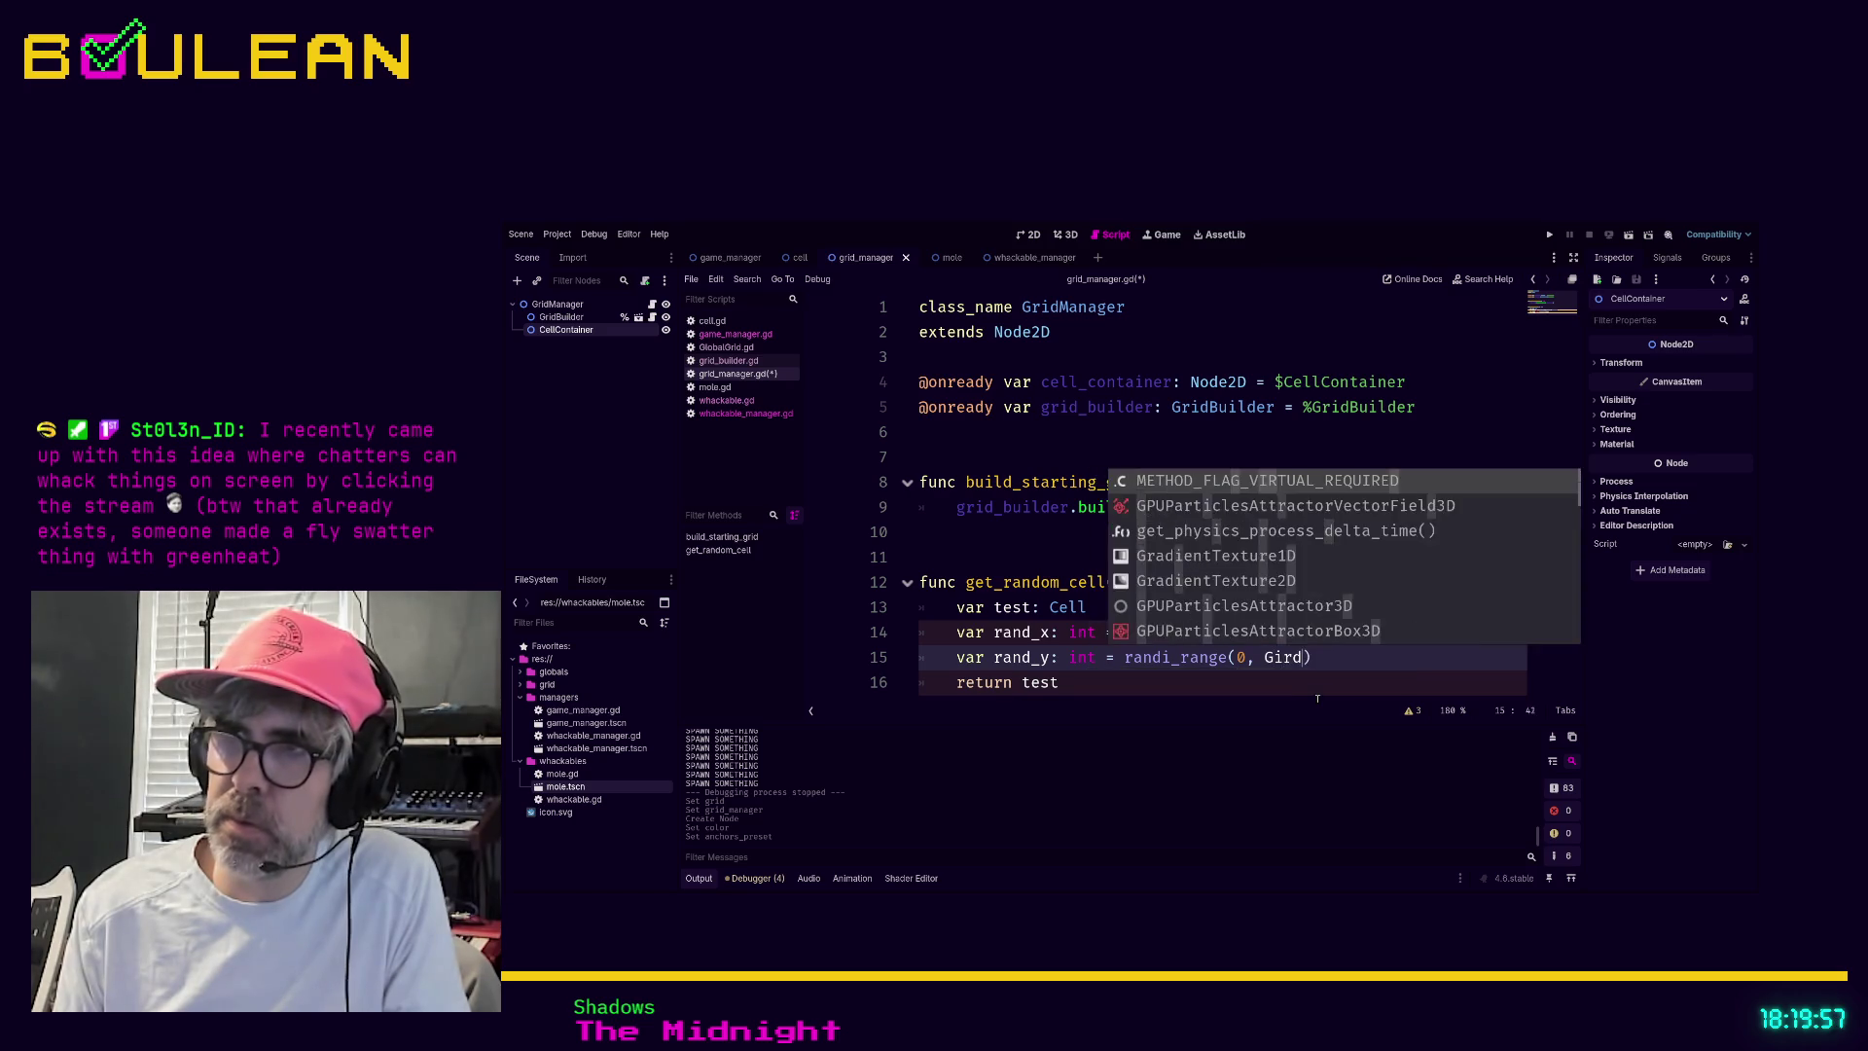
{"action": "type", "text": "obal"}
{"action": "key", "text": "BackSpace"}
{"action": "key", "text": "BackSpace"}
{"action": "key", "text": "BackSpace"}
{"action": "key", "text": "BackSpace"}
{"action": "type", "text": "ridGlo"}
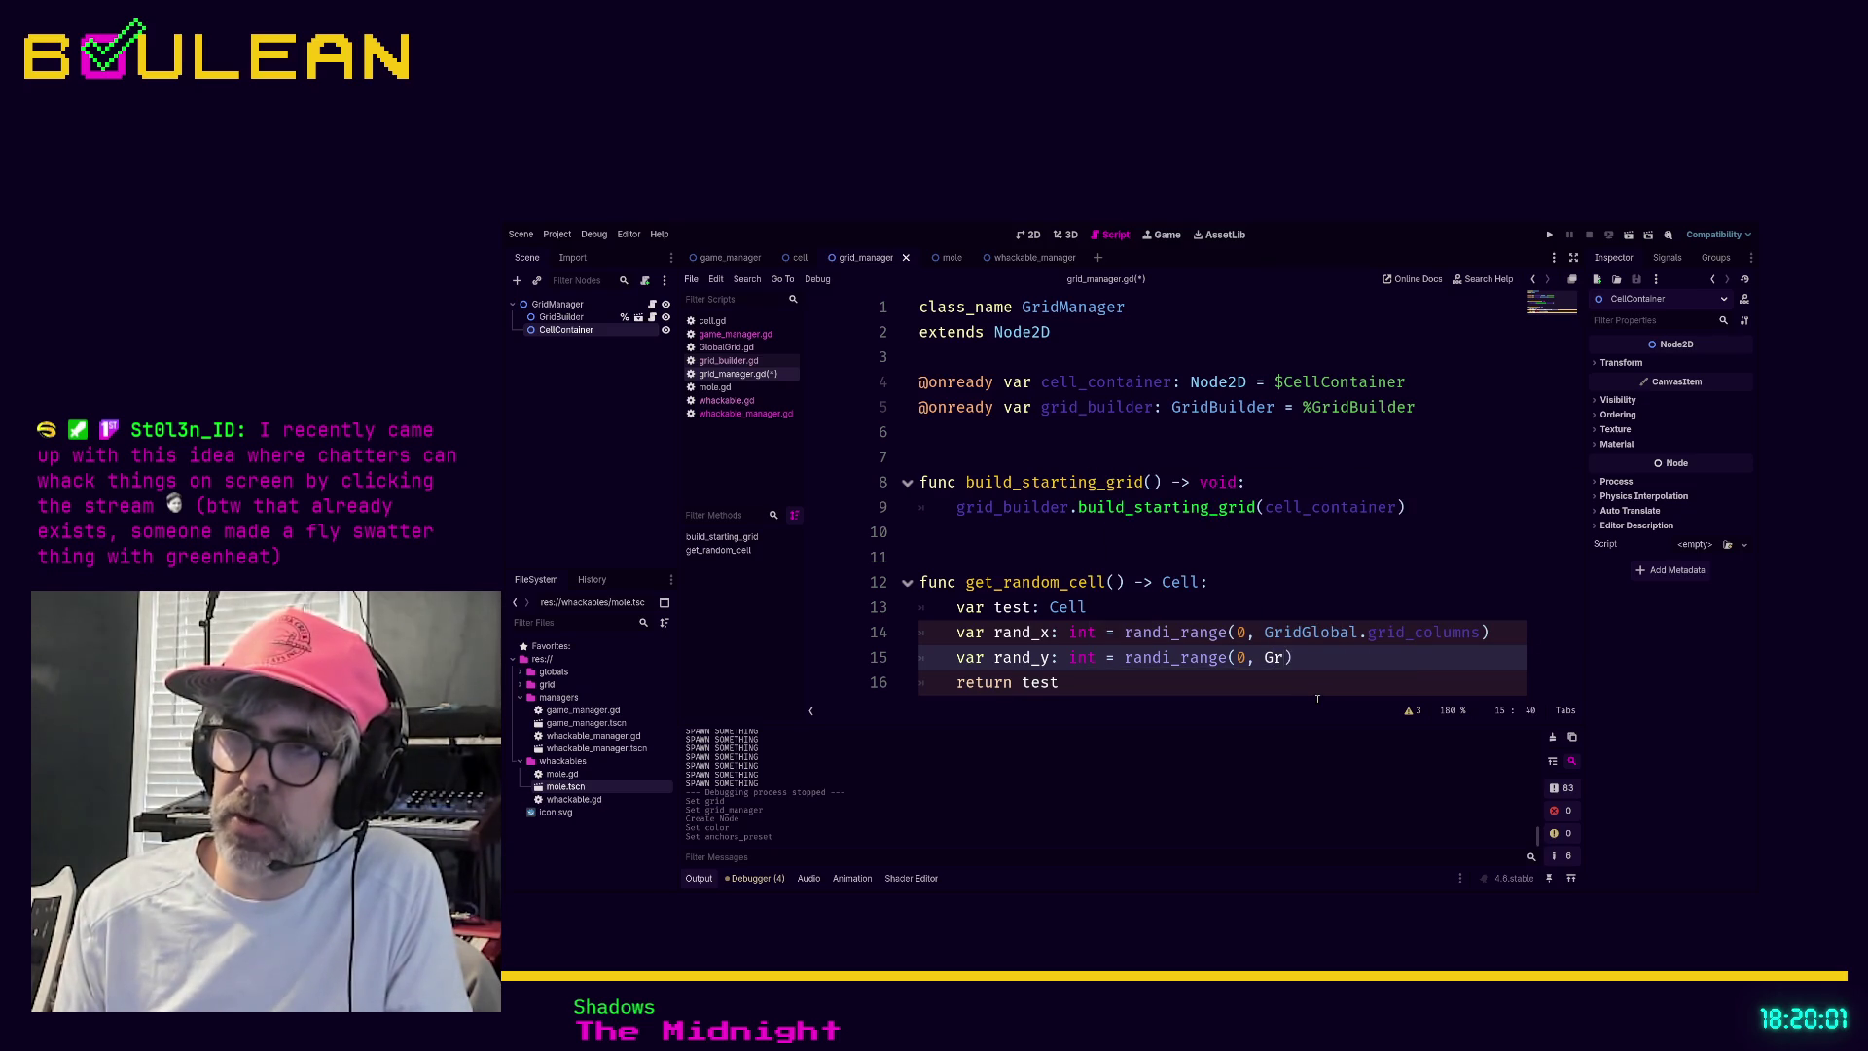
{"action": "type", "text": "bal.grid"}
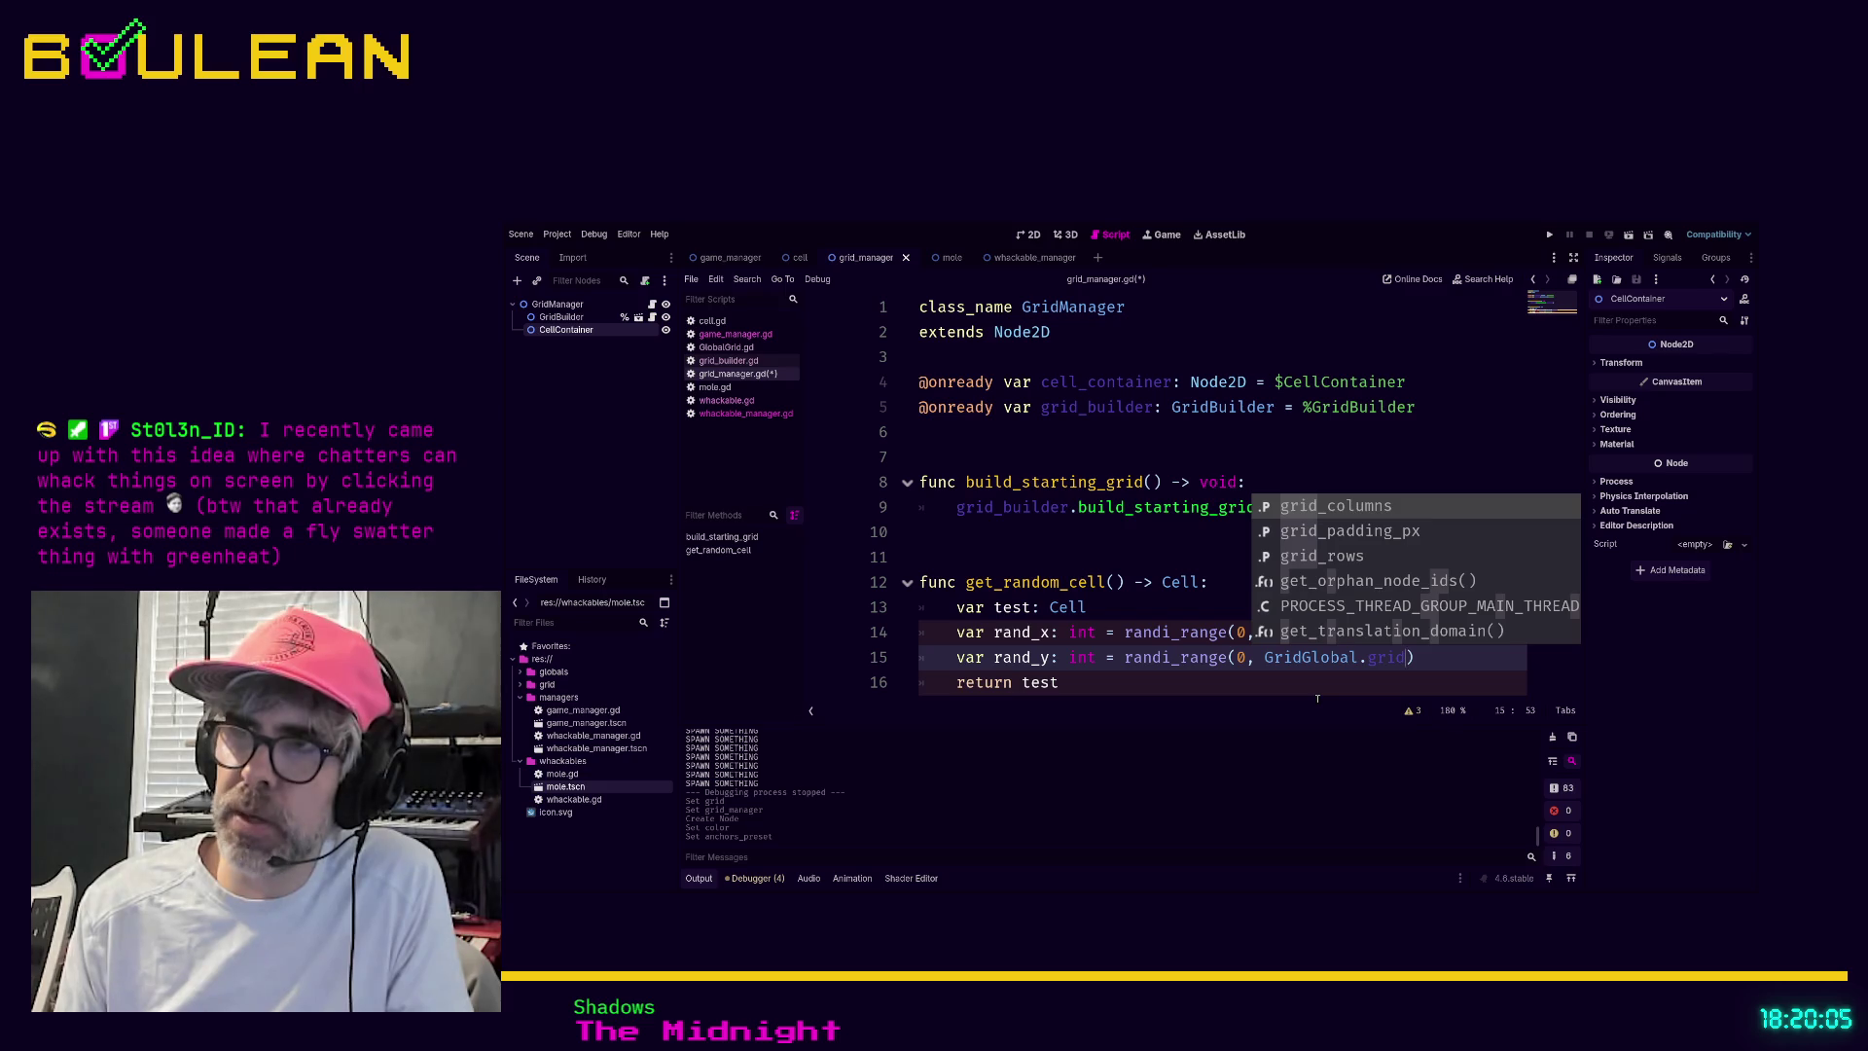
{"action": "type", "text": "_"}
{"action": "type", "text": "rows"}
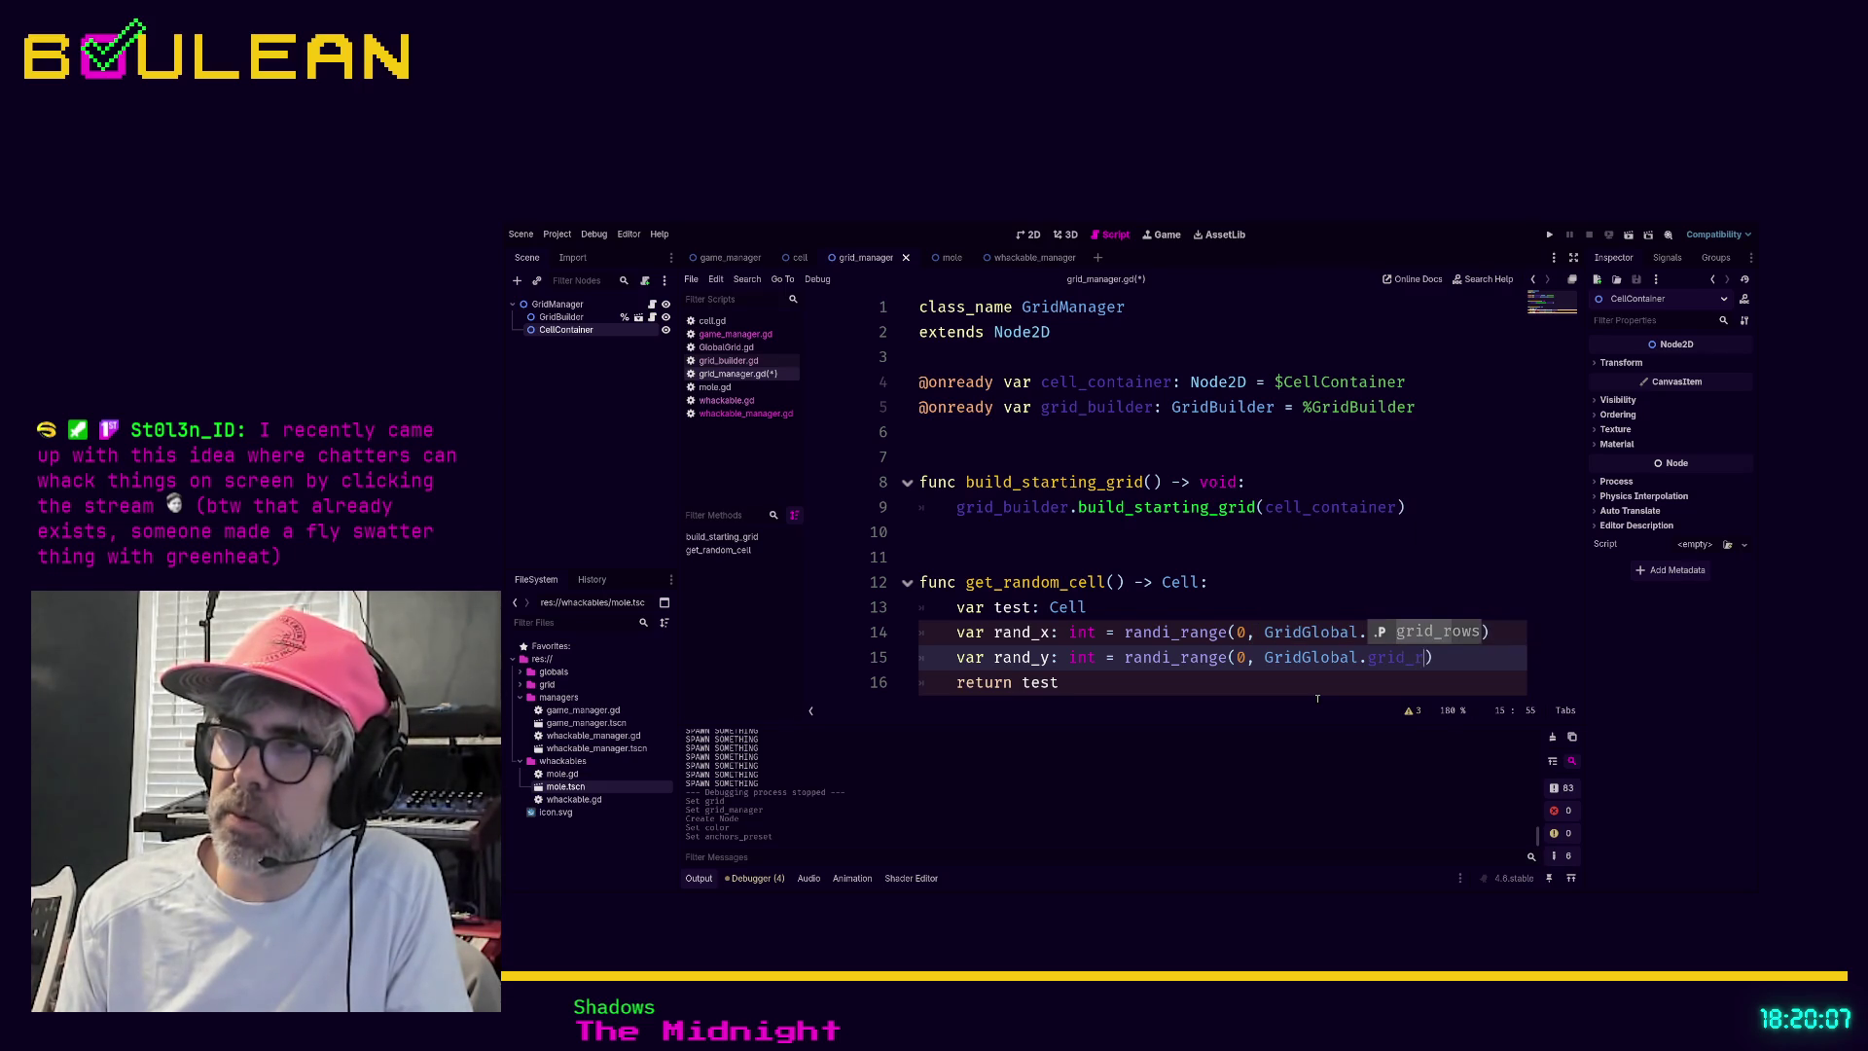
{"action": "key", "text": "Down"}
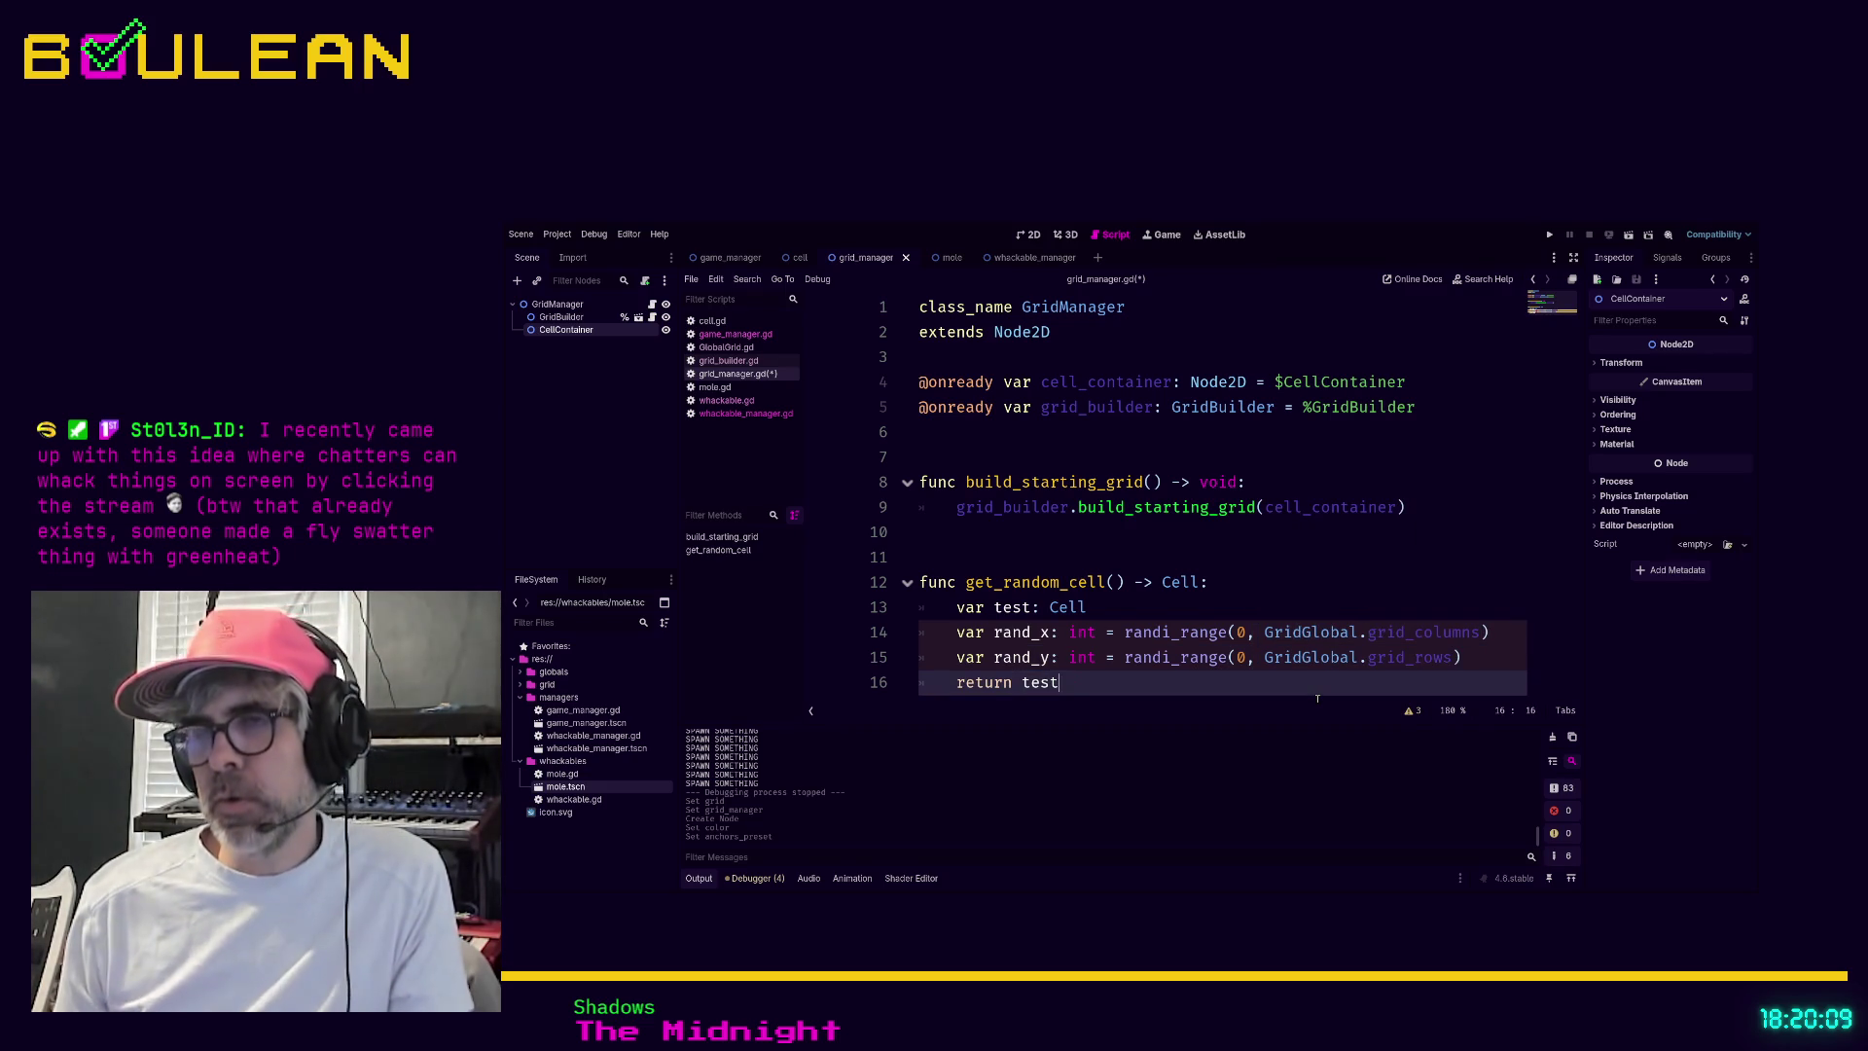
{"action": "key", "text": "BackSpace"}
{"action": "key", "text": "BackSpace"}
{"action": "key", "text": "BackSpace"}
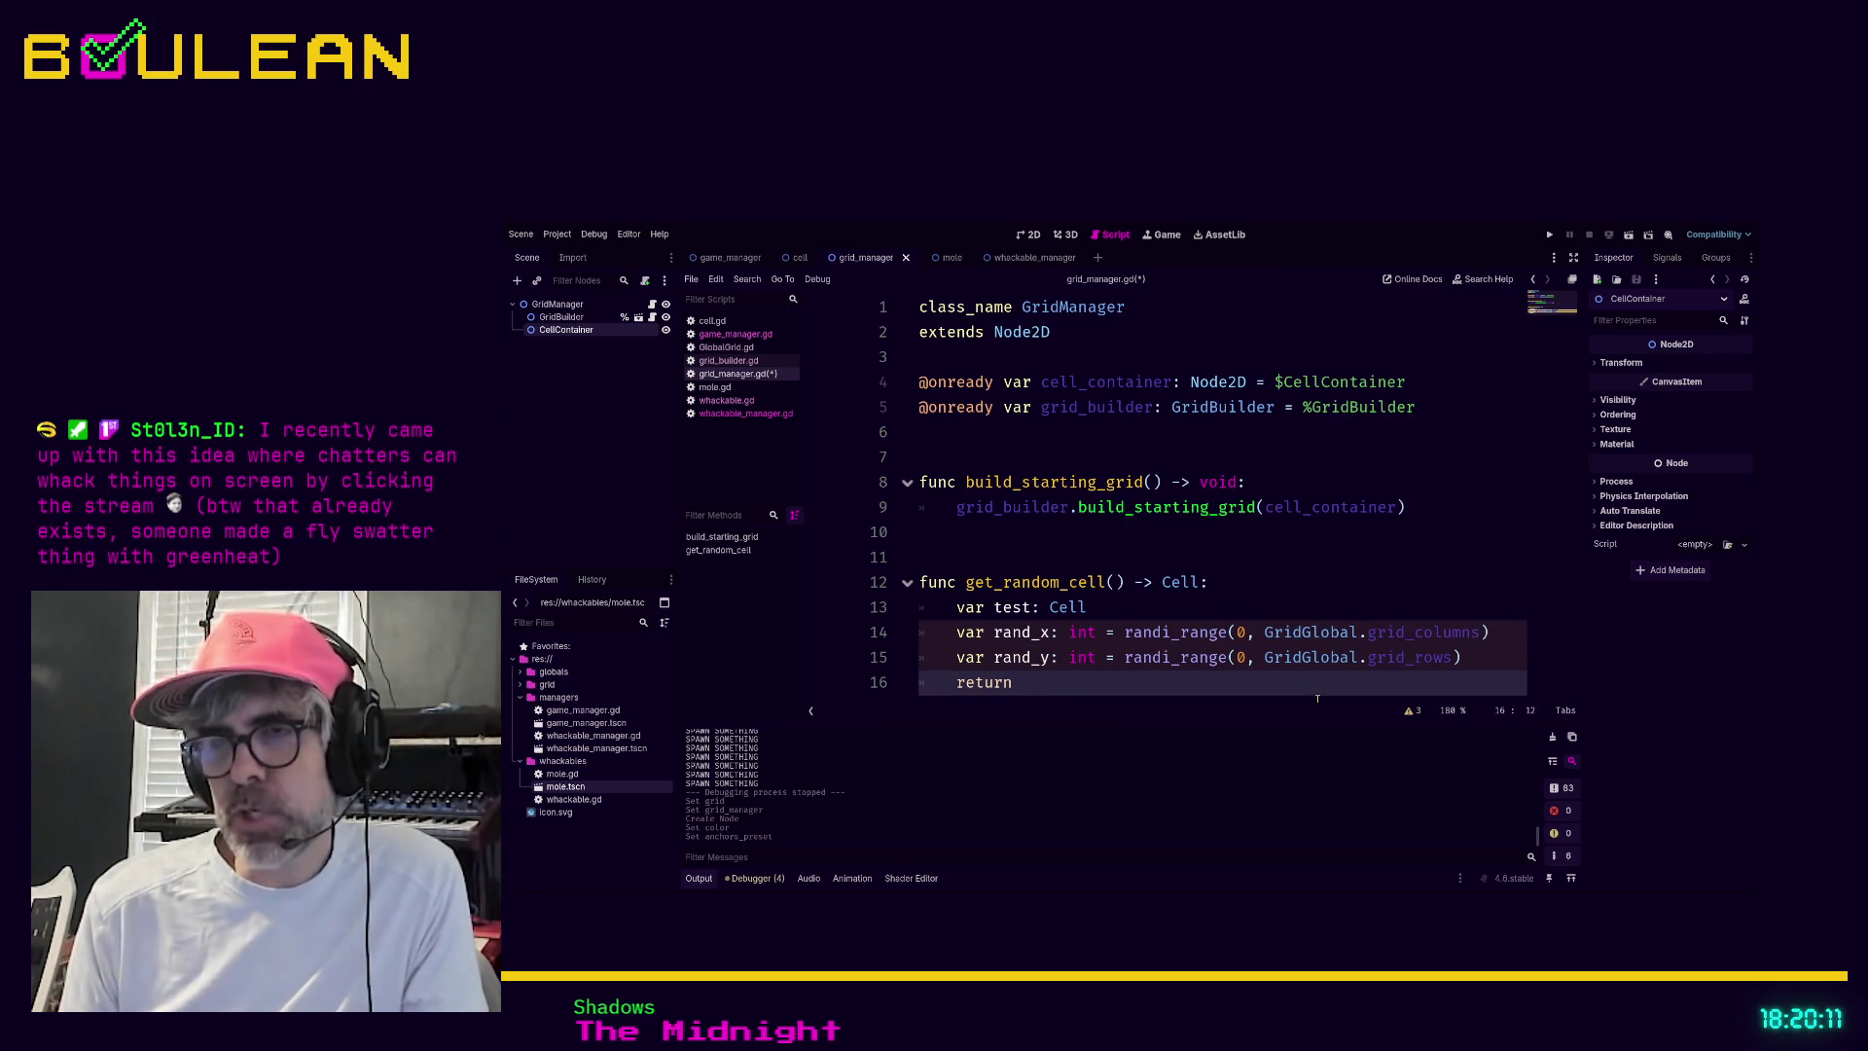
Make get_random_cell's return line read Vector2i(rand_x, rand_y)
{"action": "key", "text": "ctrl+space"}
{"action": "type", "text": "Vec"}
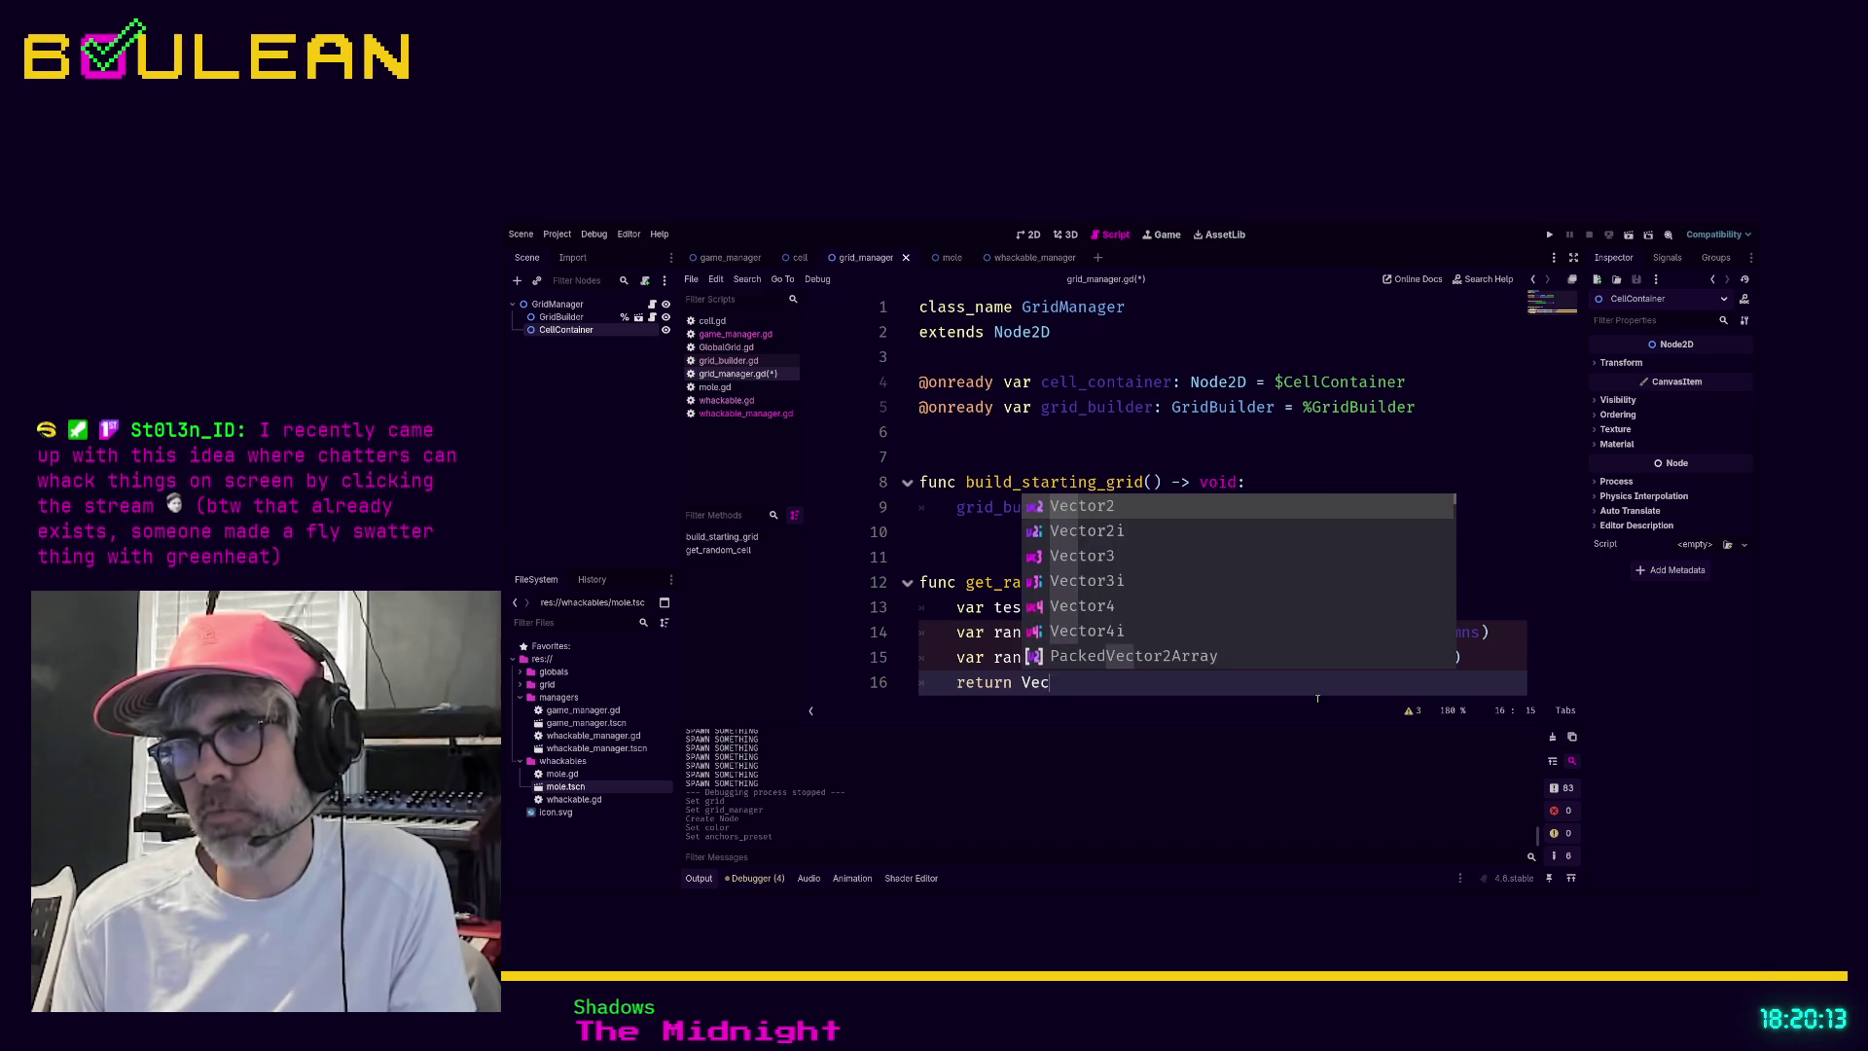
{"action": "type", "text": "tor2i(rand_x, "}
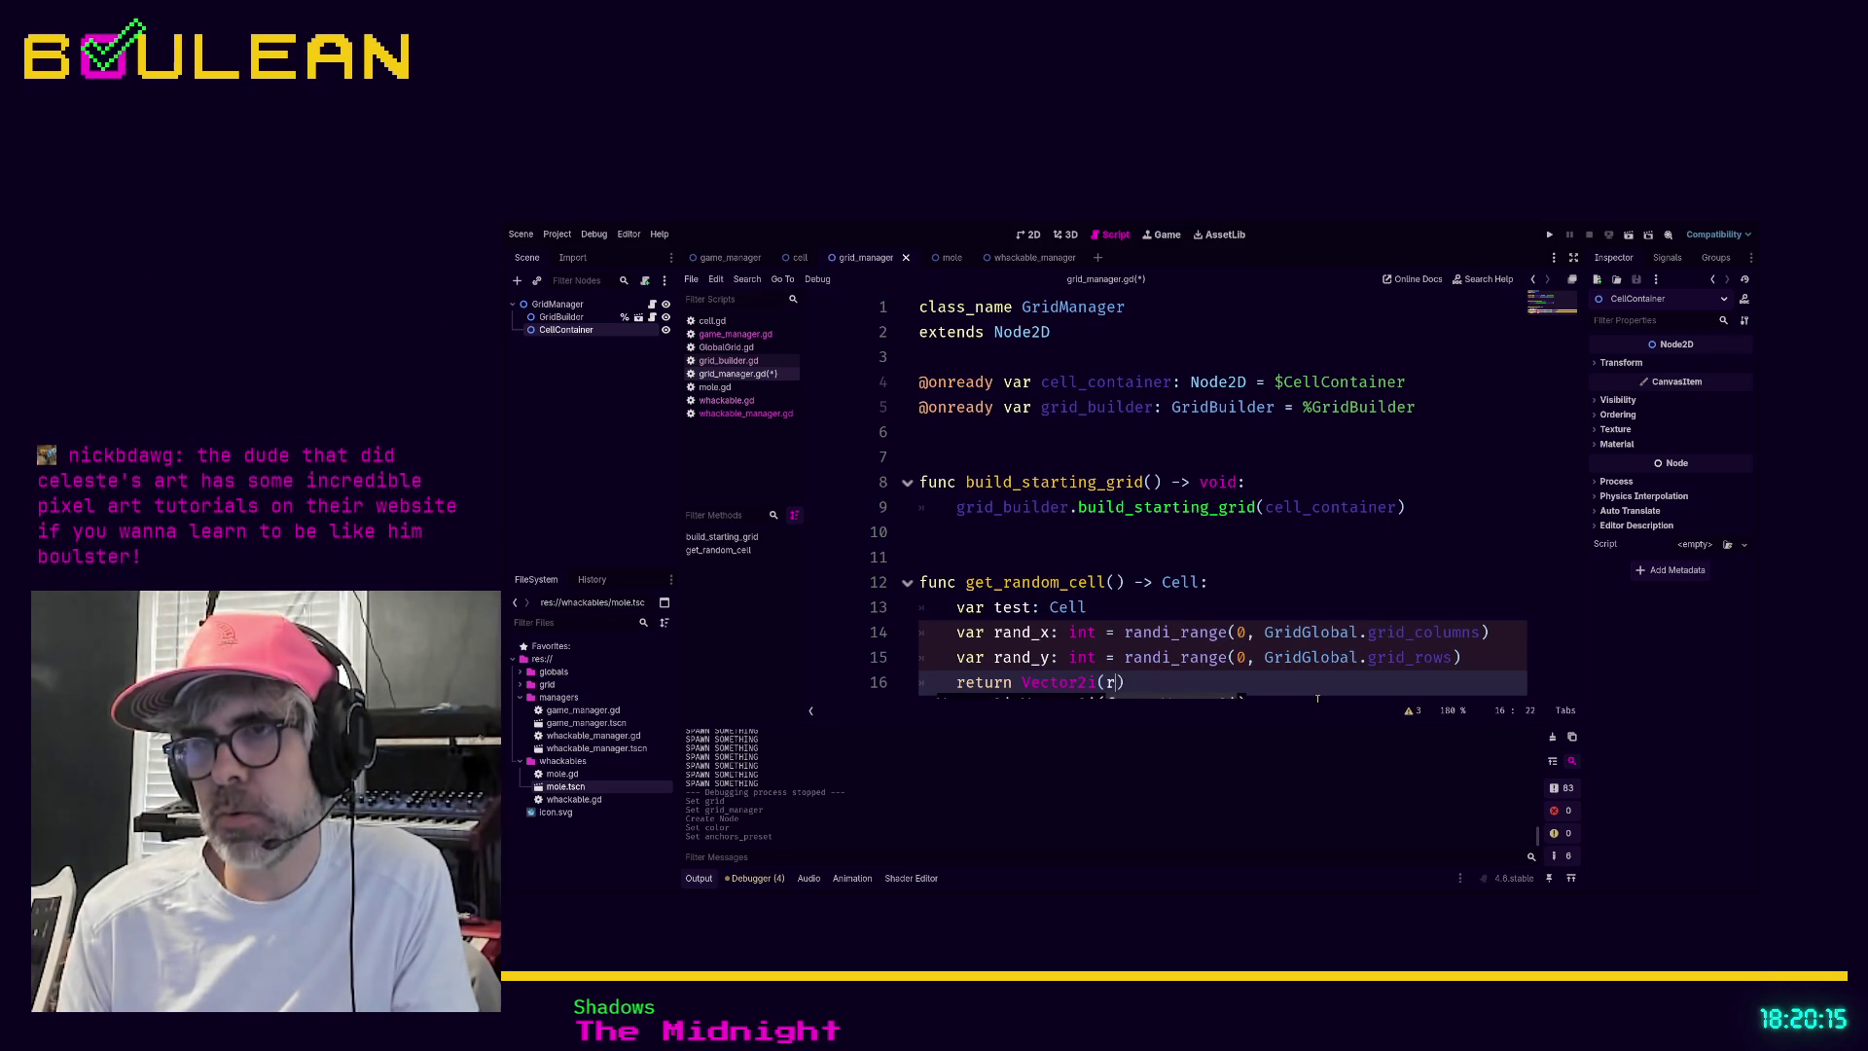
{"action": "type", "text": "ran"}
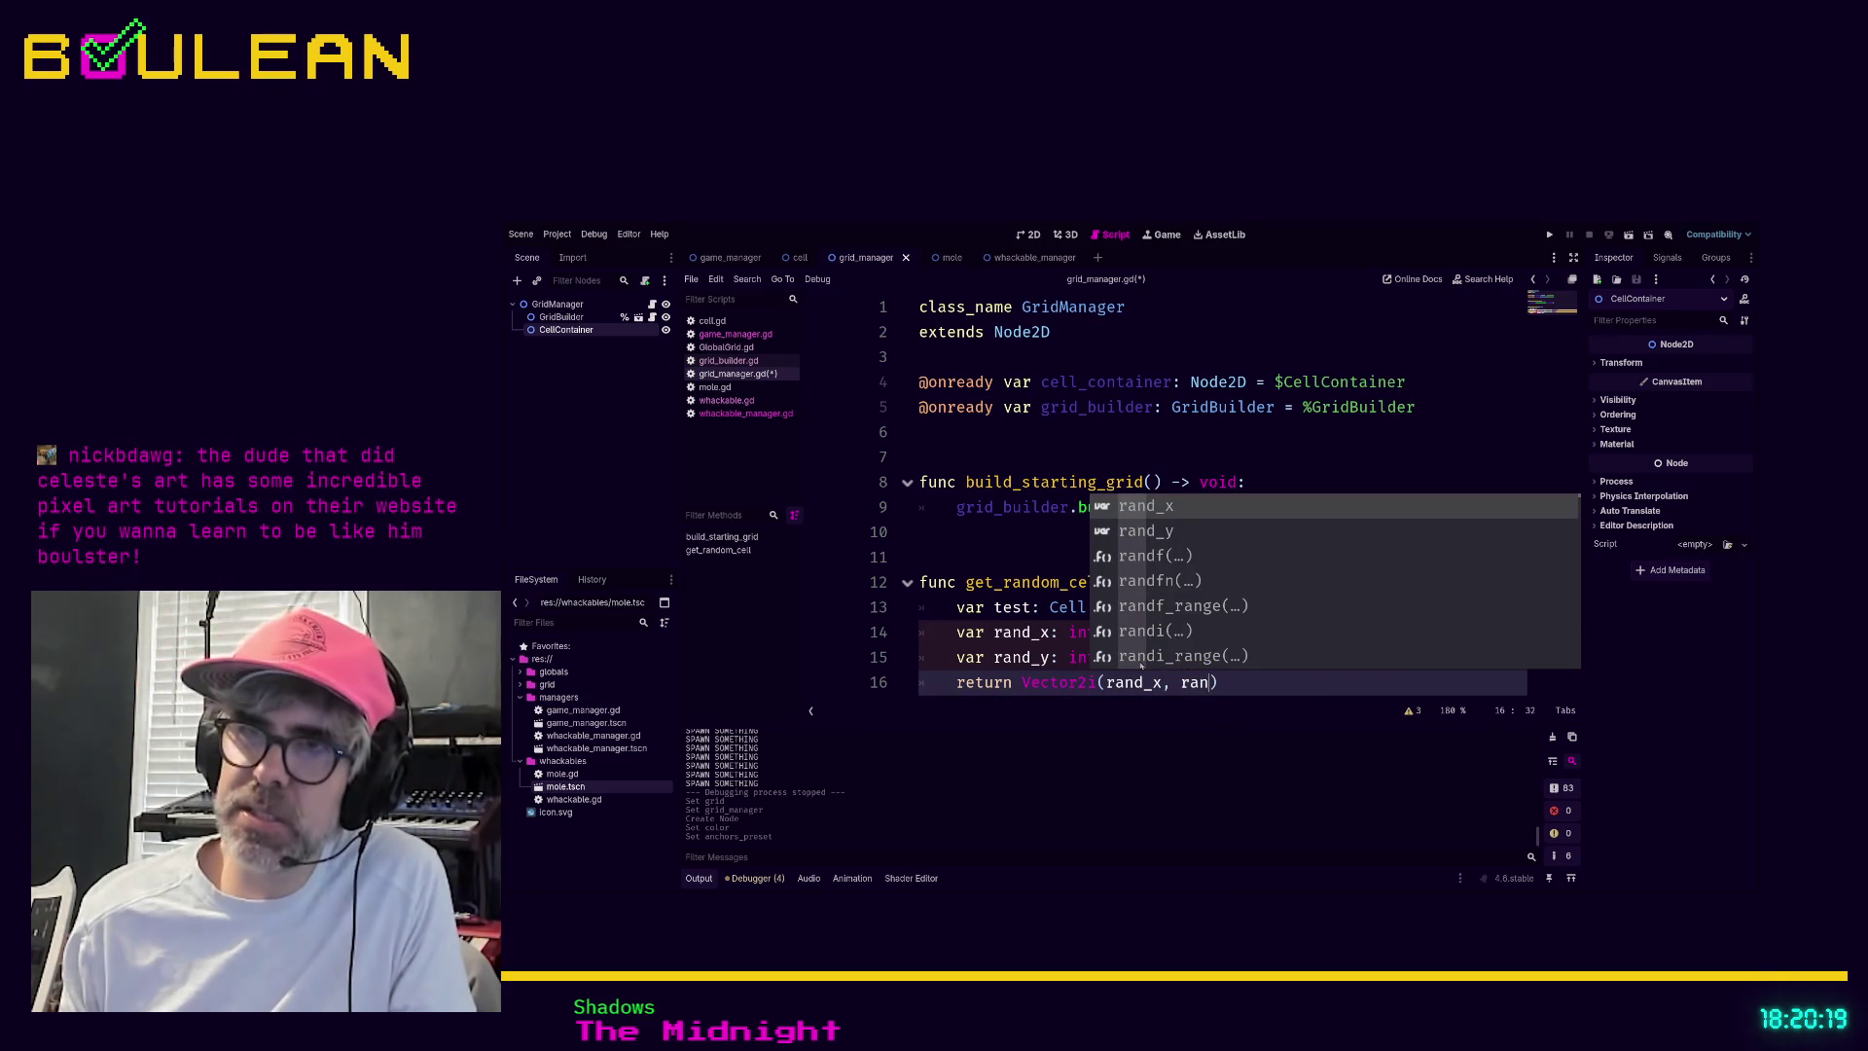
{"action": "left_click", "coordinate": [1043, 631]}
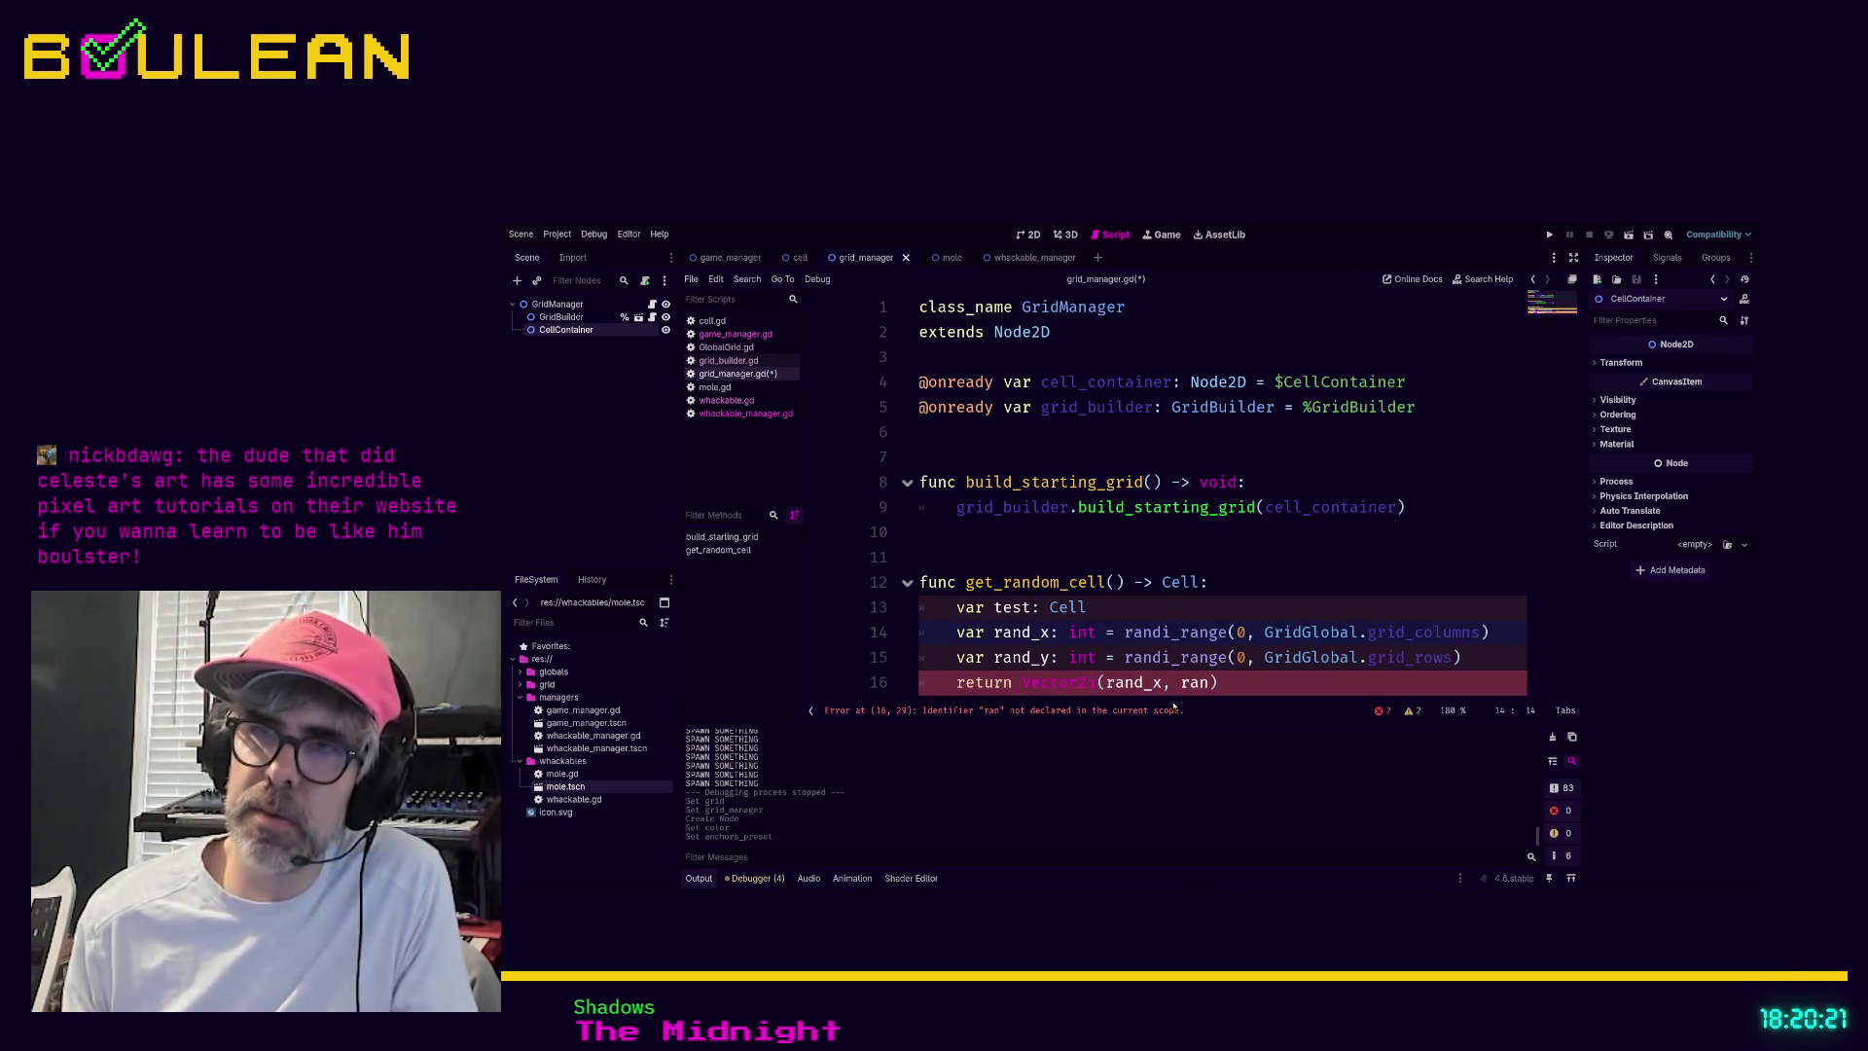
{"action": "key", "text": "BackSpace"}
{"action": "key", "text": "BackSpace"}
{"action": "key", "text": "BackSpace"}
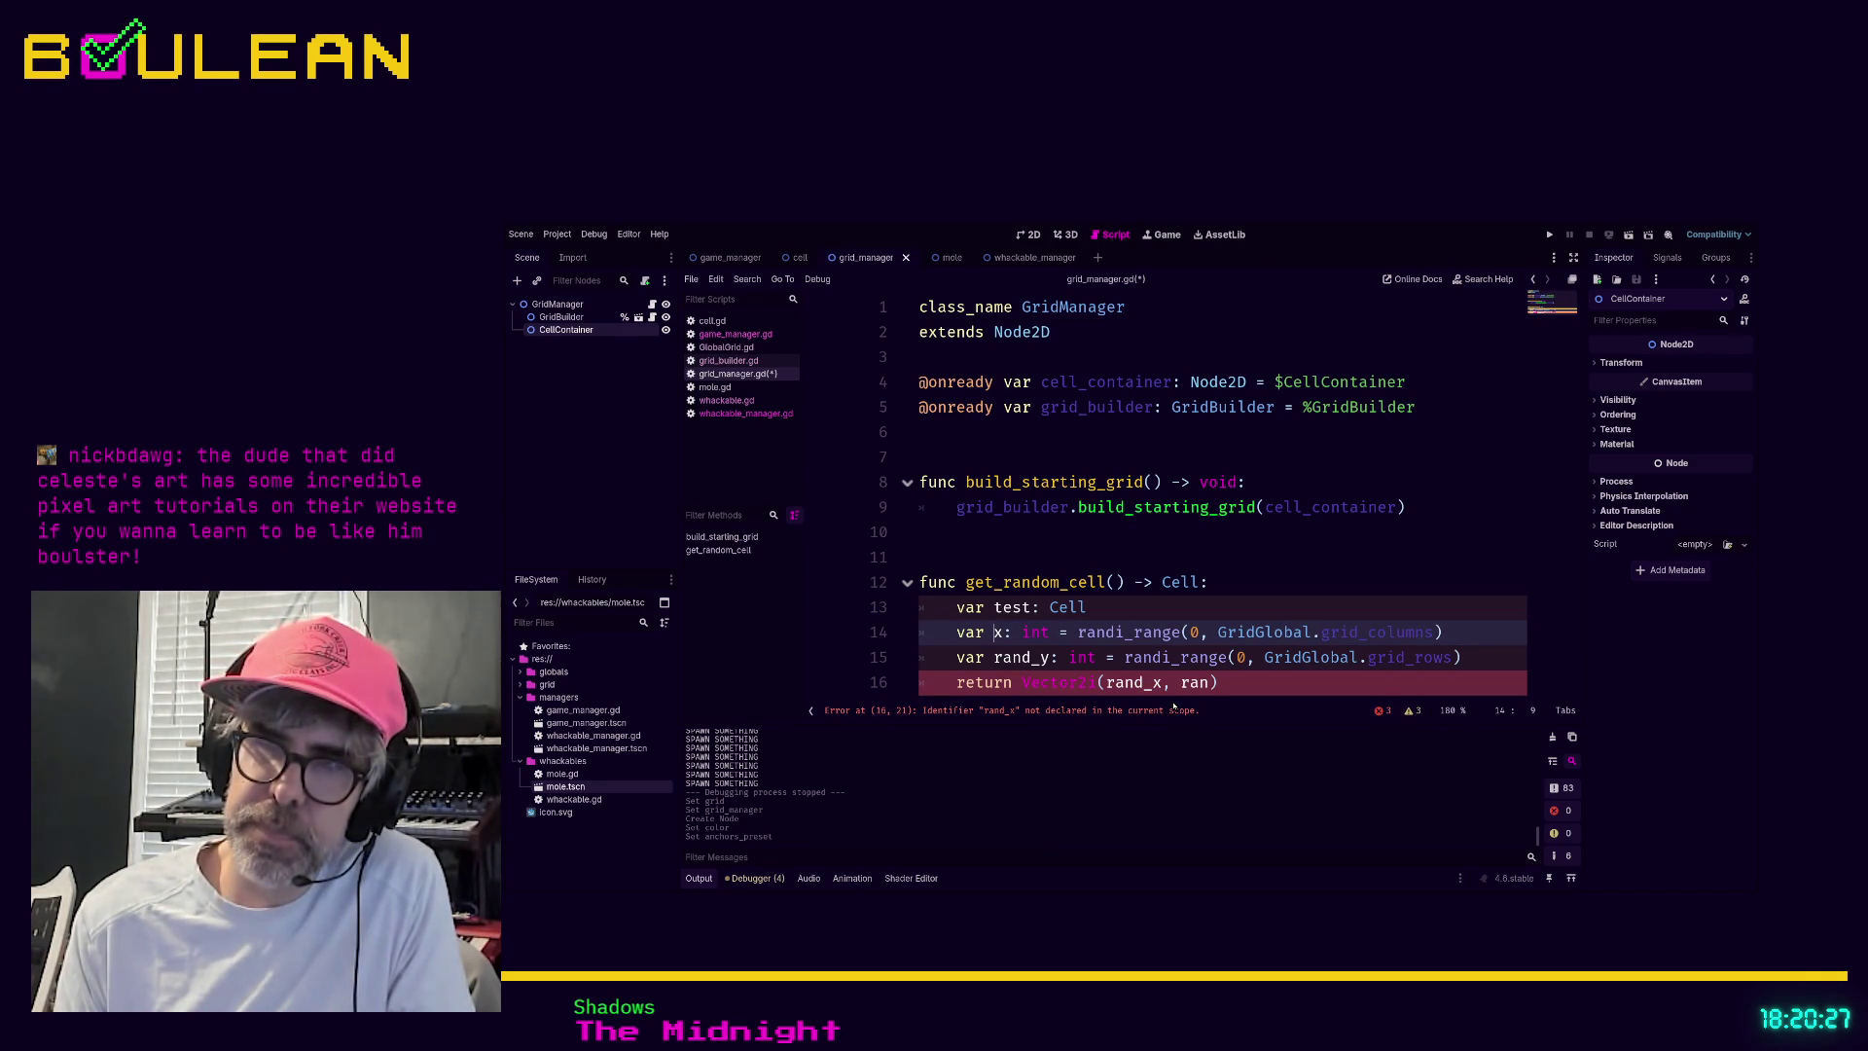
{"action": "type", "text": "rand_"}
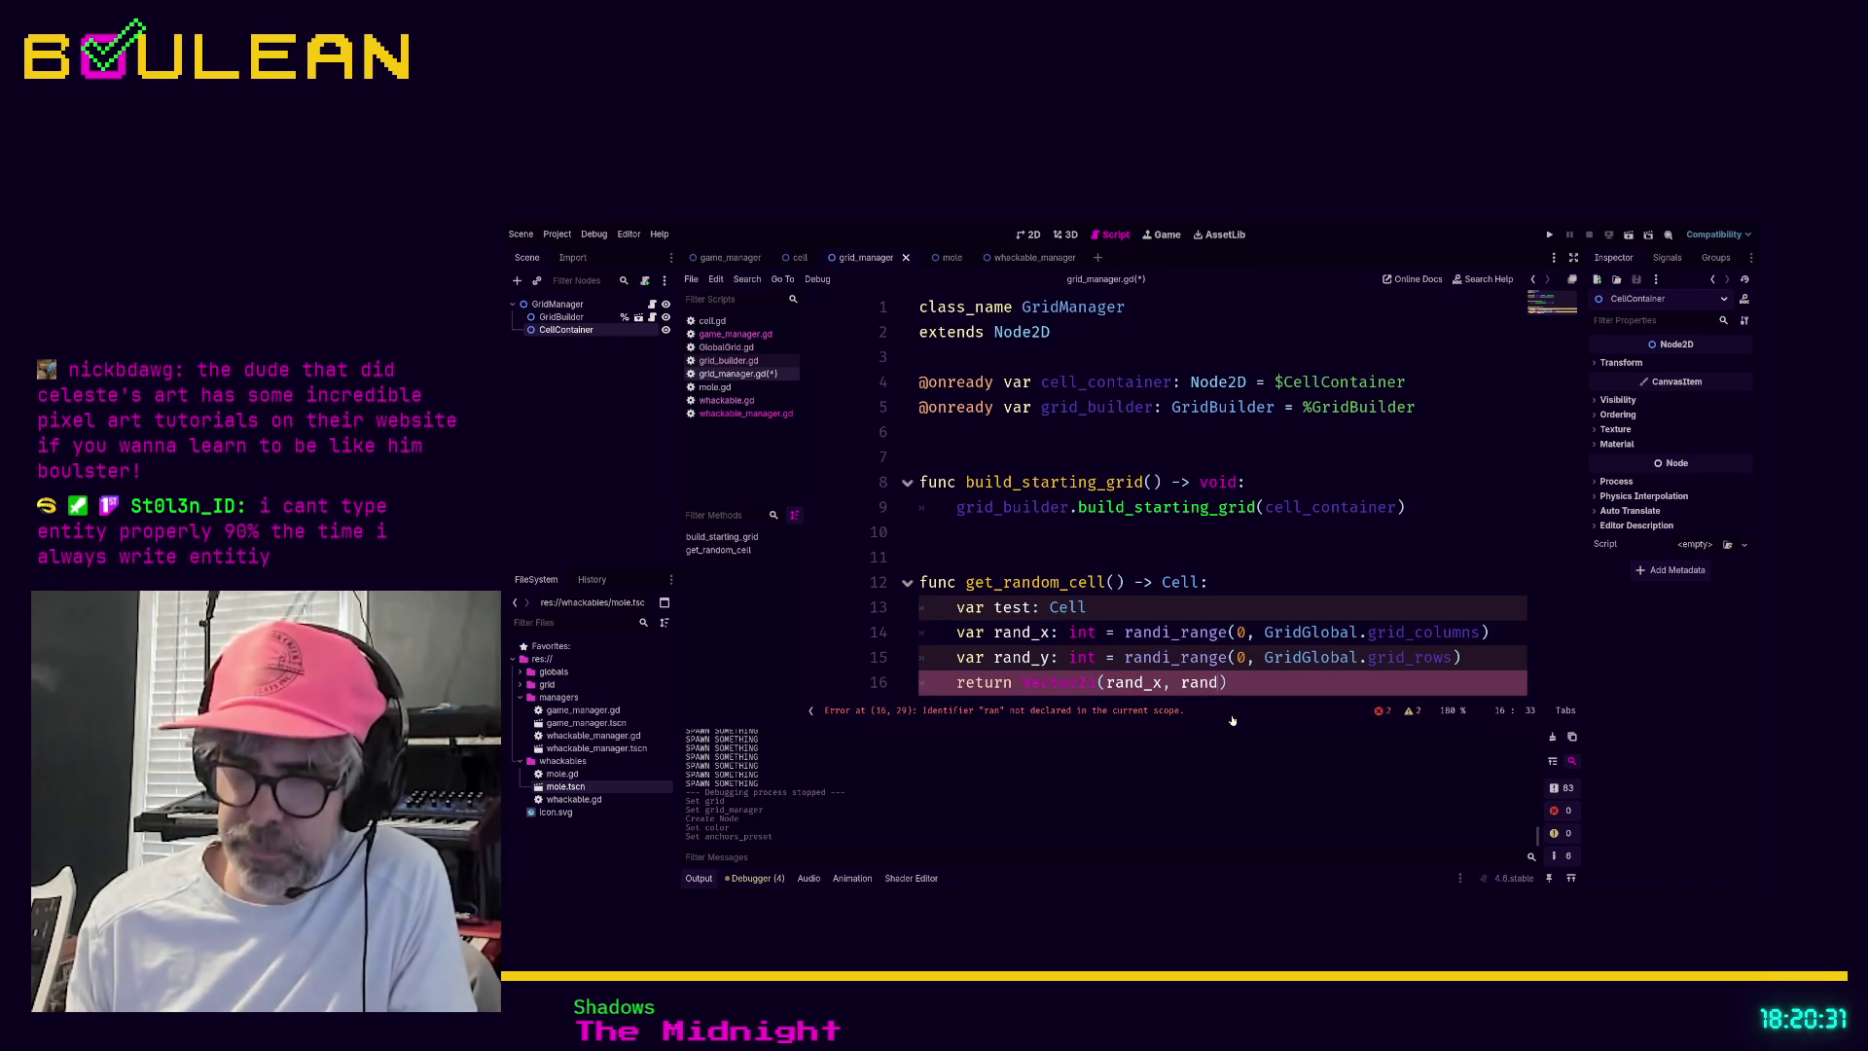
{"action": "type", "text": "y"}
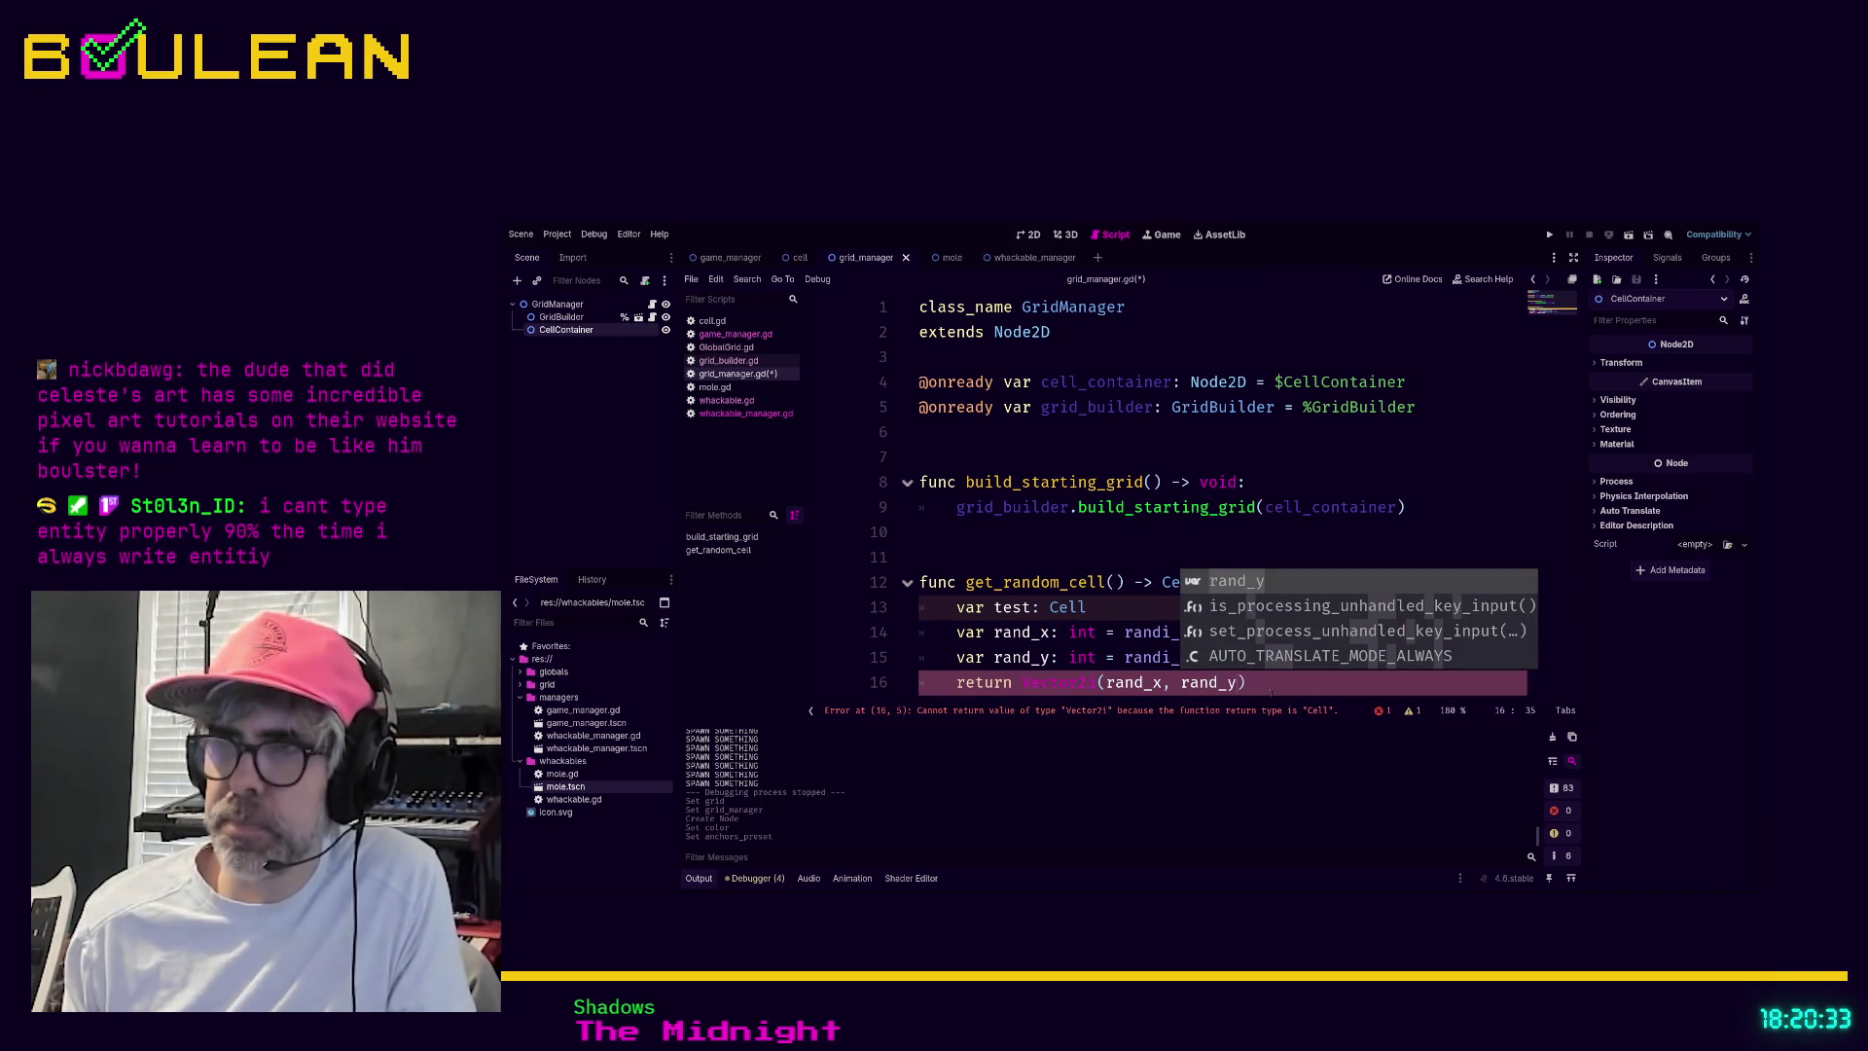
{"action": "type", "text": ")"}
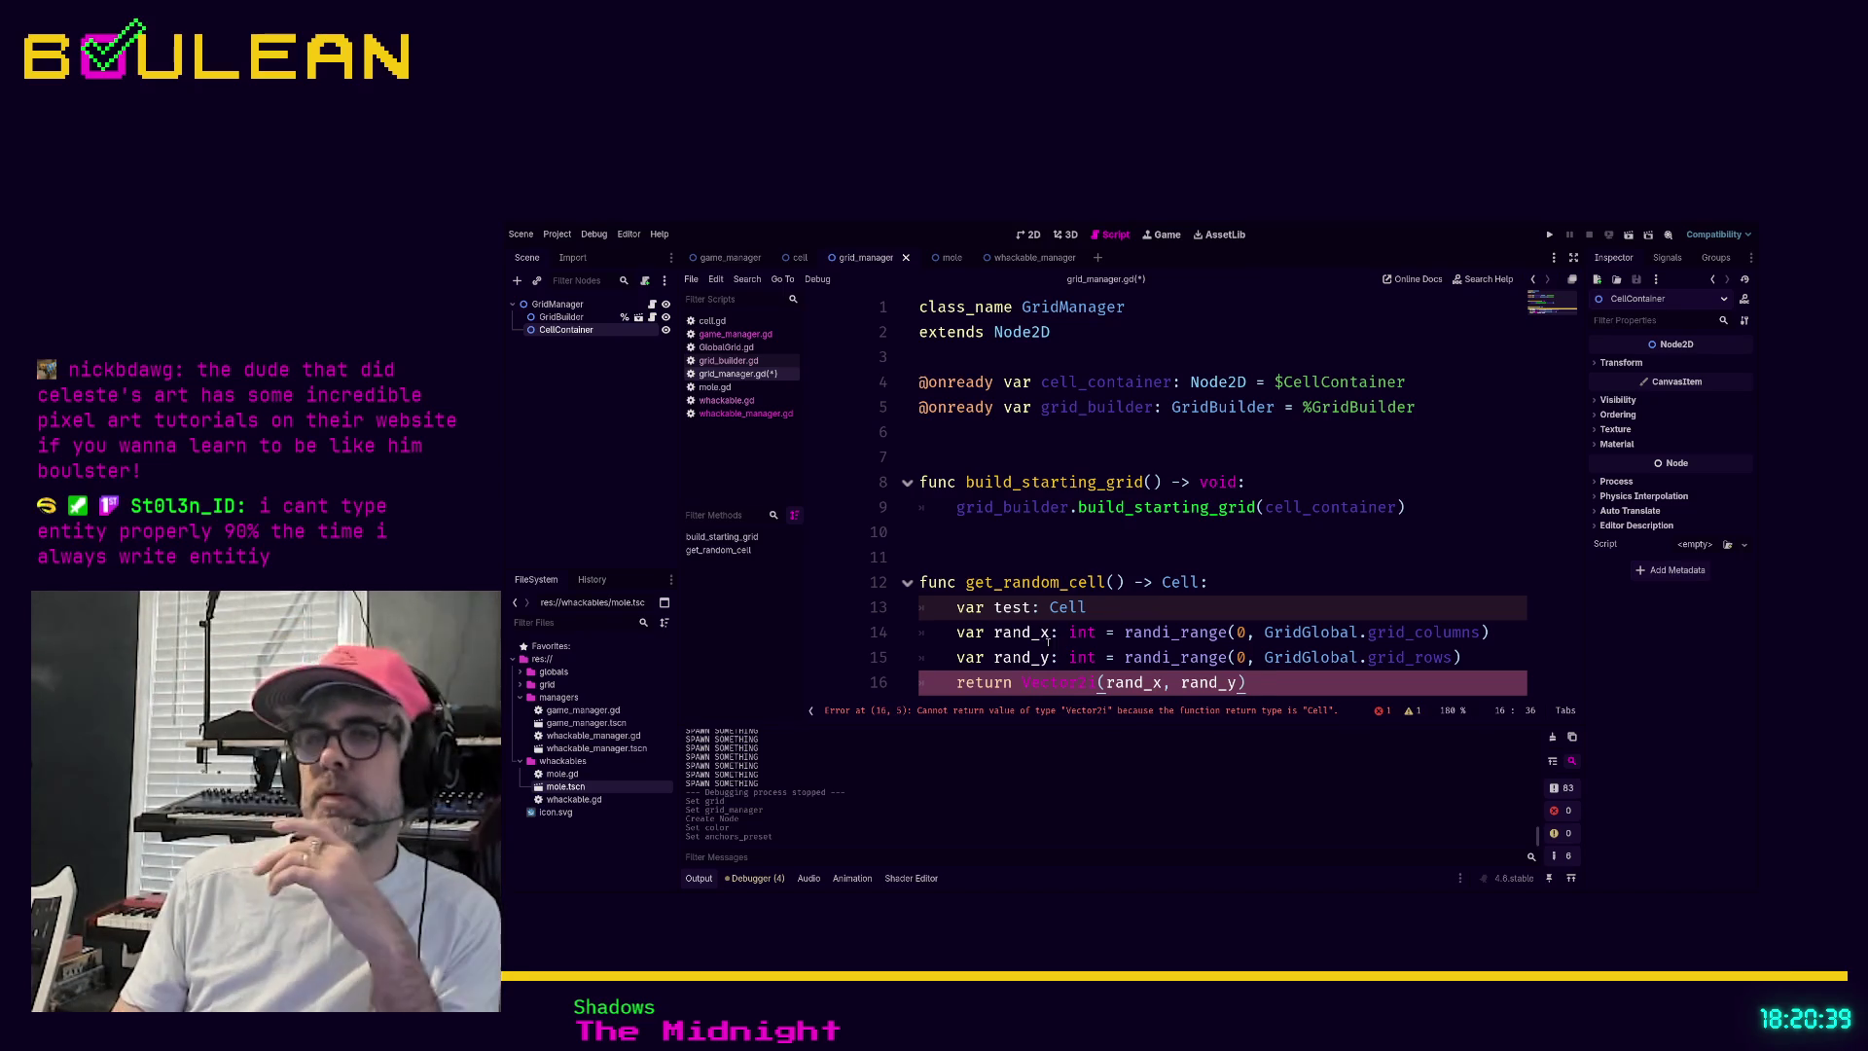
Move the (rand_x, rand_y) arguments onto a new 'coords: Vector2i' line above return
{"action": "left_click", "coordinate": [1012, 682]}
{"action": "left_click", "coordinate": [944, 684]}
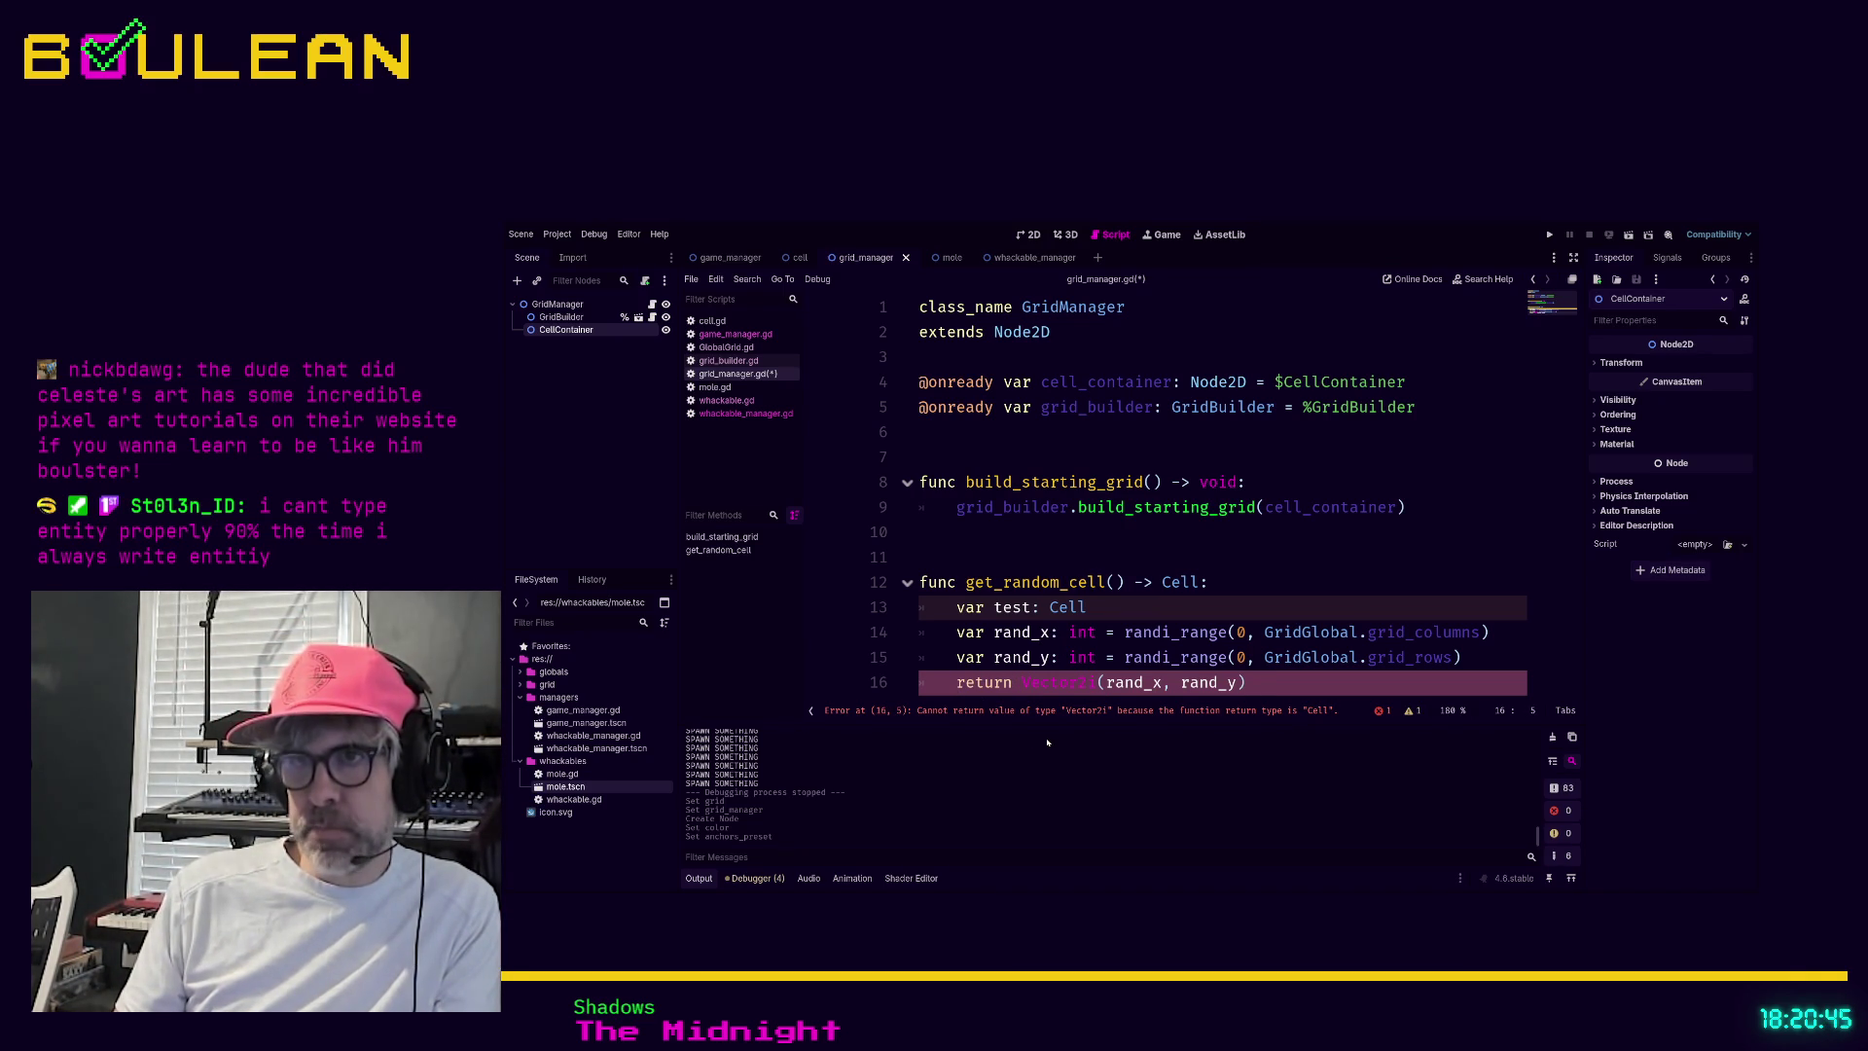
{"action": "key", "text": "Return"}
{"action": "key", "text": "Up"}
{"action": "type", "text": "coords: "}
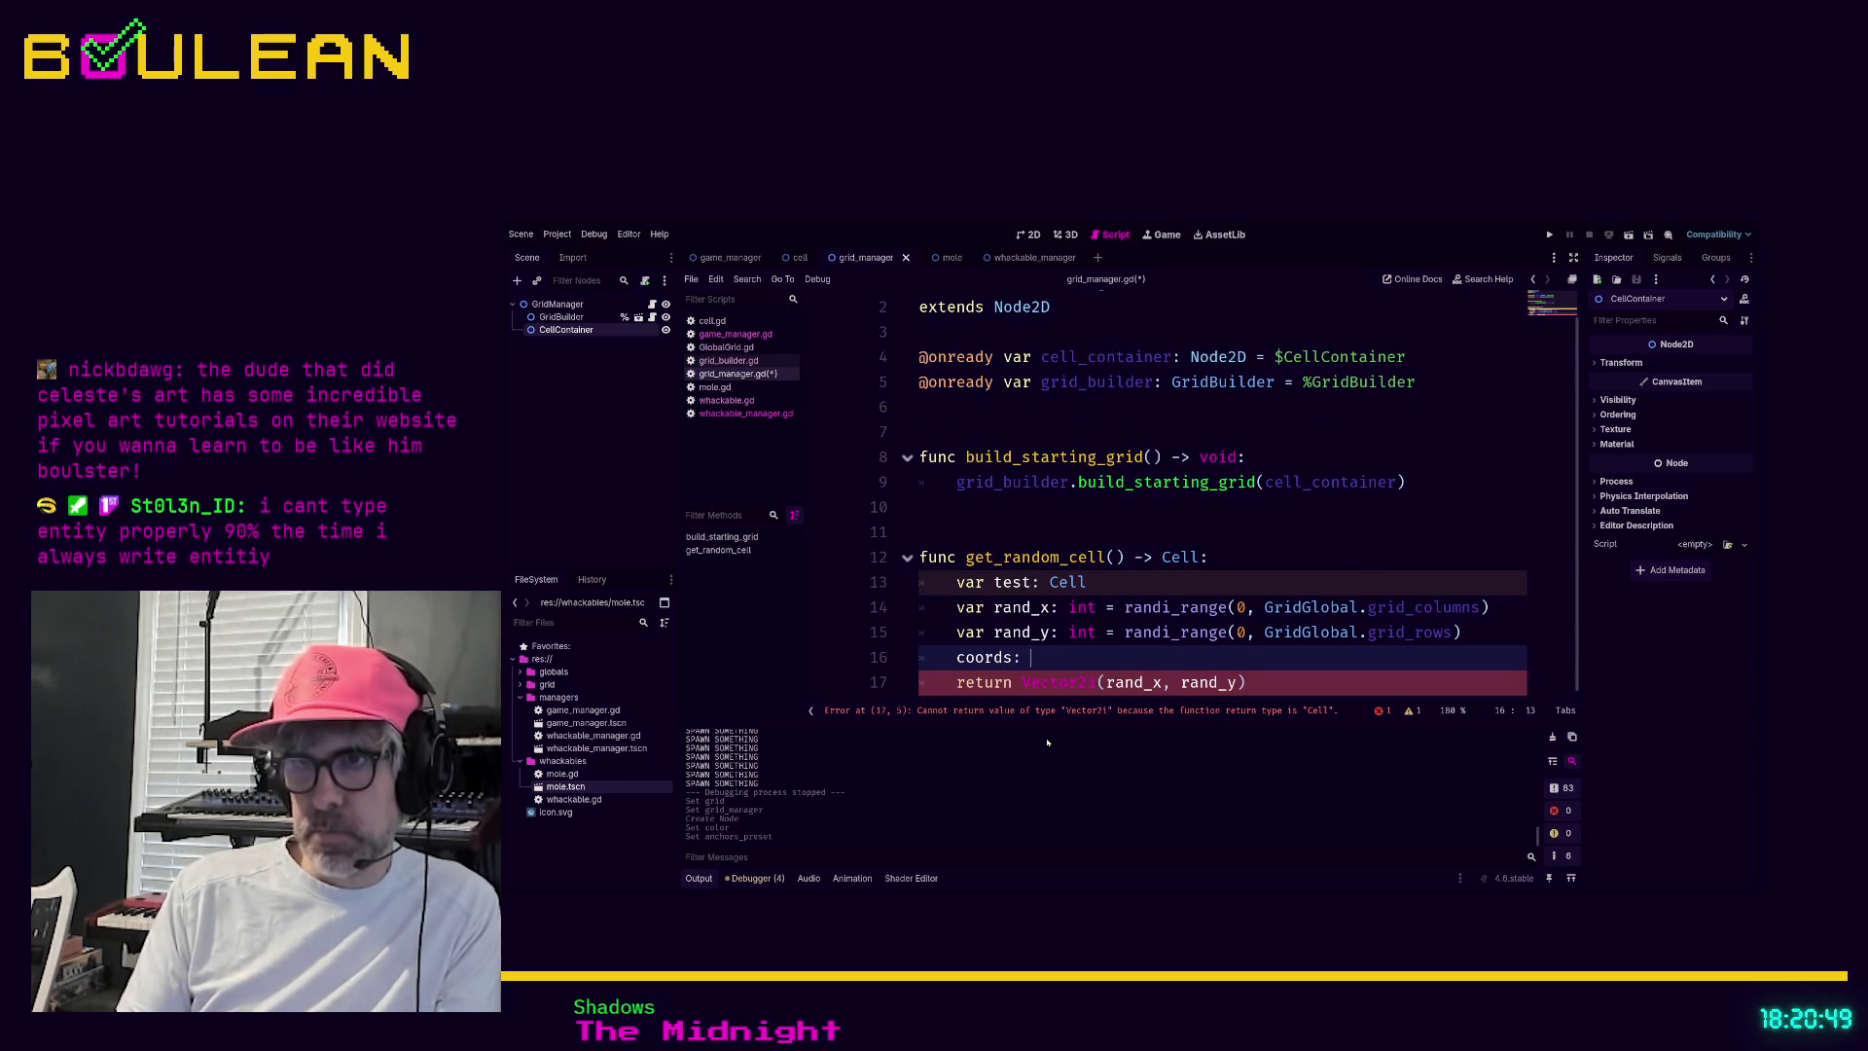
{"action": "type", "text": "Vector2i"}
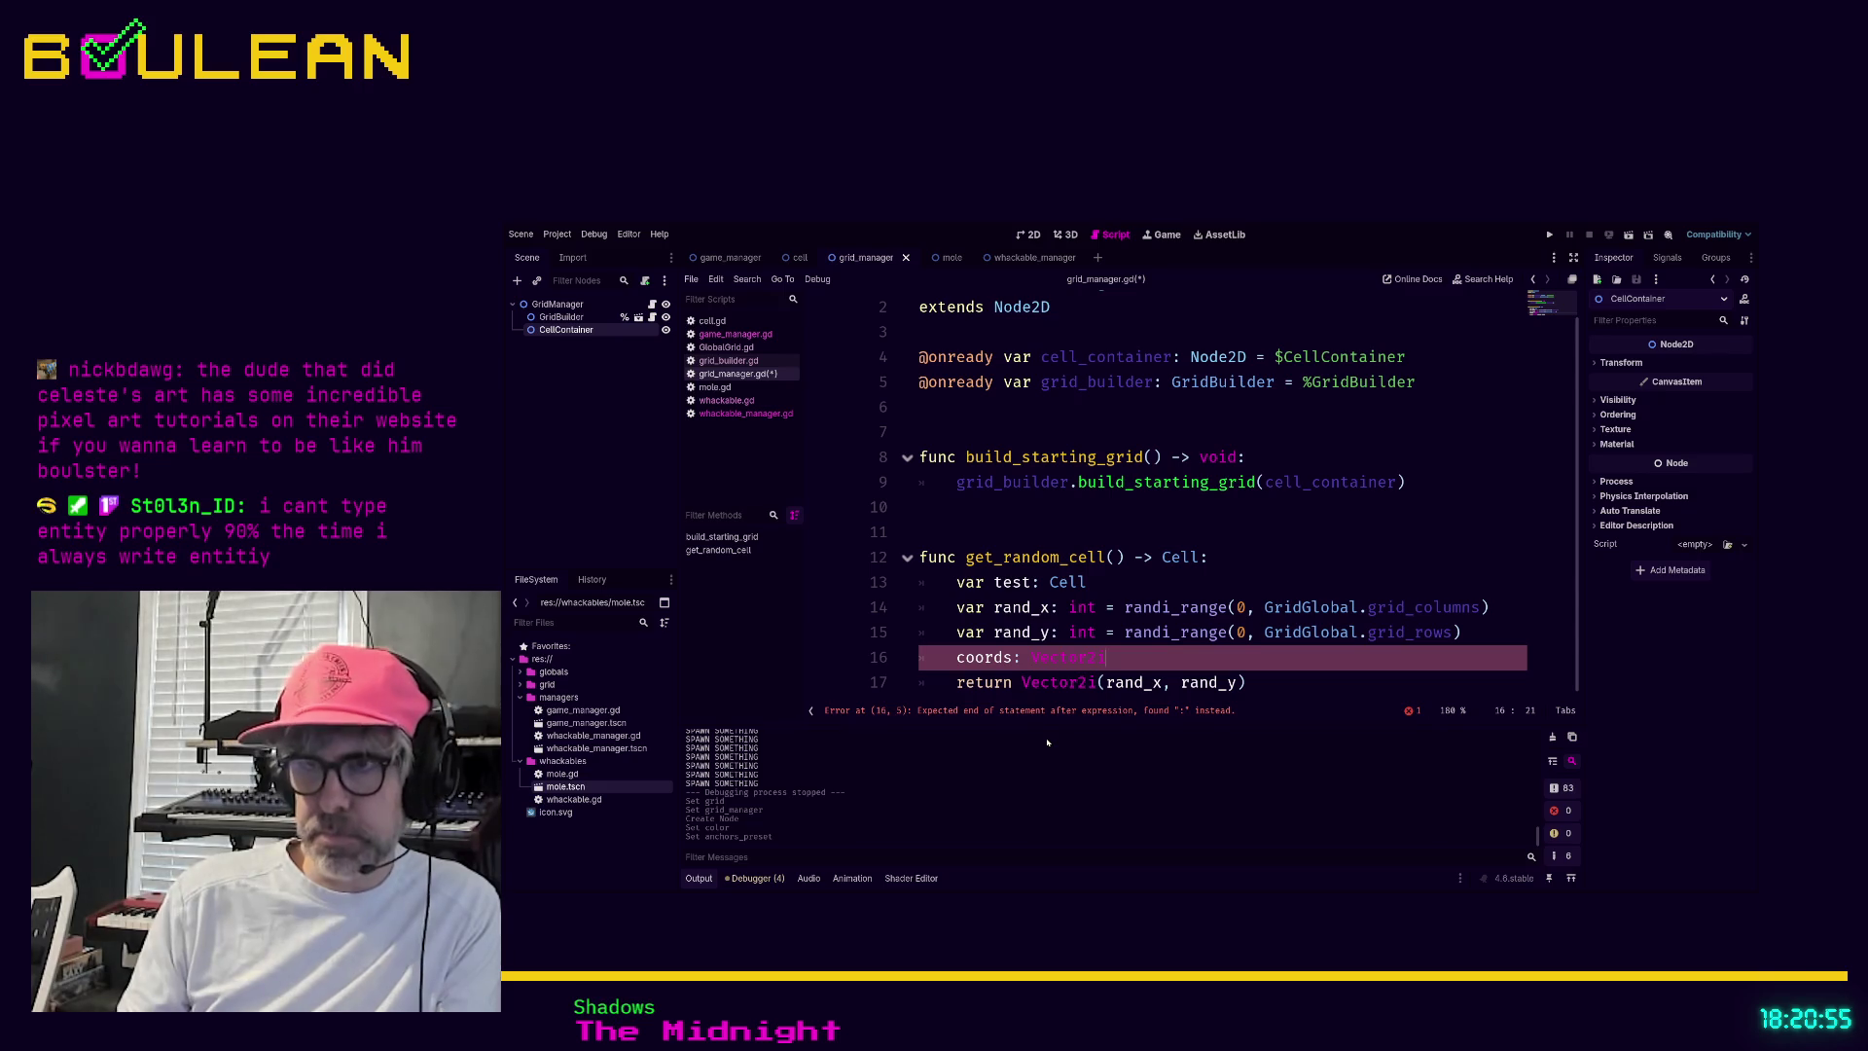
{"action": "key", "text": "Down"}
{"action": "key", "text": "shift+End"}
{"action": "key", "text": "ctrl+x"}
{"action": "key", "text": "Up"}
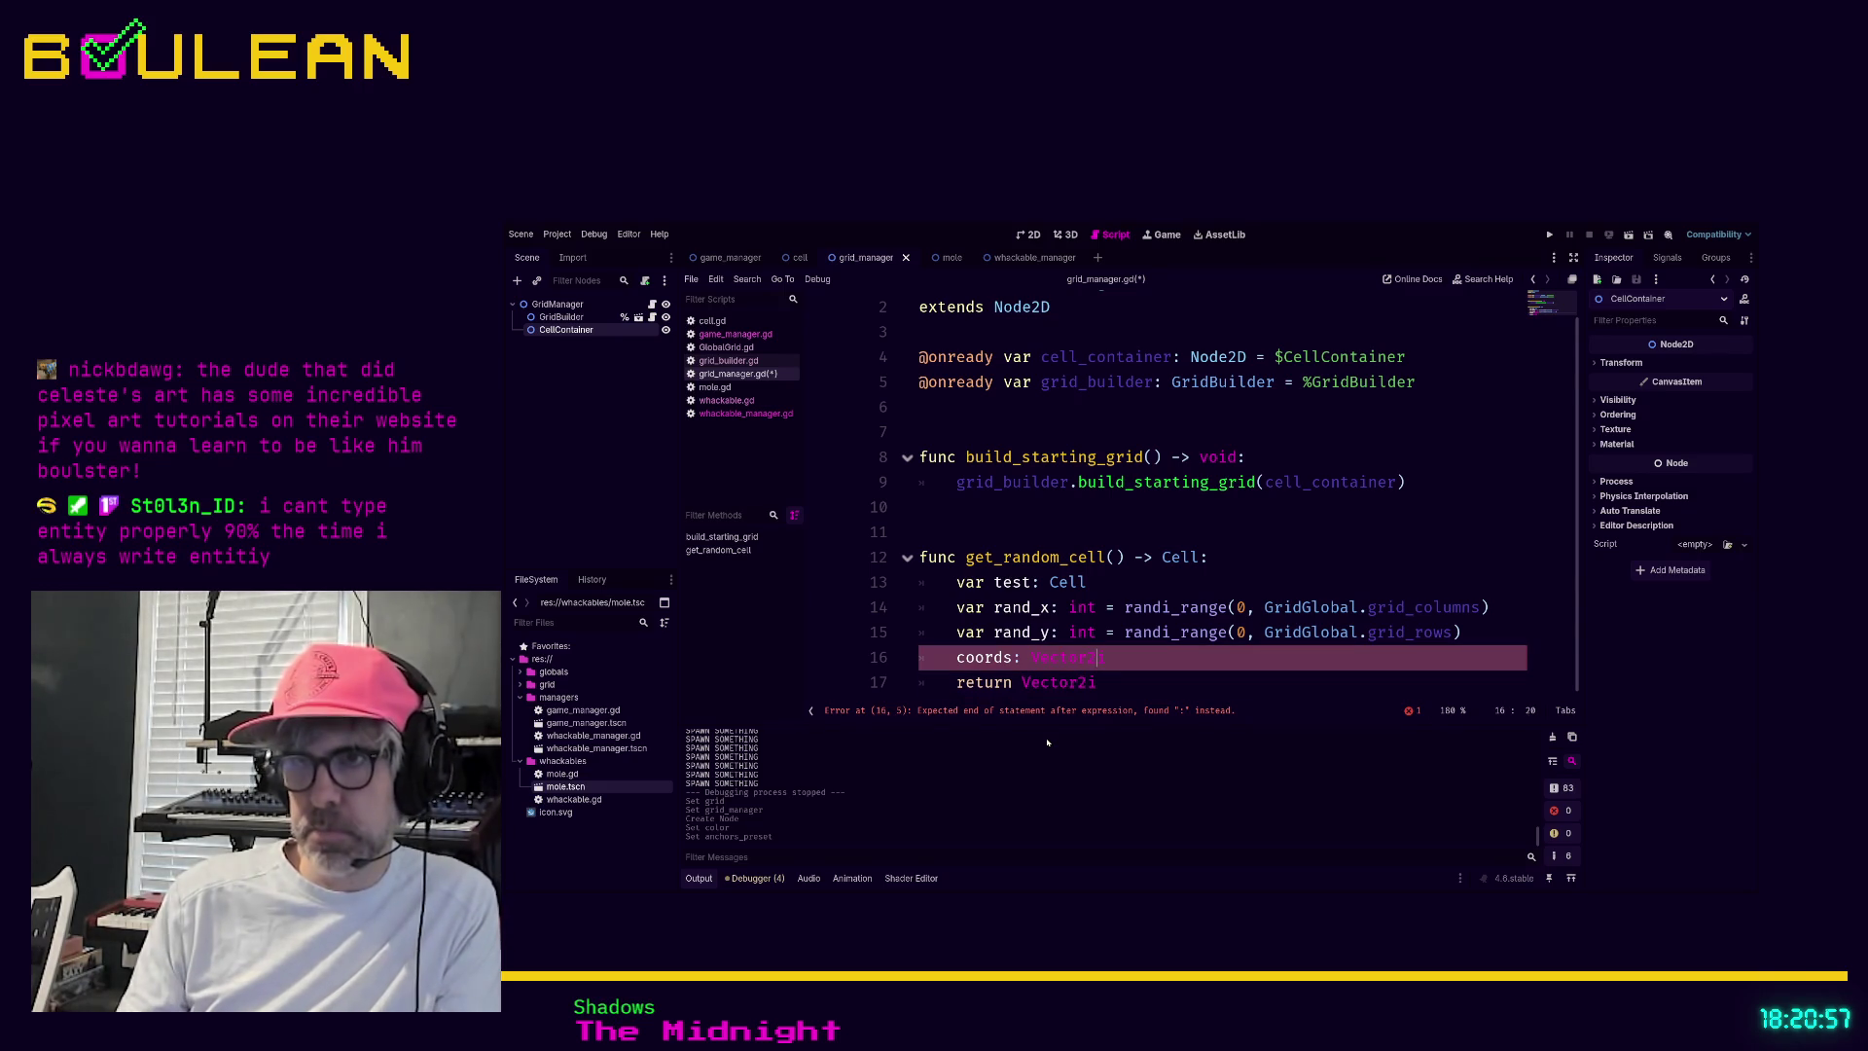
{"action": "key", "text": "ctrl+v"}
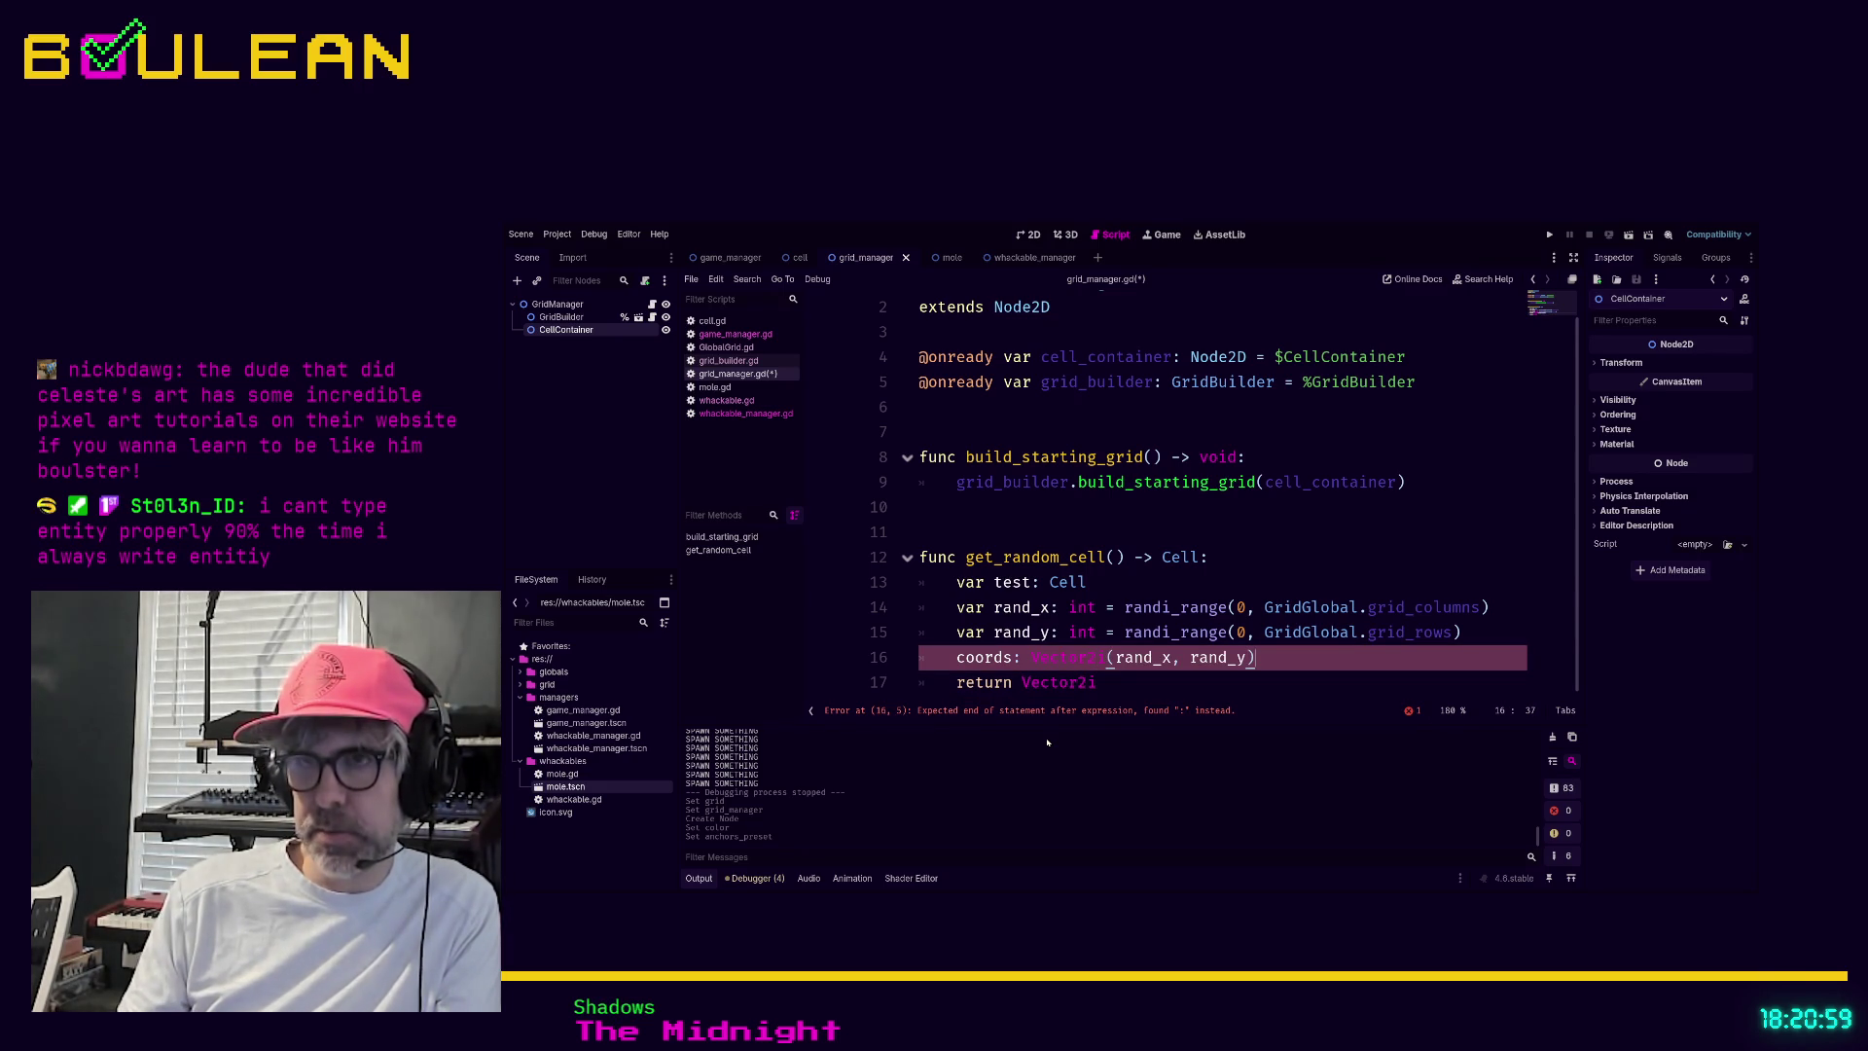
Complete that line as 'var coords: Vector2i = Vector2i(rand_x, rand_y)'
{"action": "key", "text": "Home"}
{"action": "type", "text": "var"}
{"action": "key", "text": "End"}
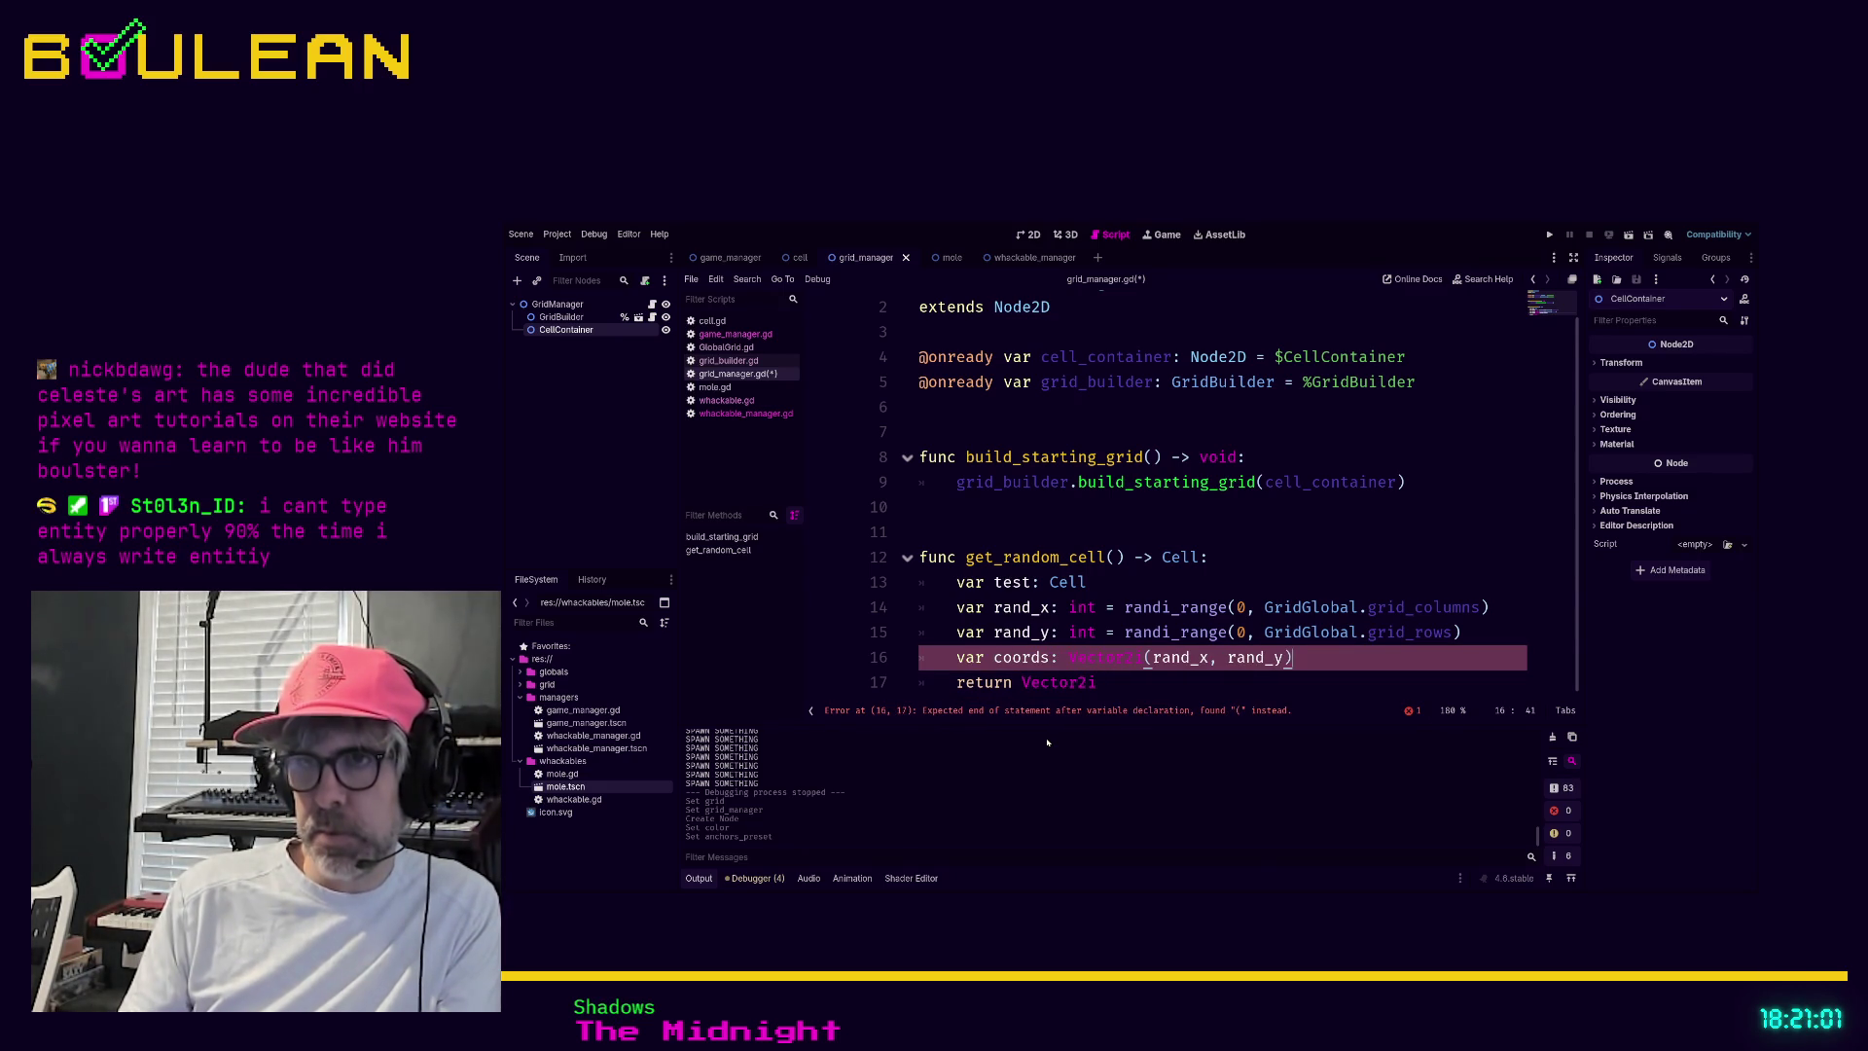
{"action": "key", "text": "Left"}
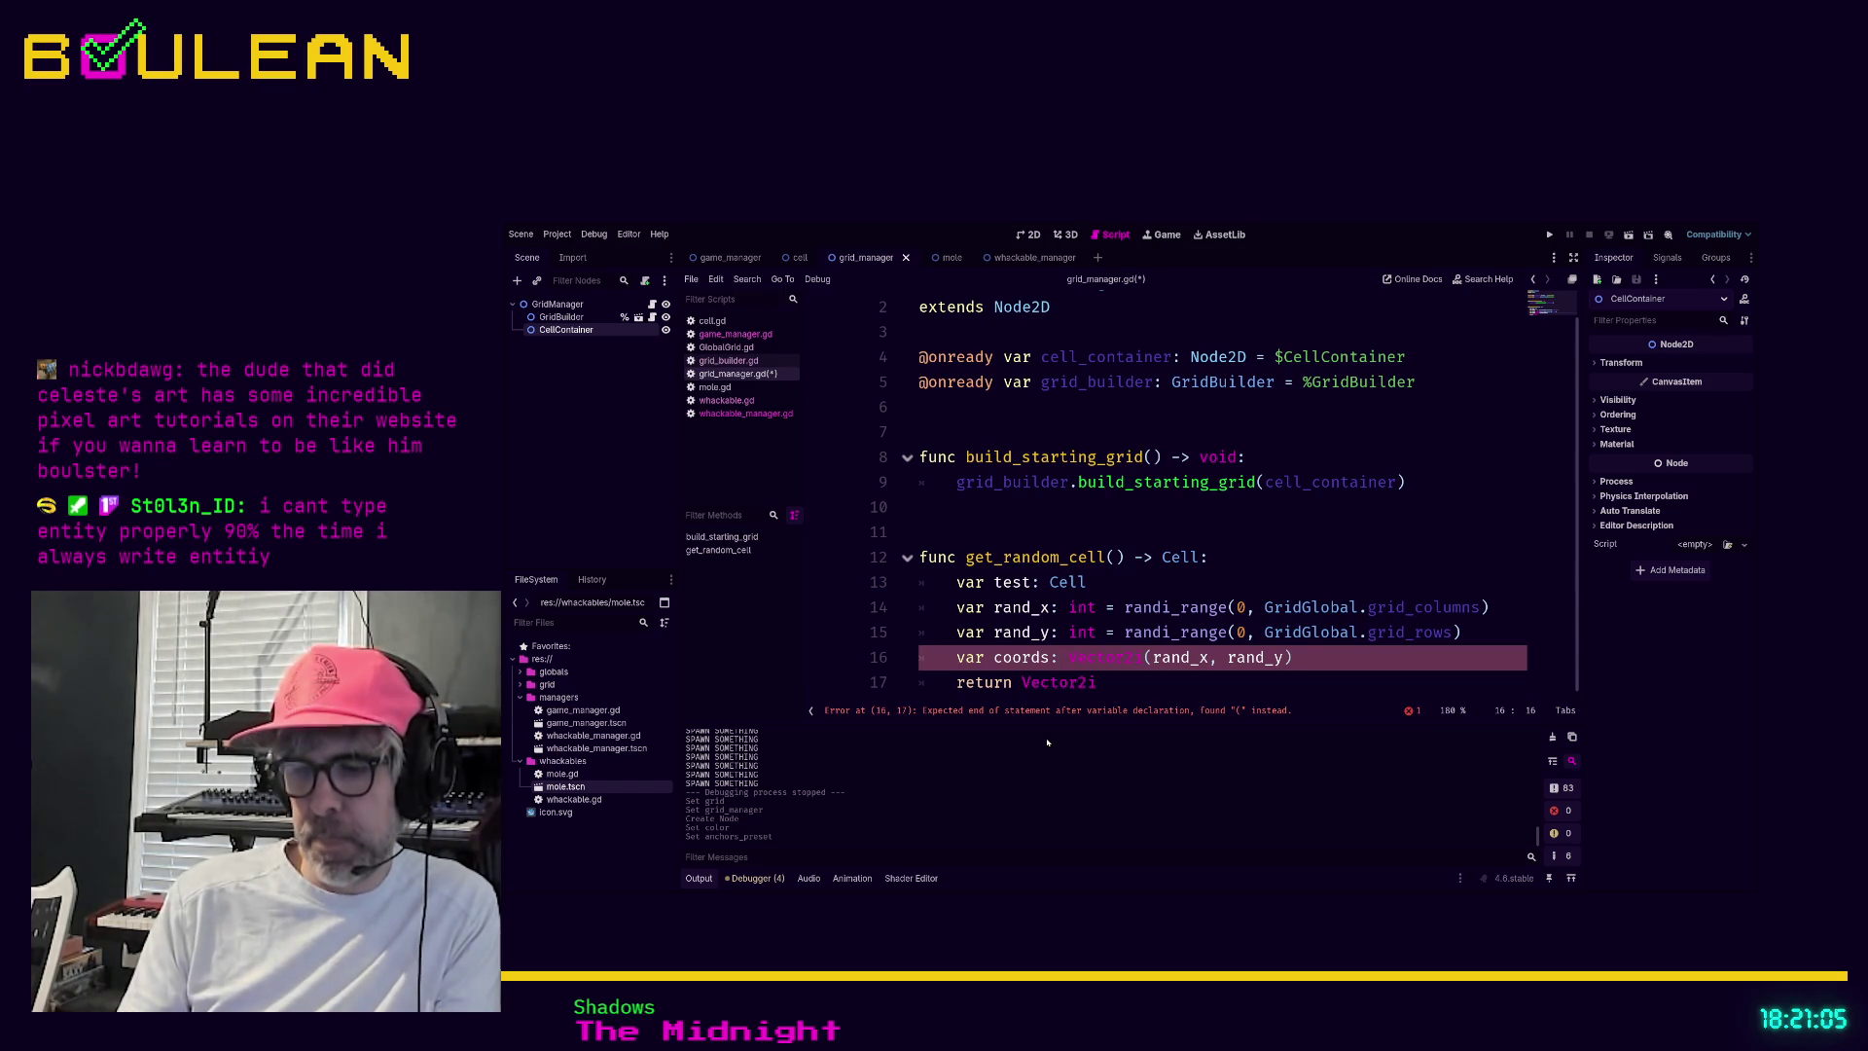
{"action": "type", "text": "Vector2i"}
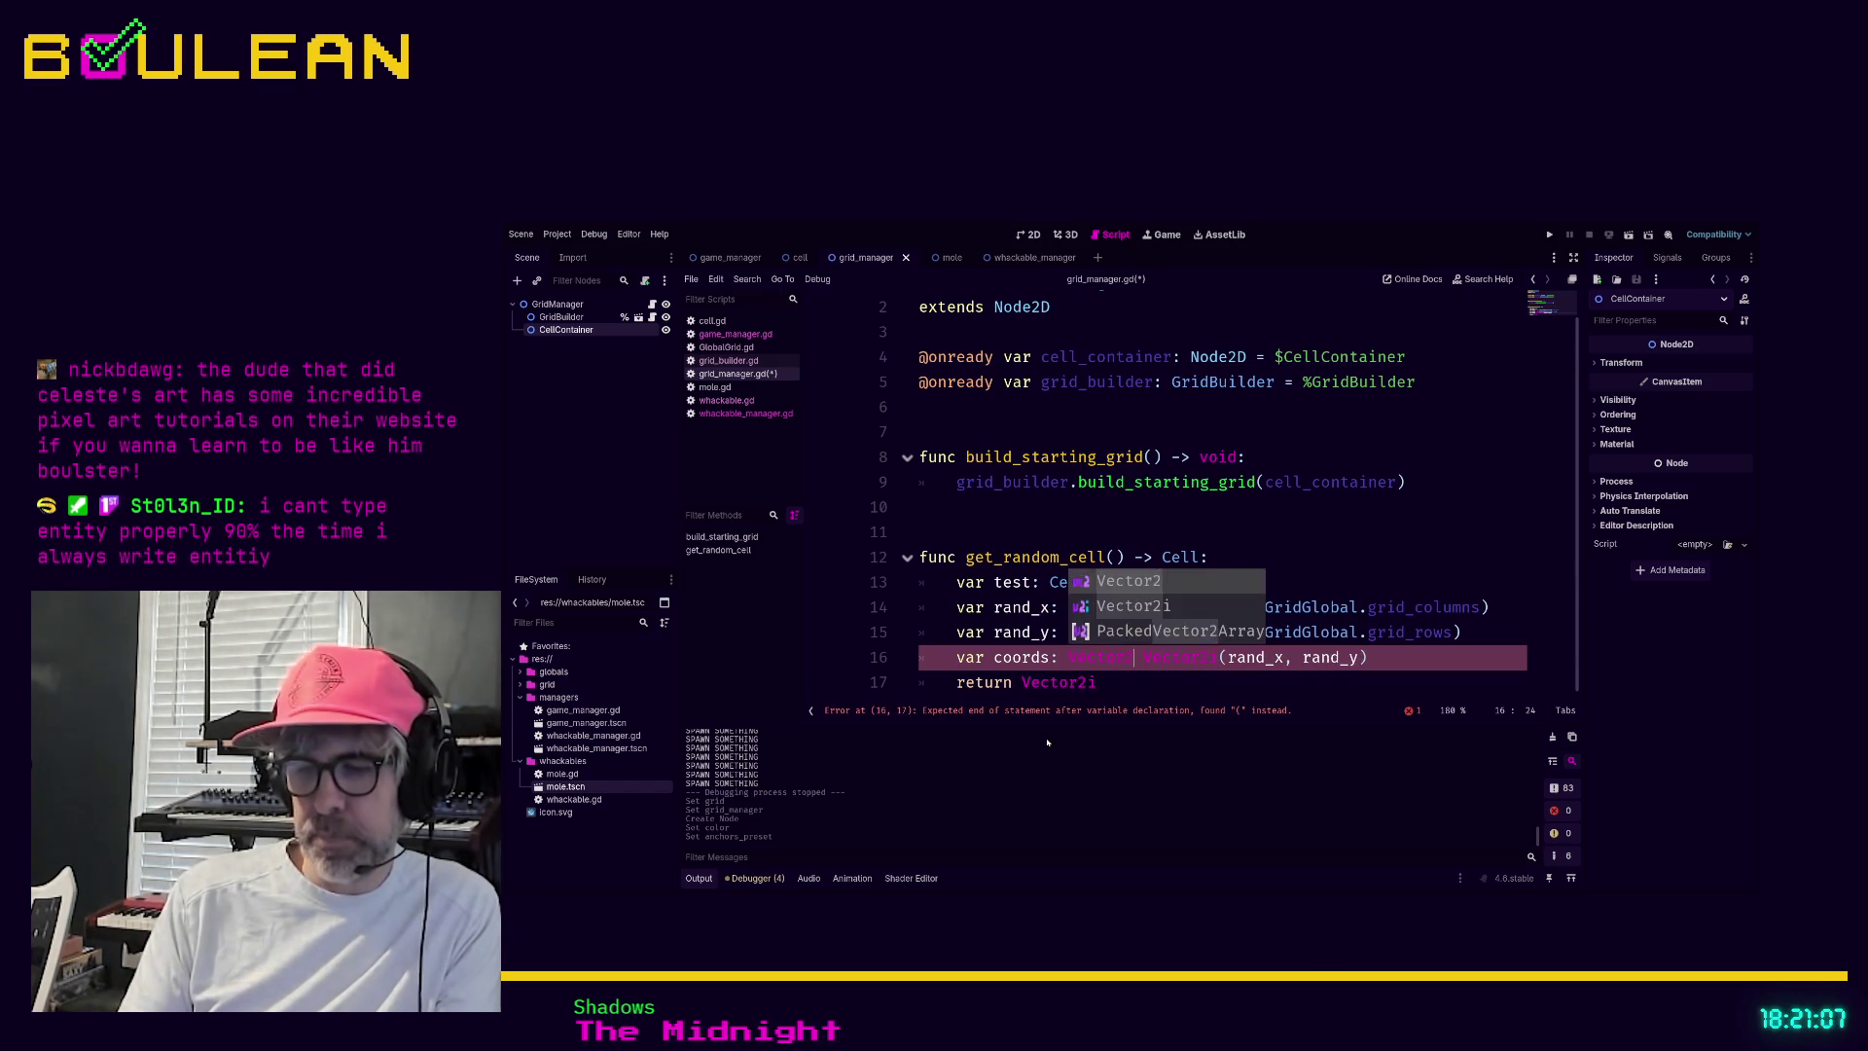
{"action": "type", "text": " ="}
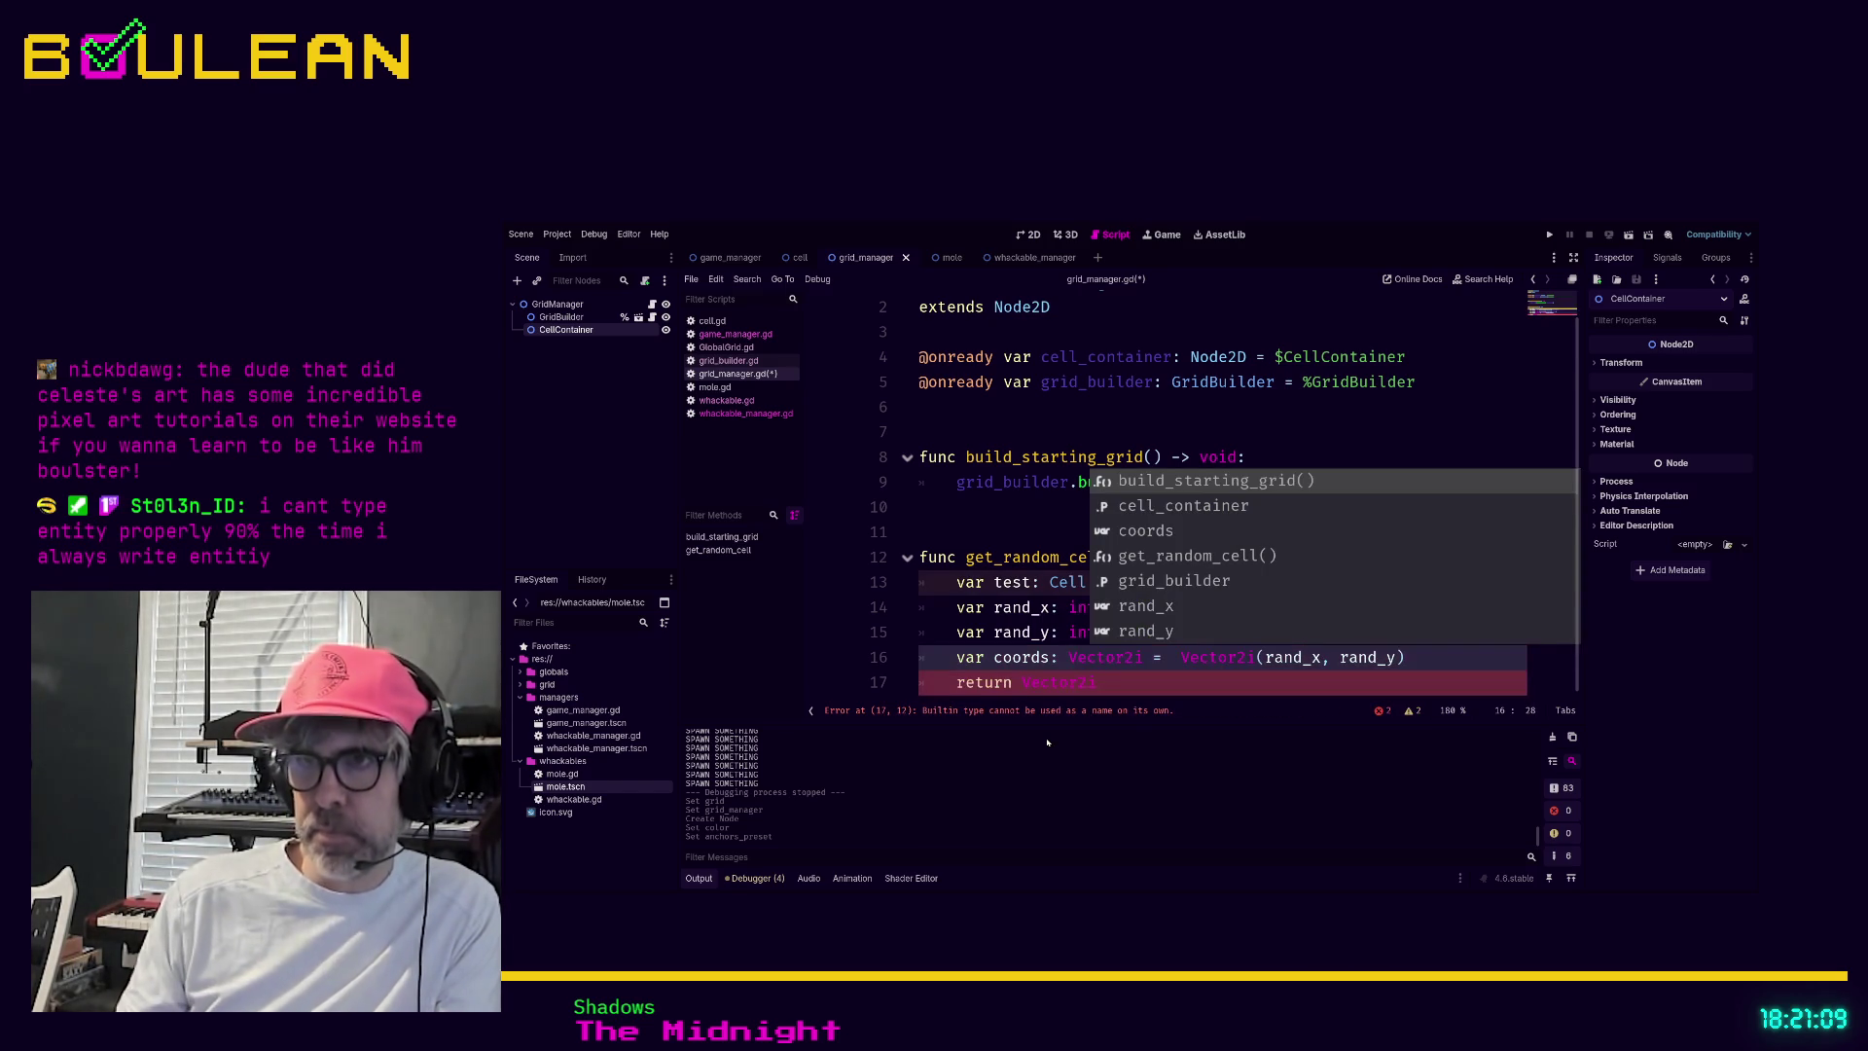
Delete the unused 'var test: Cell' line and add a blank line above return
{"action": "double_click", "coordinate": [1070, 684]}
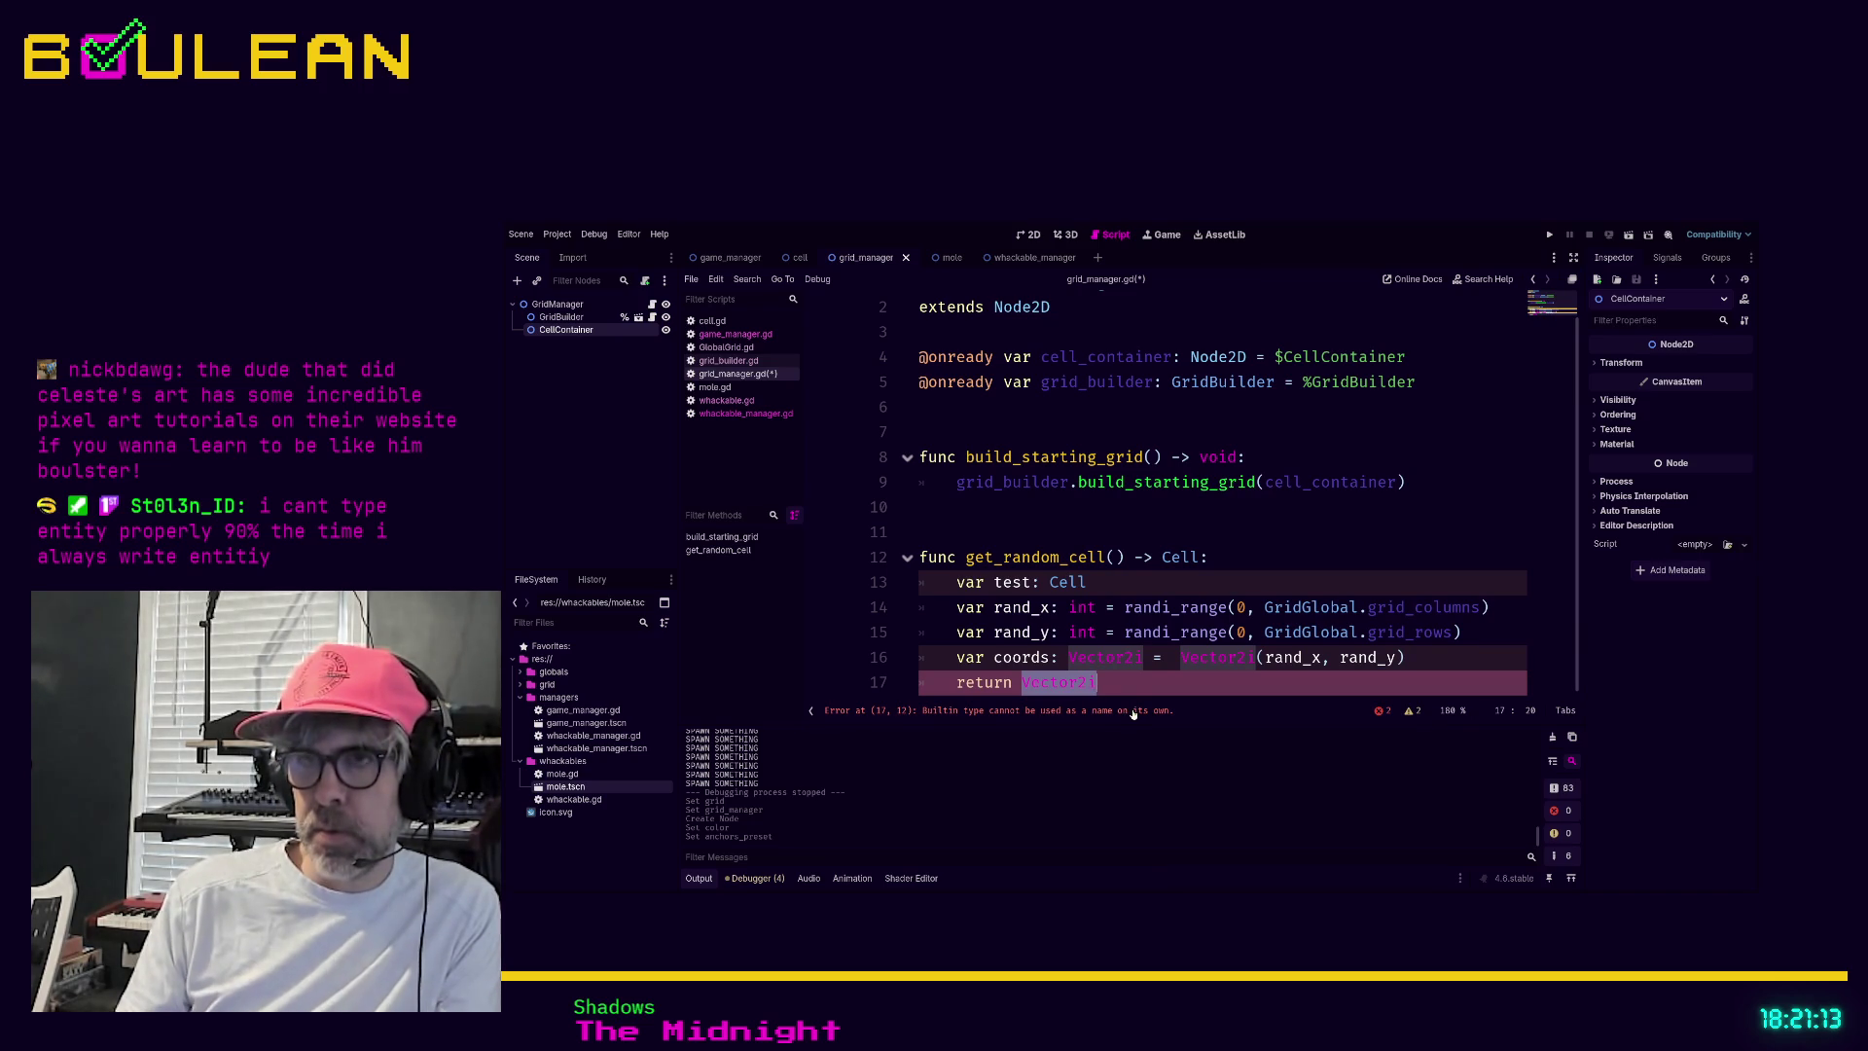
{"action": "key", "text": "Up"}
{"action": "key", "text": "Up"}
{"action": "key", "text": "Up"}
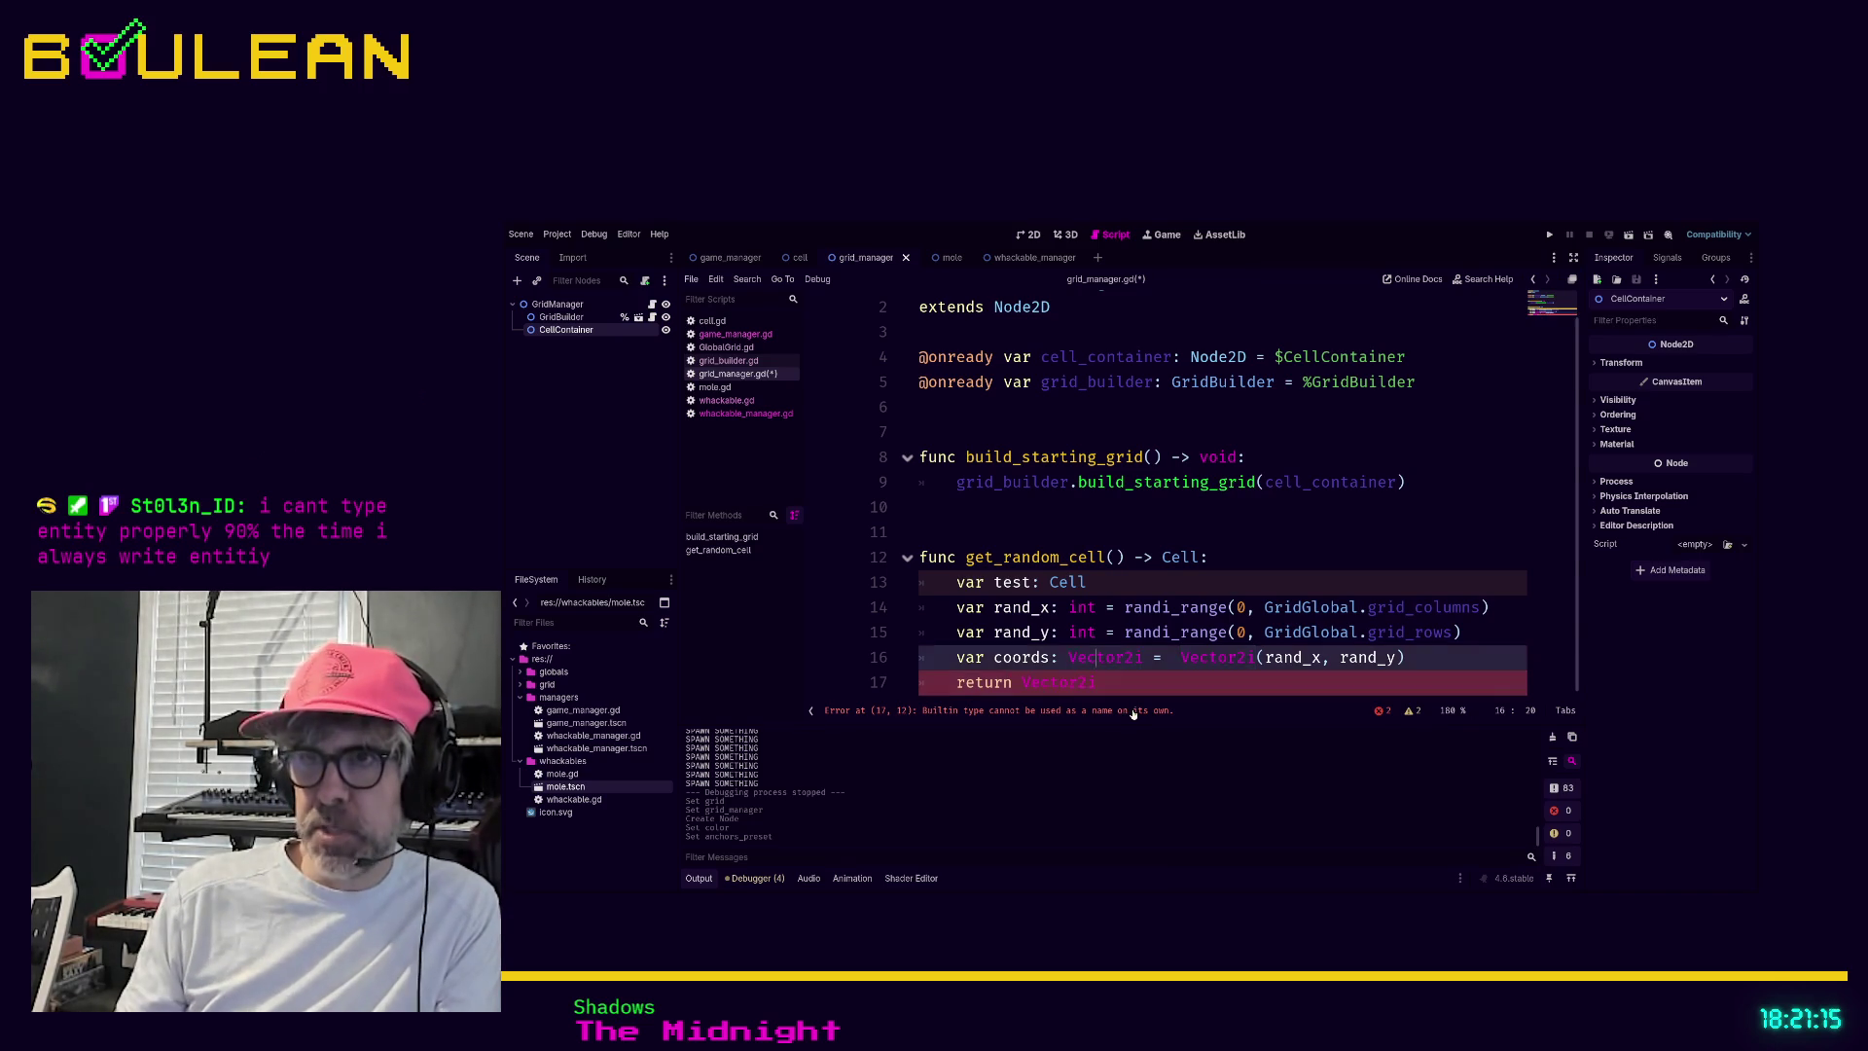
{"action": "key", "text": "shift+Home"}
{"action": "key", "text": "shift+Home"}
{"action": "key", "text": "BackSpace"}
{"action": "key", "text": "BackSpace"}
{"action": "key", "text": "Down"}
{"action": "key", "text": "Down"}
{"action": "key", "text": "Down"}
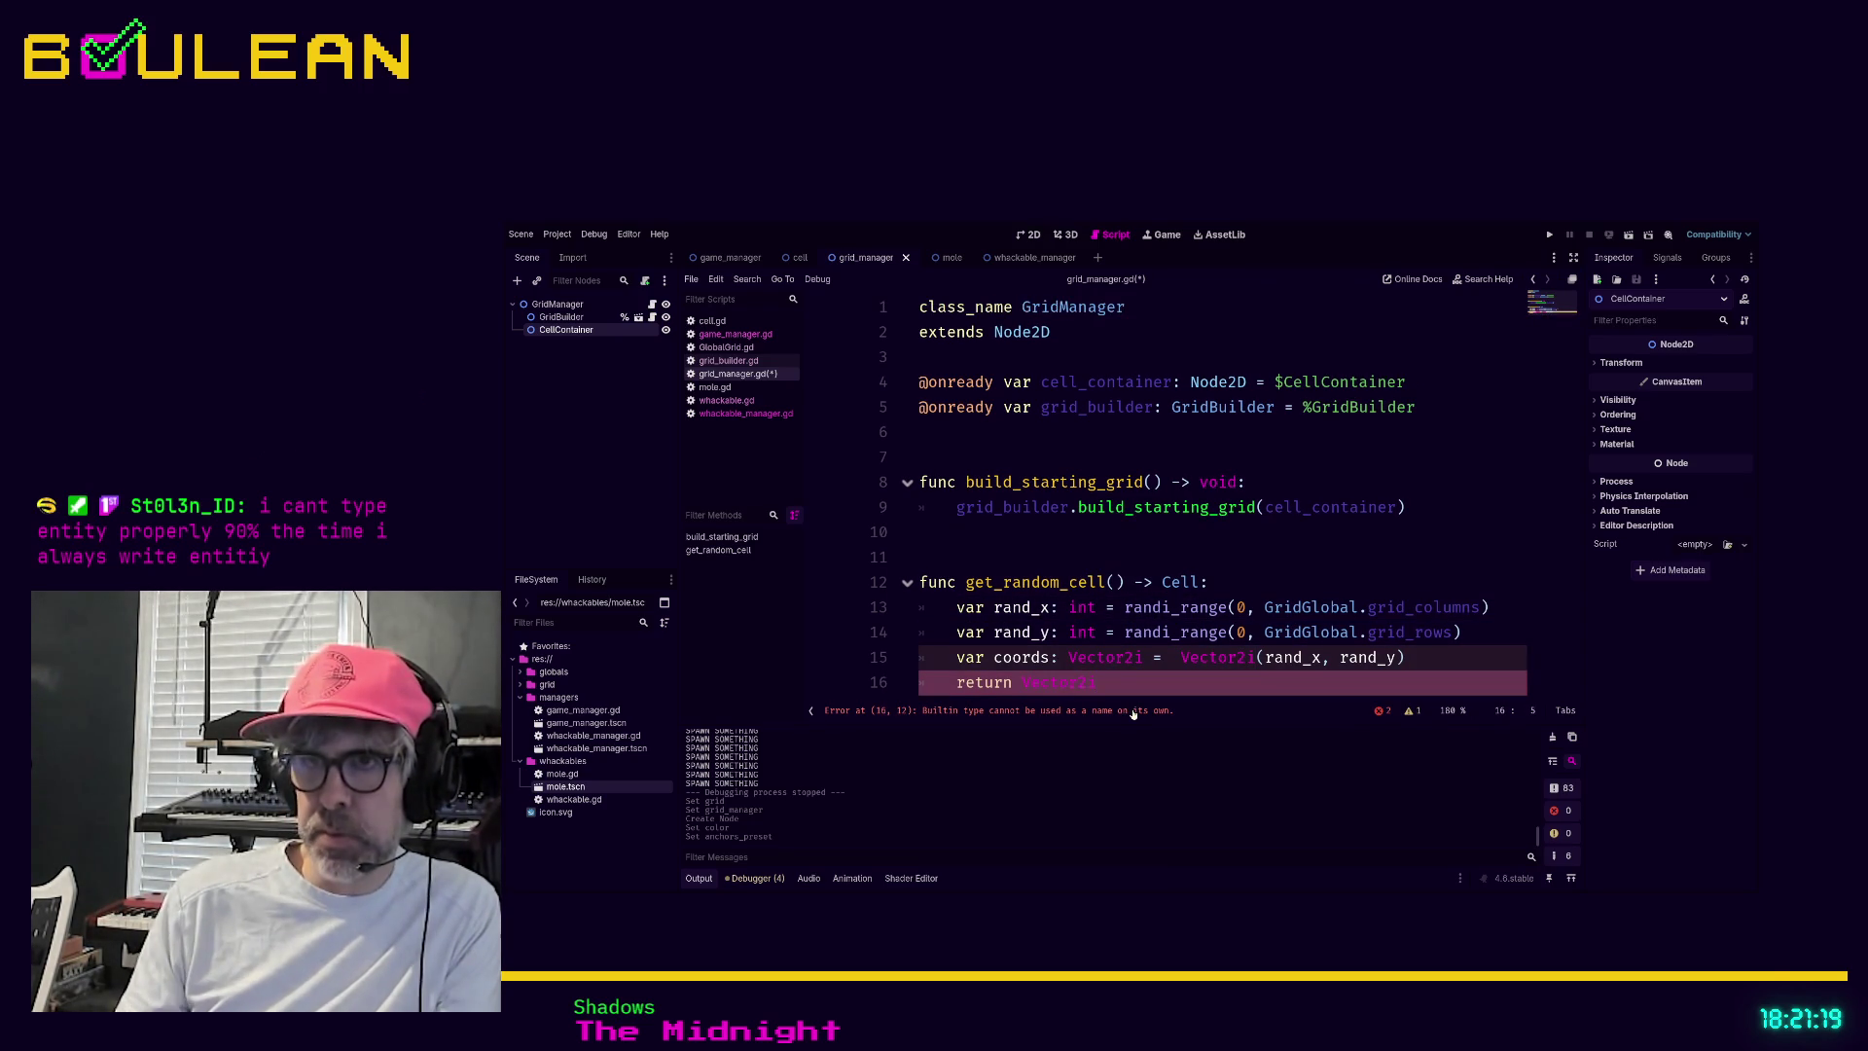
{"action": "key", "text": "Up"}
{"action": "key", "text": "End"}
{"action": "key", "text": "Return"}
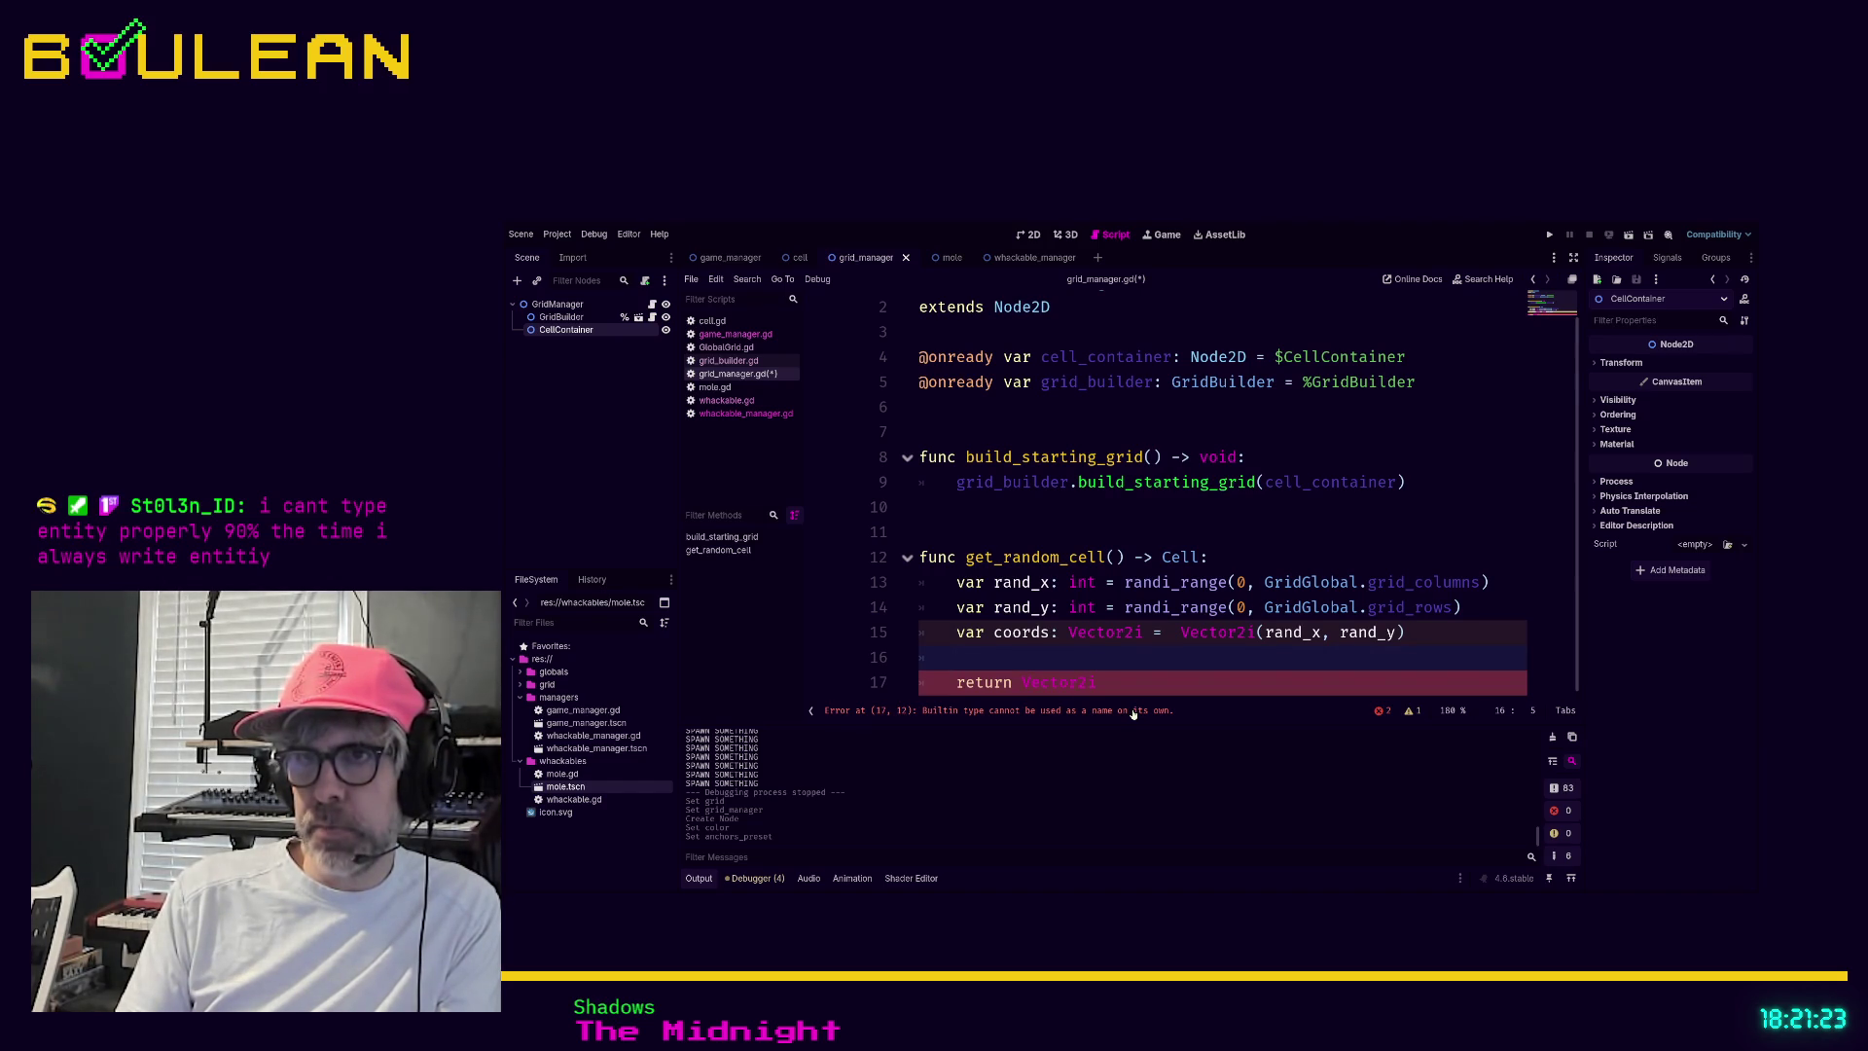
Set 'rand_cell: Cell = GlobalGrid.all_cells' at coords and return rand_cell
{"action": "type", "text": "rand_cell = "}
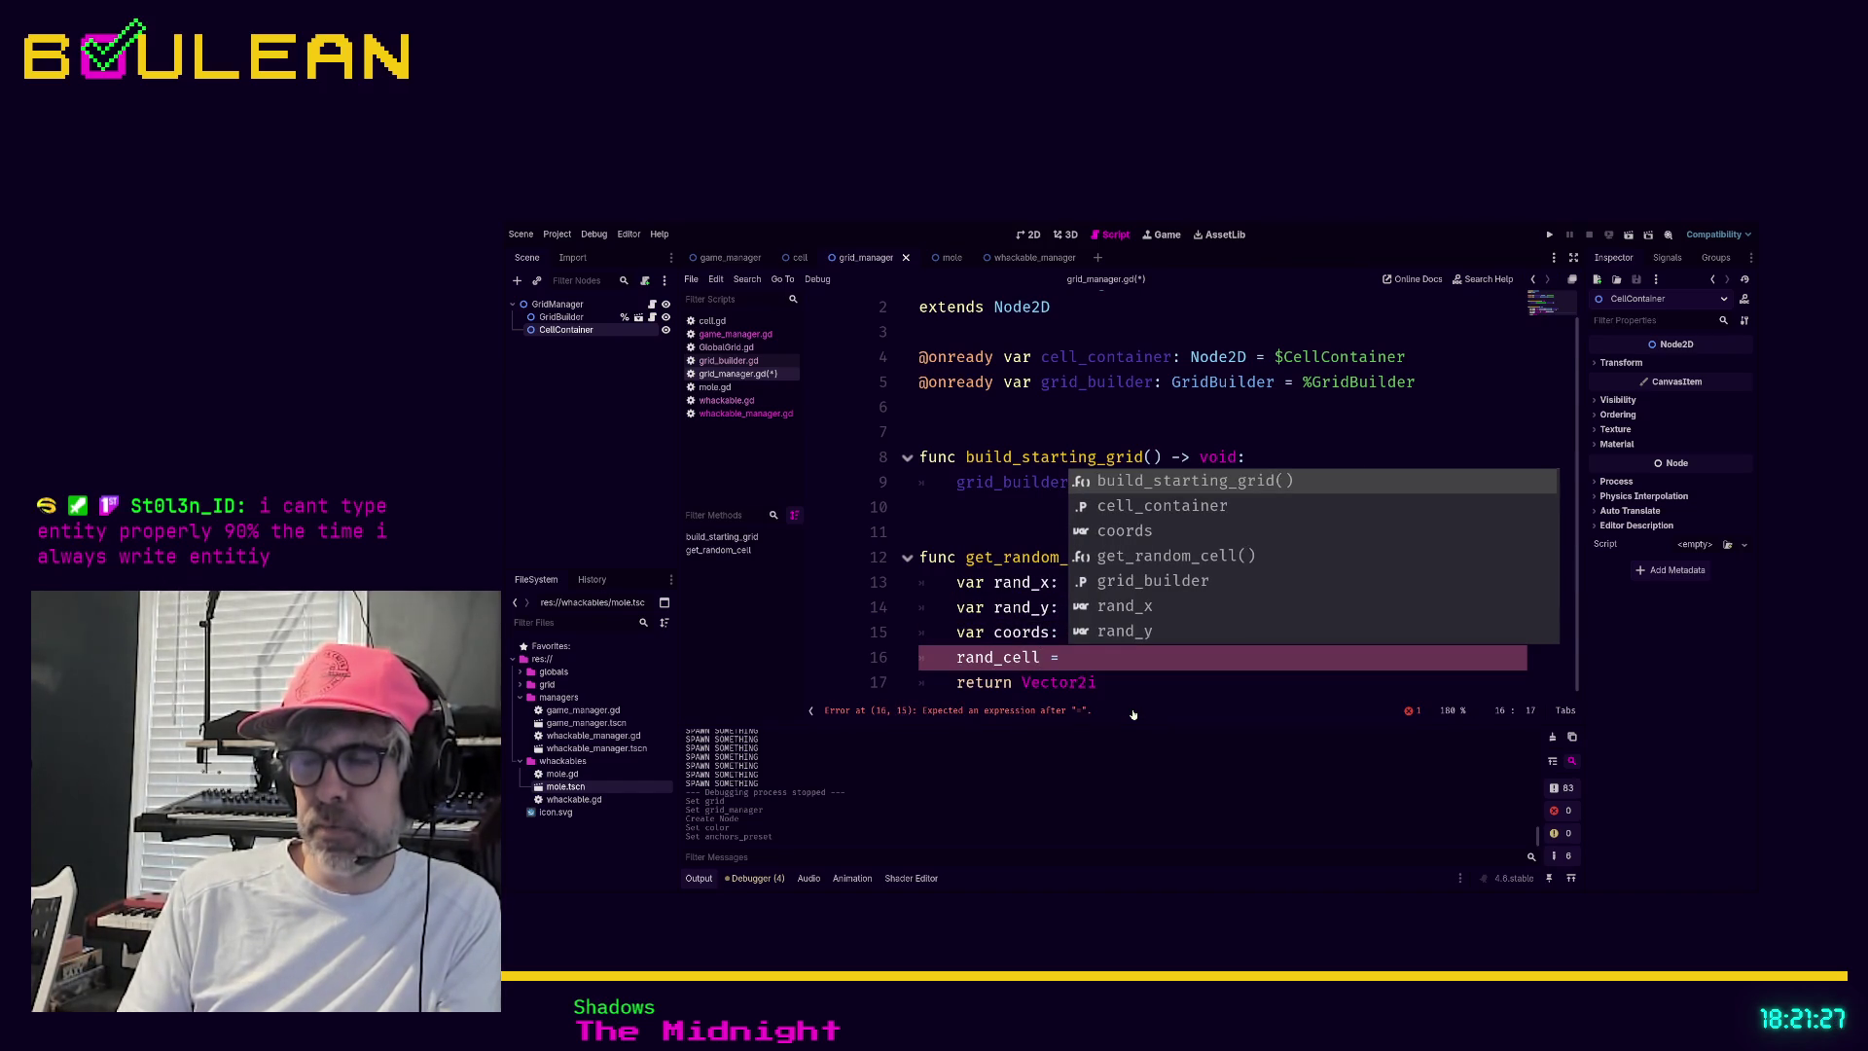
{"action": "type", "text": "GlobalGrid."}
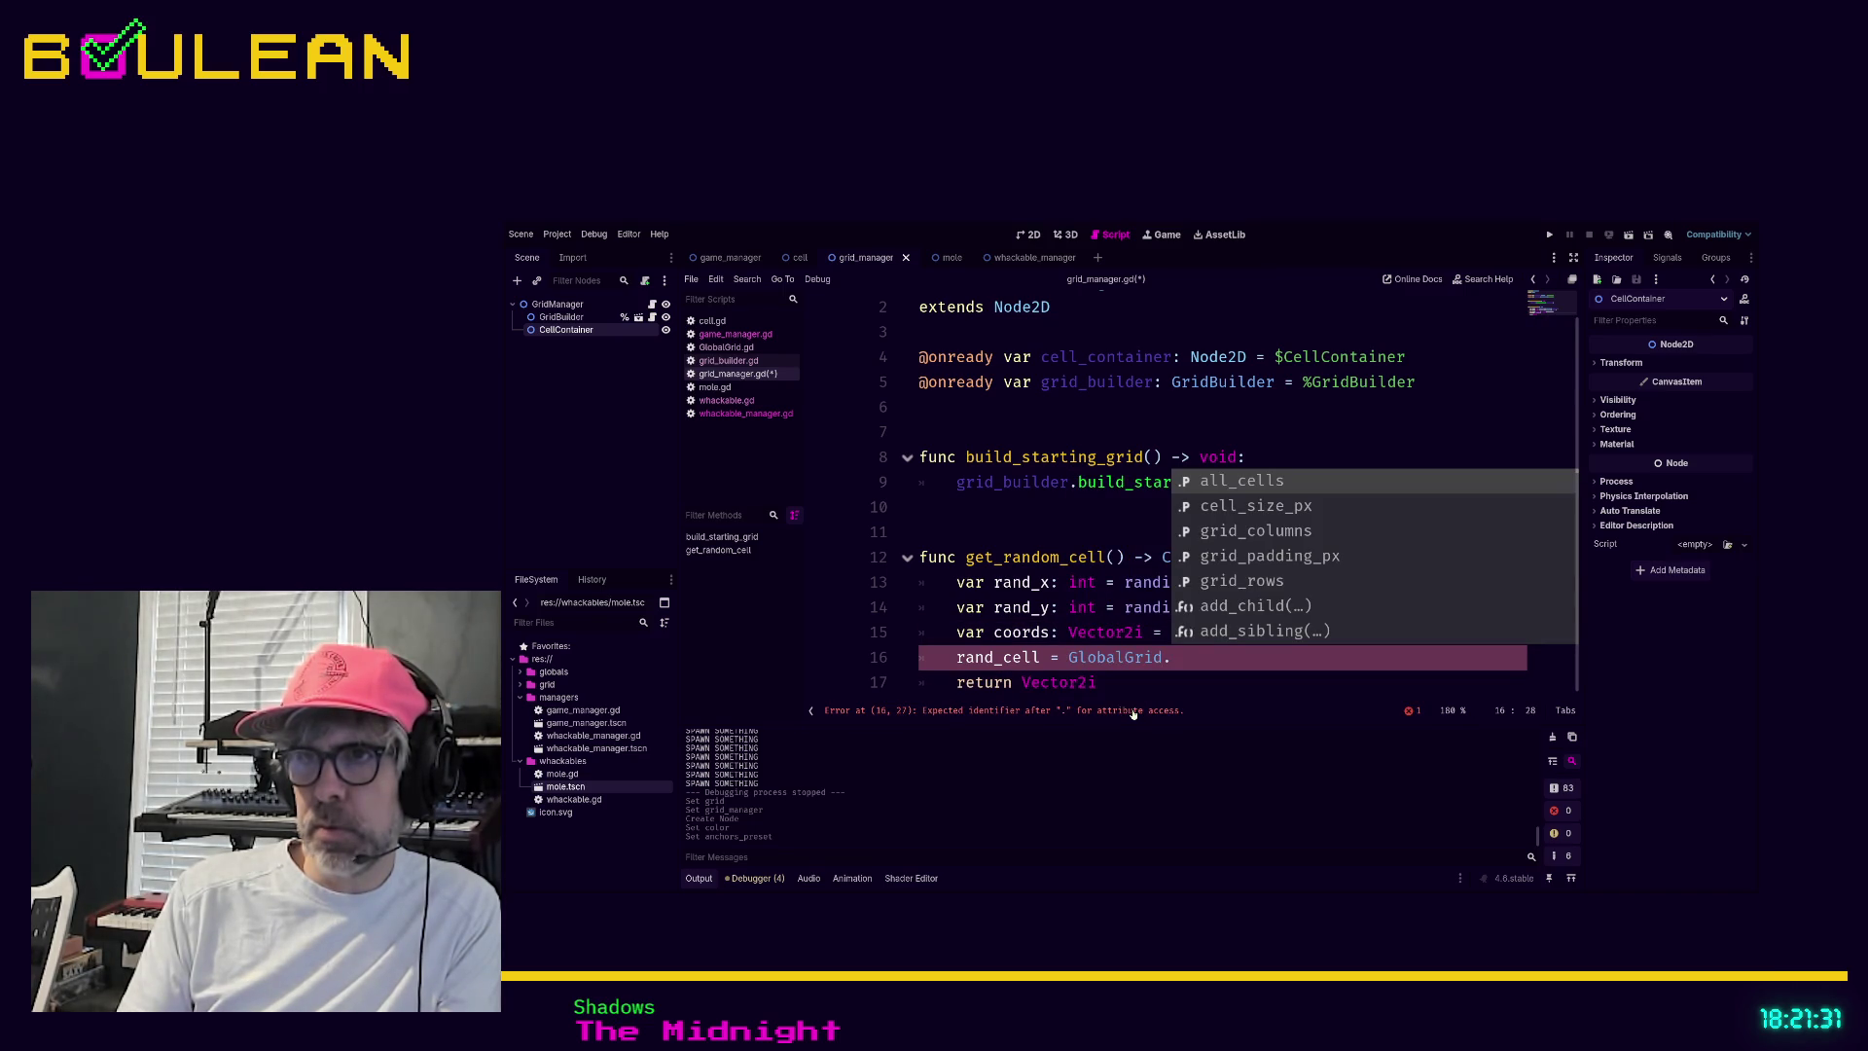
{"action": "key", "text": "Return"}
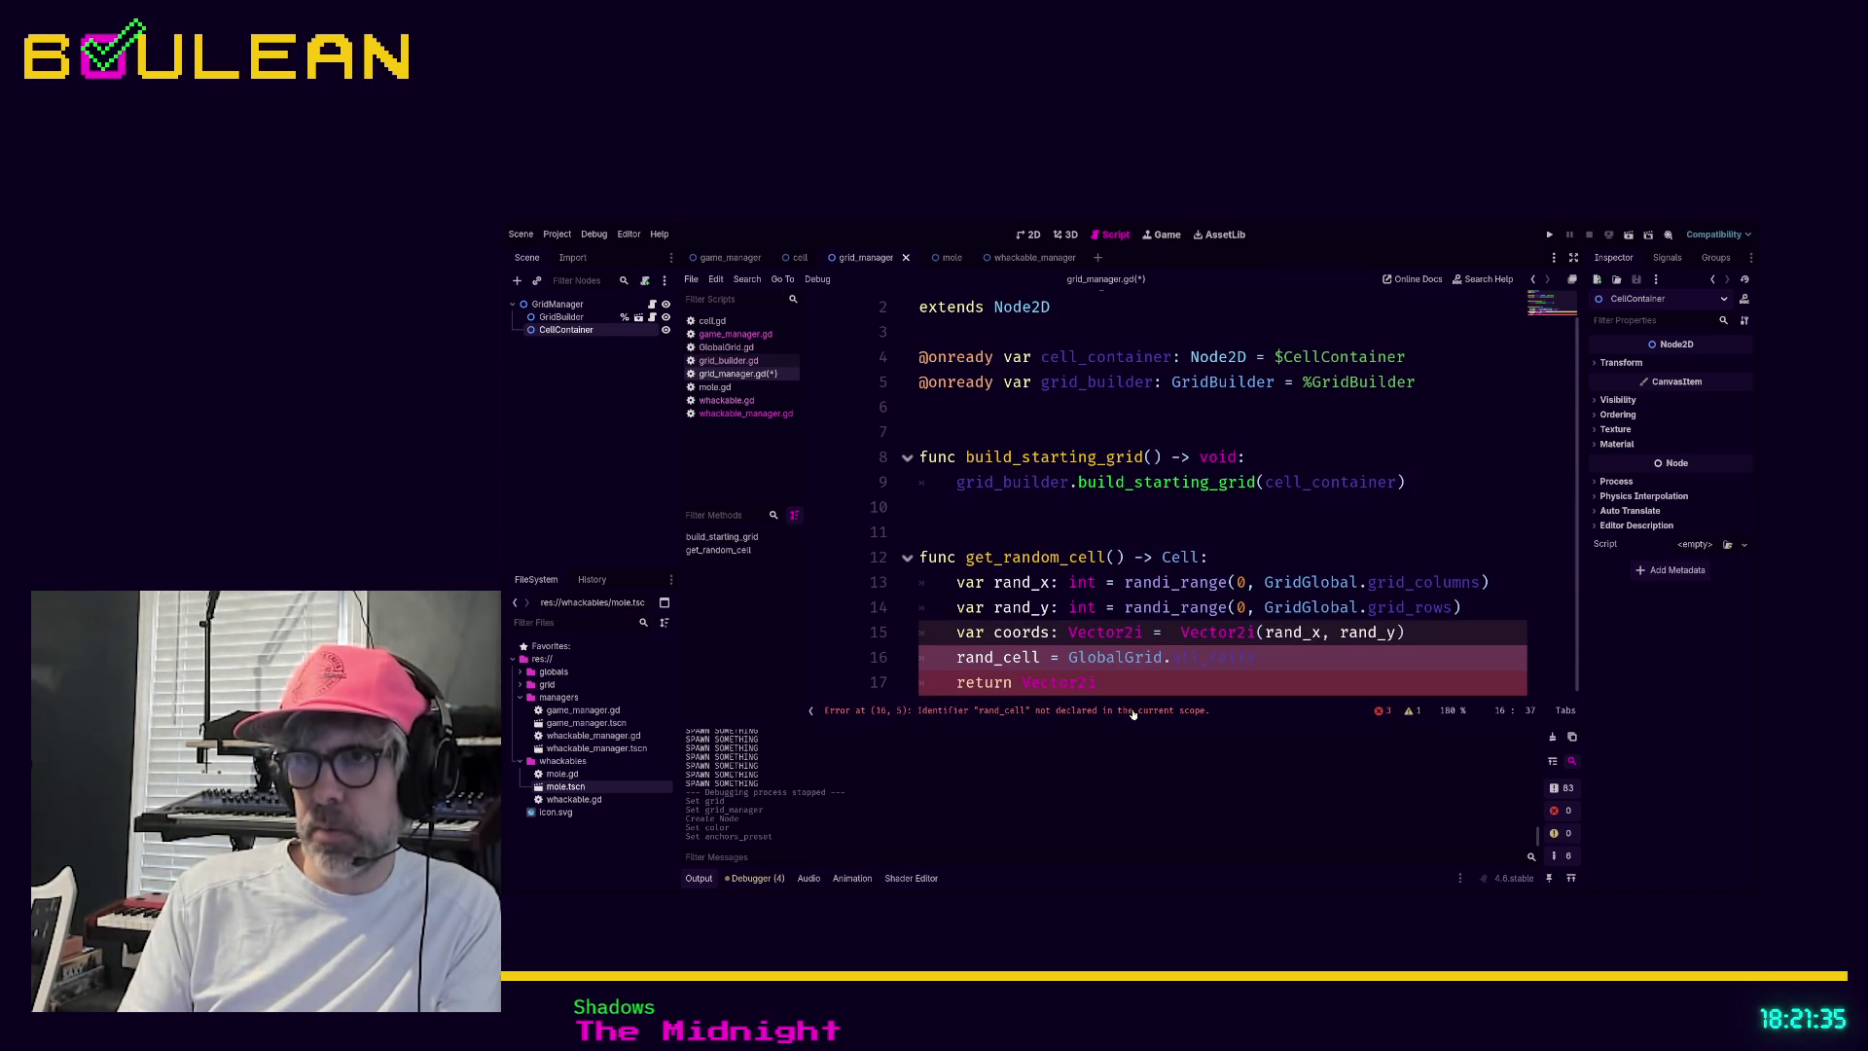
{"action": "type", "text": "coords"}
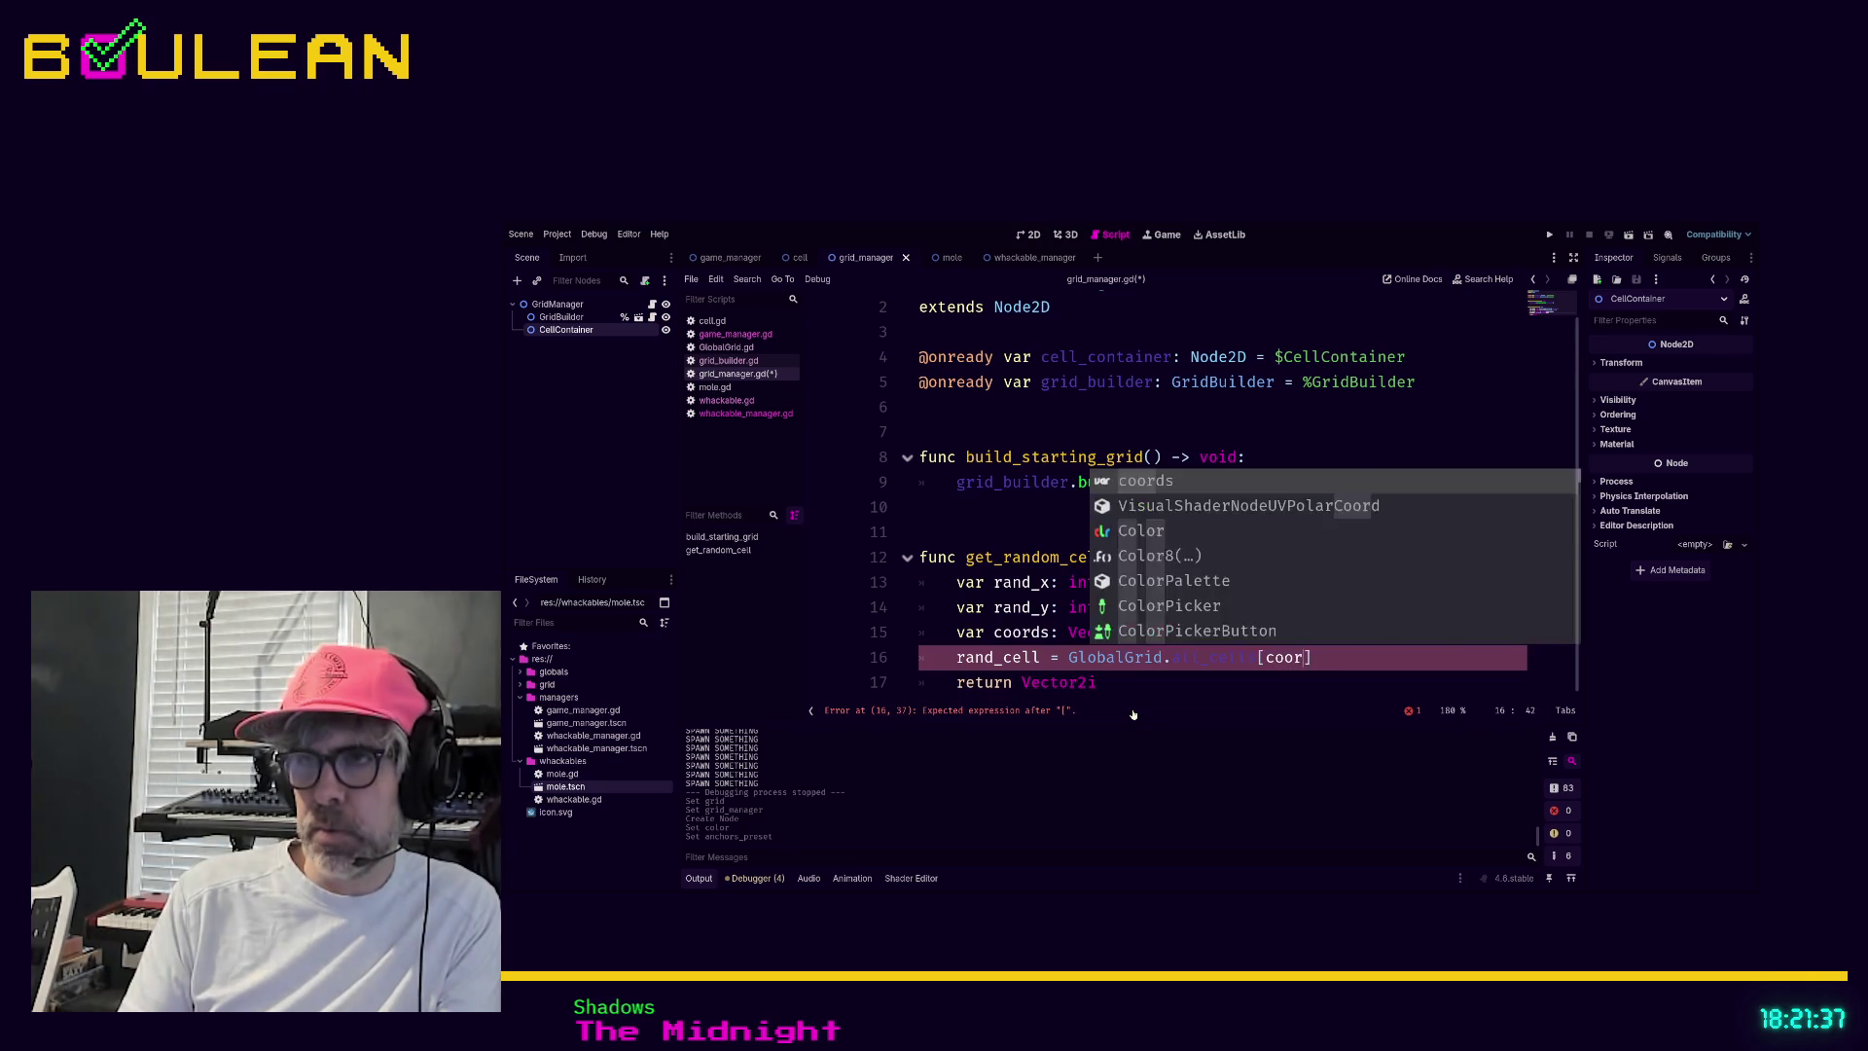
{"action": "key", "text": "Escape"}
{"action": "key", "text": "Down"}
{"action": "key", "text": "BackSpace"}
{"action": "key", "text": "BackSpace"}
{"action": "key", "text": "BackSpace"}
{"action": "type", "text": "r"}
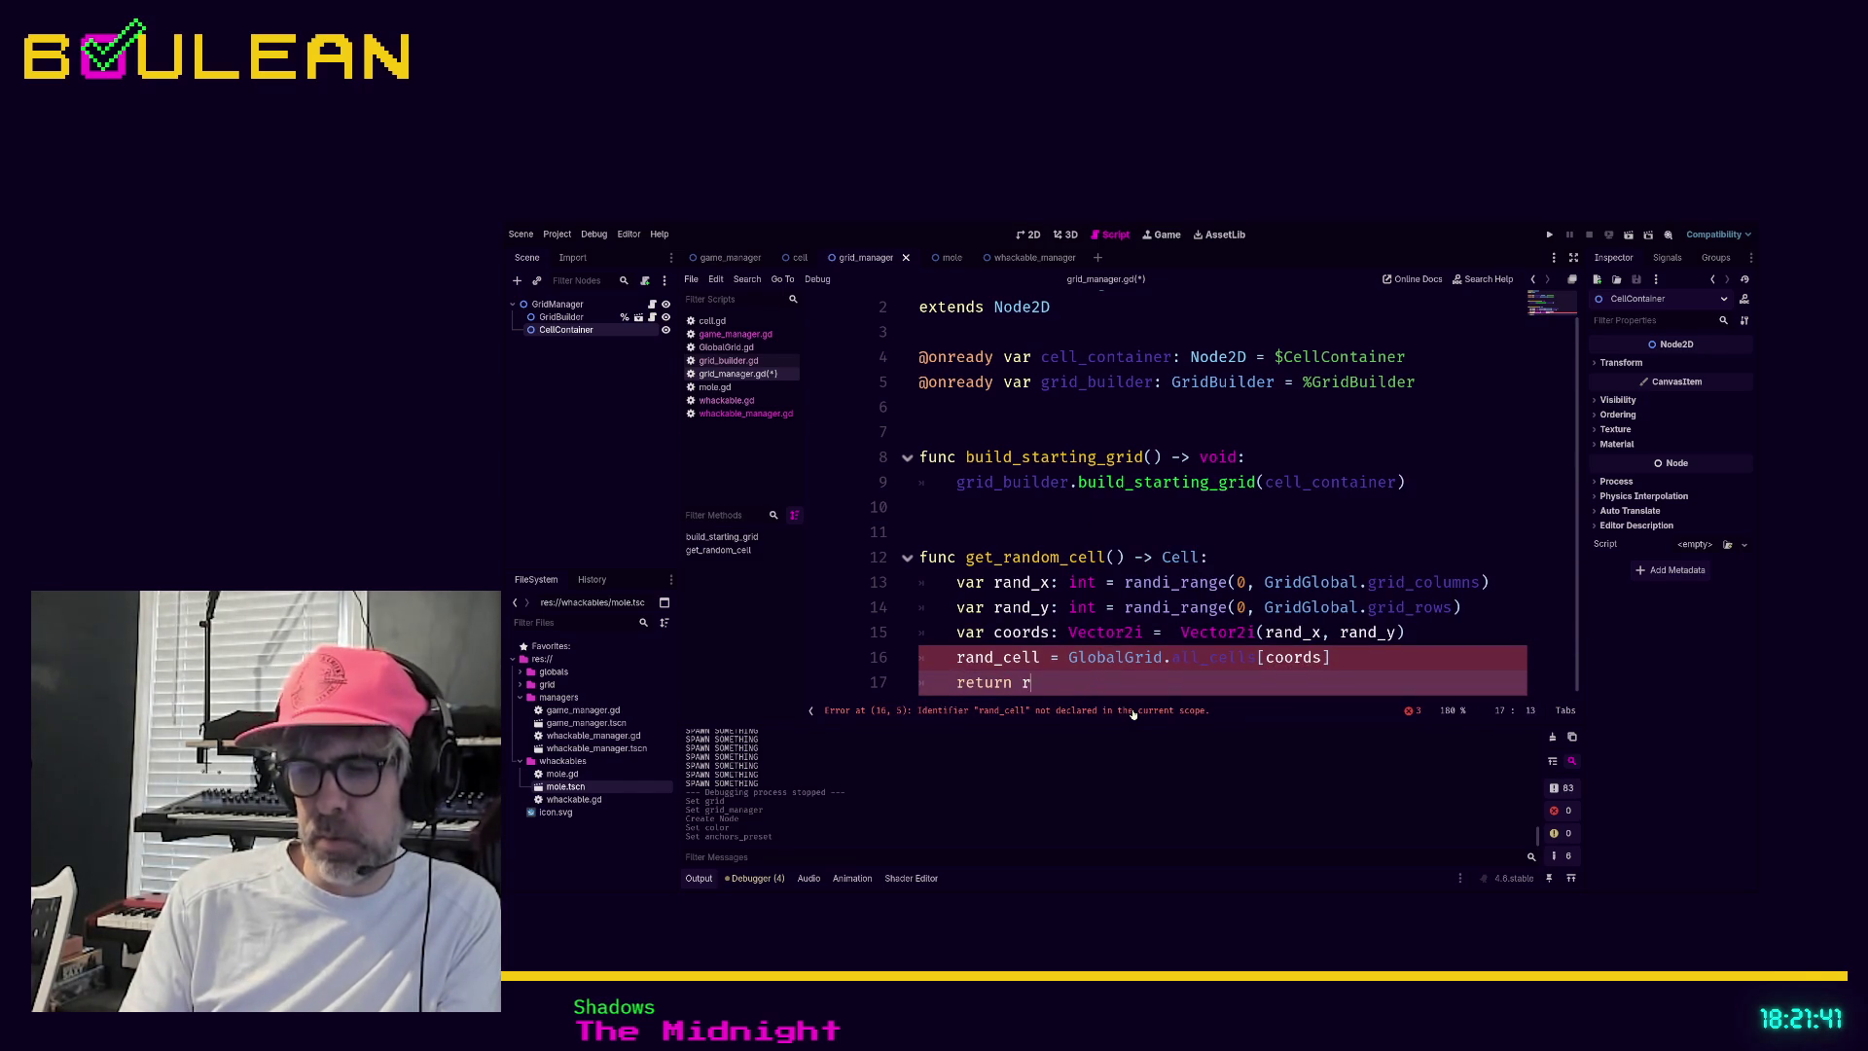
{"action": "type", "text": "and_cell"}
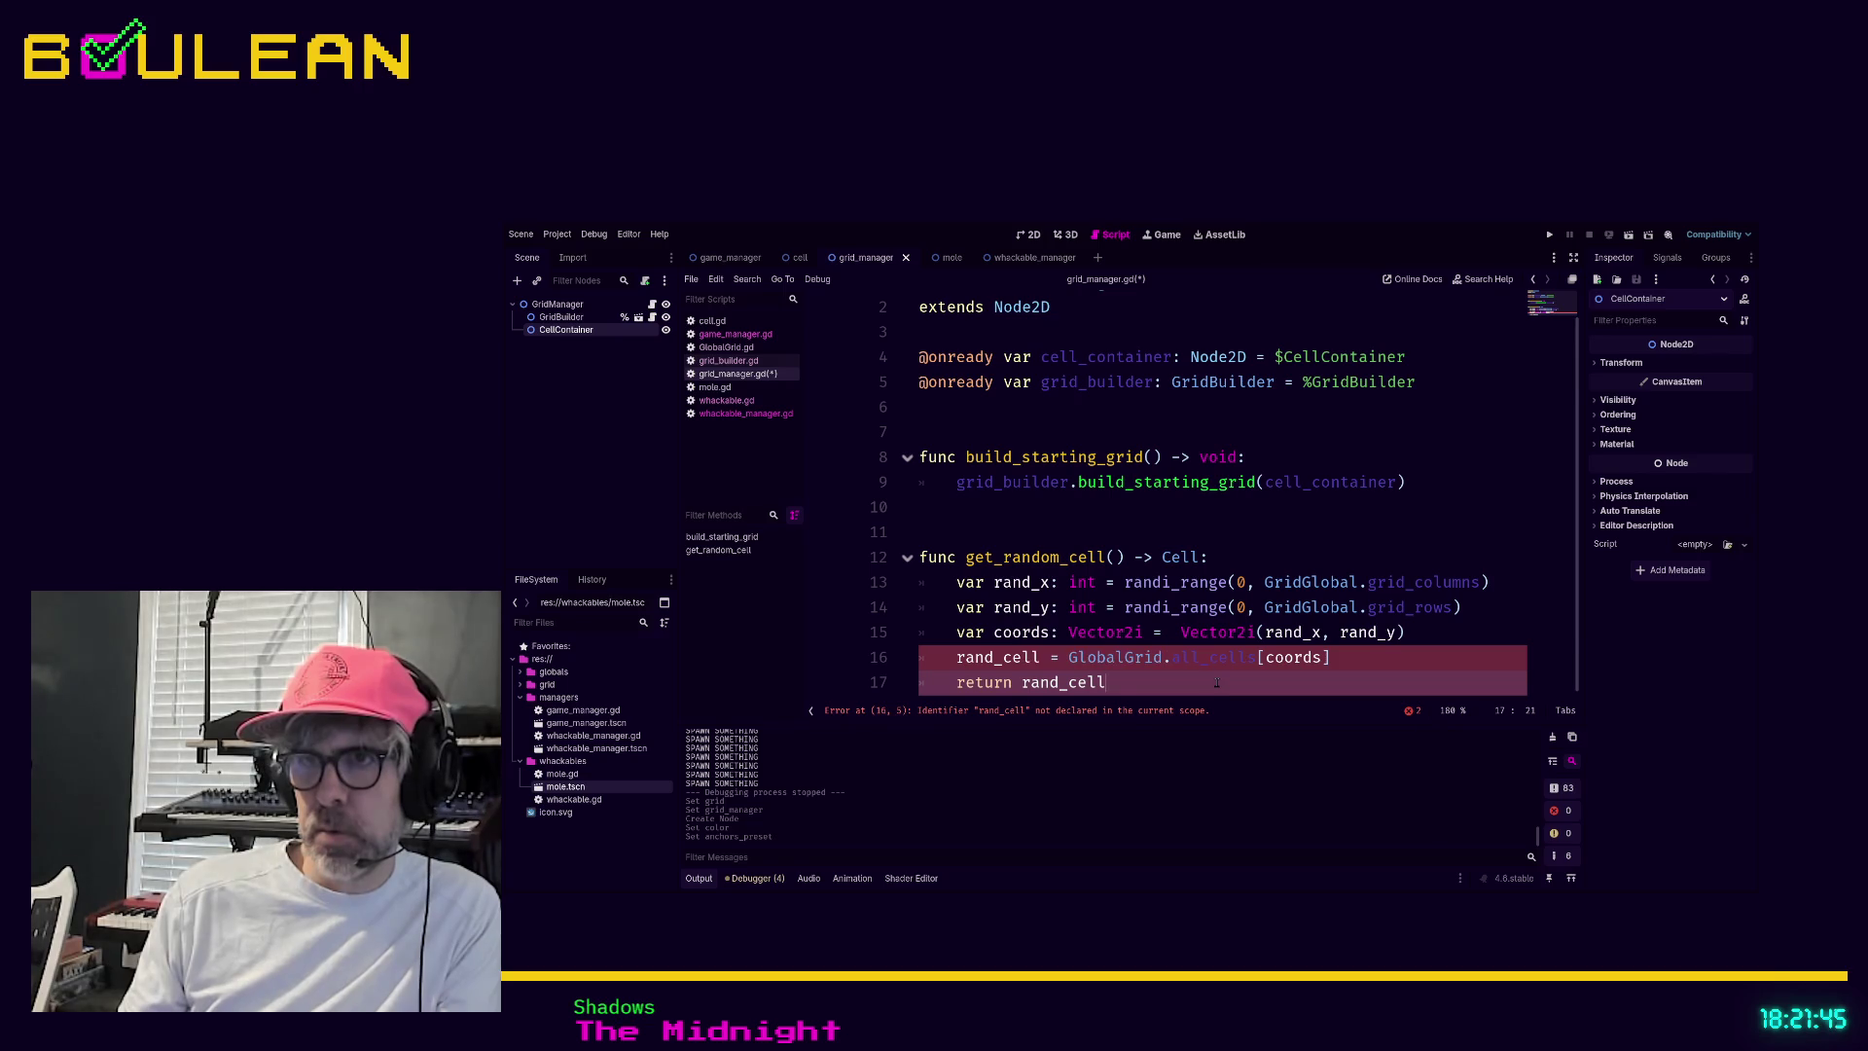
{"action": "left_click", "coordinate": [1040, 657]}
{"action": "type", "text": ": Cell"}
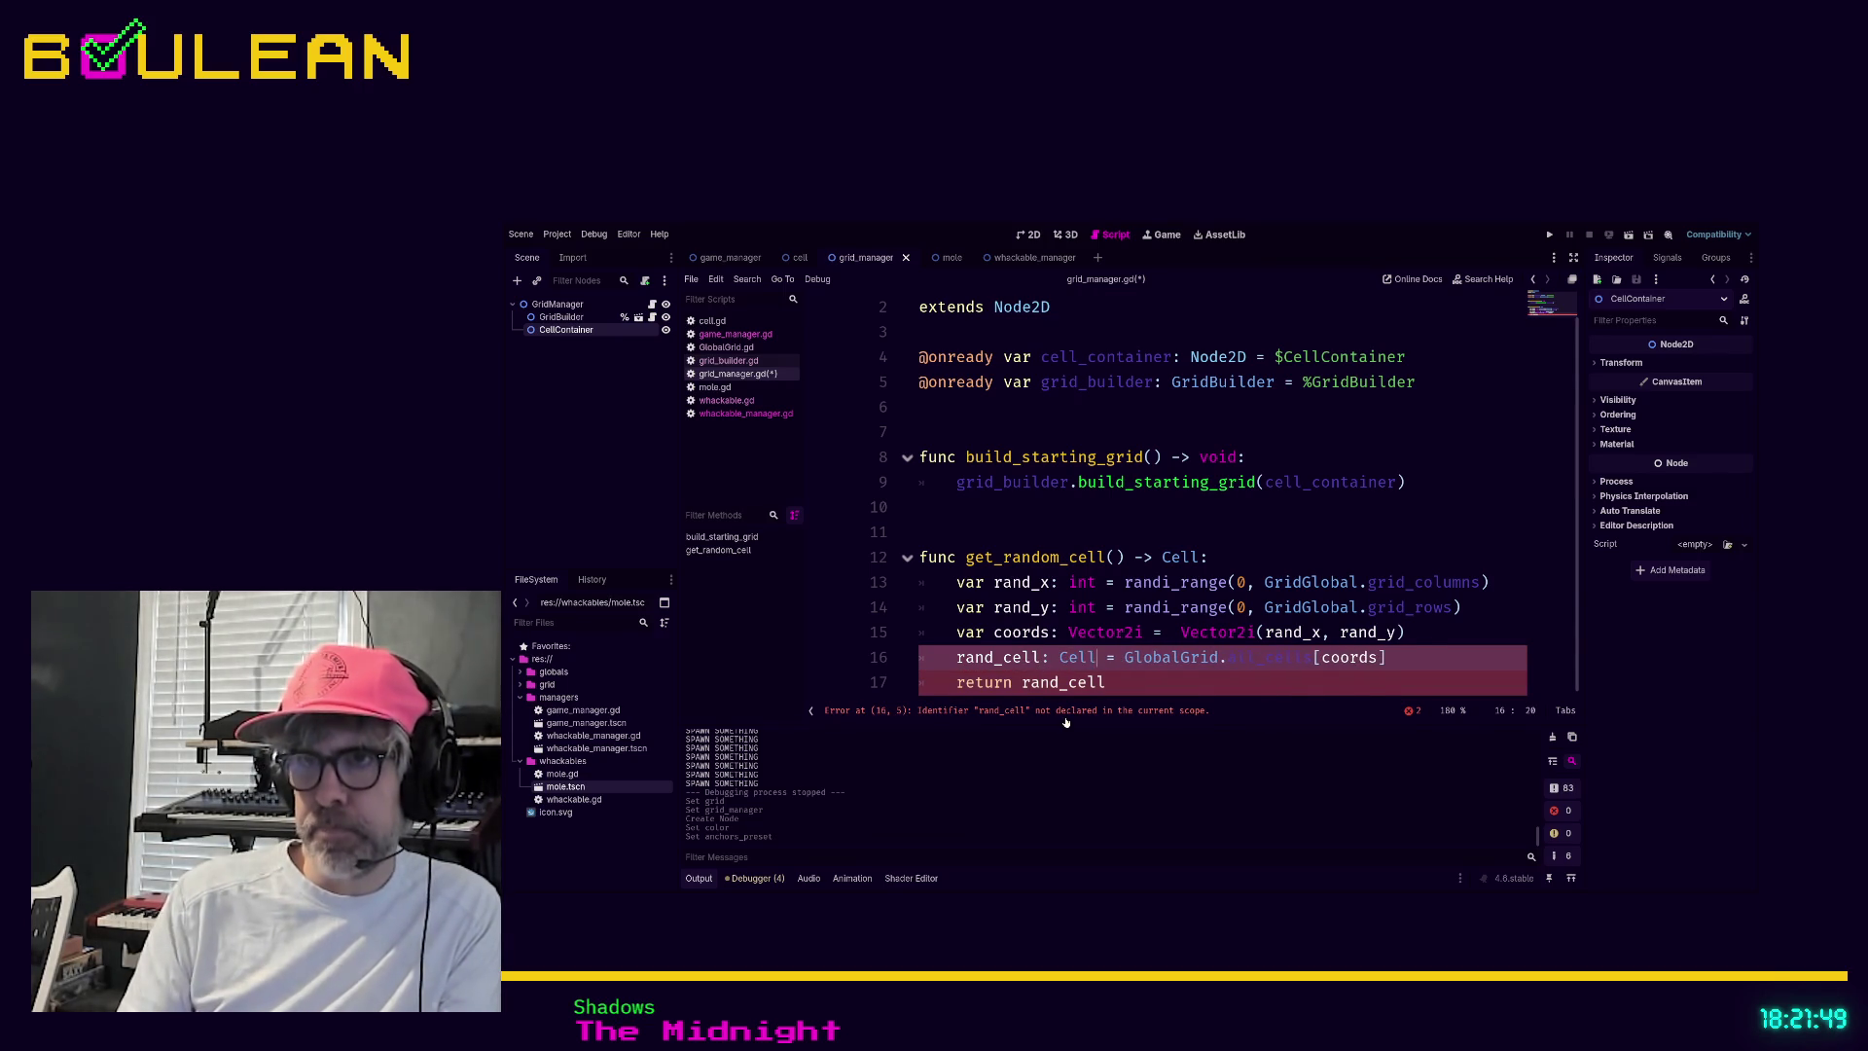
{"action": "left_click", "coordinate": [1149, 685]}
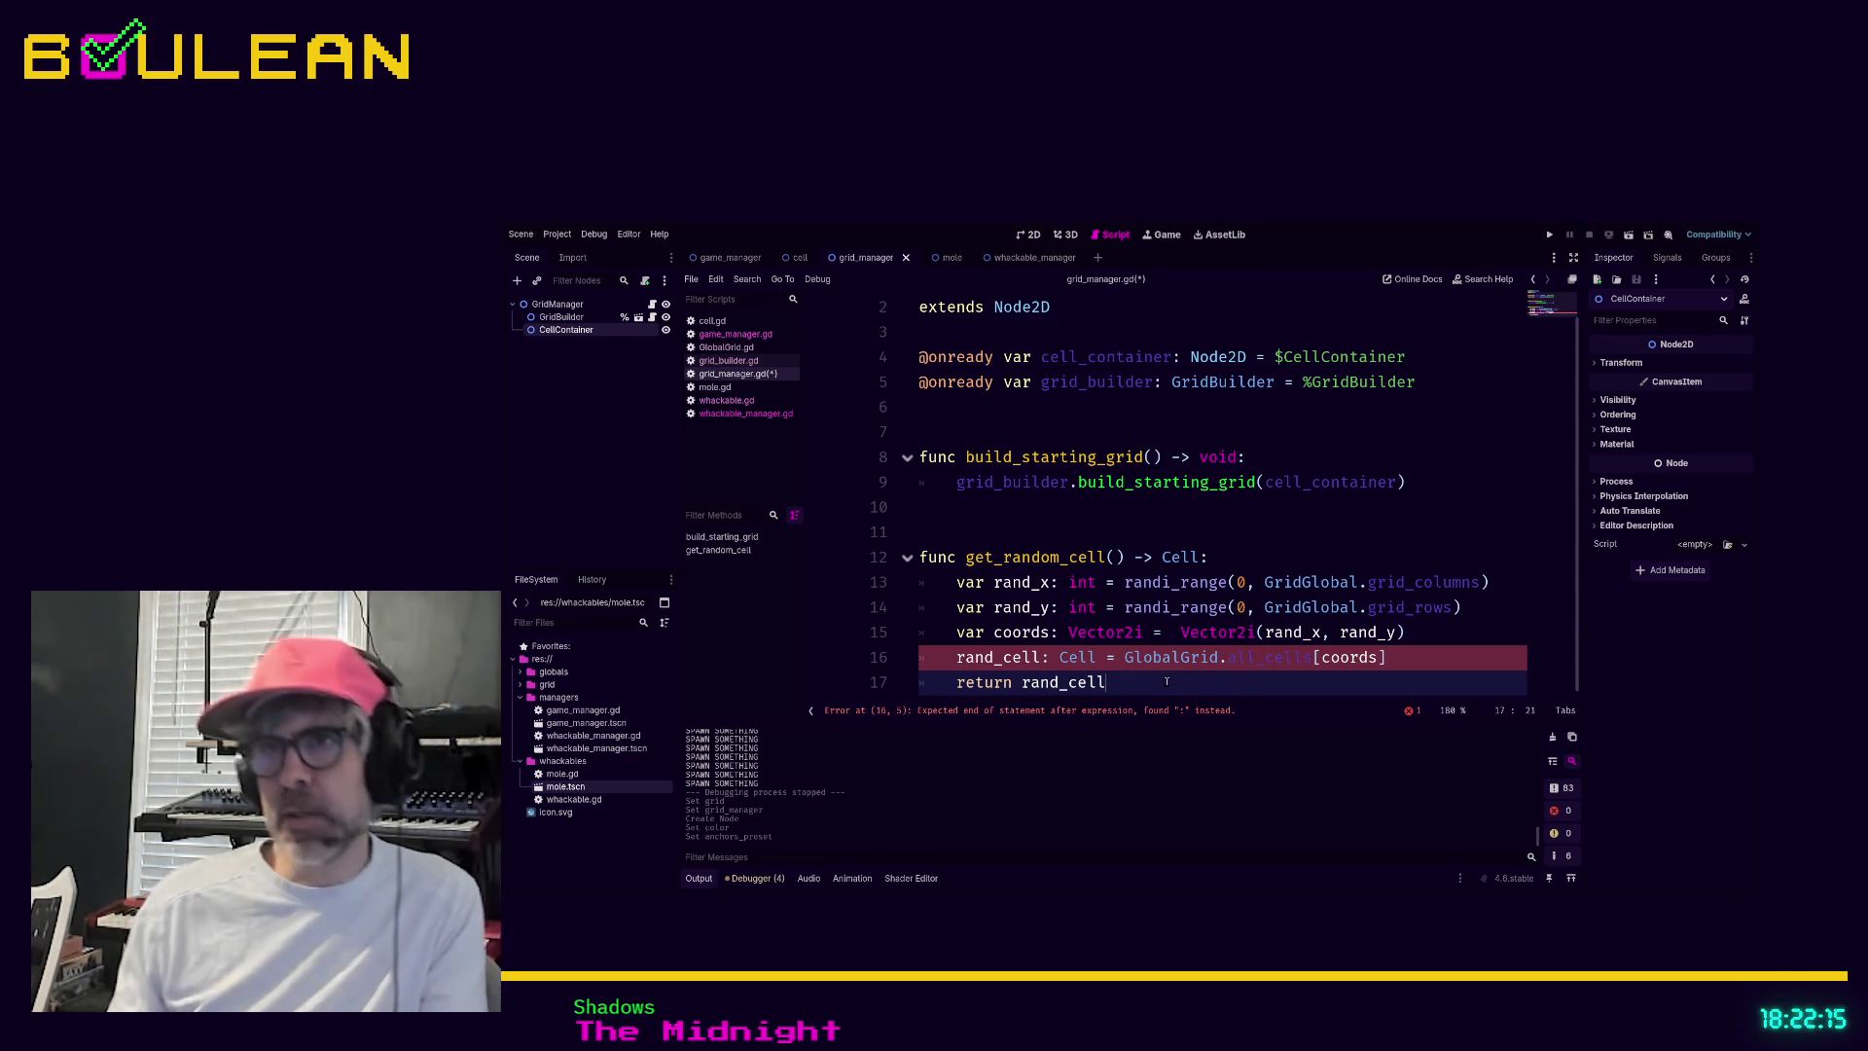
{"action": "left_click", "coordinate": [725, 347]}
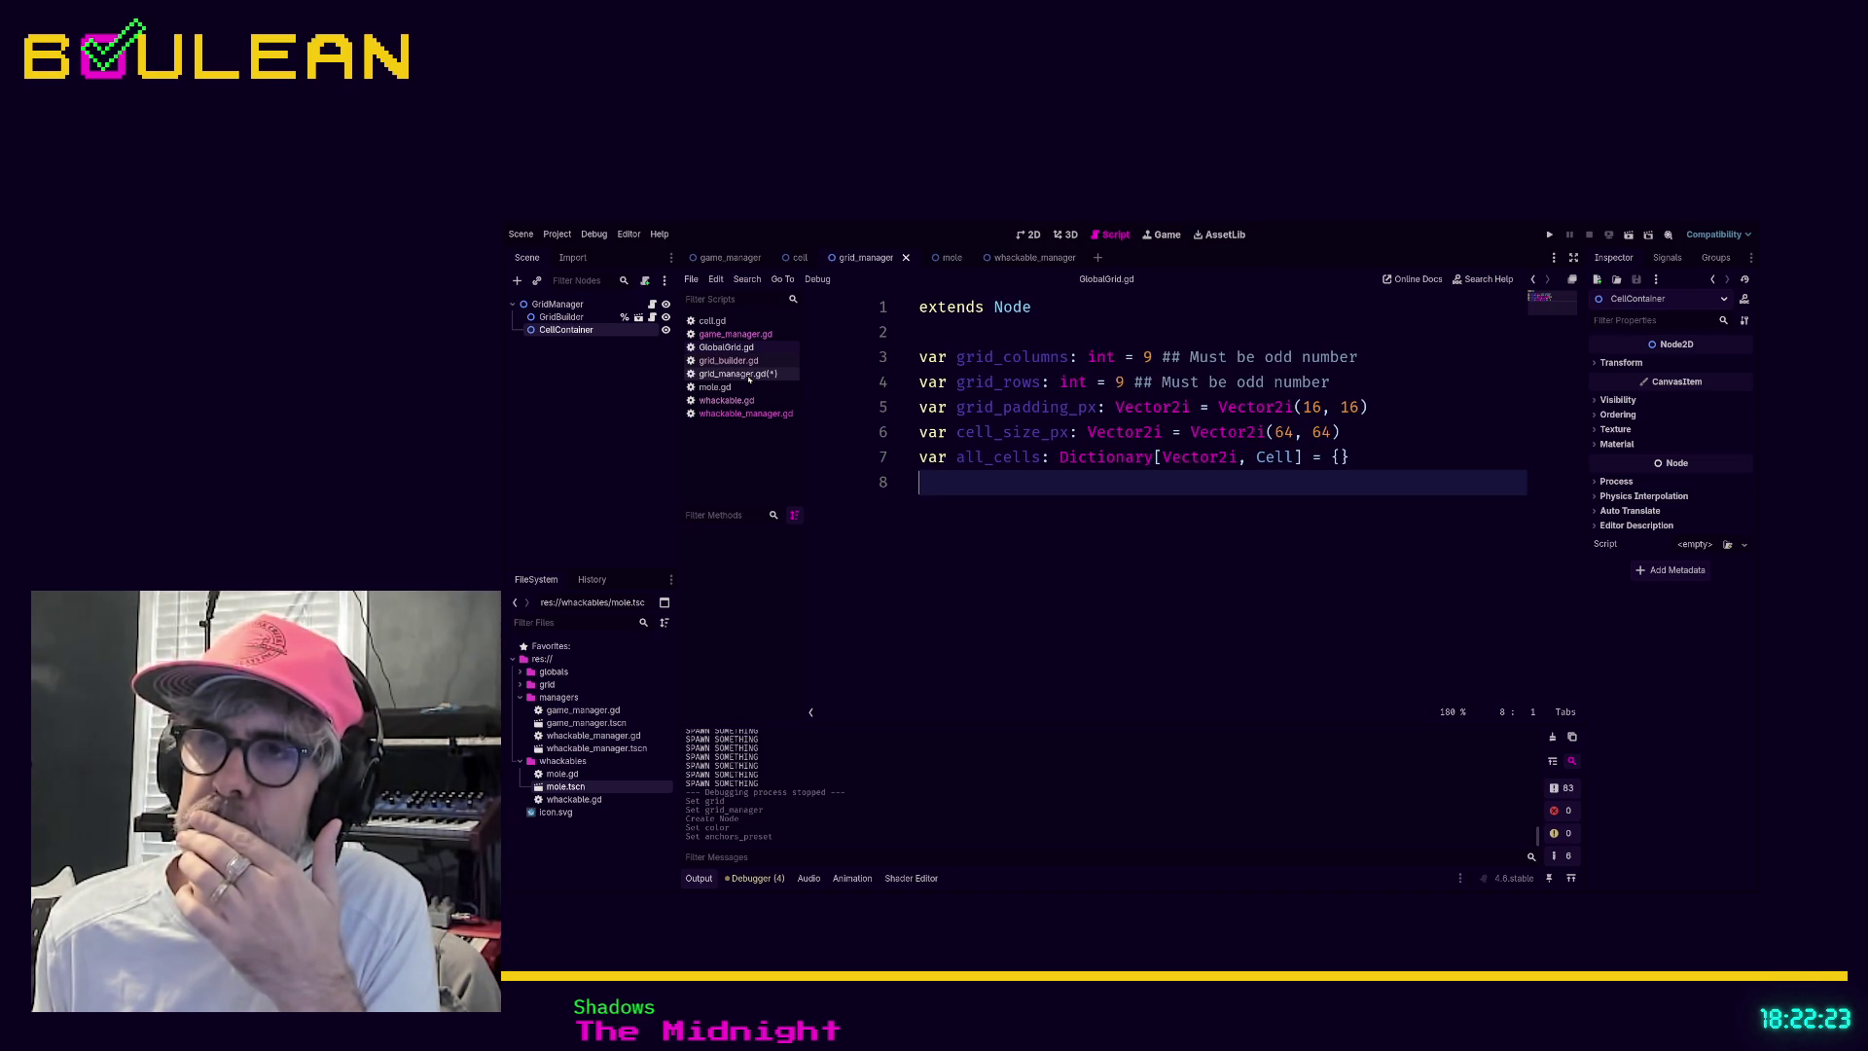
{"action": "left_click", "coordinate": [737, 374]}
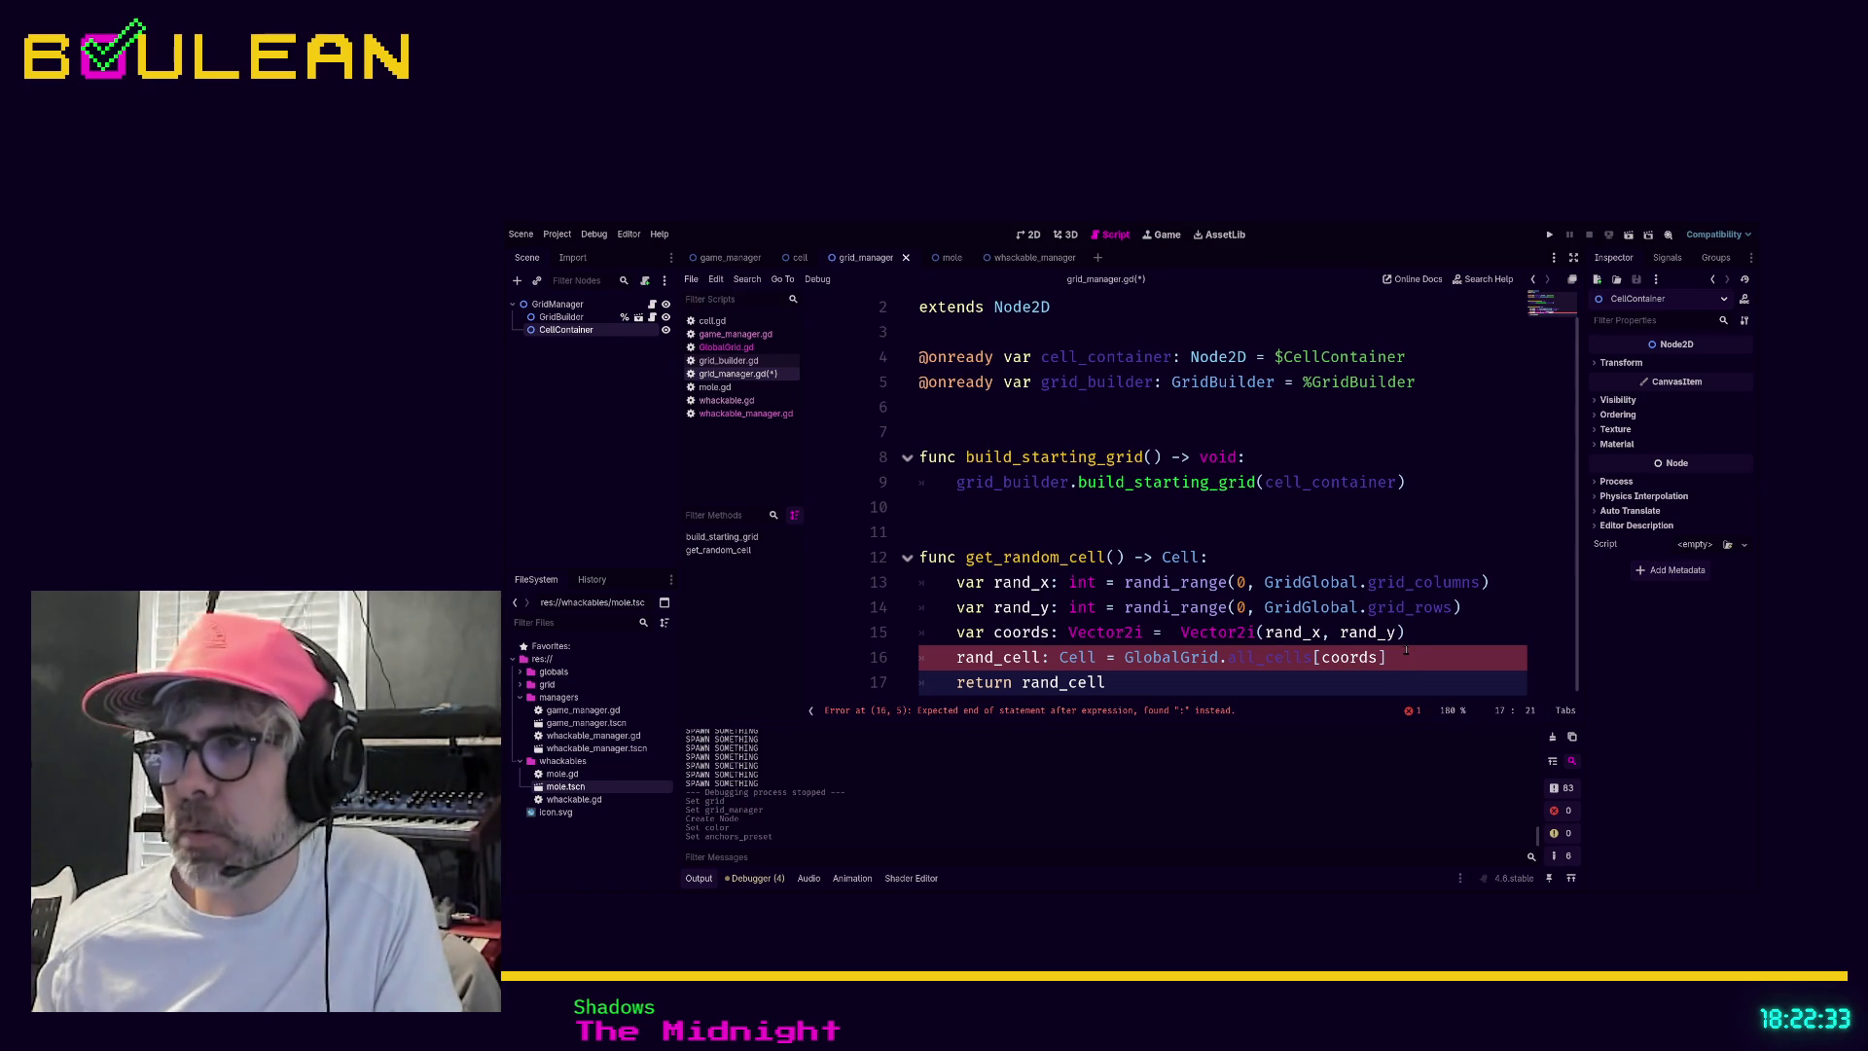
Replace the curly braces around coords with square brackets in the all_cells lookup
{"action": "left_click", "coordinate": [1404, 657]}
{"action": "key", "text": "BackSpace"}
{"action": "key", "text": "Left"}
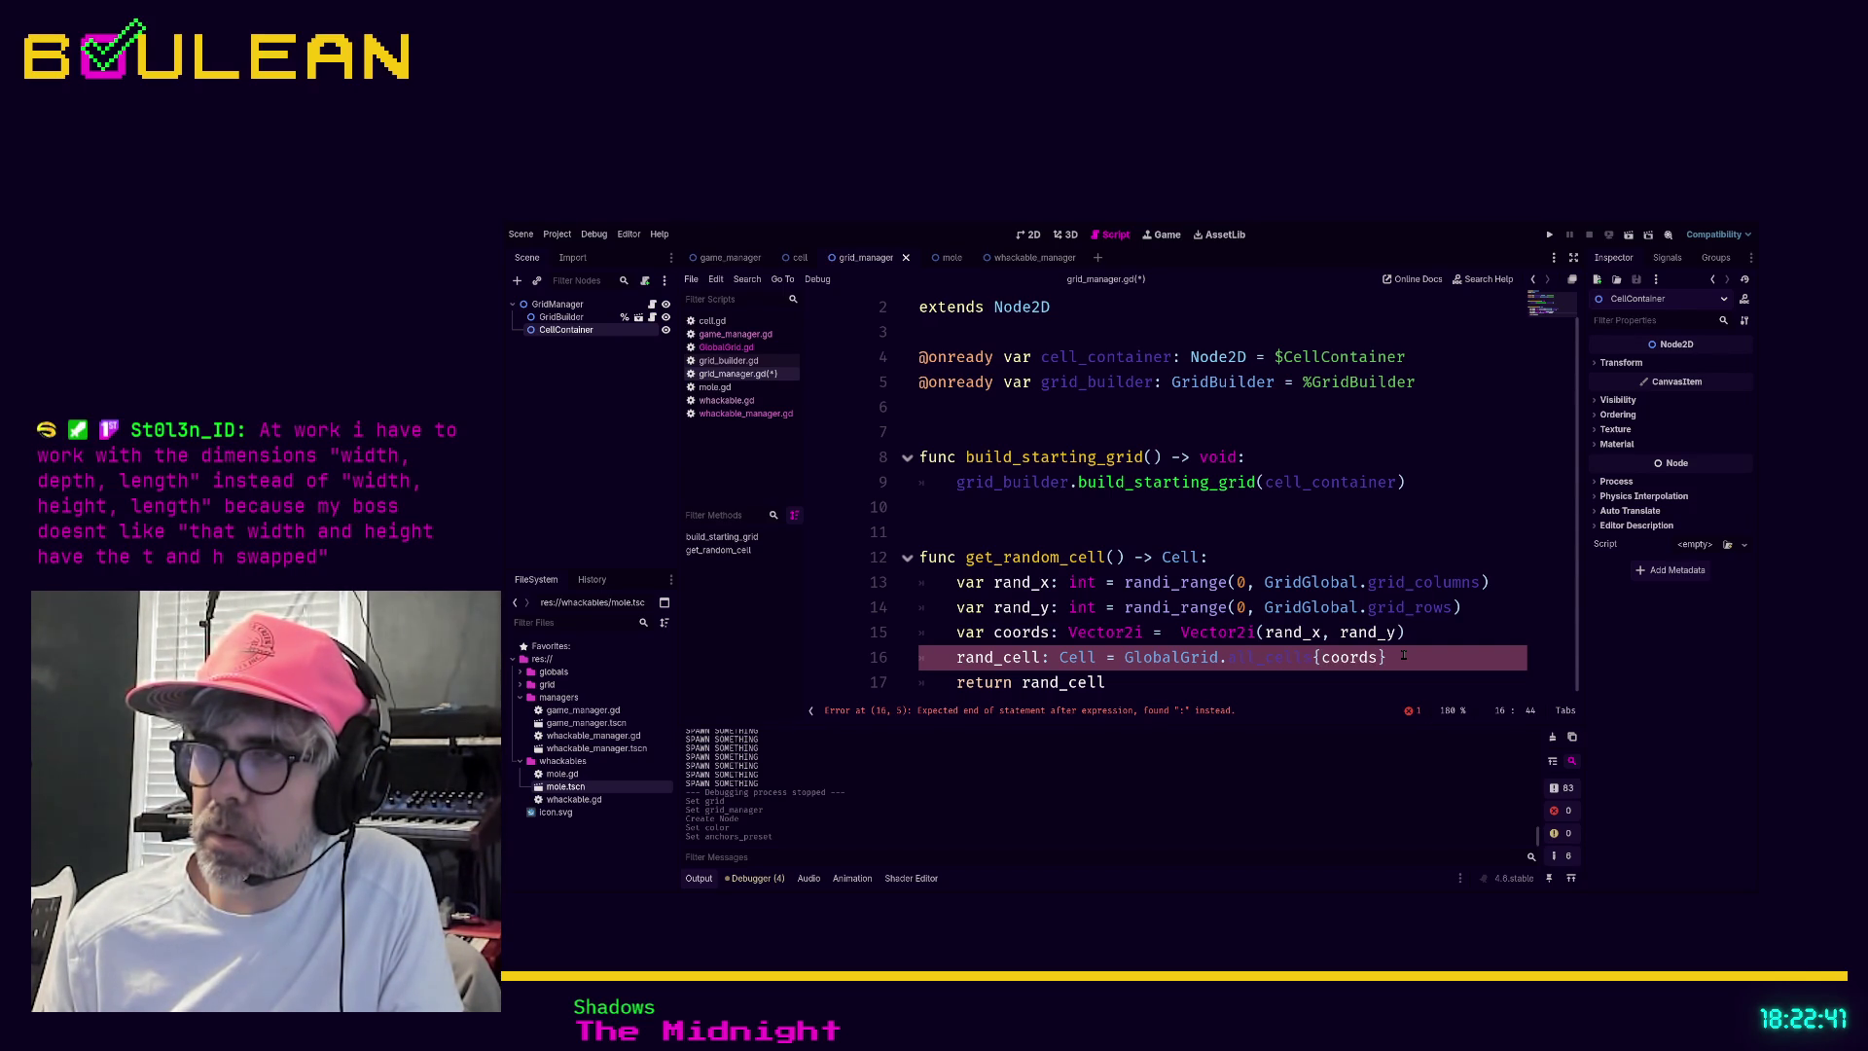
{"action": "key", "text": "BackSpace"}
{"action": "type", "text": "["}
{"action": "key", "text": "End"}
{"action": "key", "text": "BackSpace"}
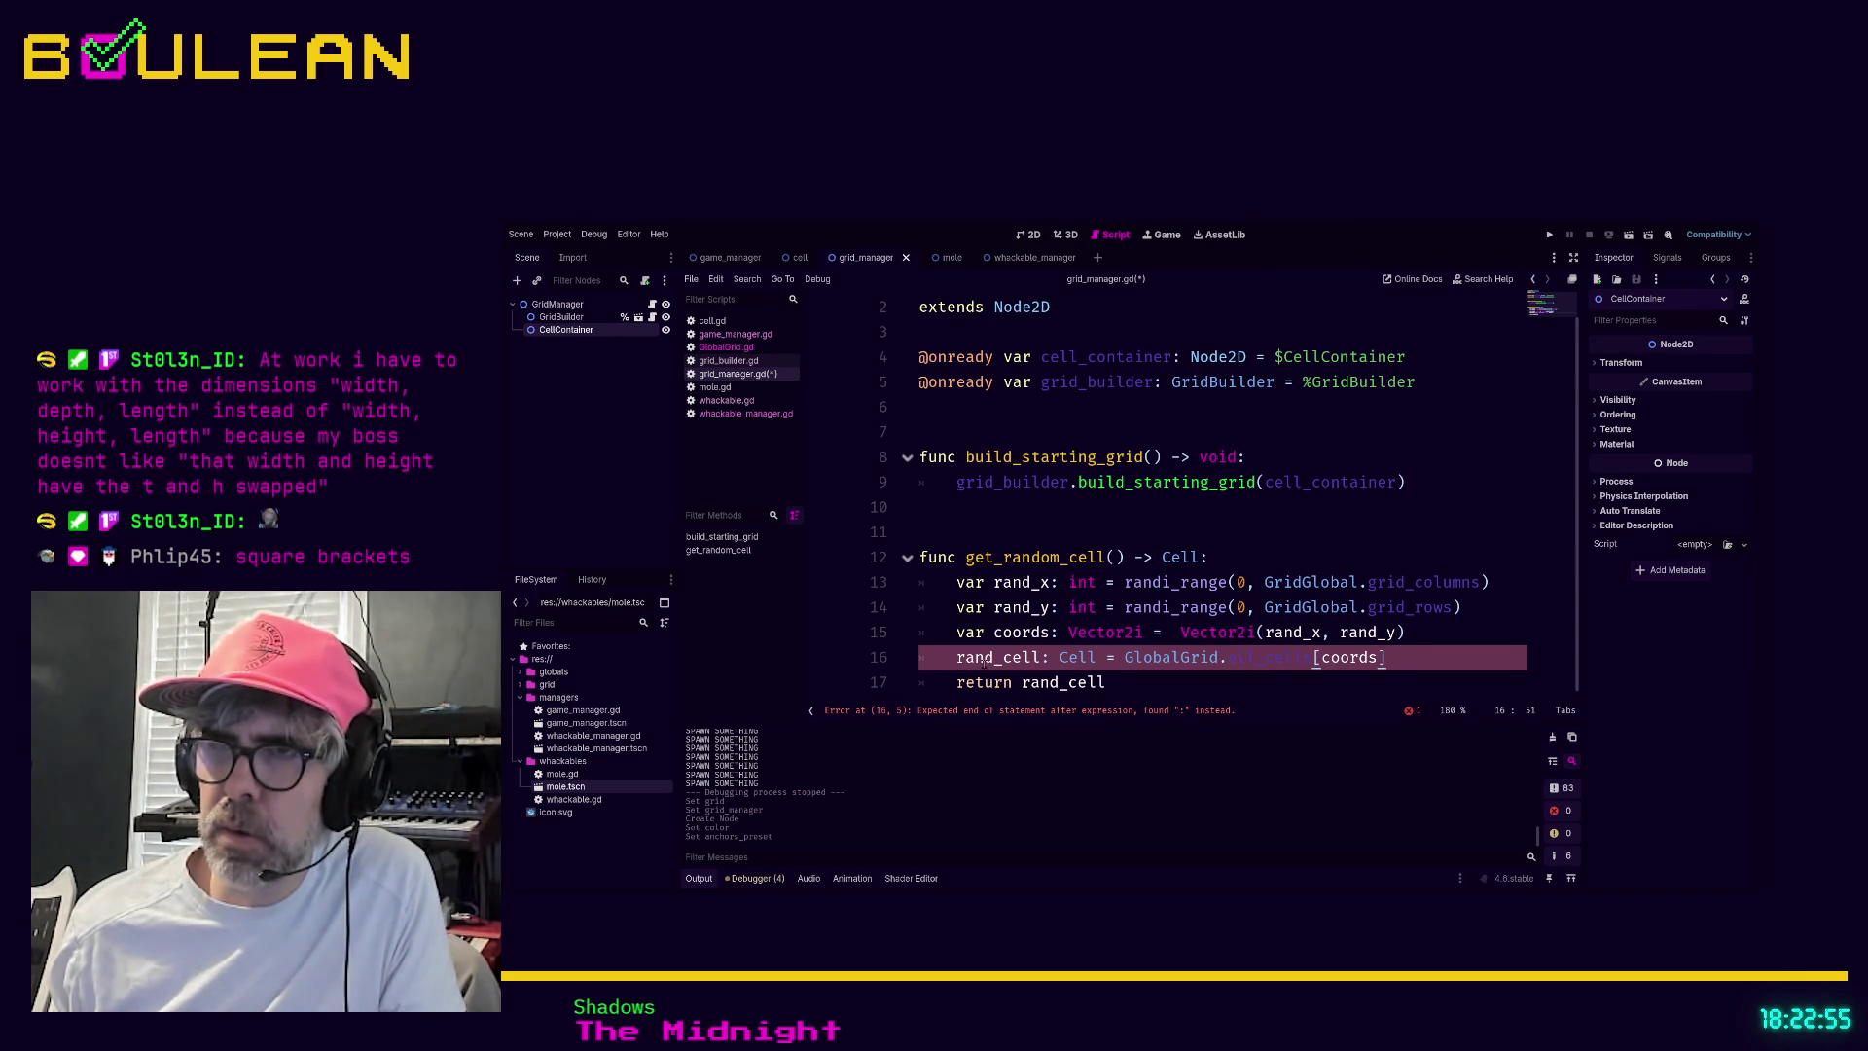
Declare the line with 'var rand_cell' and add 'return rand_cell' below it
{"action": "key", "text": "Home"}
{"action": "type", "text": "var"}
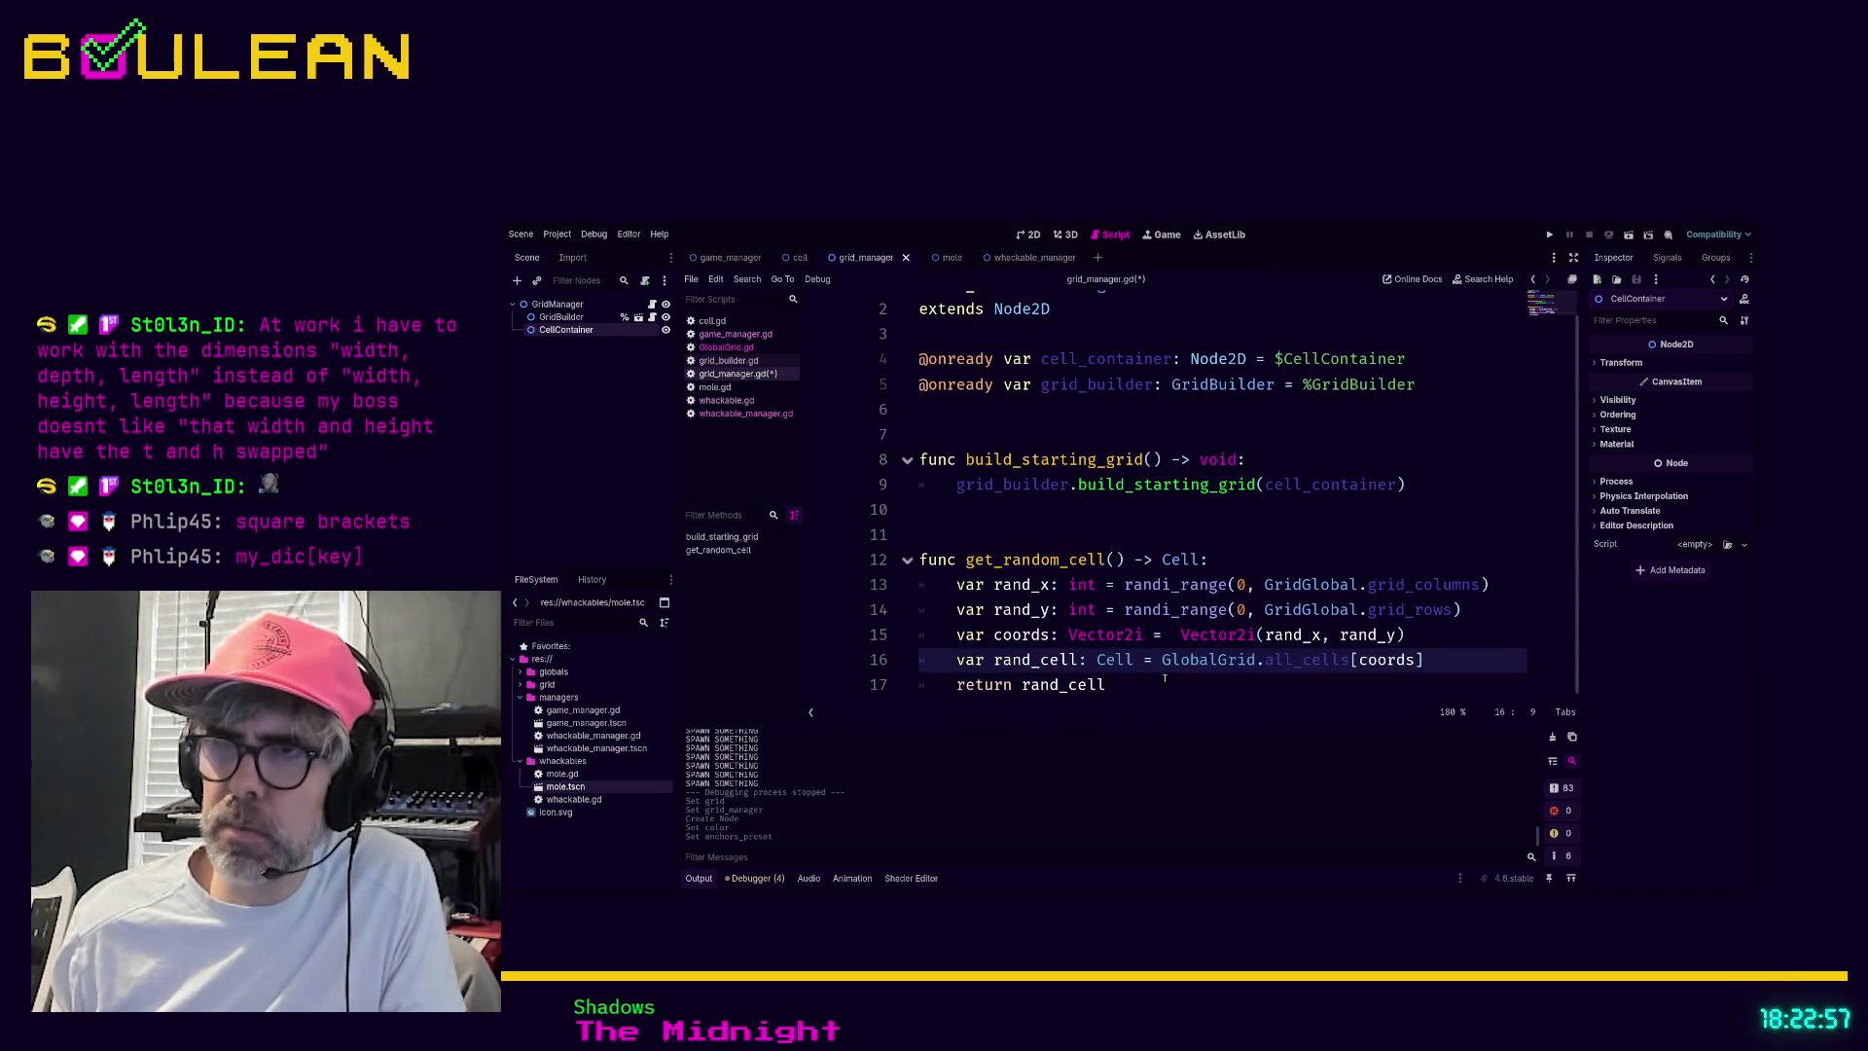
{"action": "left_click", "coordinate": [1164, 678]}
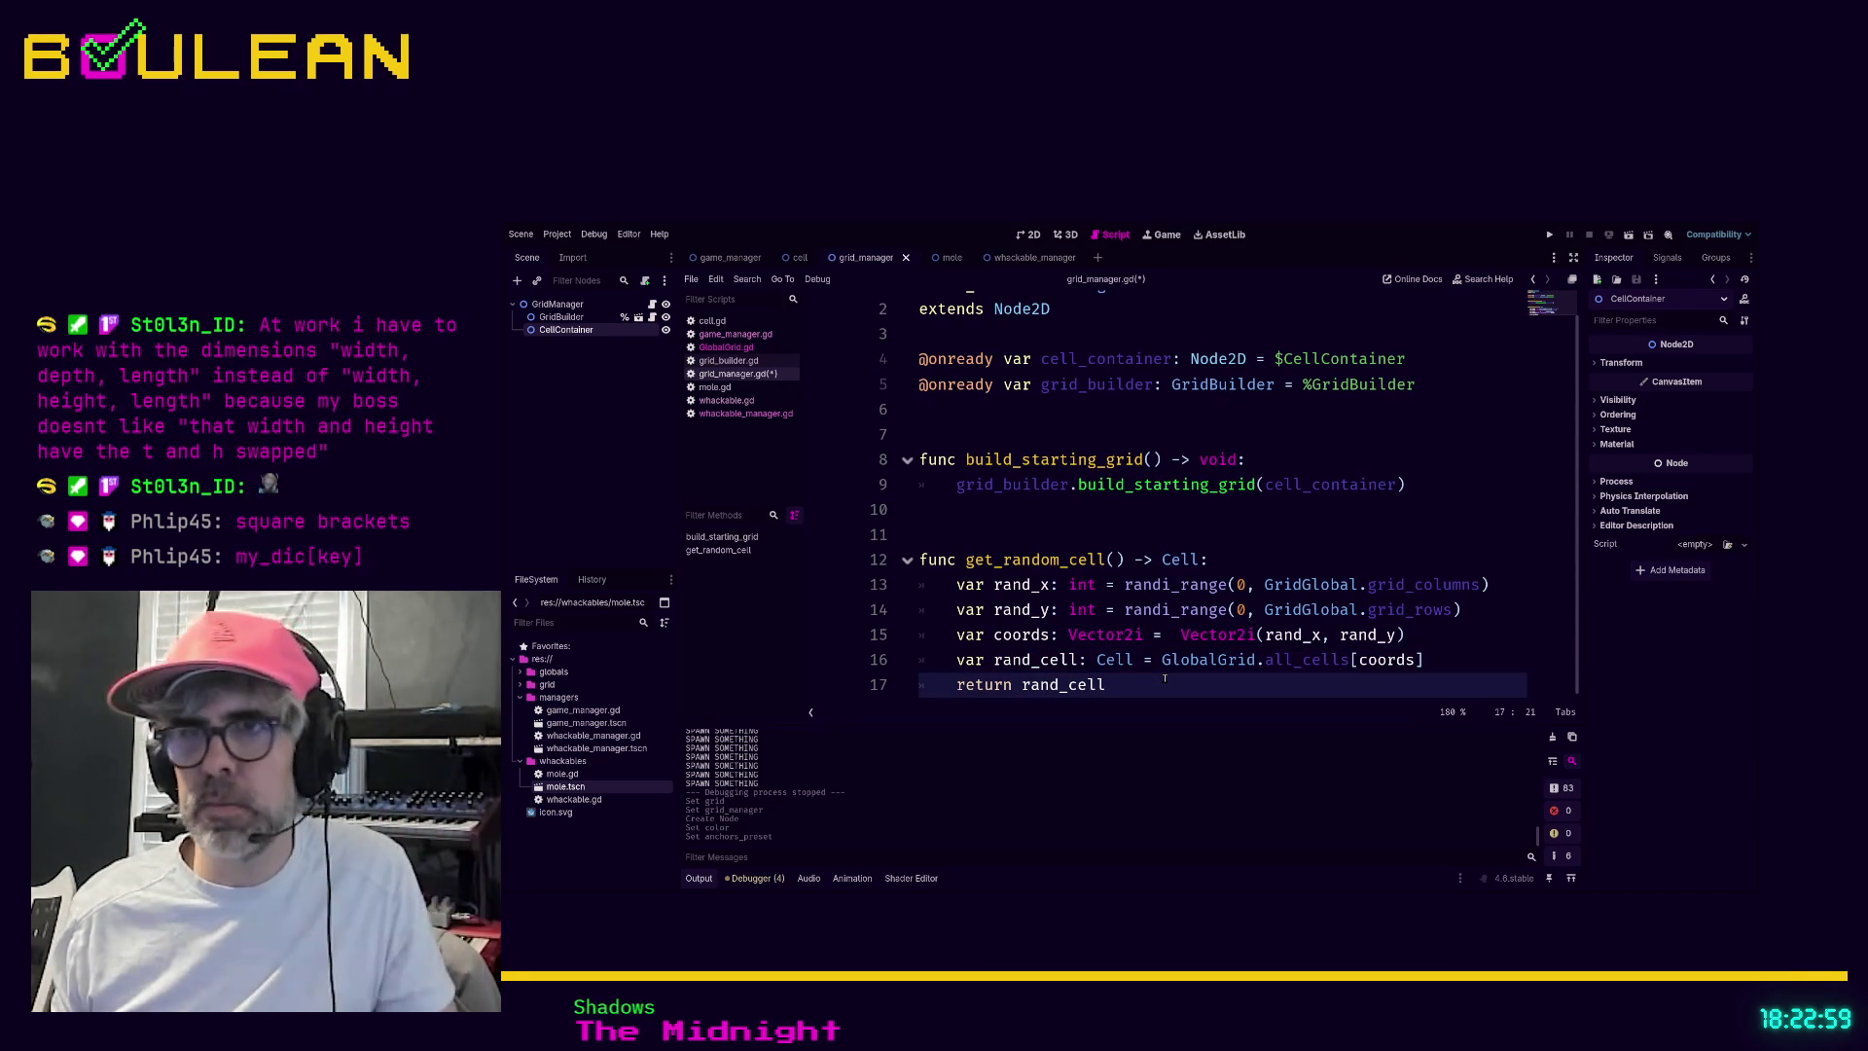
{"action": "left_click", "coordinate": [984, 659]}
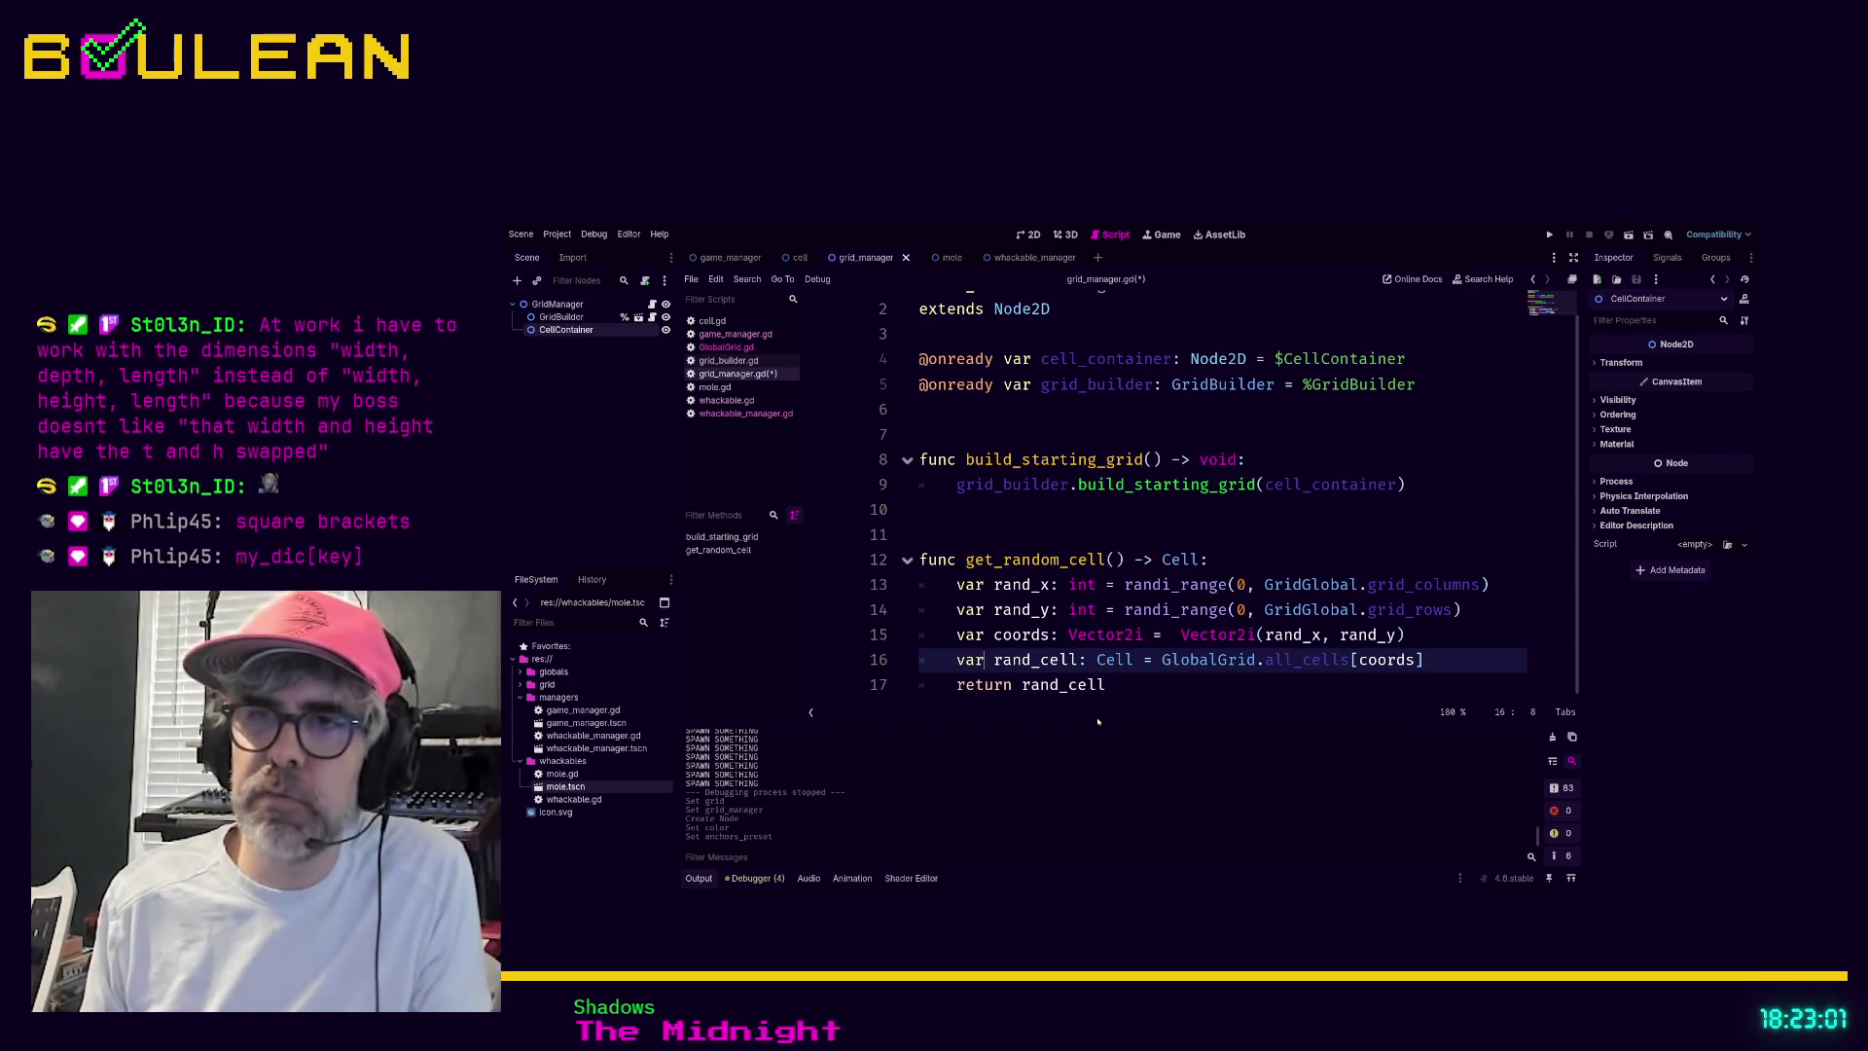
{"action": "key", "text": "Delete"}
{"action": "key", "text": "BackSpace"}
{"action": "key", "text": "BackSpace"}
{"action": "key", "text": "BackSpace"}
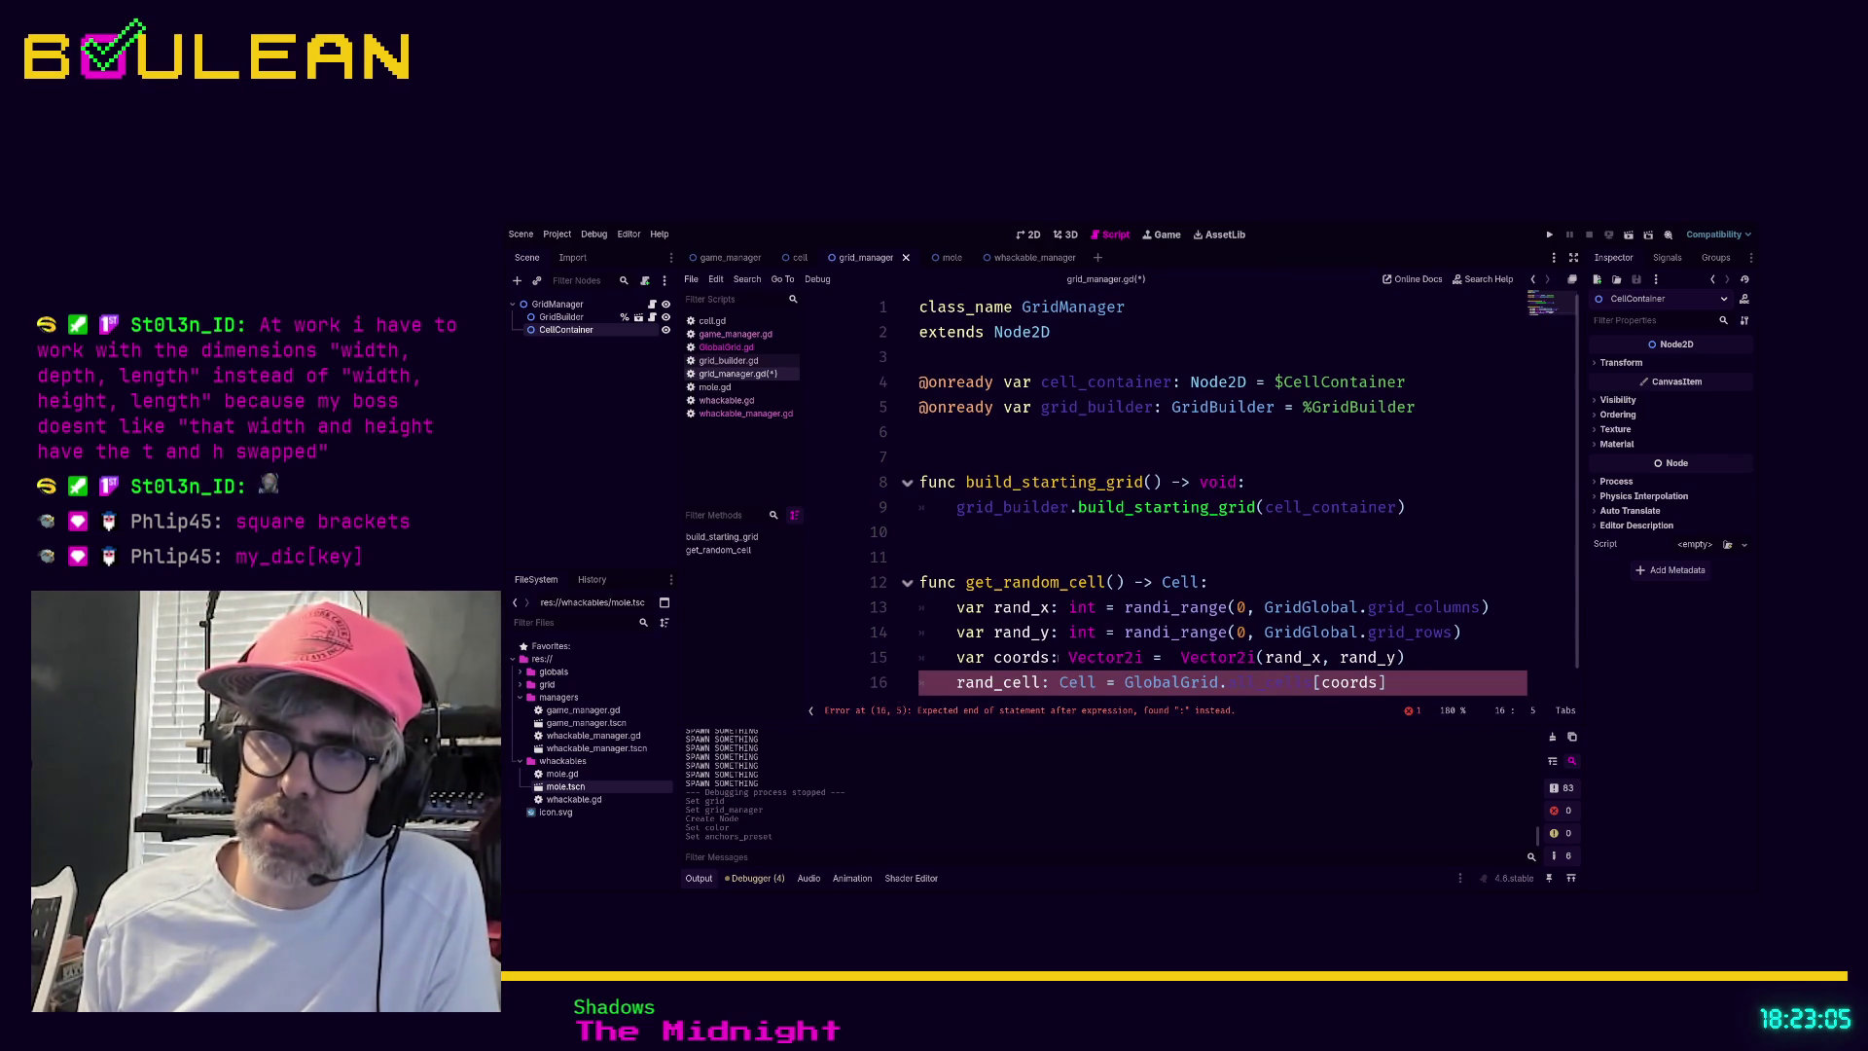
{"action": "type", "text": "var"}
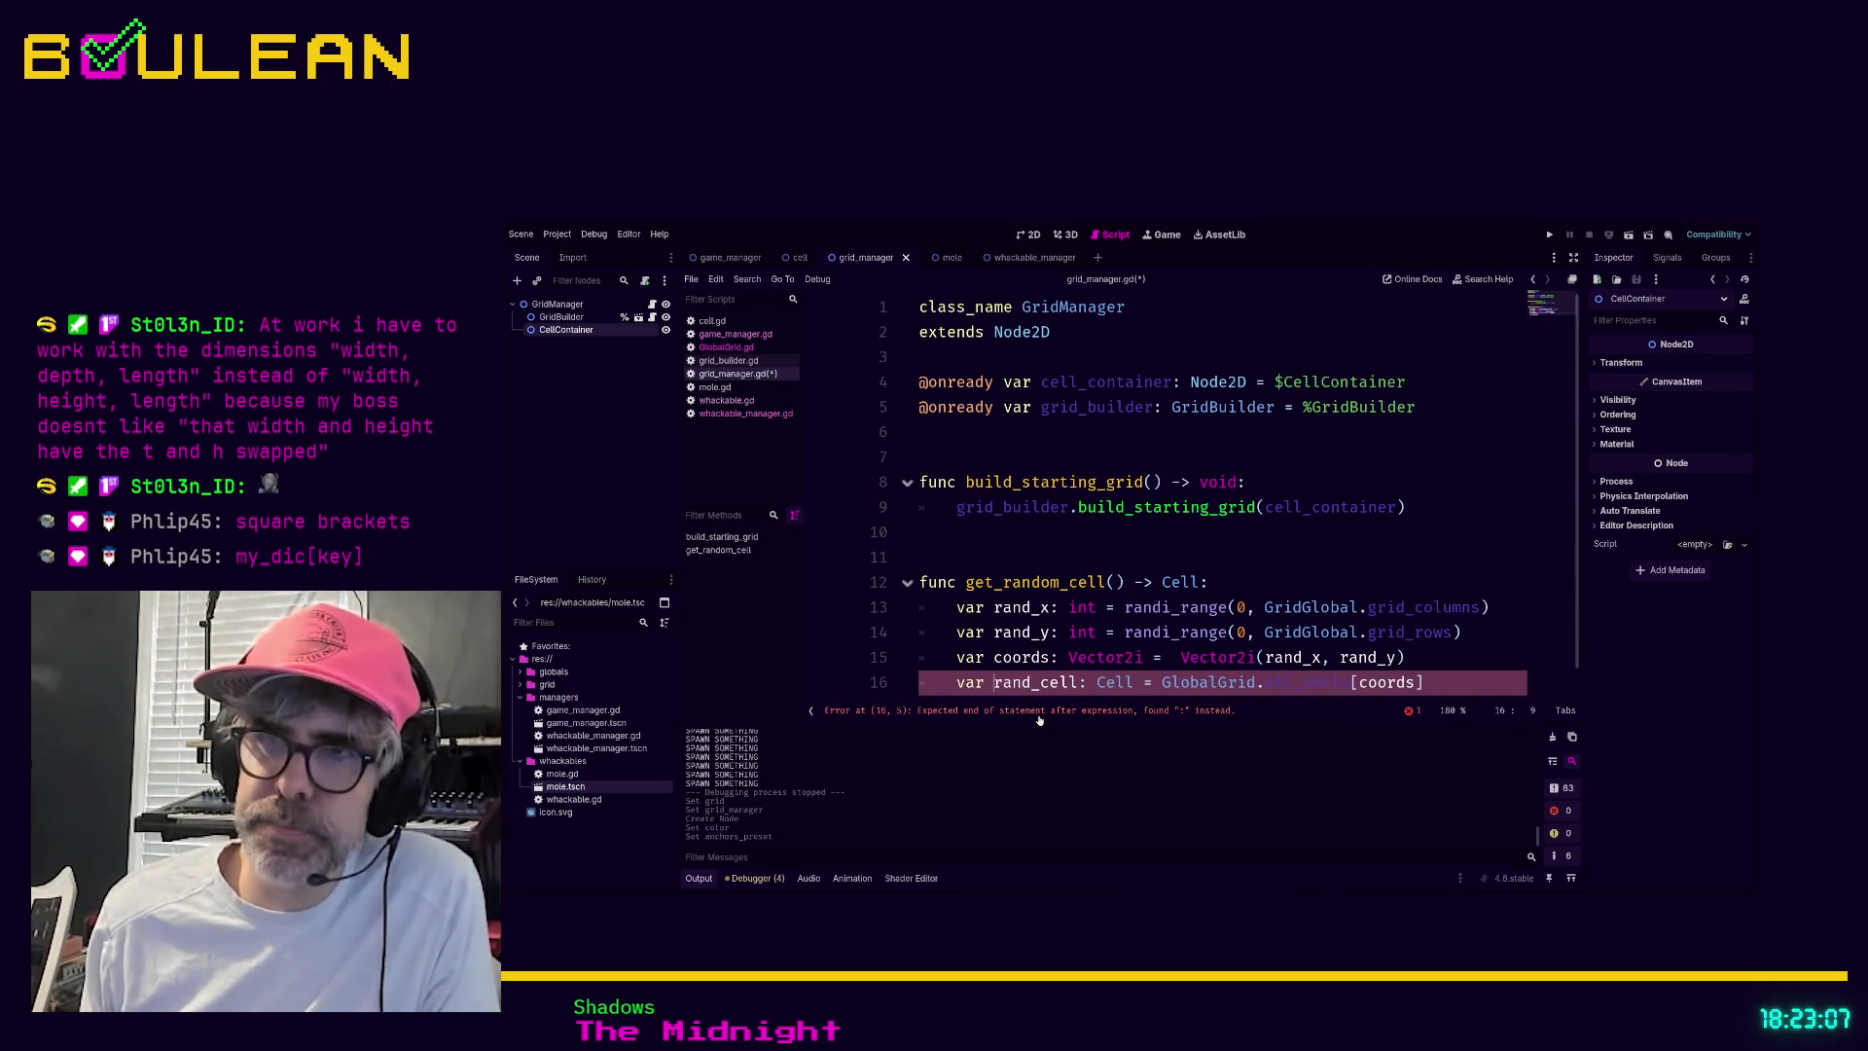
{"action": "key", "text": "End"}
{"action": "key", "text": "Return"}
{"action": "type", "text": "return rand_cell"}
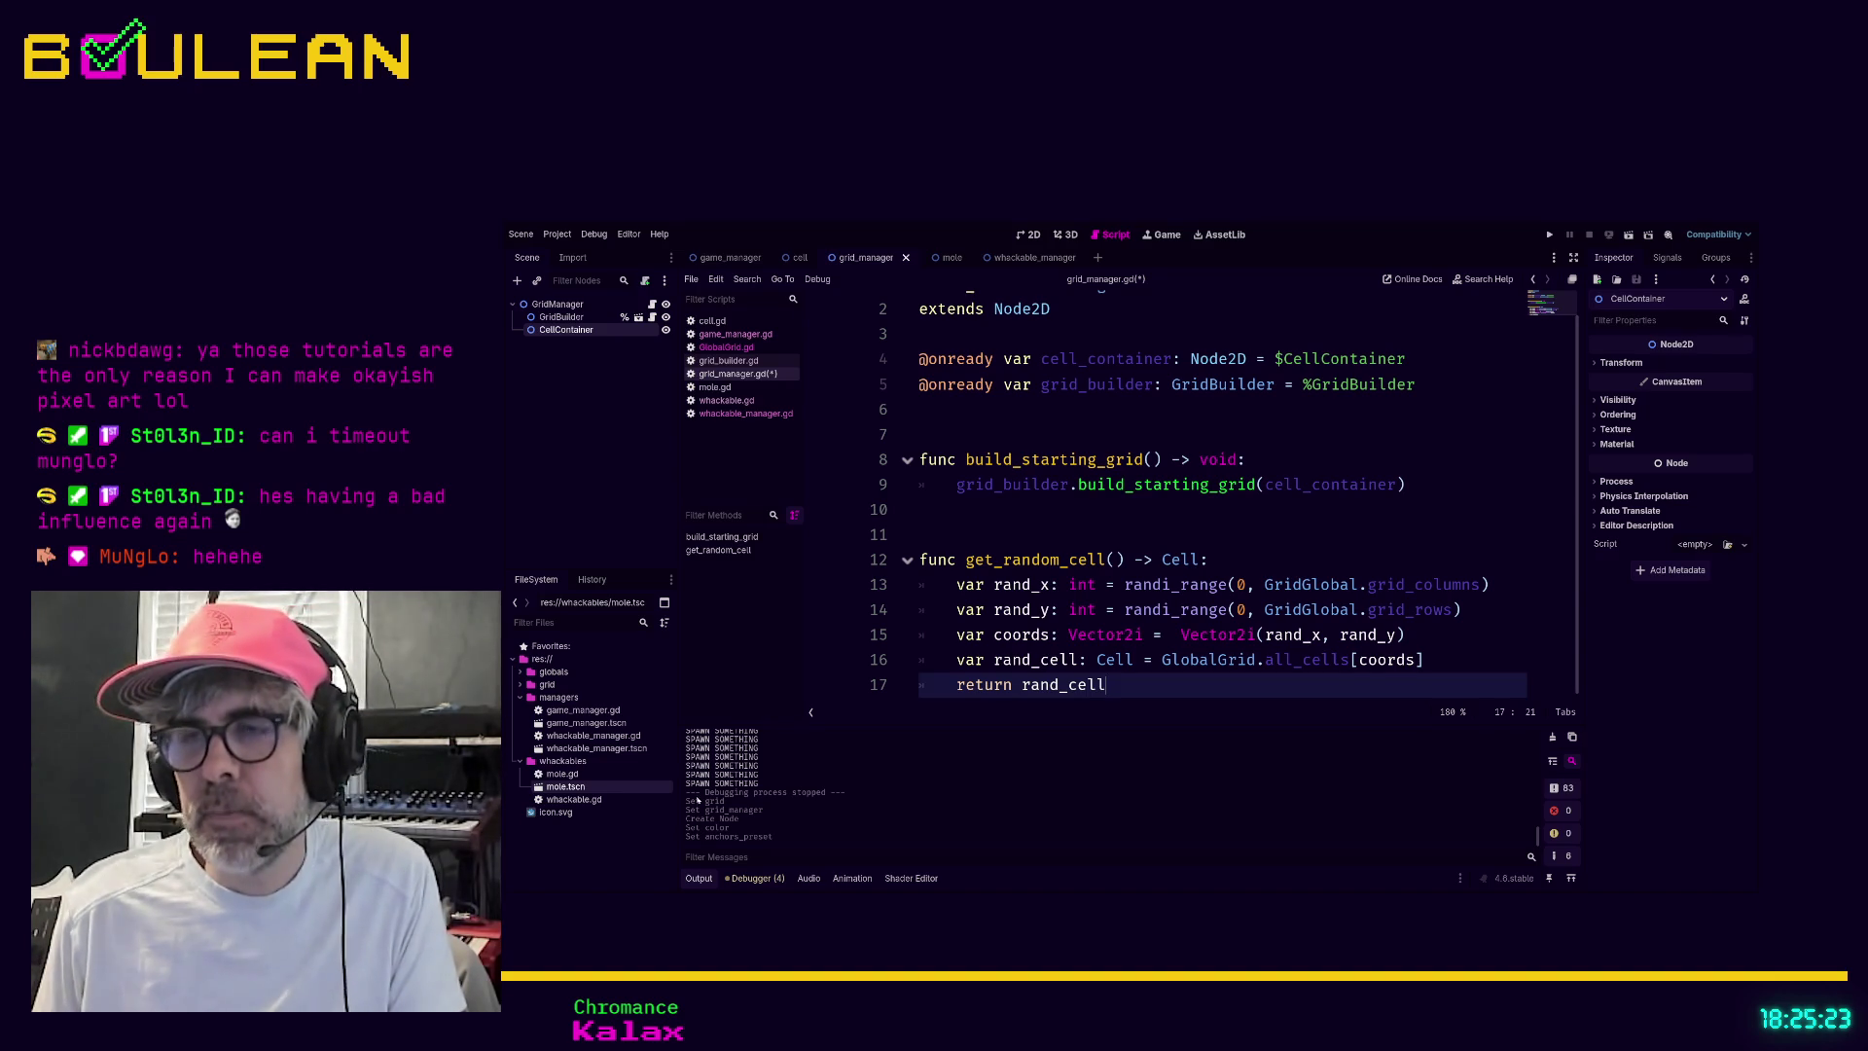
Review the GlobalGrid.all_cells[coords] line and save grid_manager.gd
{"action": "left_click_drag", "start_coordinate": [1424, 659], "coordinate": [931, 659]}
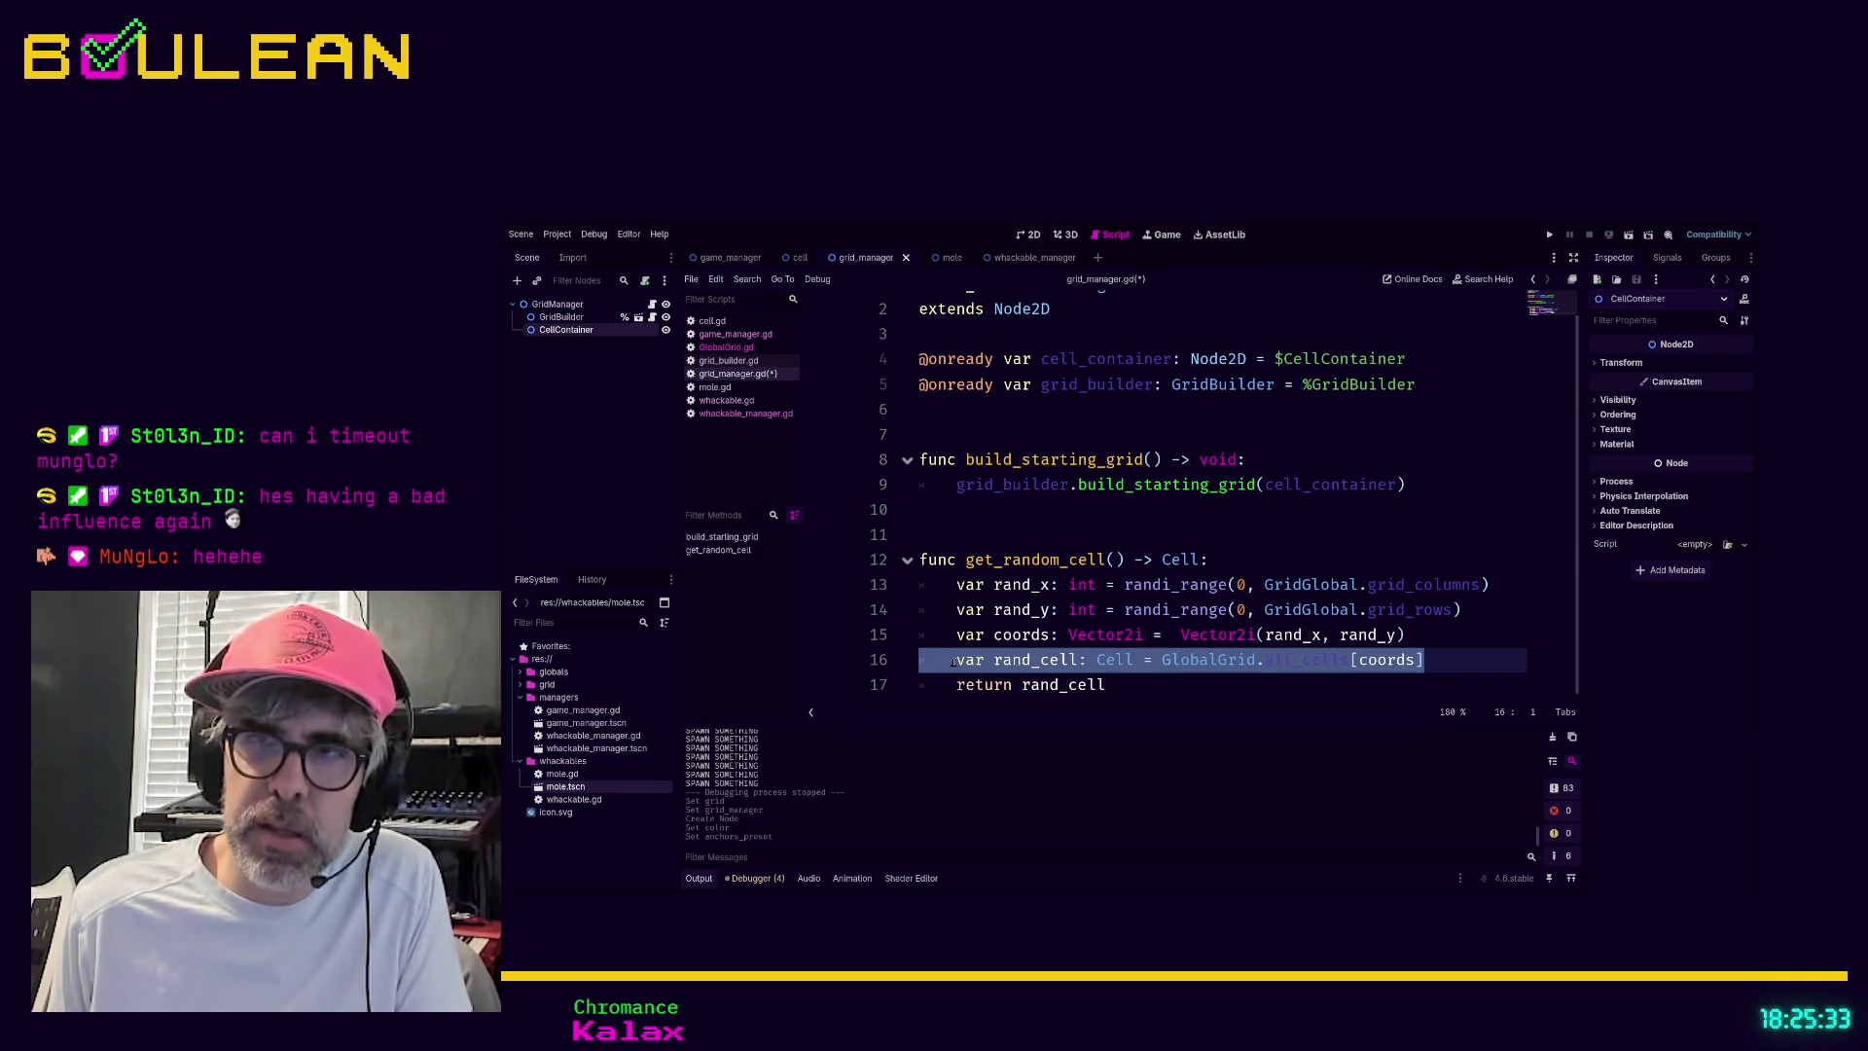
{"action": "left_click", "coordinate": [943, 665]}
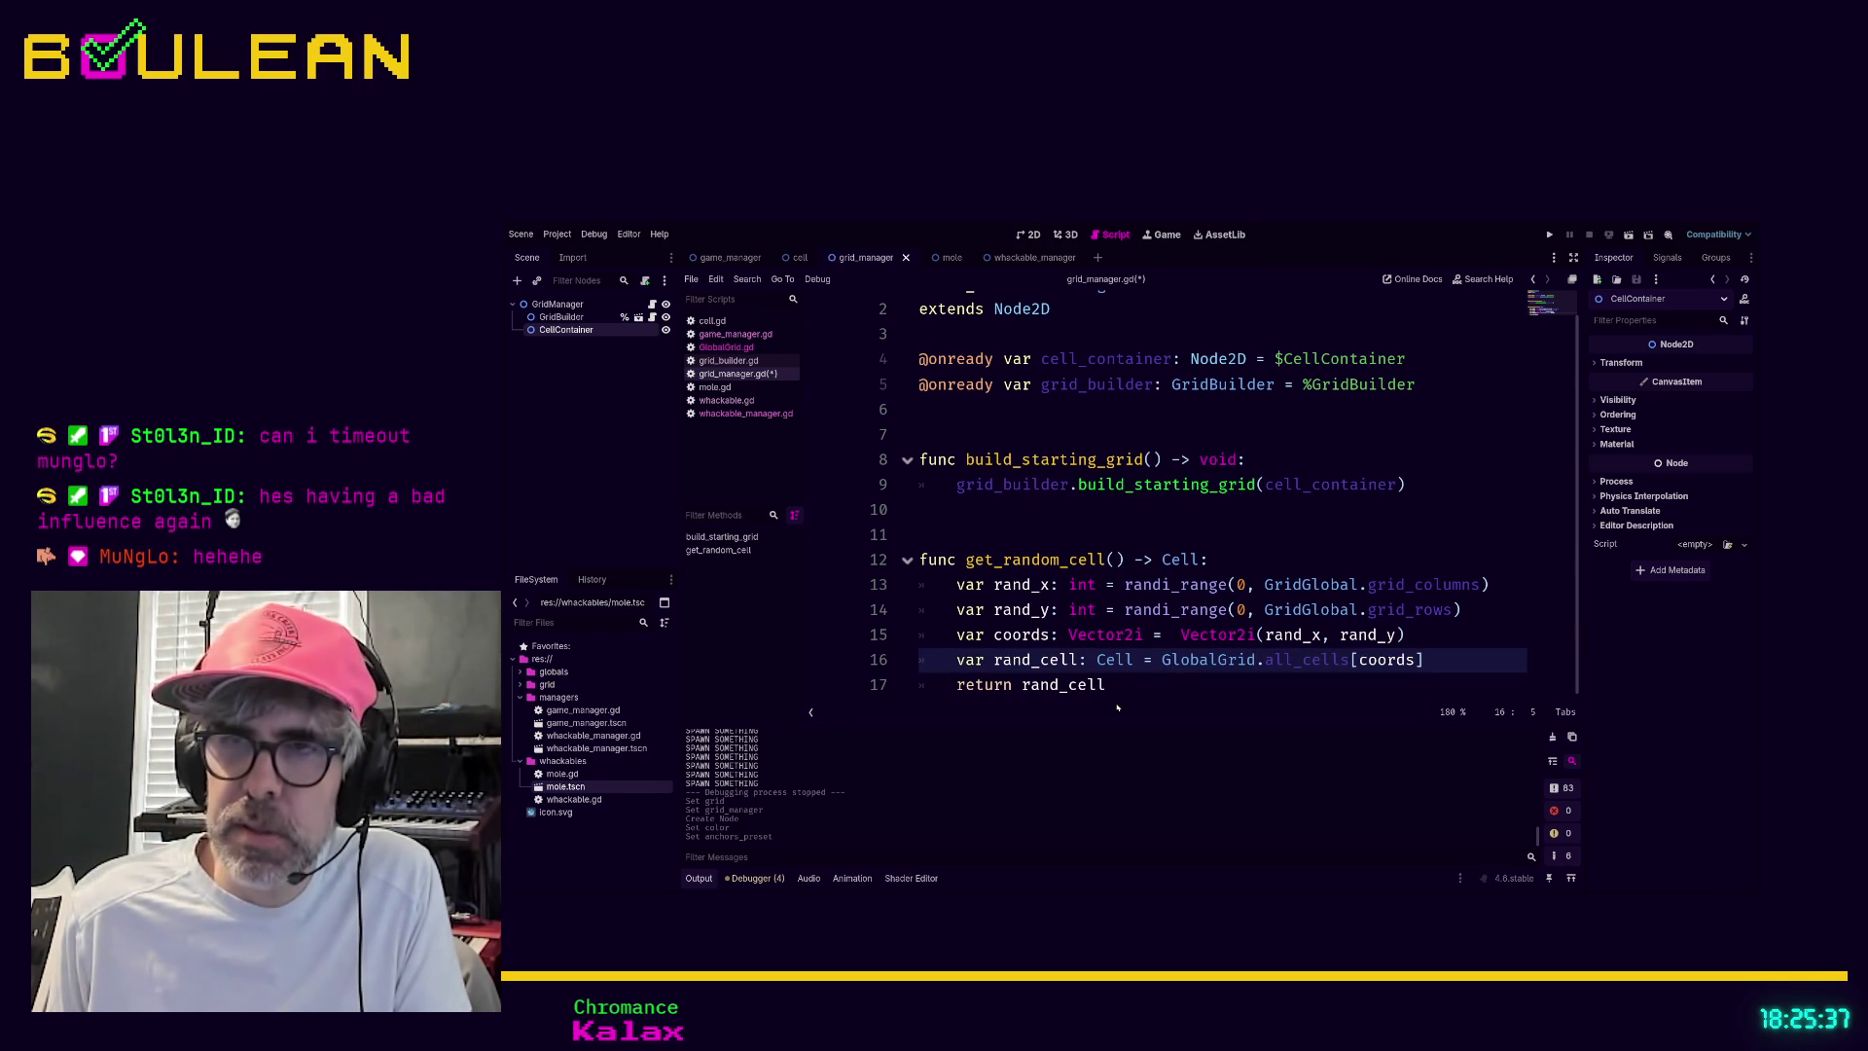
{"action": "left_click", "coordinate": [1188, 687]}
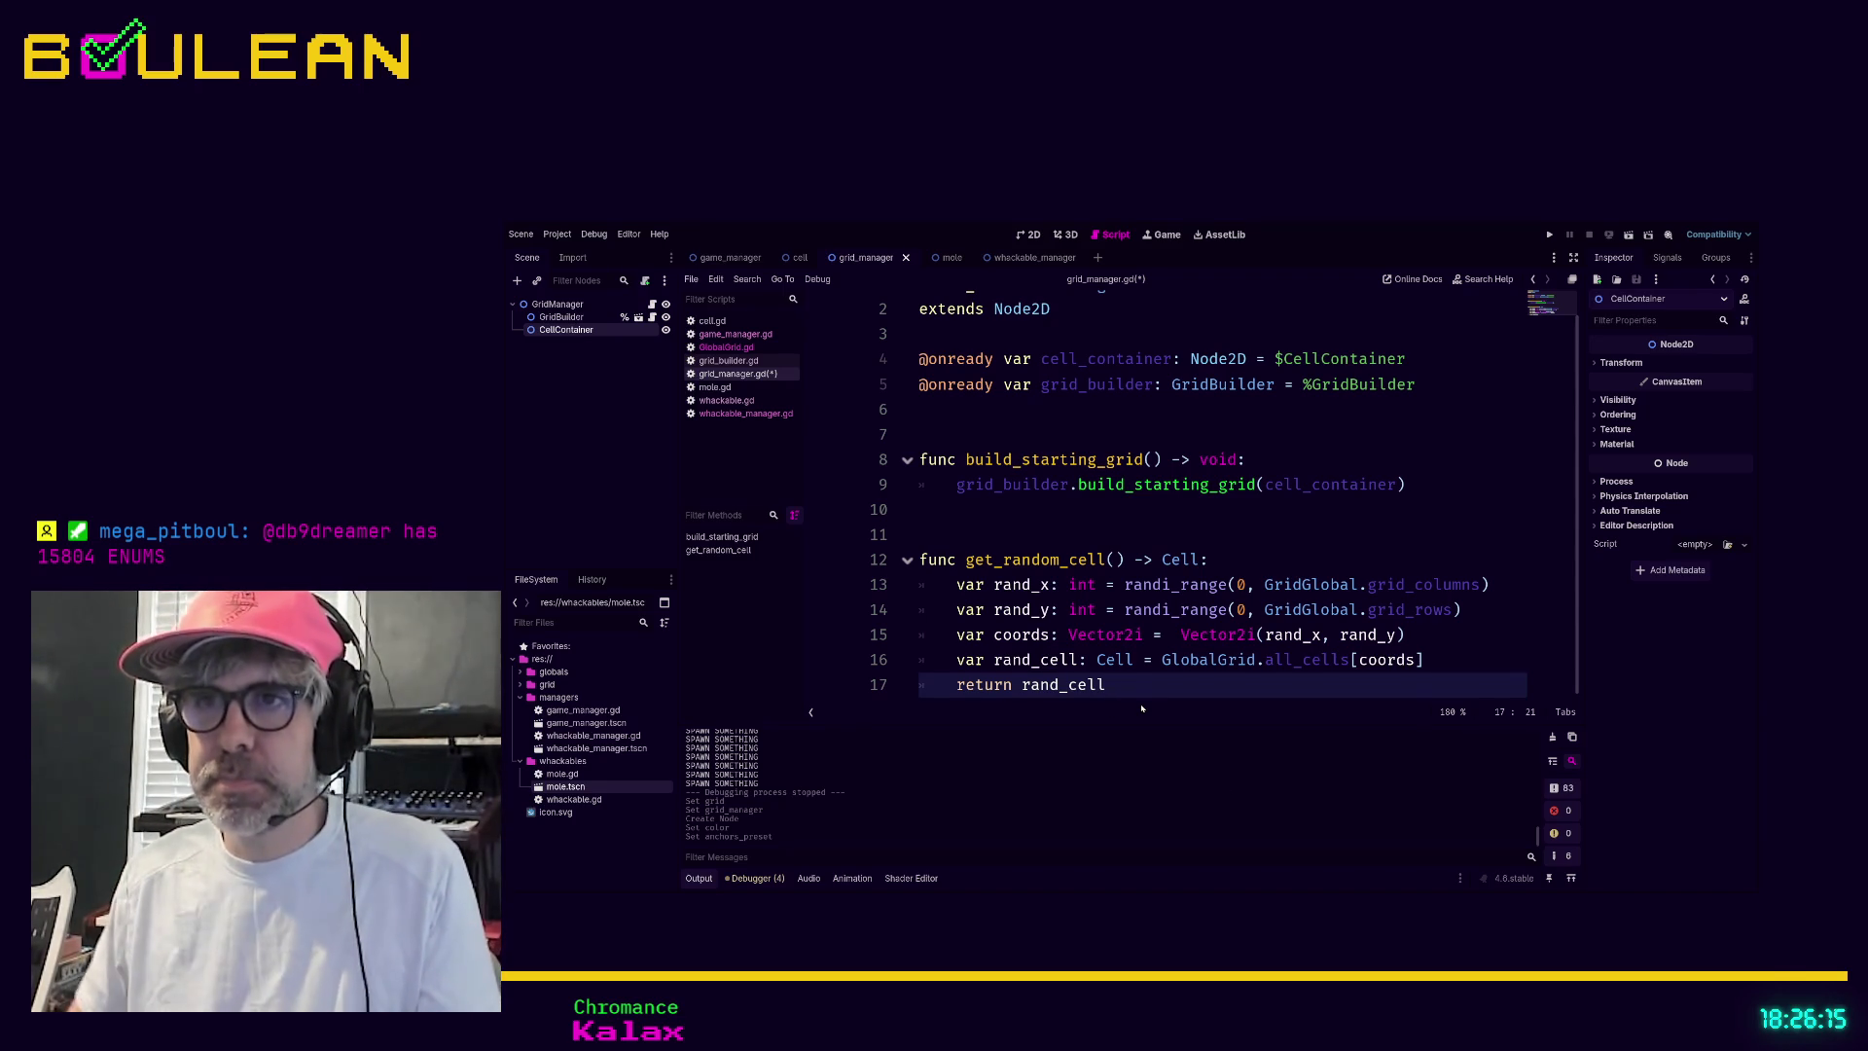
{"action": "key", "text": "ctrl+s"}
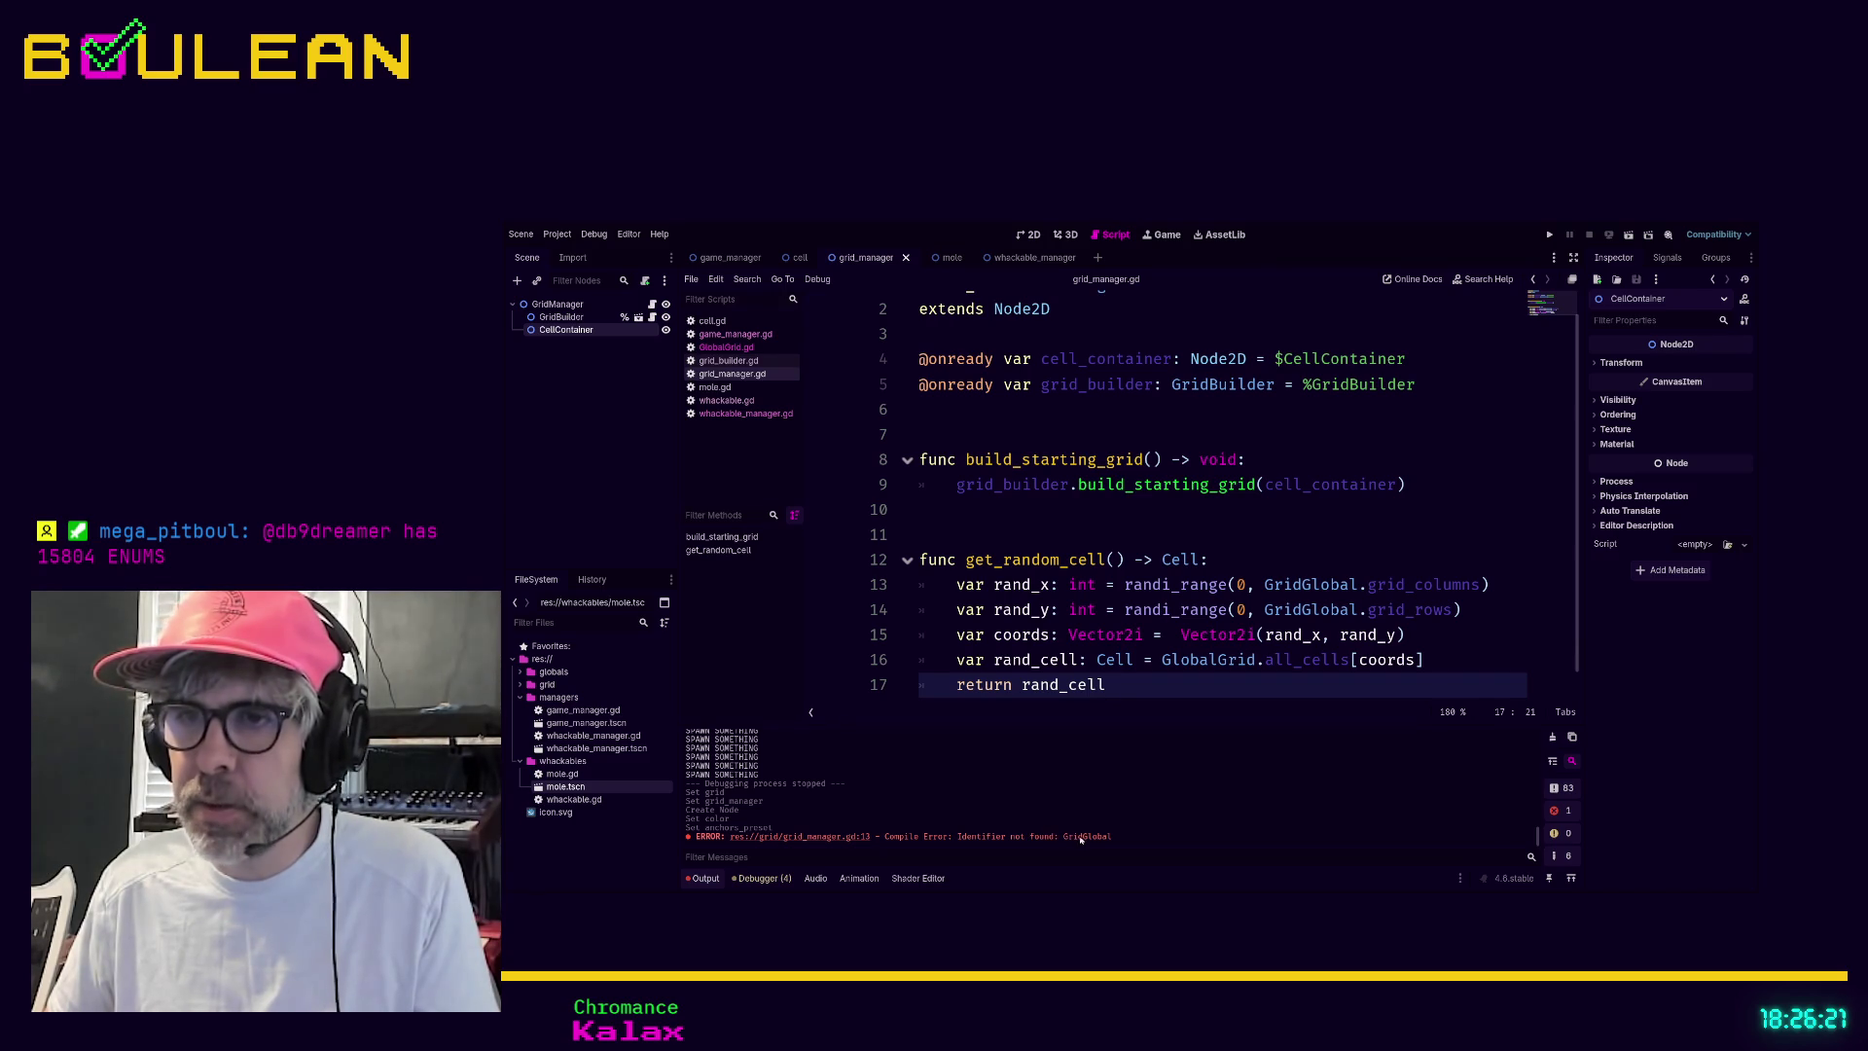
Rename GridGlobal to GlobalGrid on lines 13 and 14, then save grid_manager.gd
{"action": "left_click", "coordinate": [805, 838]}
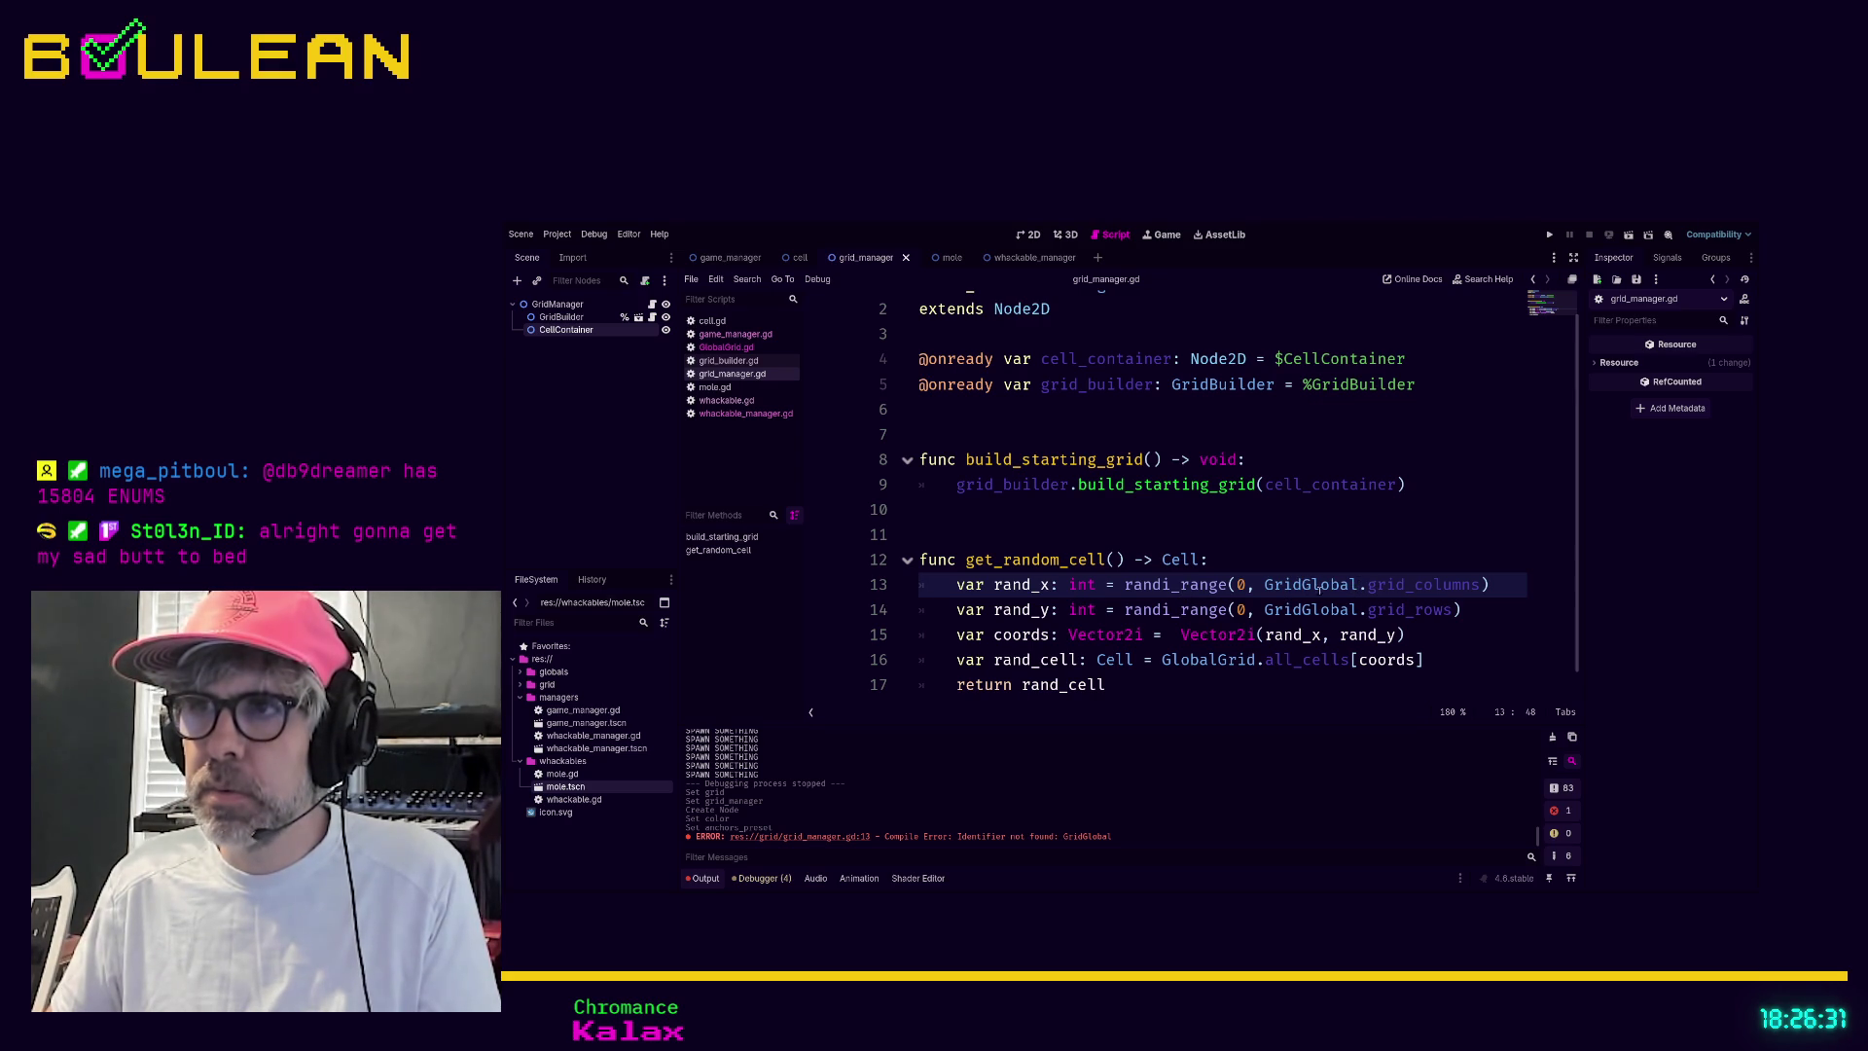
{"action": "double_click", "coordinate": [1284, 584]}
{"action": "type", "text": "Glob"}
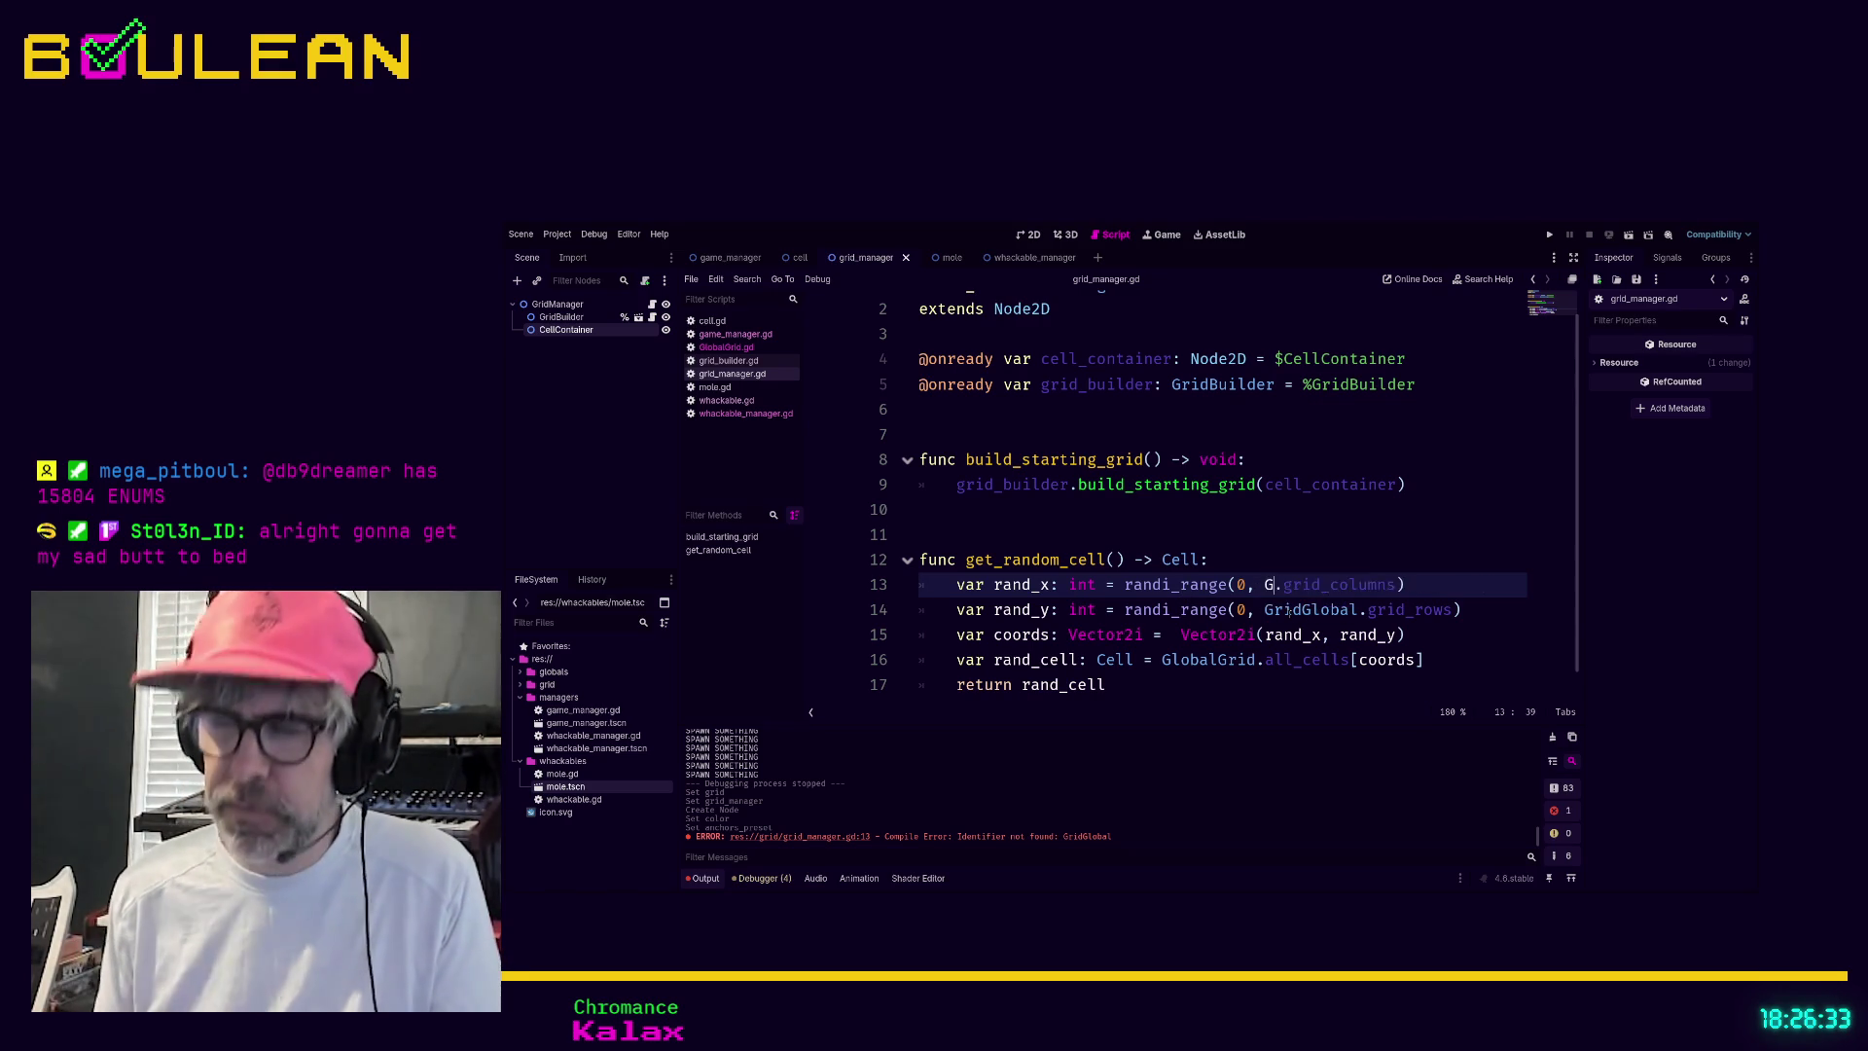
{"action": "type", "text": "alGrid"}
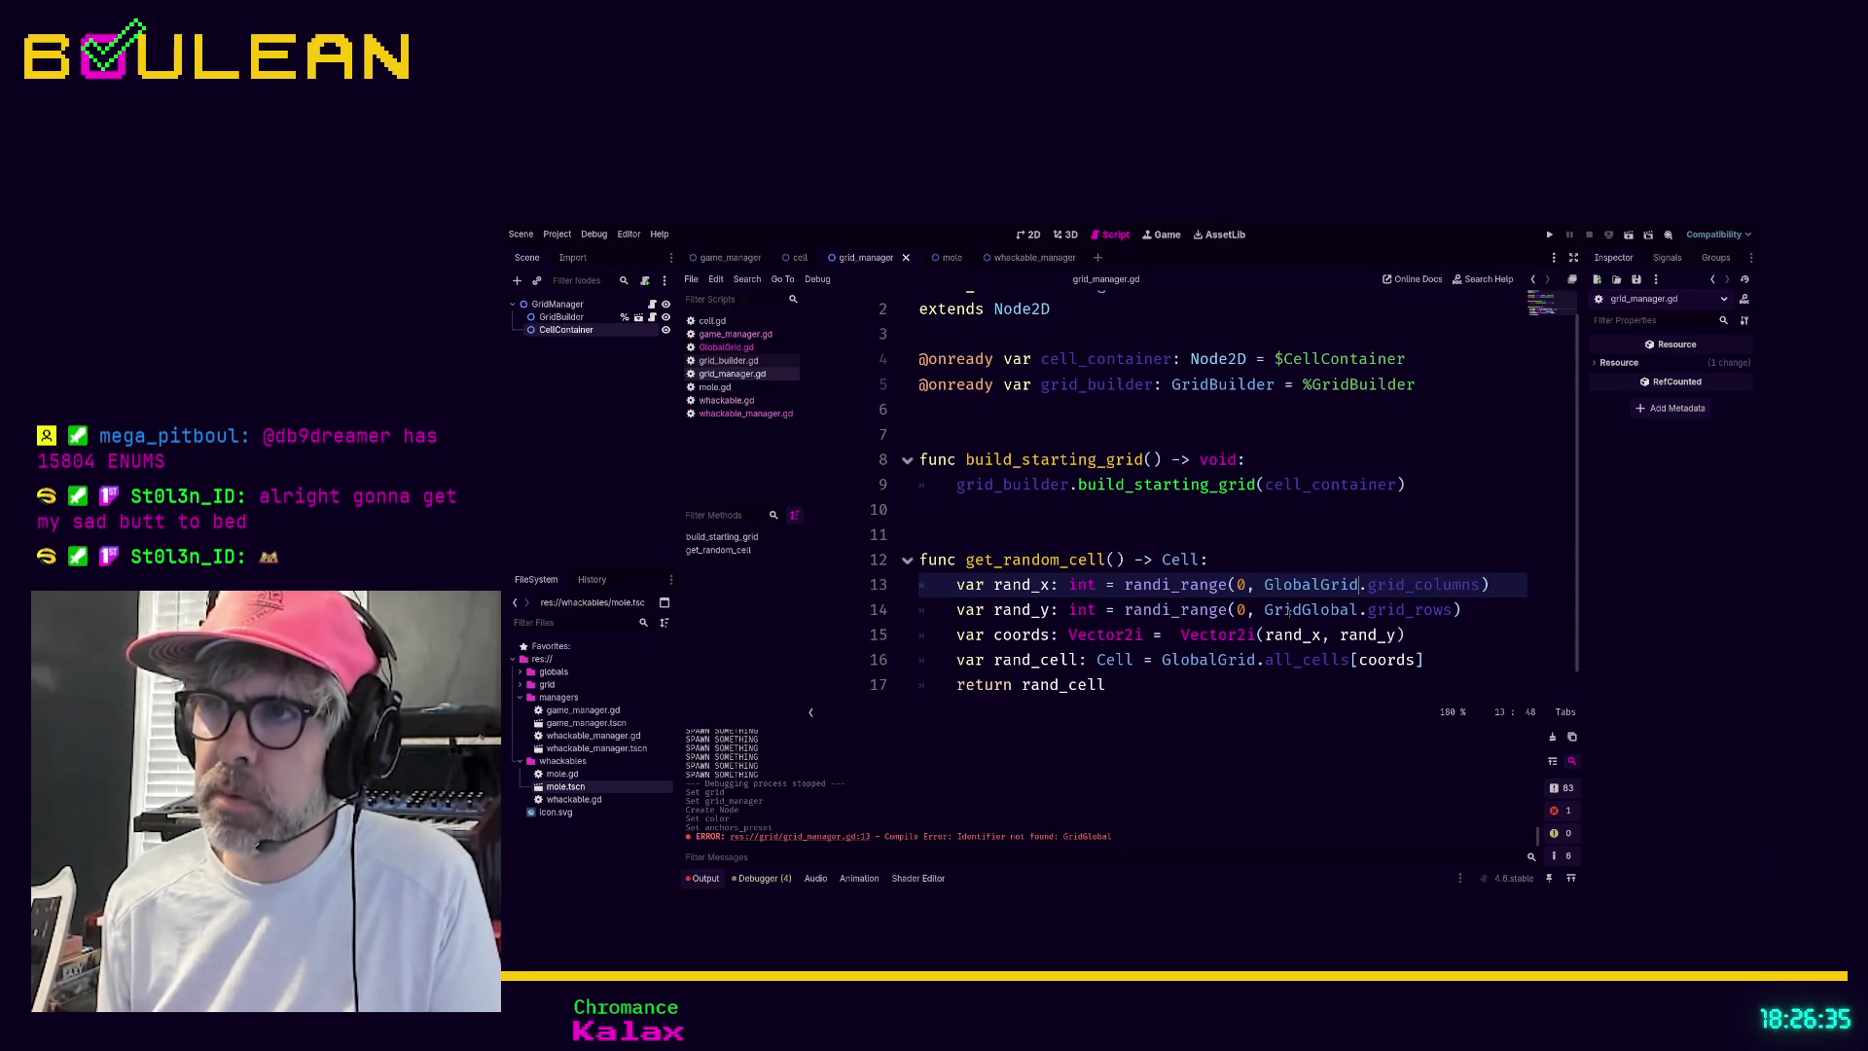
{"action": "key", "text": "Down"}
{"action": "double_click", "coordinate": [1289, 611]}
{"action": "key", "text": "BackSpace"}
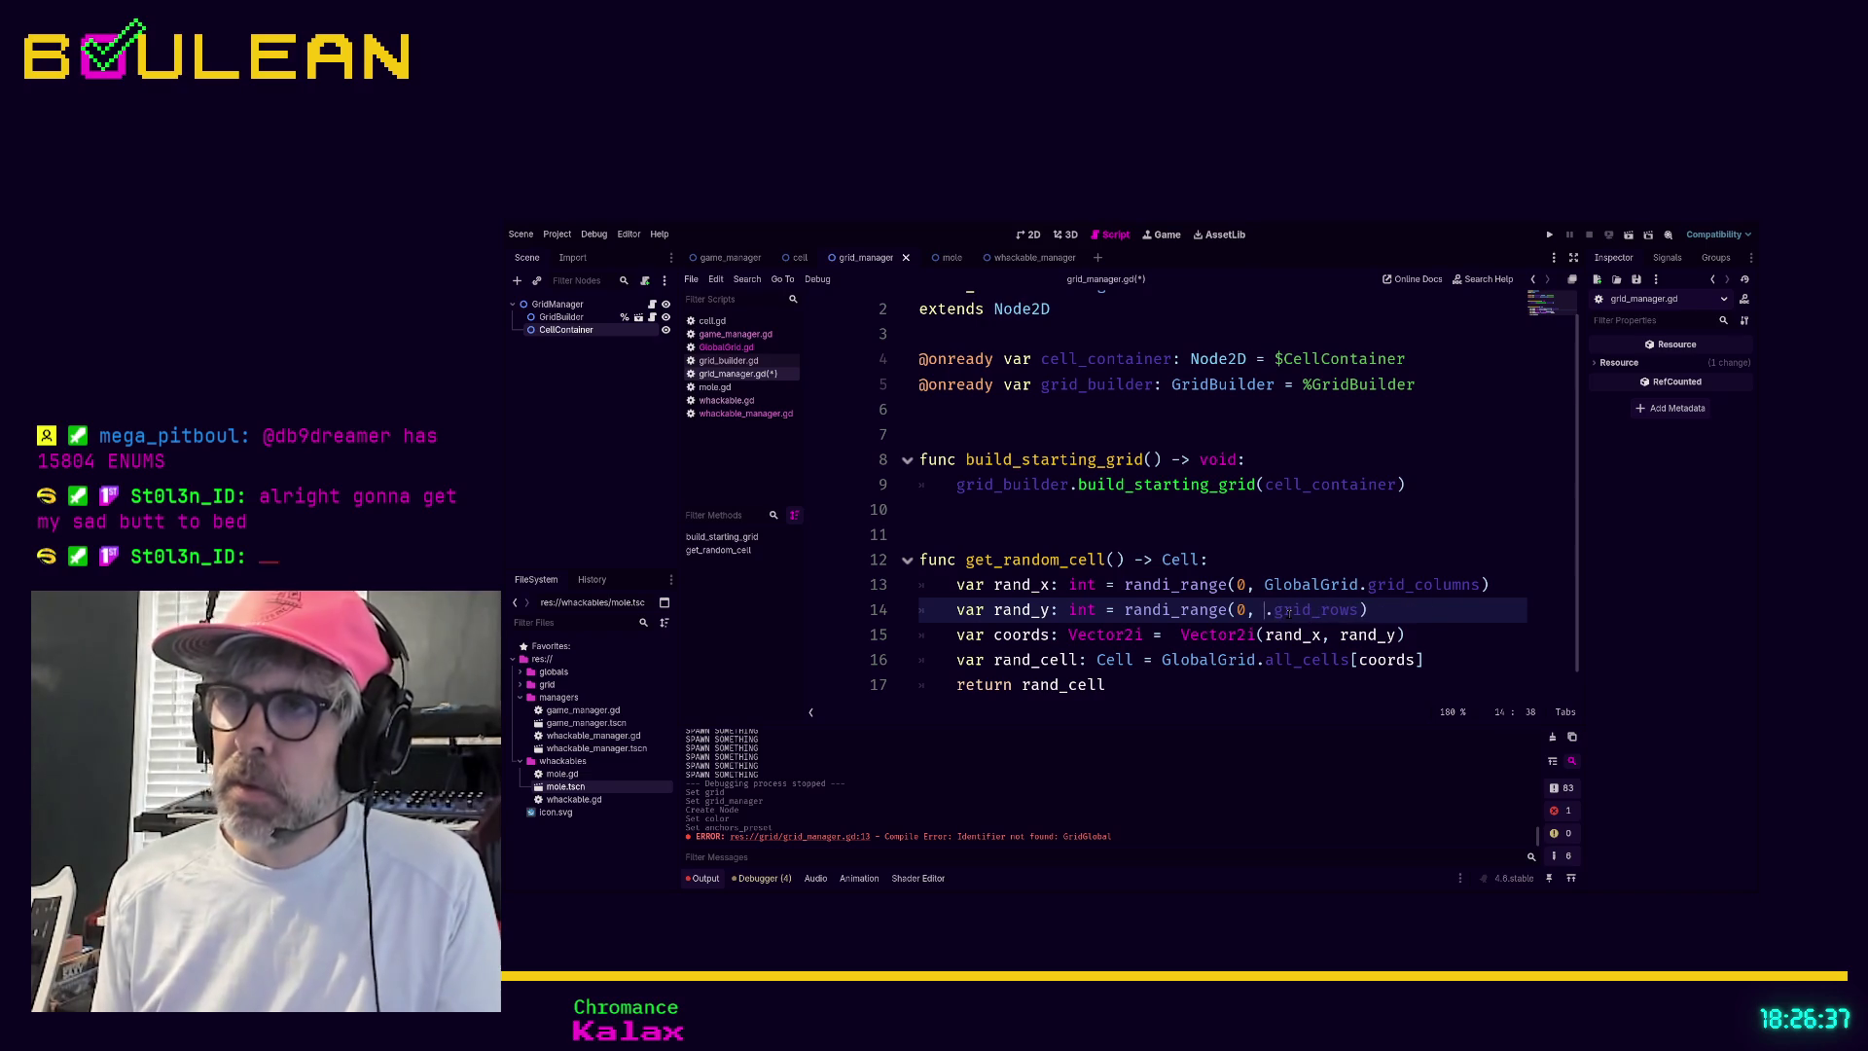
{"action": "type", "text": "GlobalGrid"}
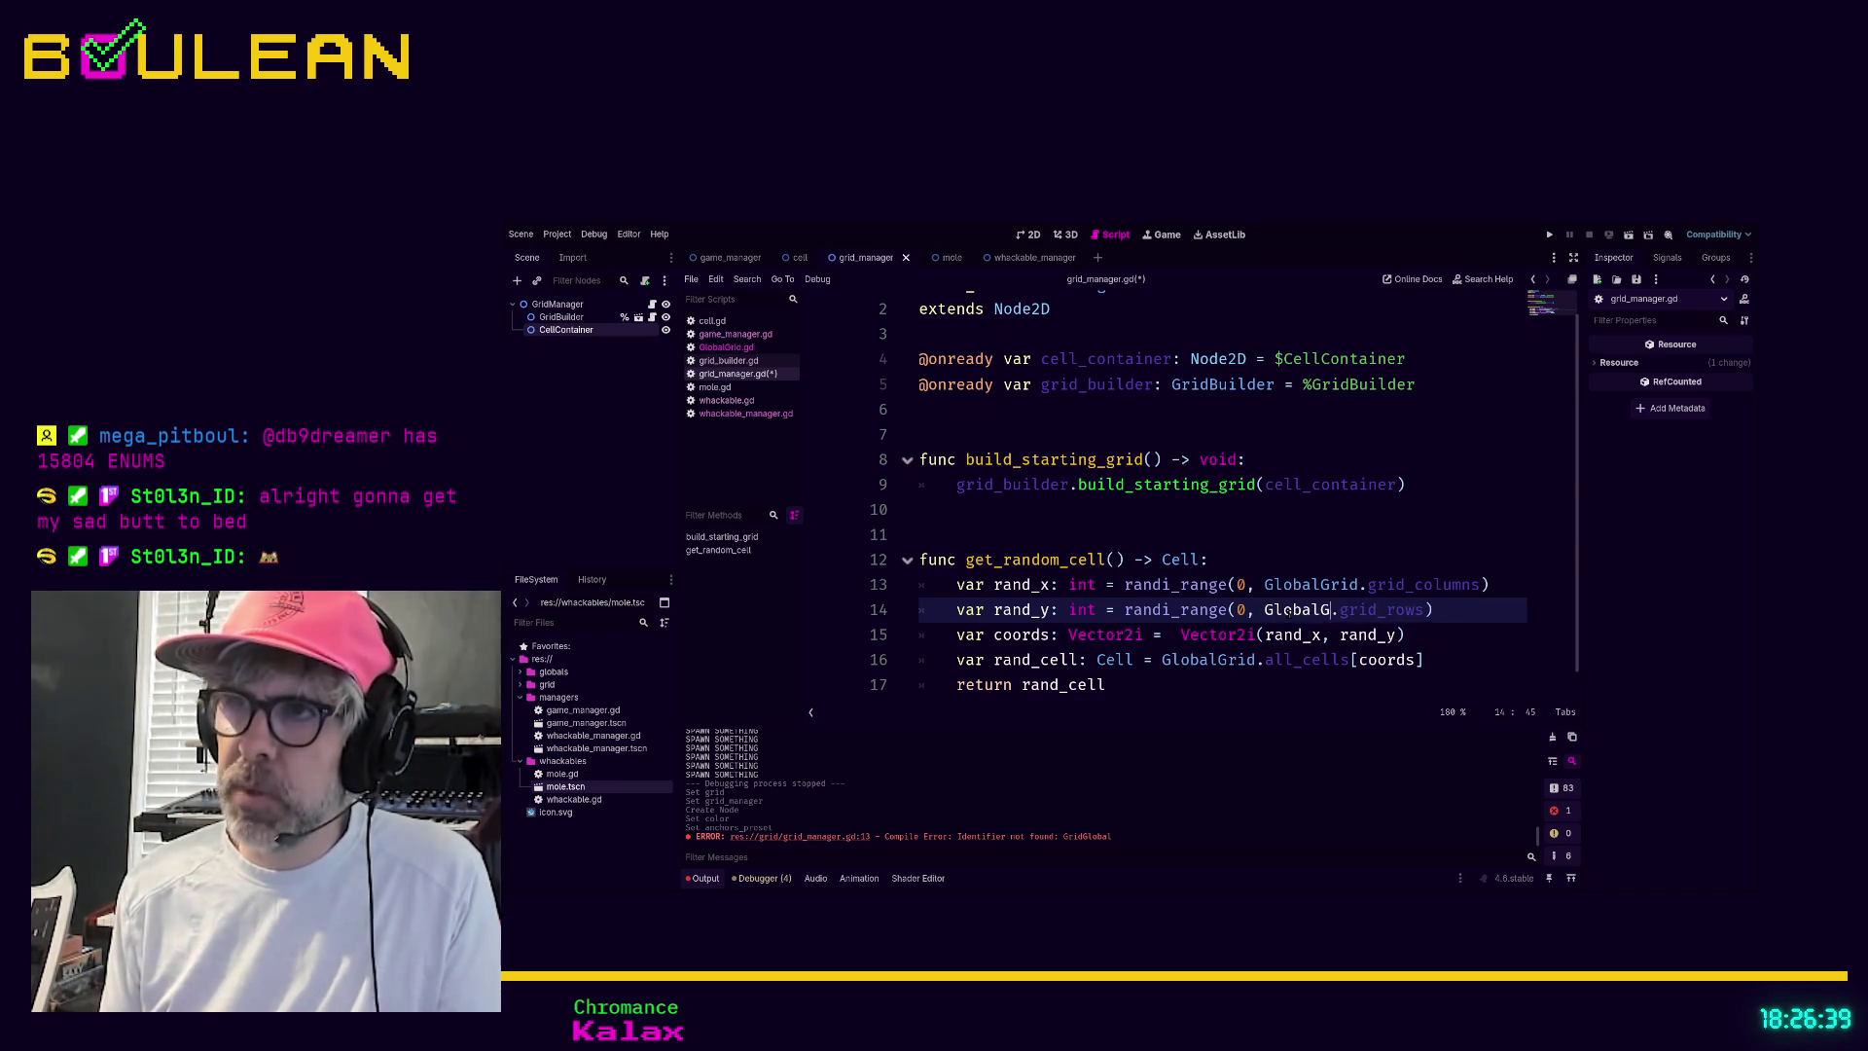
{"action": "left_click", "coordinate": [1158, 674]}
{"action": "key", "text": "ctrl+s"}
Switch to the whackable_manager.gd script
{"action": "scroll", "coordinate": [1158, 674], "scroll_direction": "down", "scroll_amount": 1}
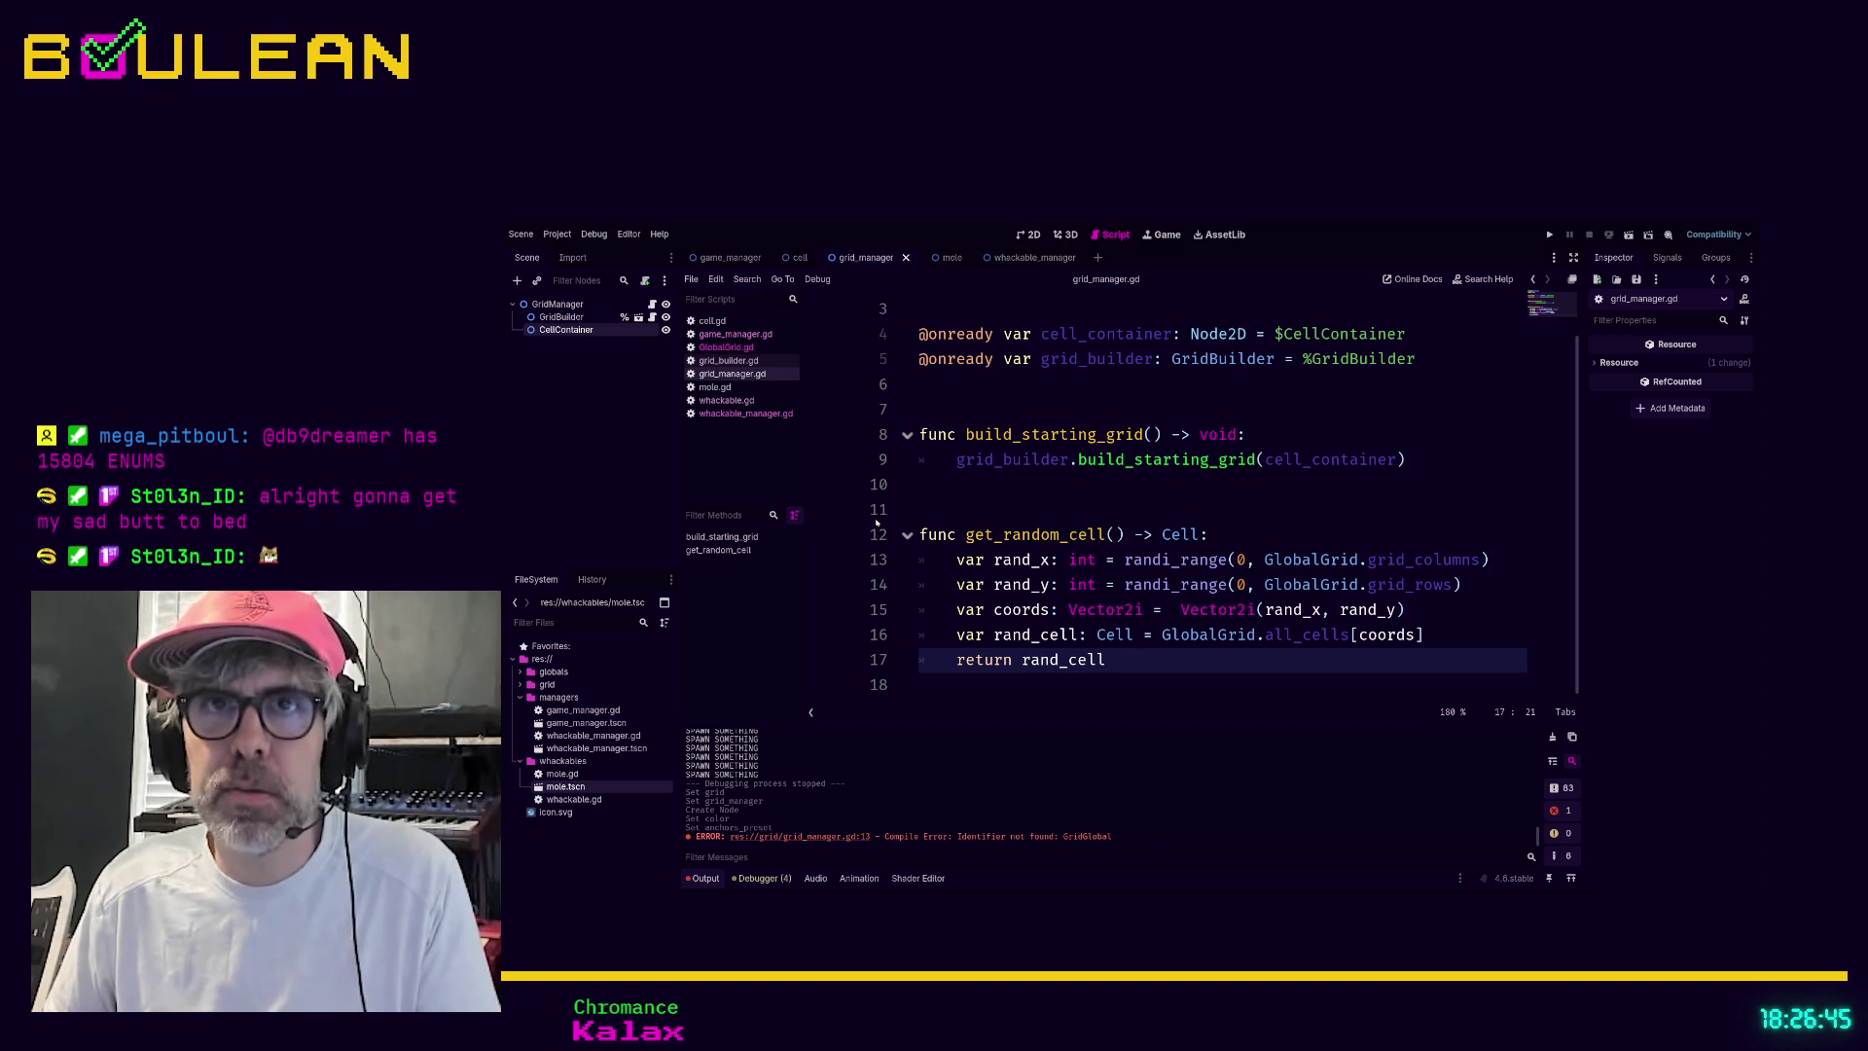
{"action": "left_click", "coordinate": [591, 409]}
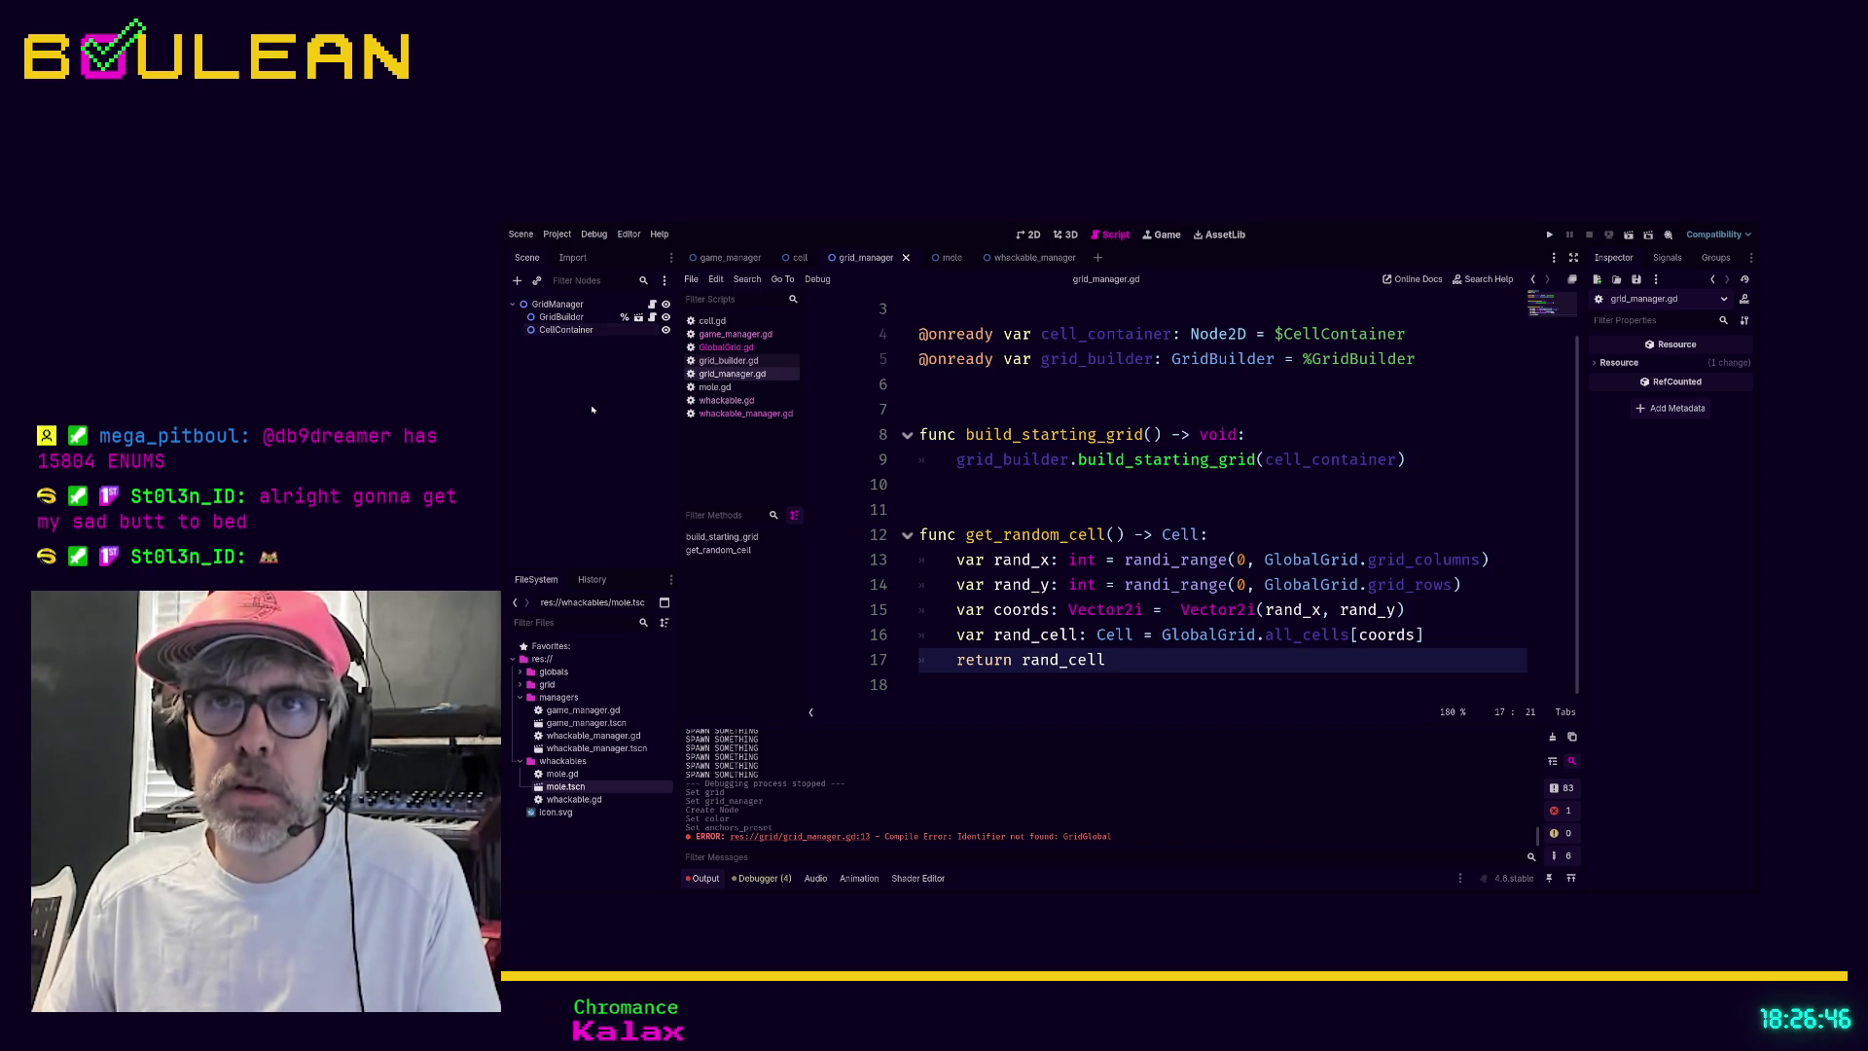
{"action": "left_click", "coordinate": [753, 416]}
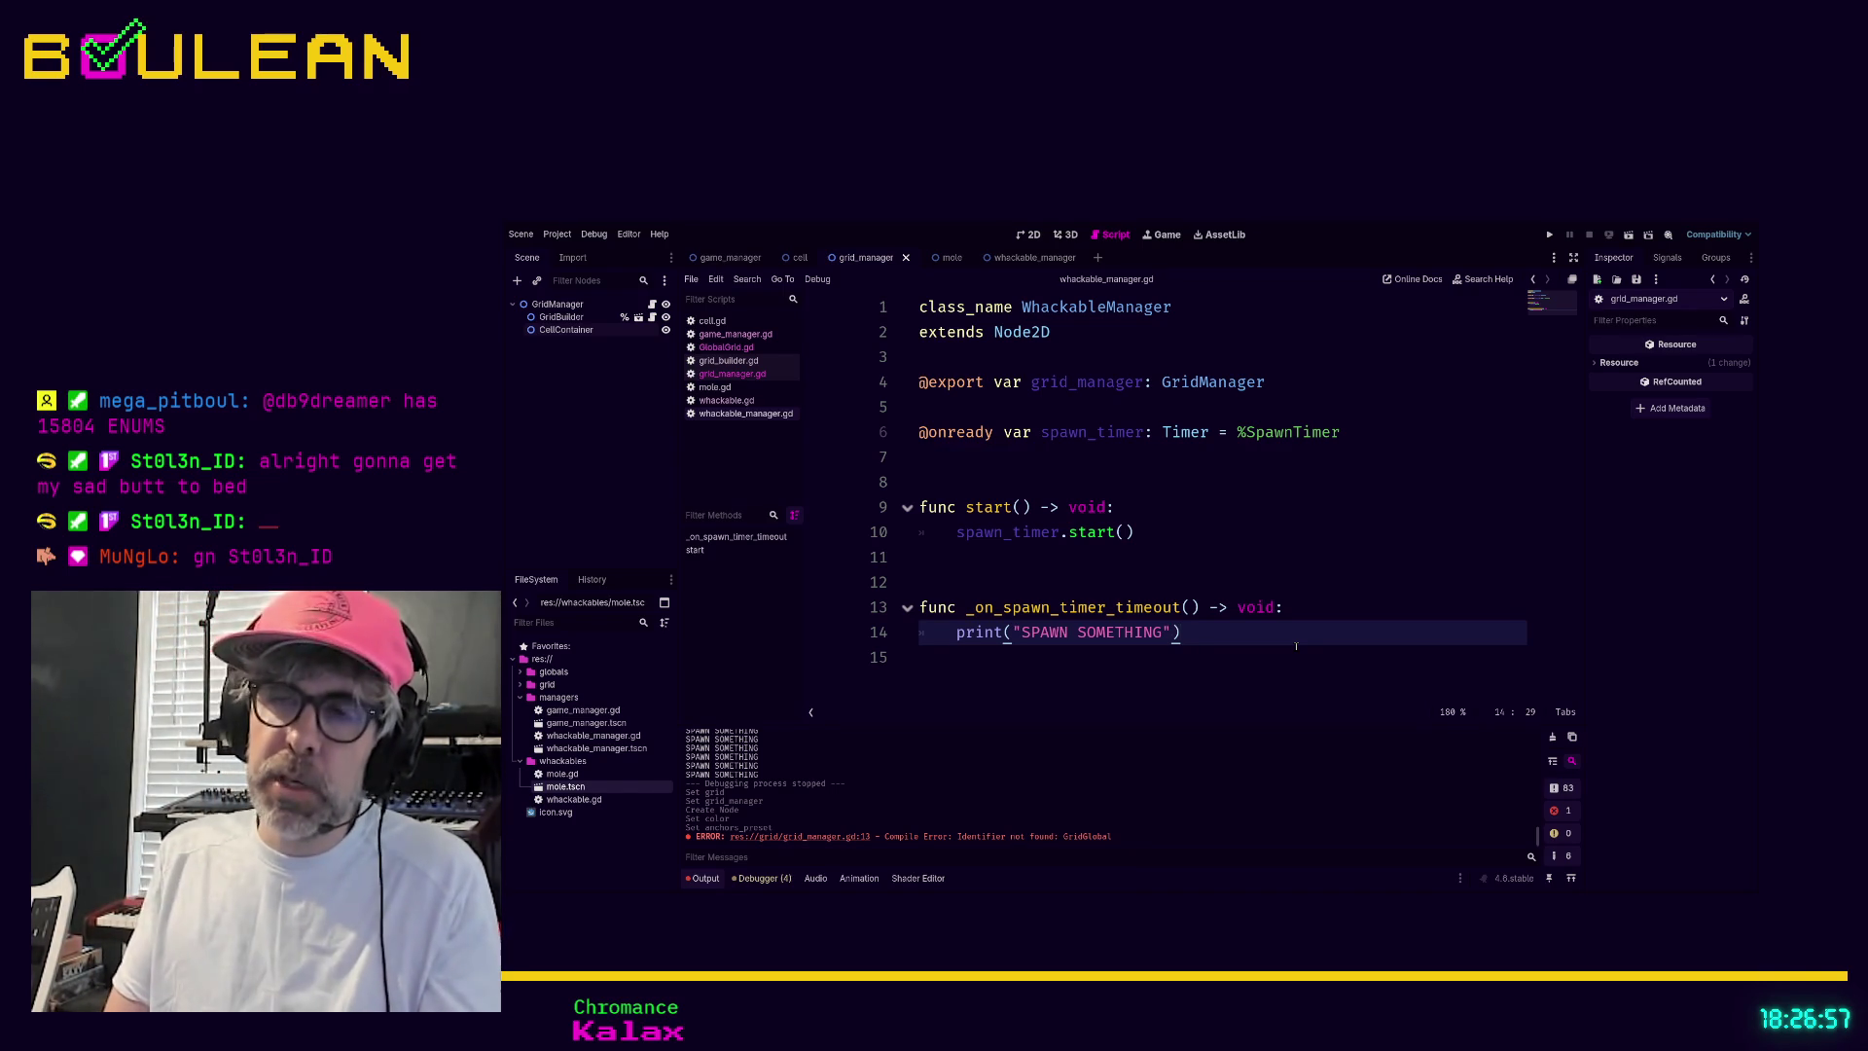
Call _spawn_whackable() after the print in _on_spawn_timer_timeout
{"action": "key", "text": "Return"}
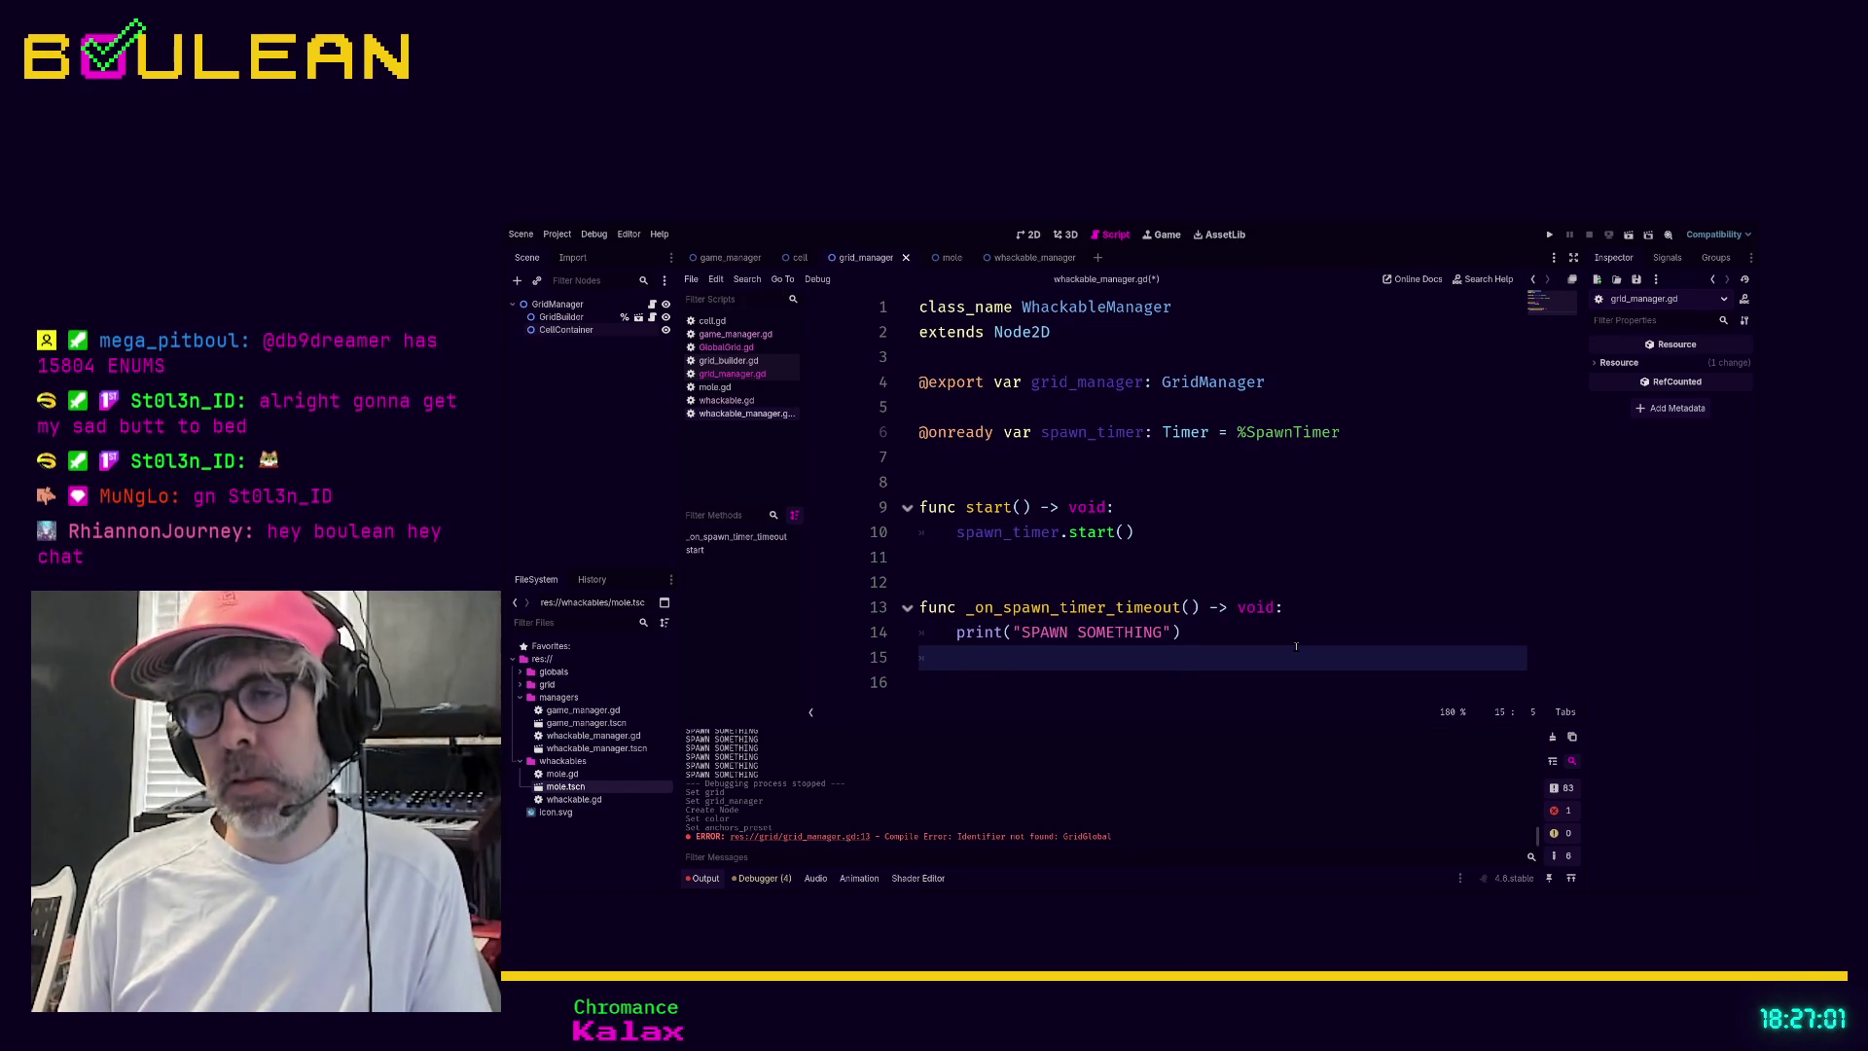
{"action": "type", "text": "_spawn_"}
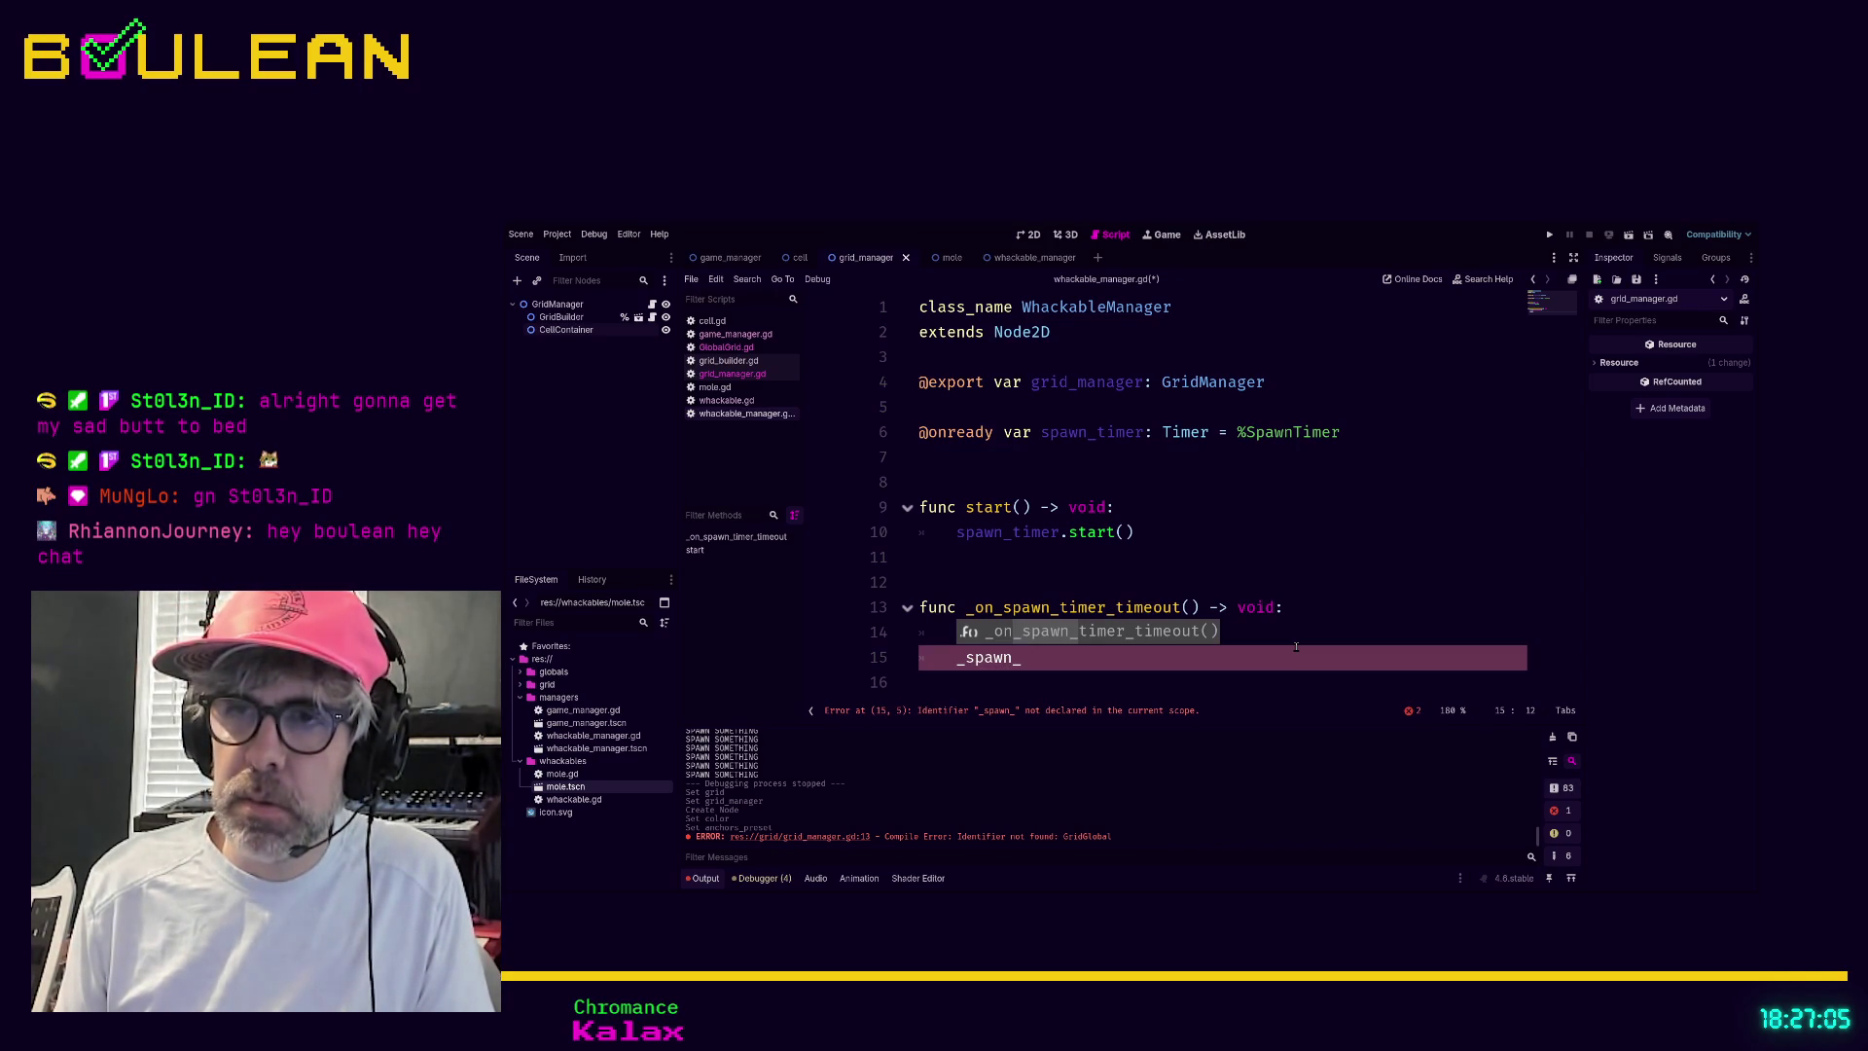
{"action": "type", "text": "whackable"}
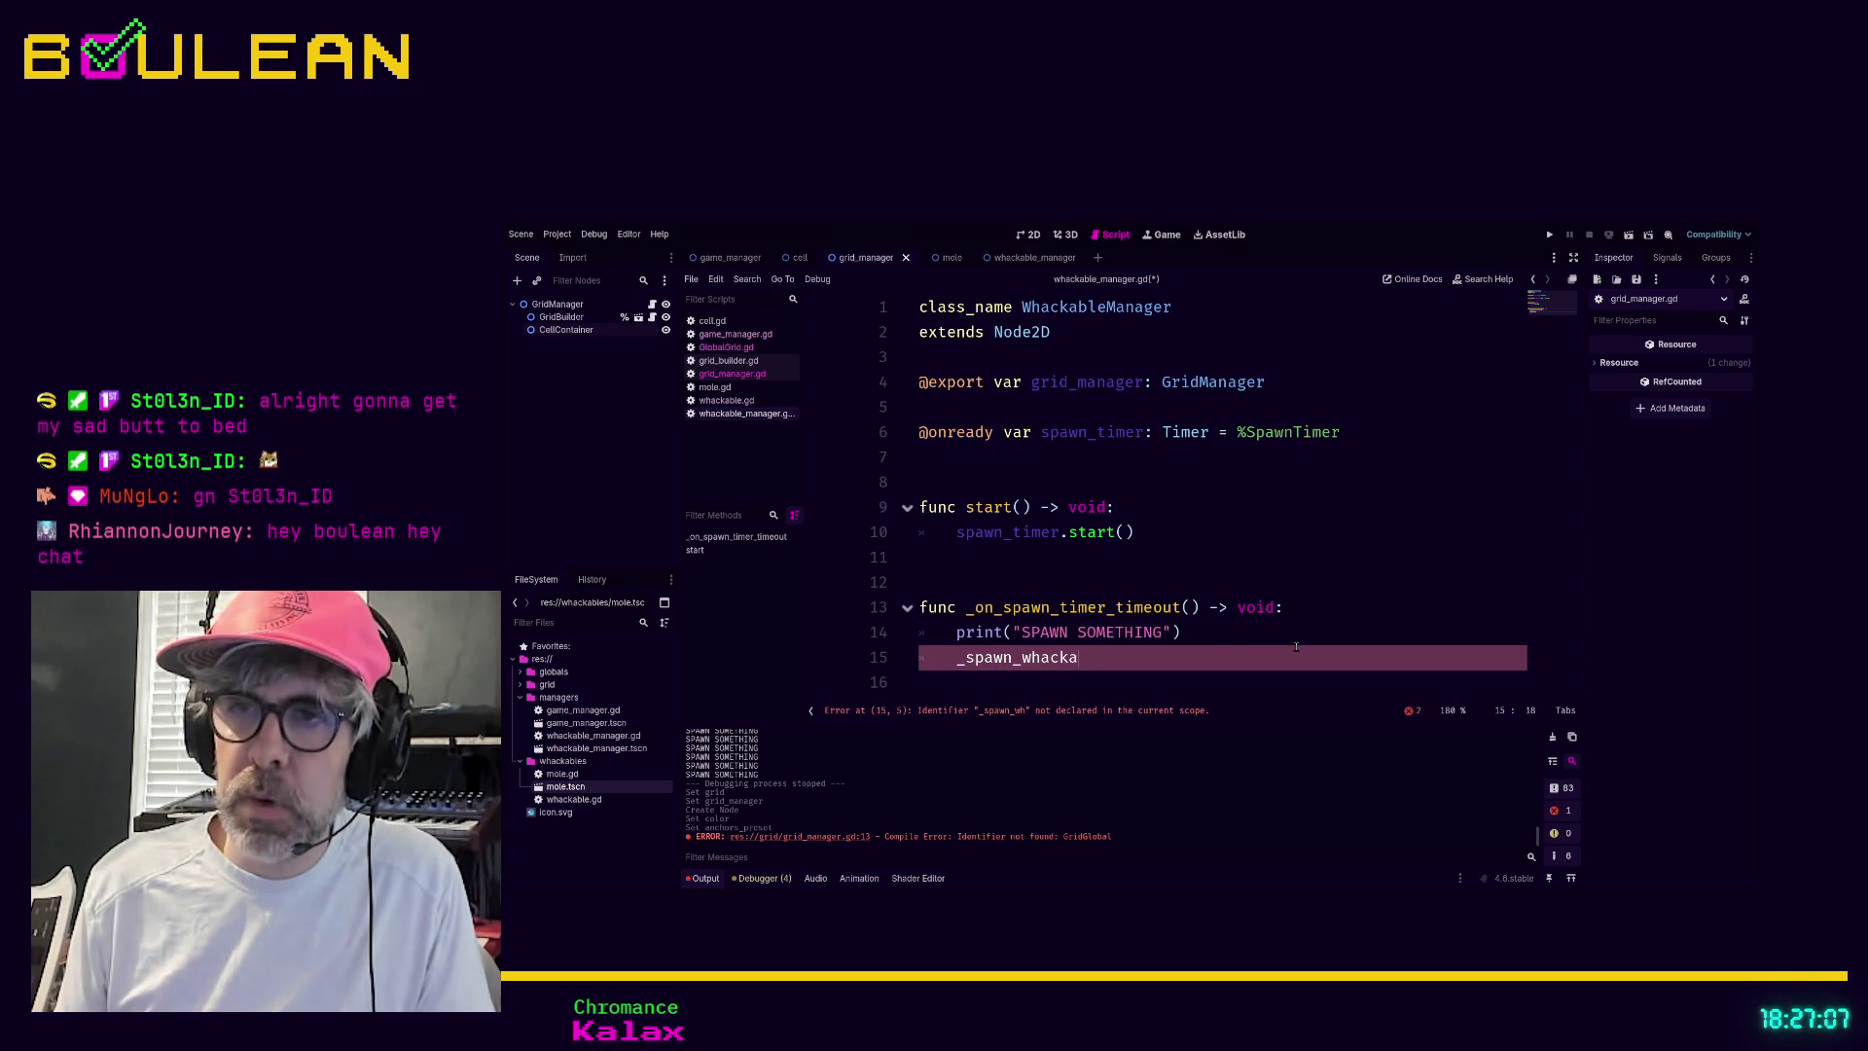
{"action": "type", "text": "()"}
{"action": "left_click", "coordinate": [1041, 579]}
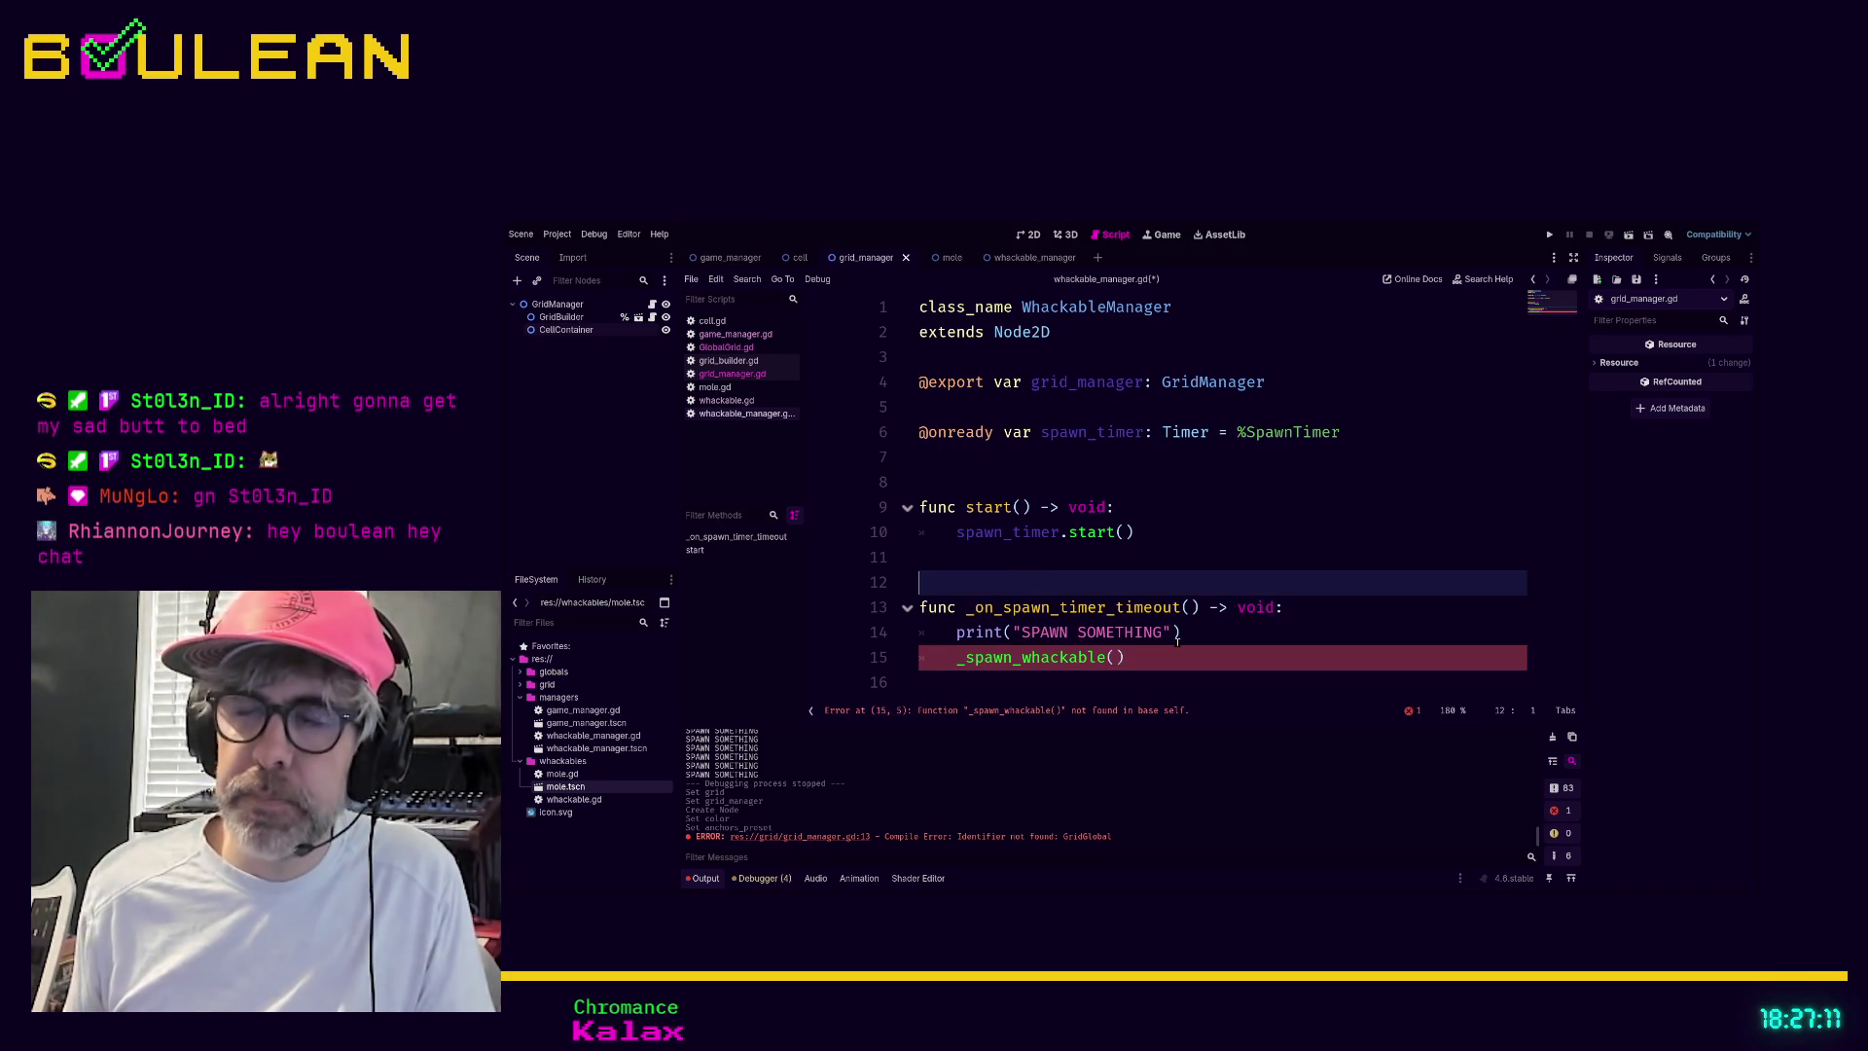
{"action": "key", "text": "Return"}
{"action": "key", "text": "Return"}
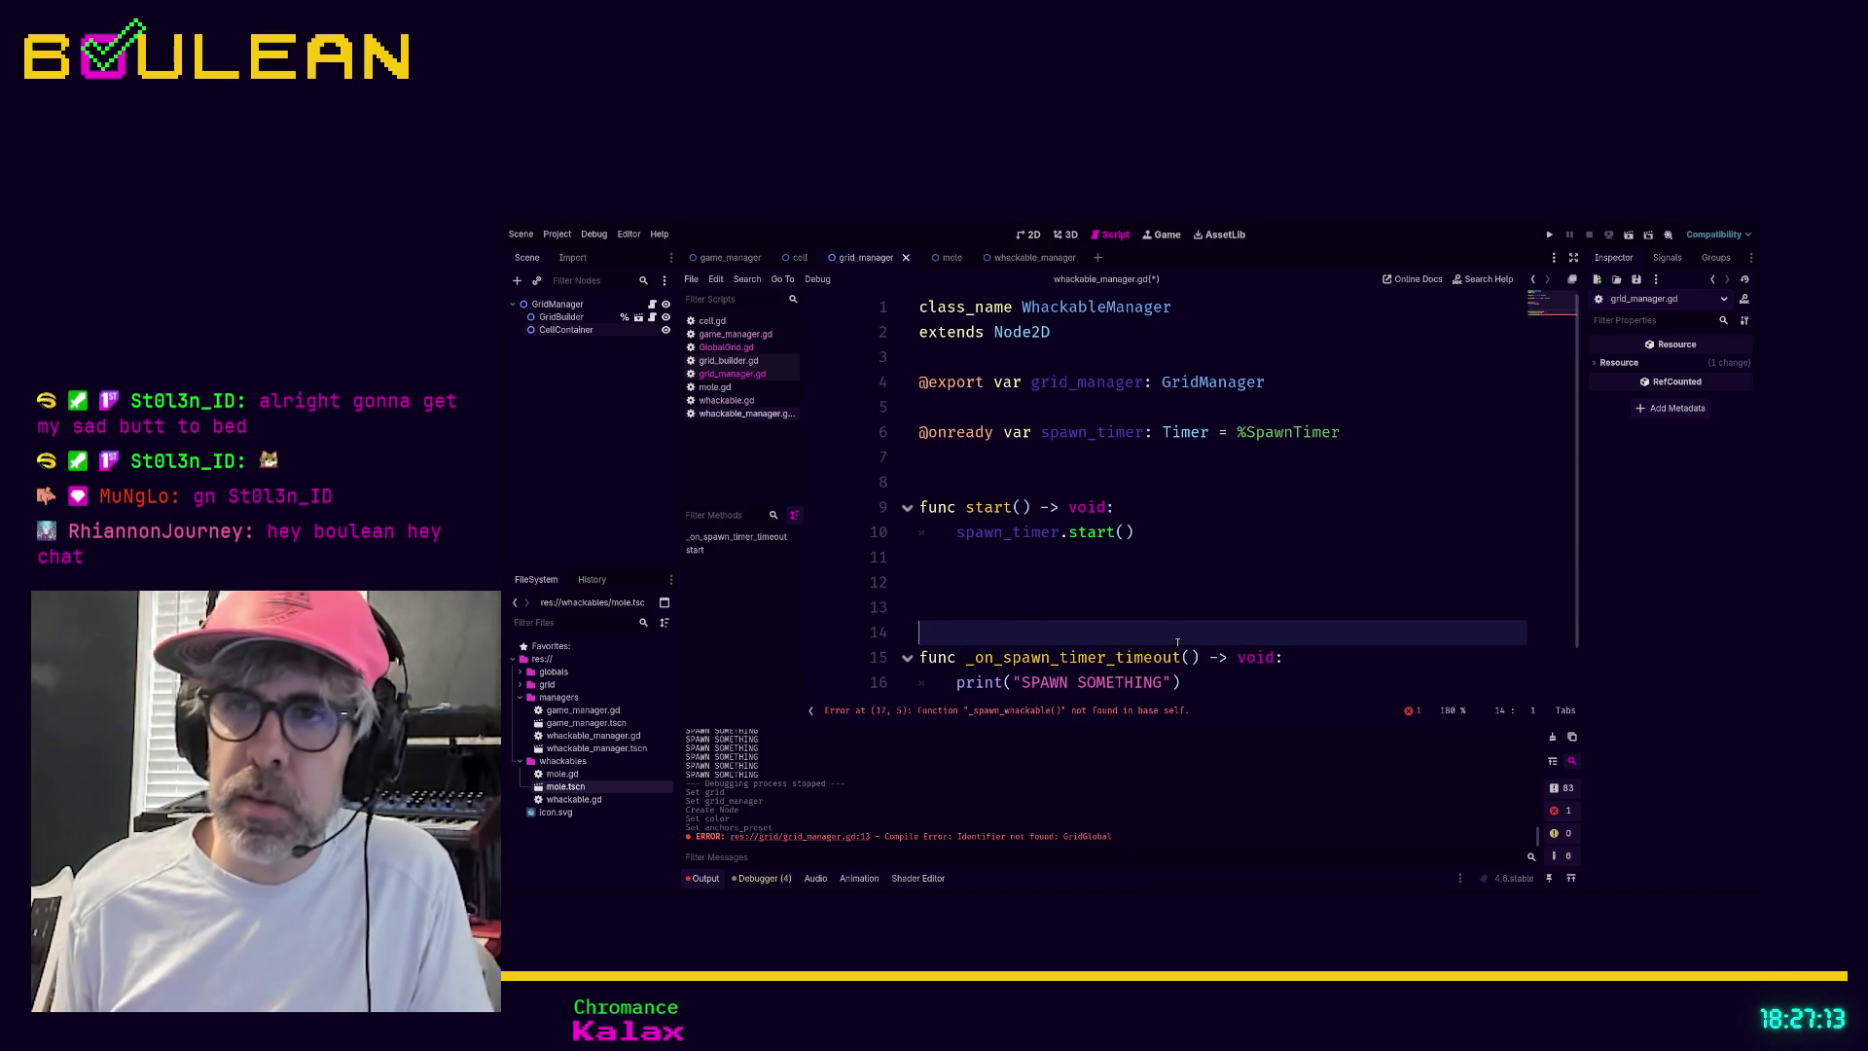
{"action": "key", "text": "BackSpace"}
{"action": "key", "text": "BackSpace"}
Add a 'func _spawn_whackable() -> void:' function at the end of the script
{"action": "key", "text": "Down"}
{"action": "key", "text": "Down"}
{"action": "key", "text": "Down"}
{"action": "type", "text": "f"}
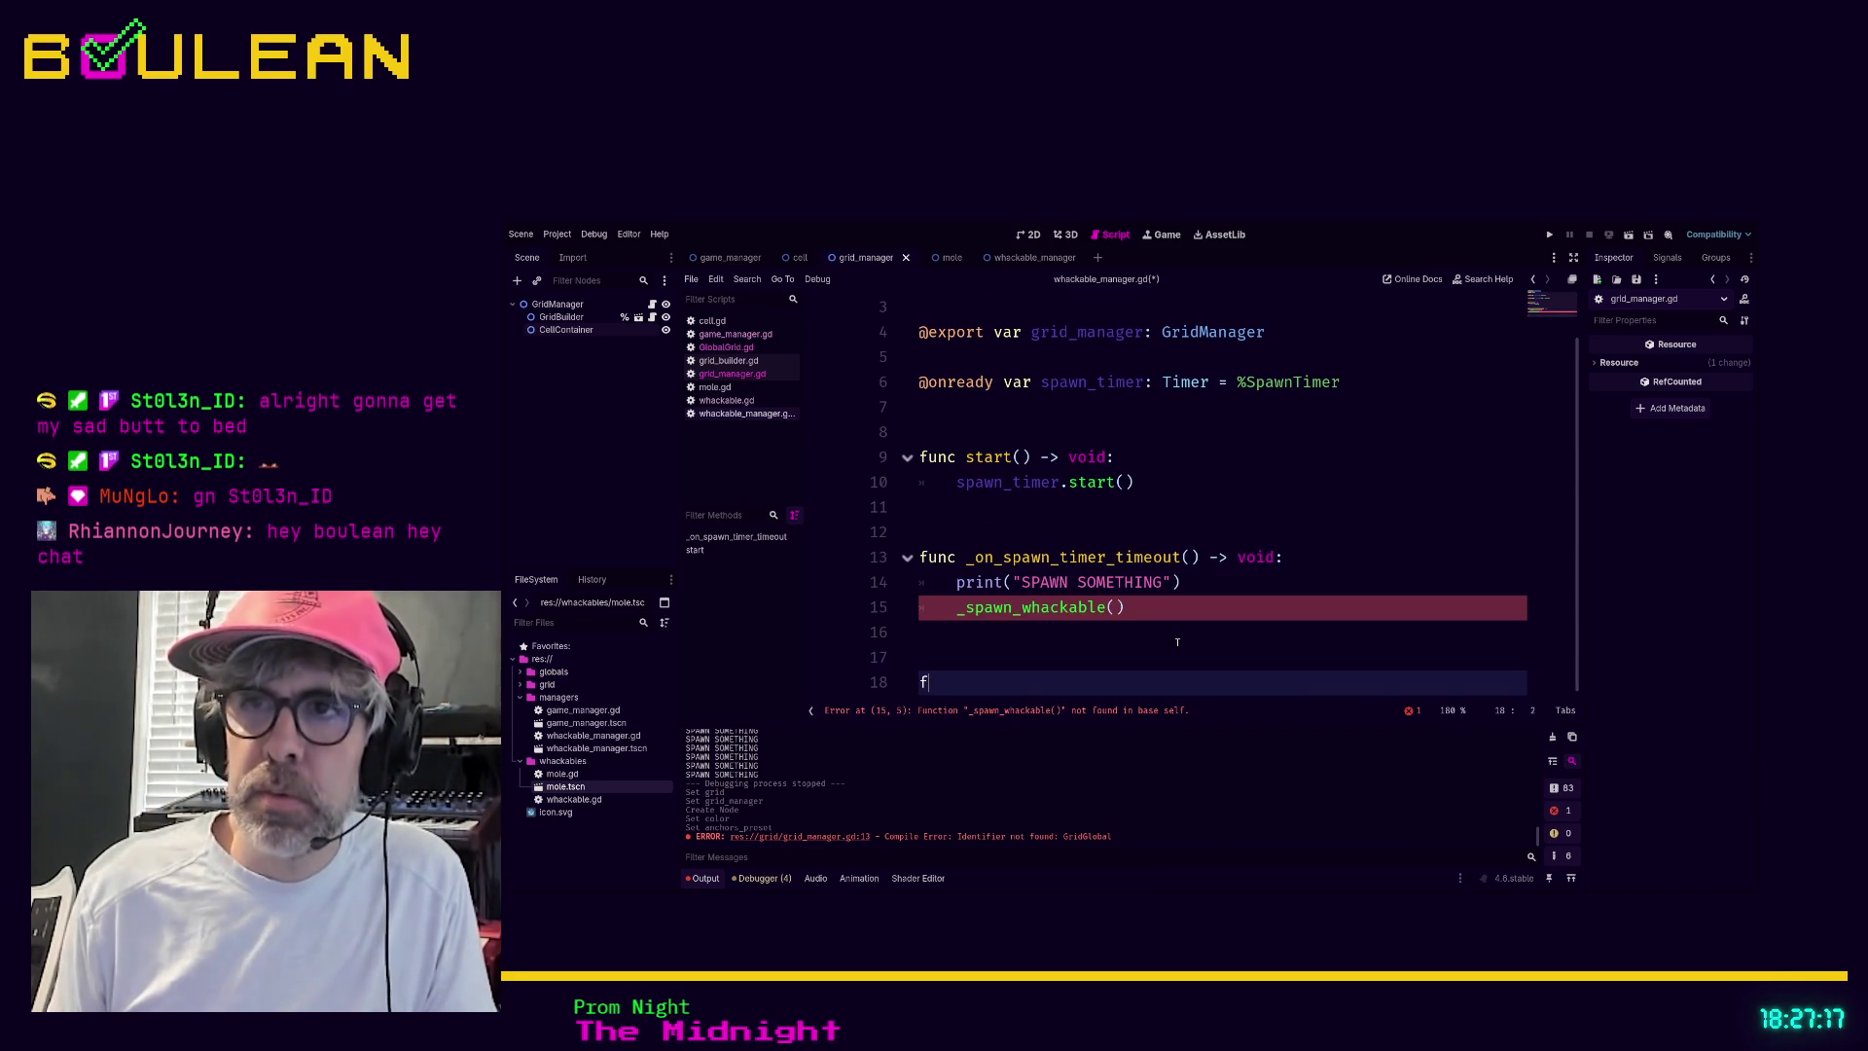
{"action": "type", "text": "unc _spaw"}
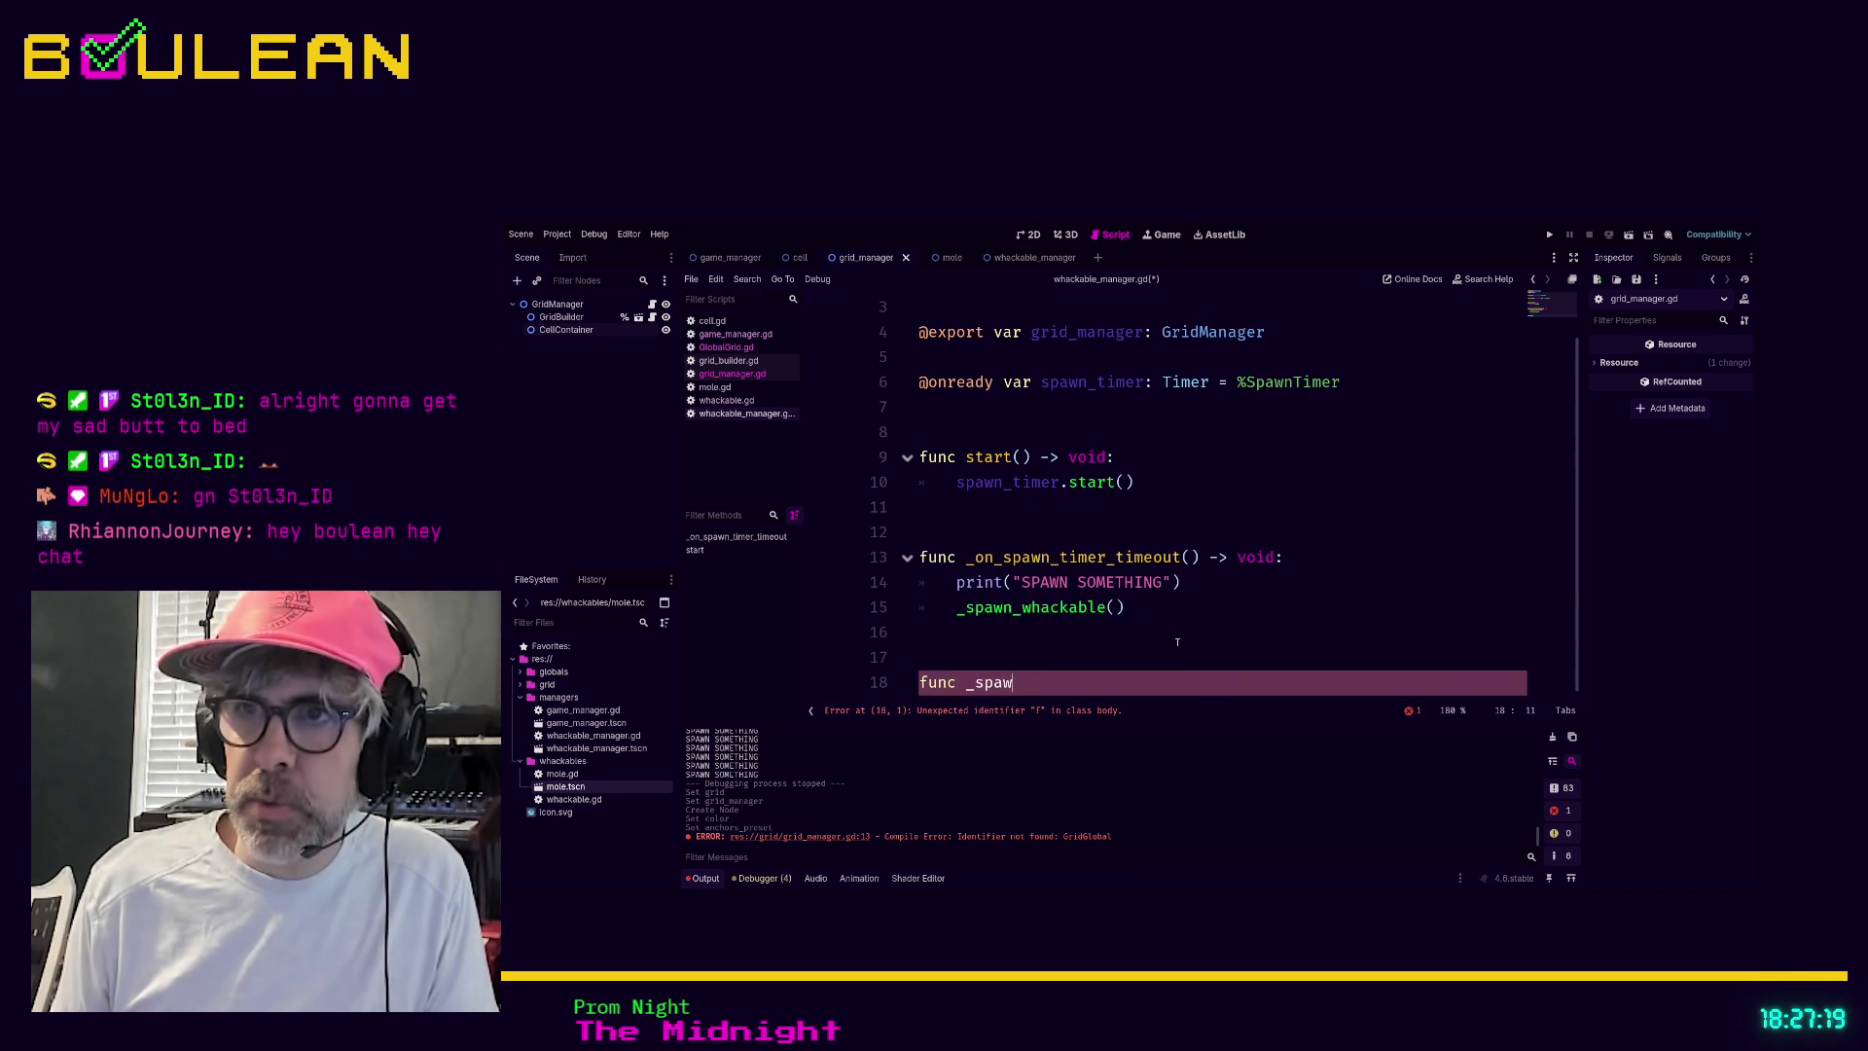
{"action": "type", "text": "n_whackable() -> void"}
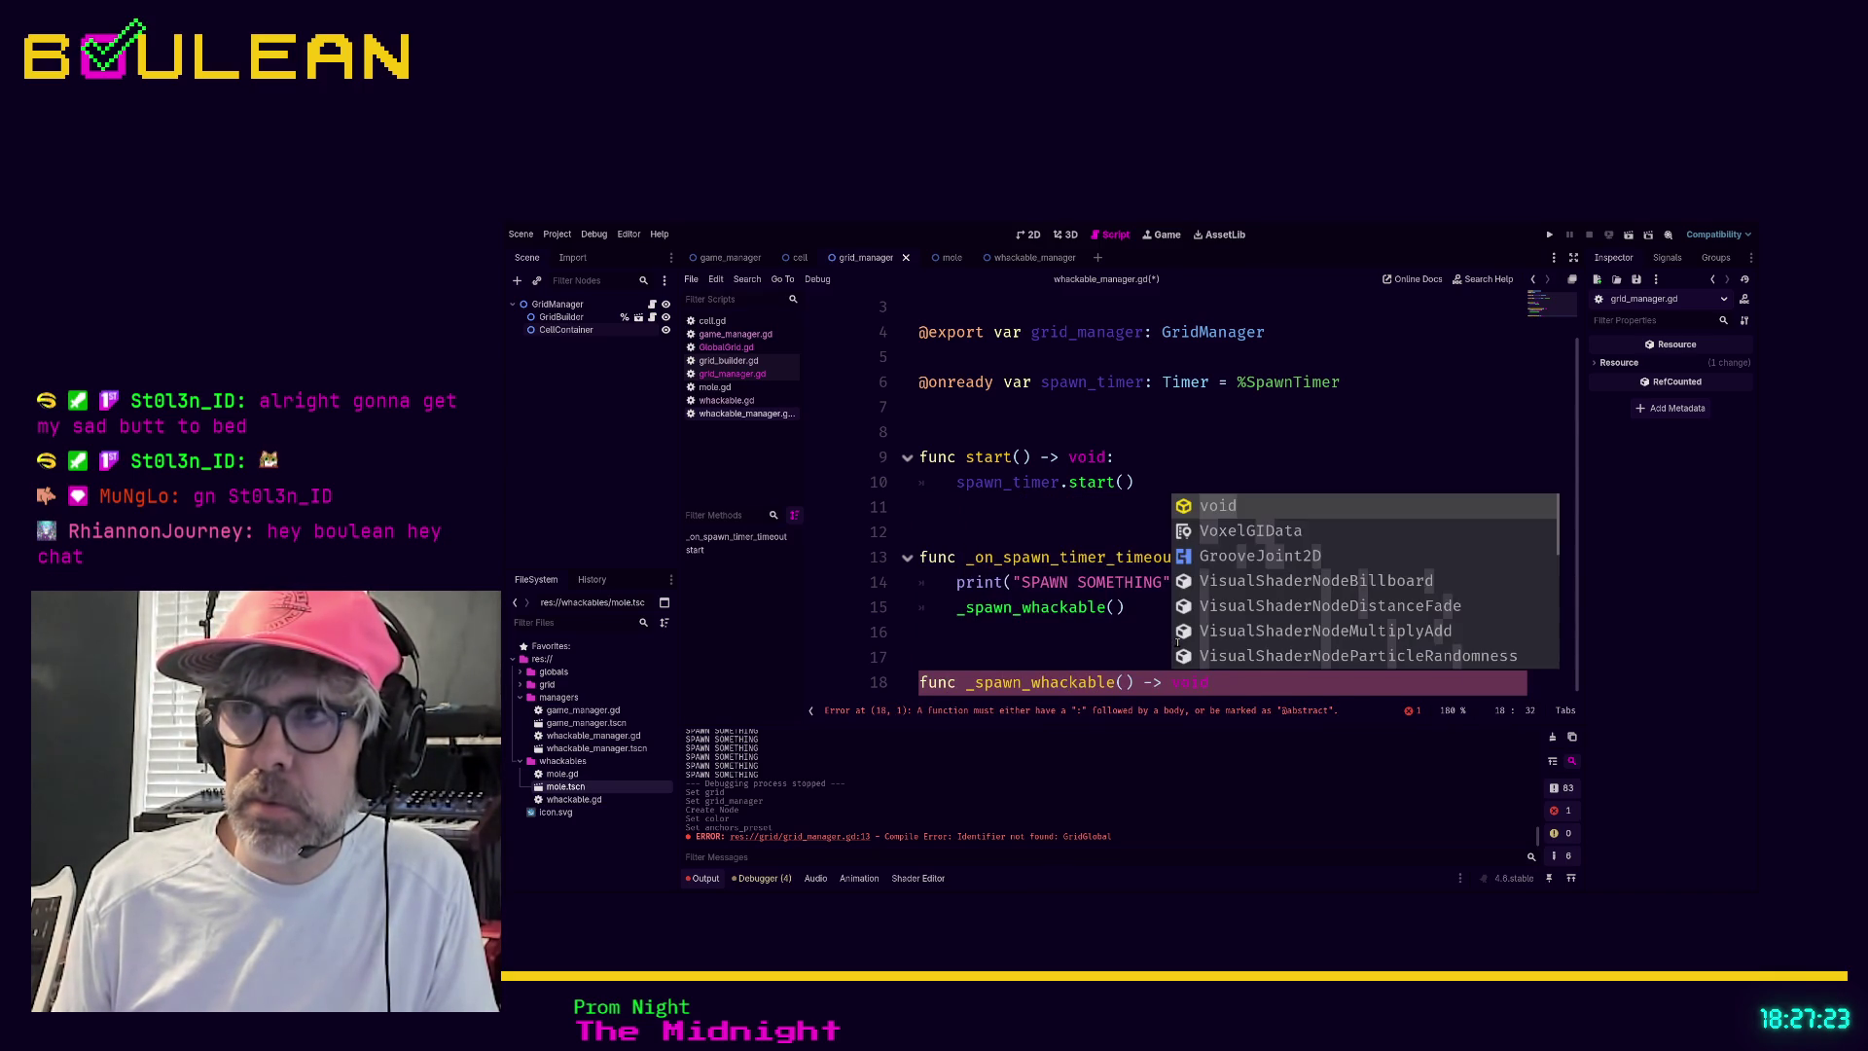
{"action": "type", "text": ":"}
{"action": "key", "text": "Return"}
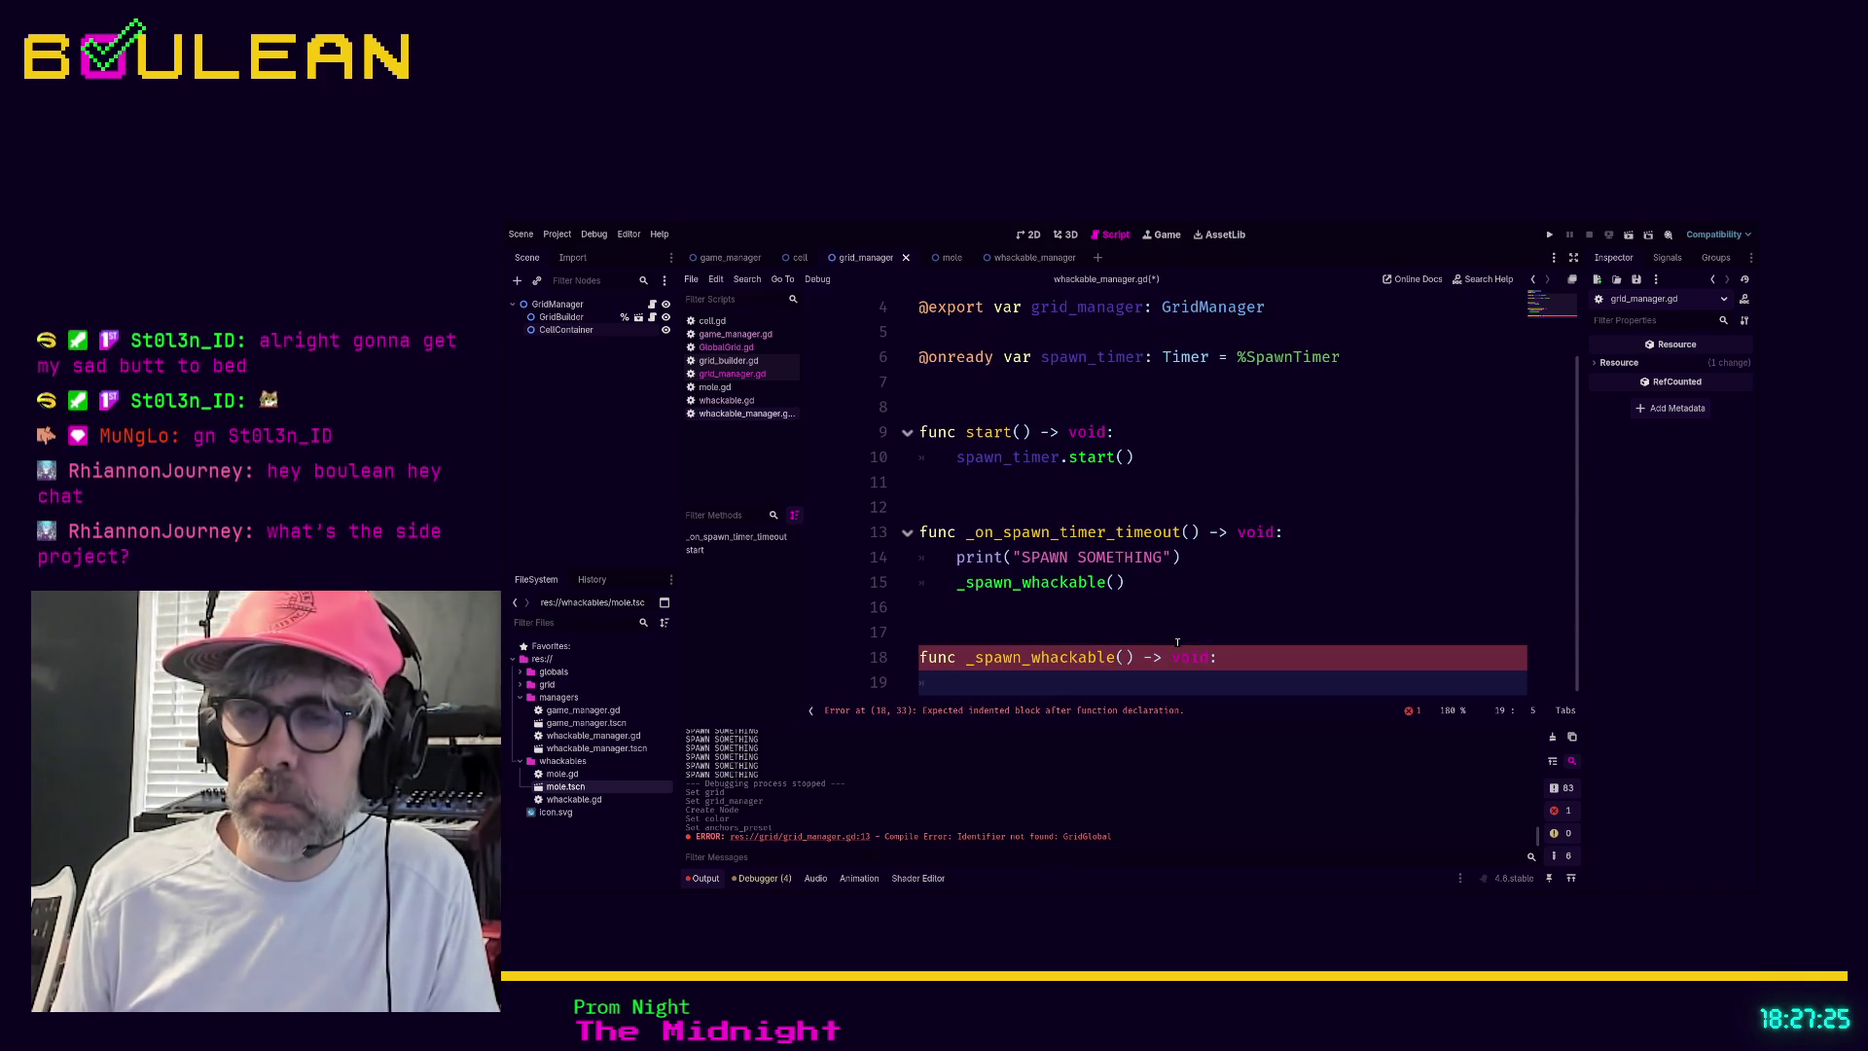
Write 'var target_cell: Cell = grid_manager.get_random_cell()' in its body
{"action": "type", "text": "cell "}
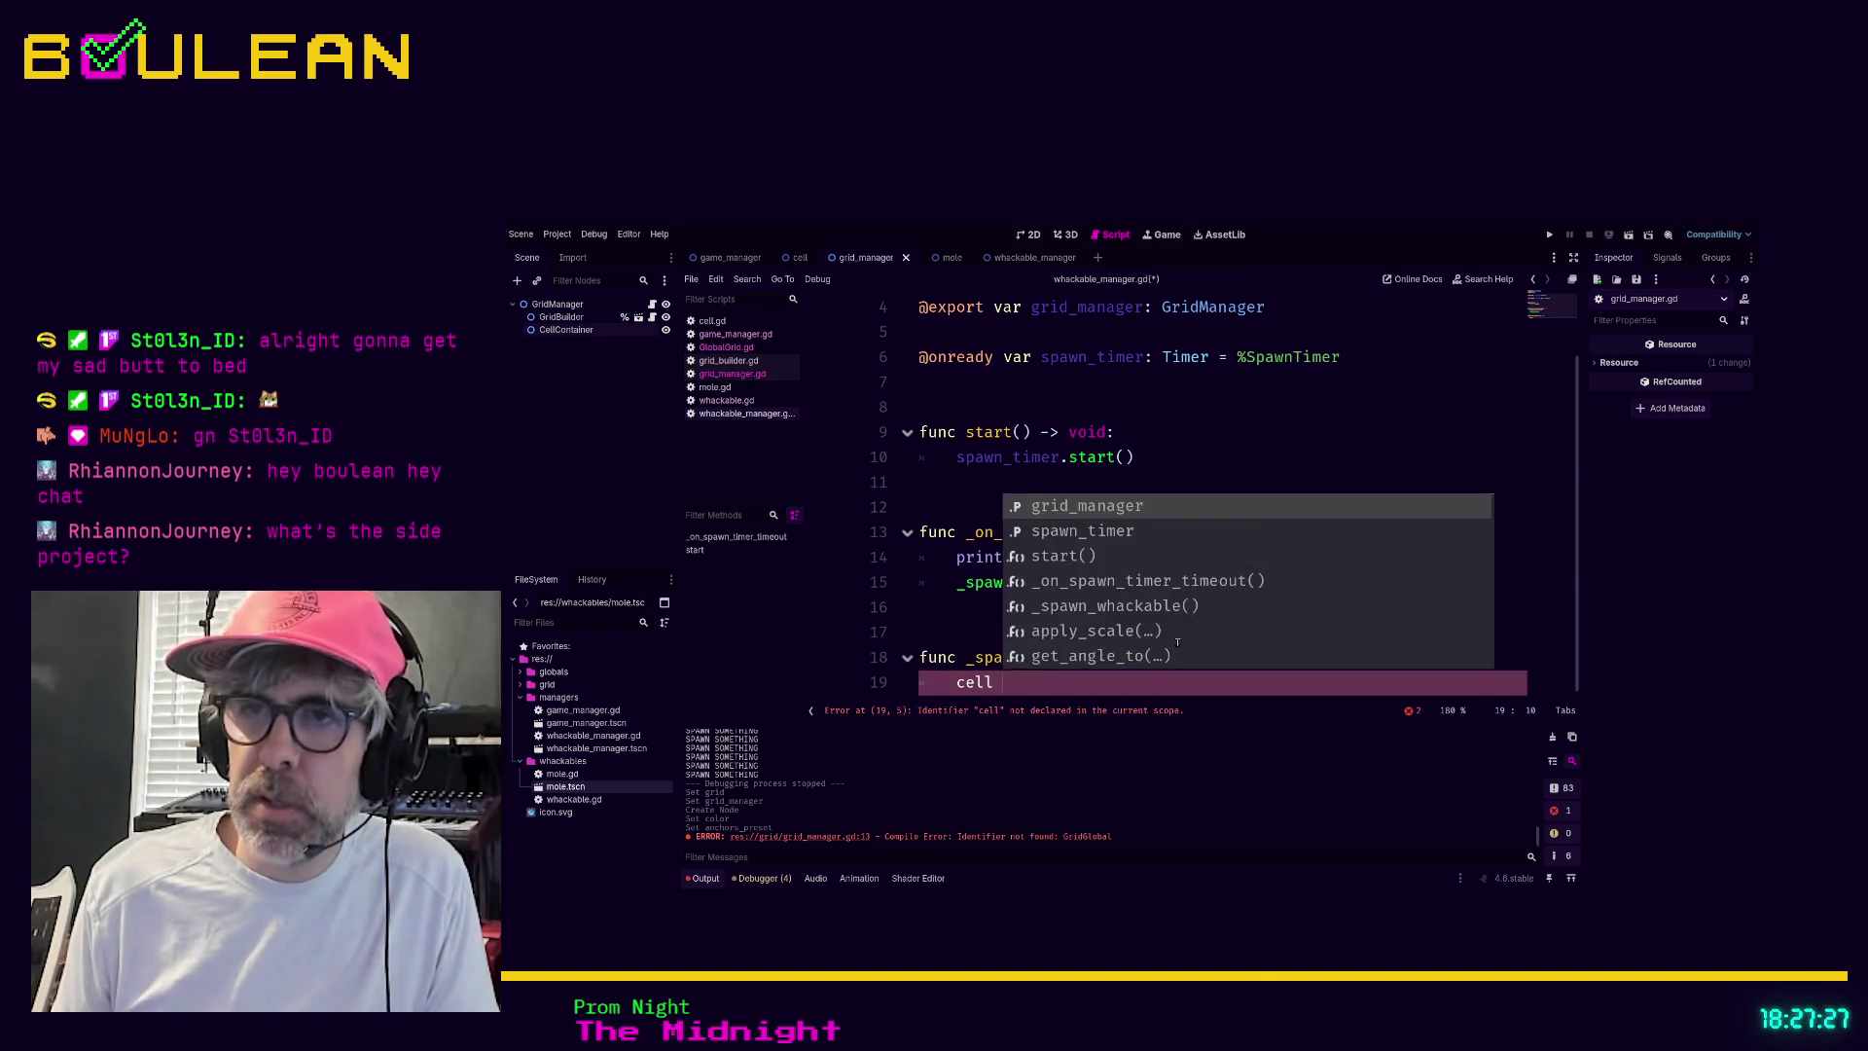
{"action": "type", "text": "= grid_manager."}
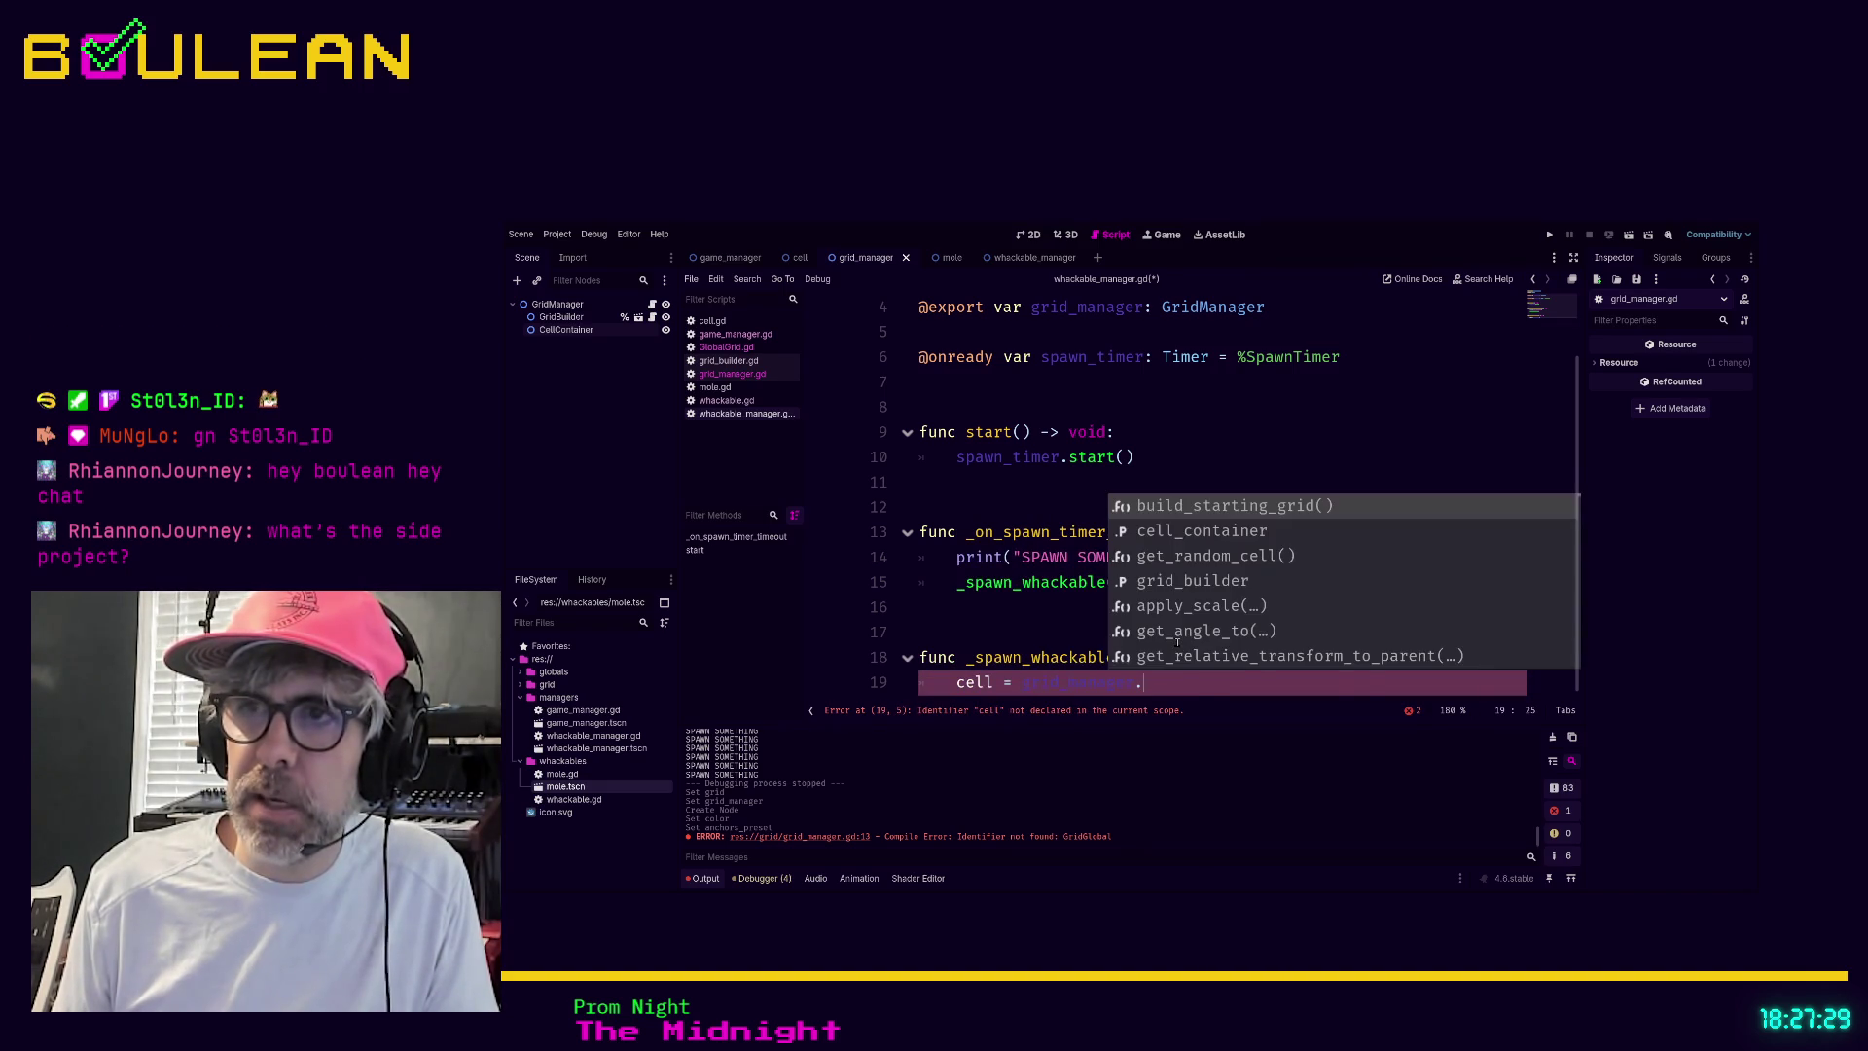
{"action": "type", "text": "get"}
{"action": "key", "text": "Return"}
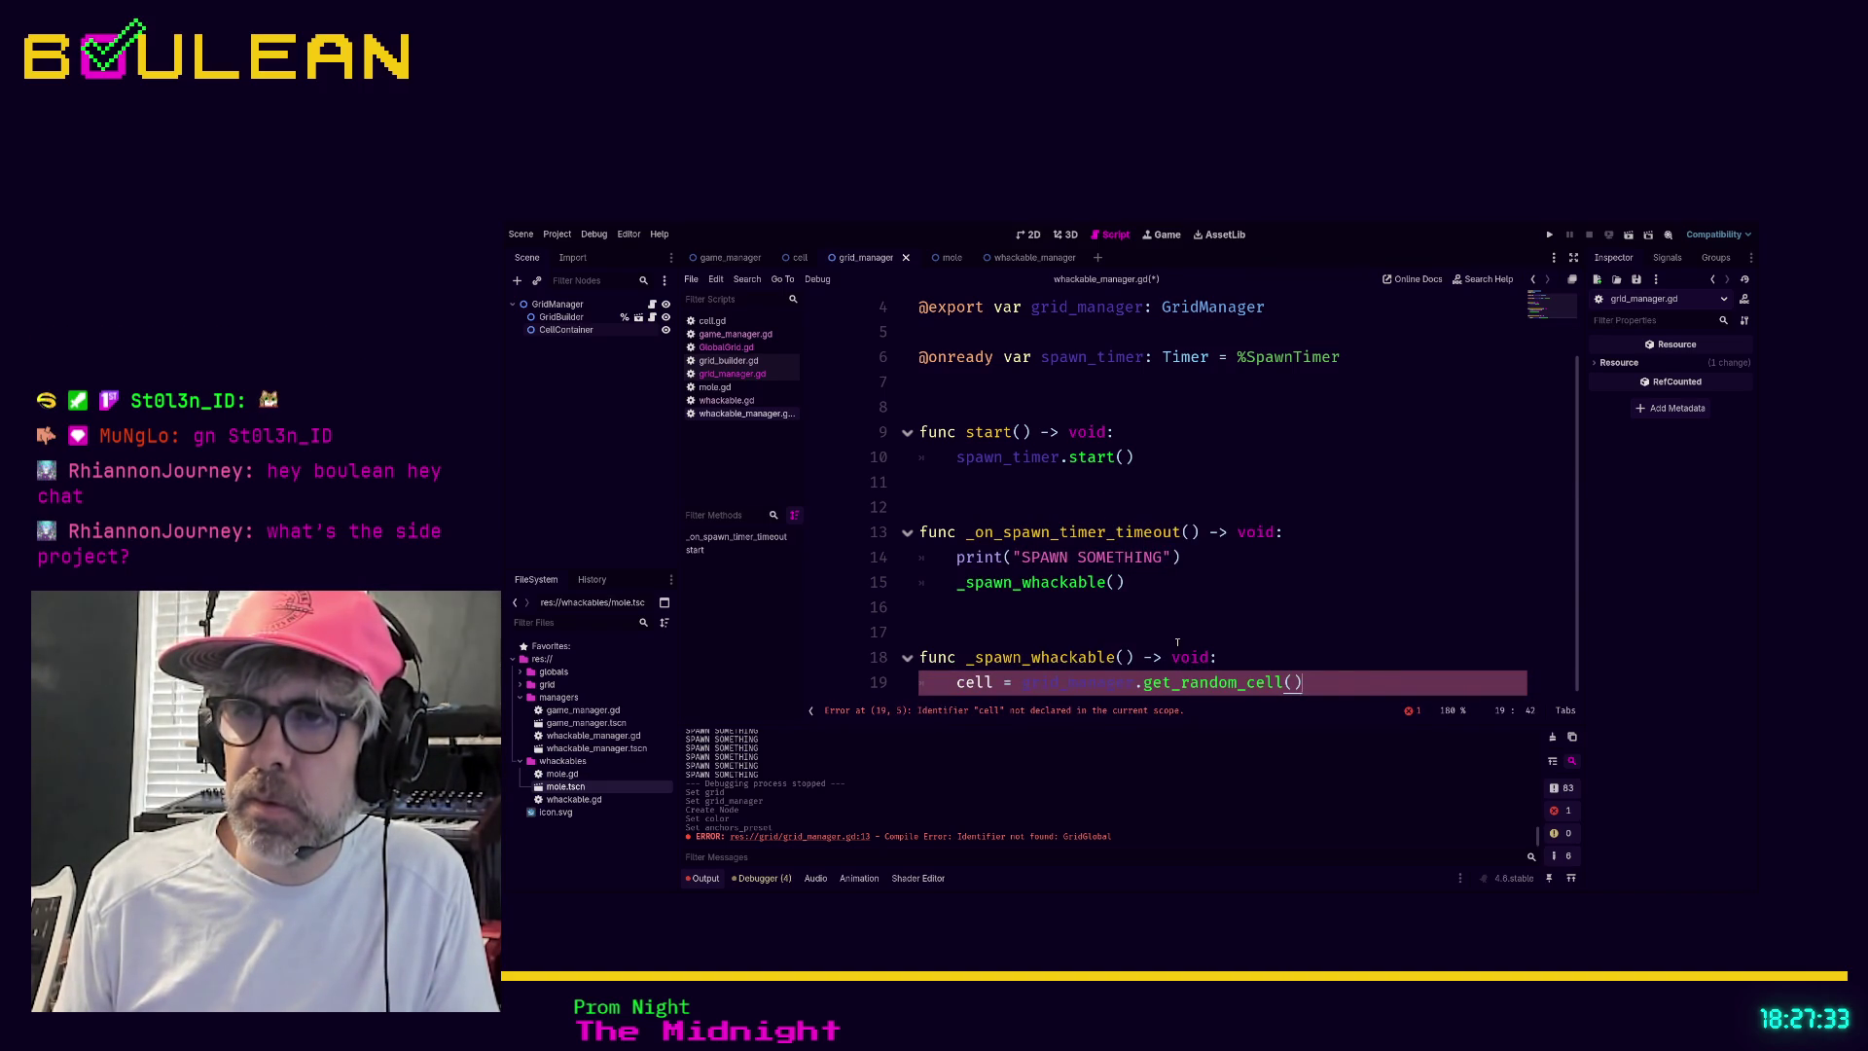
{"action": "key", "text": "Home"}
{"action": "type", "text": "var"}
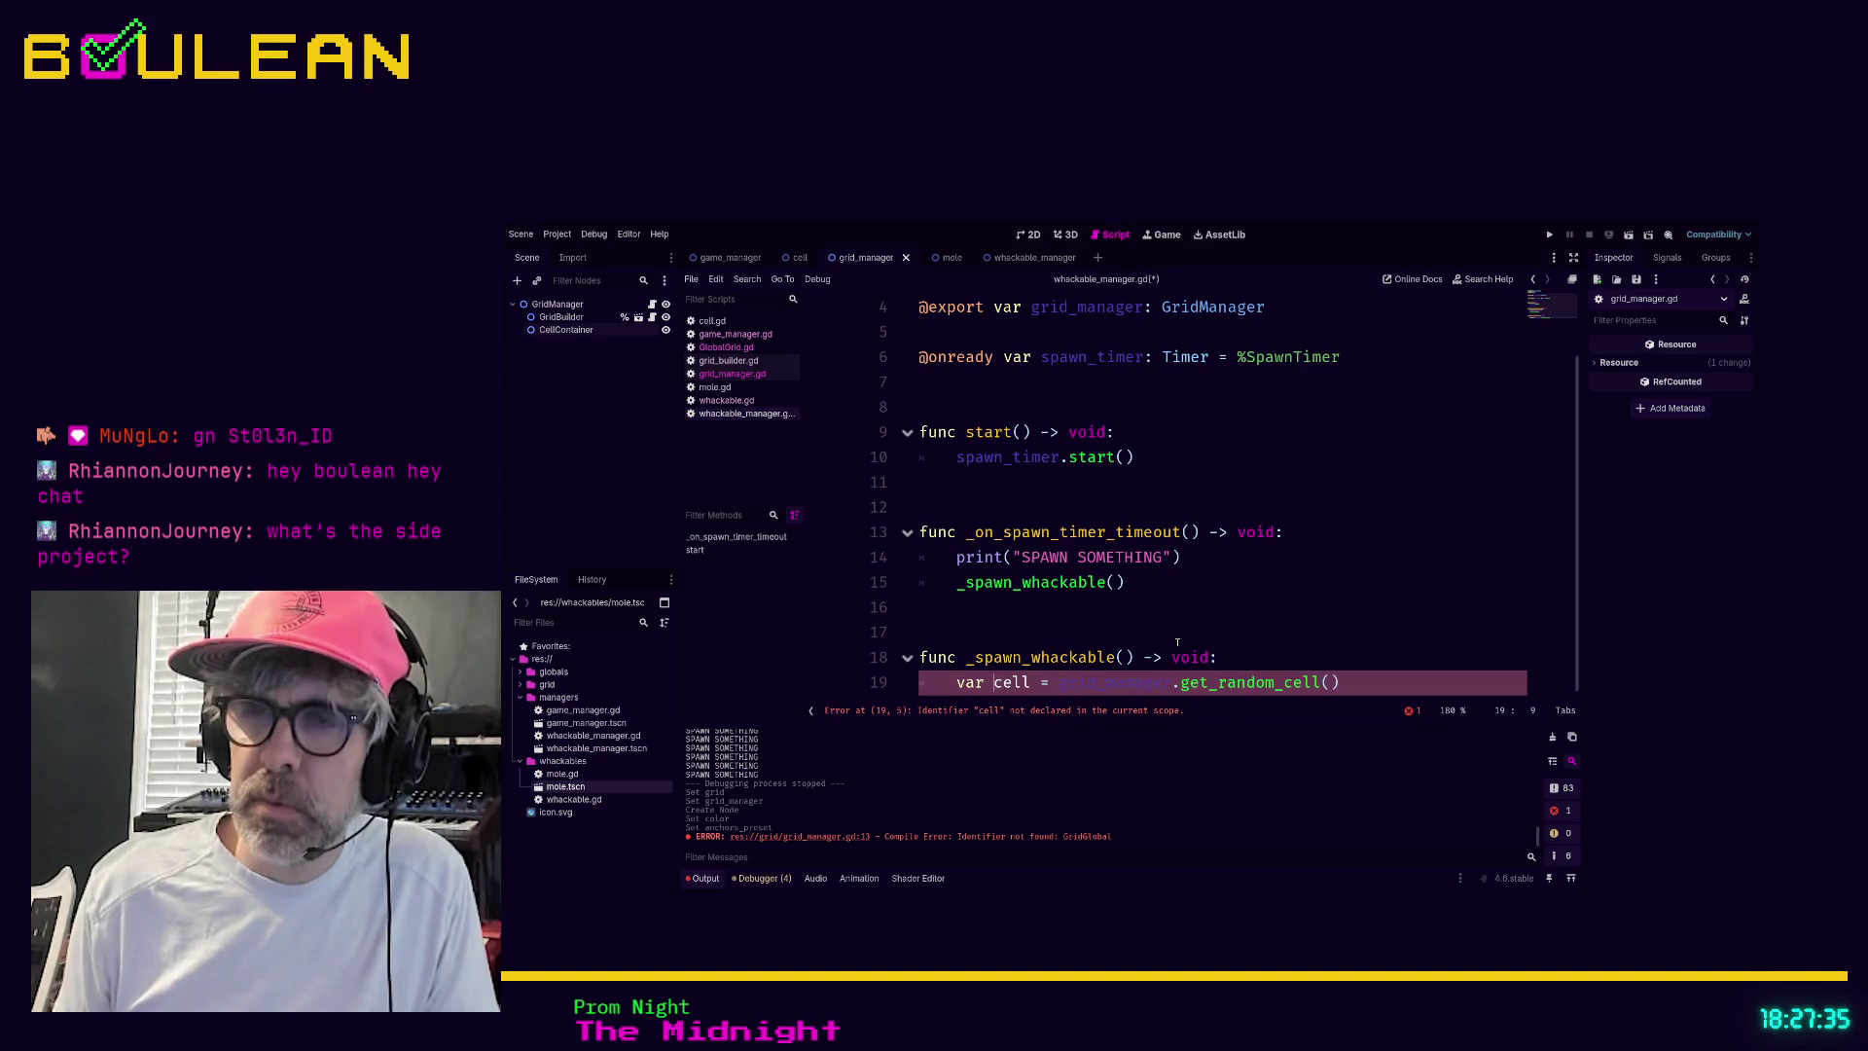
{"action": "key", "text": "ctrl+Right"}
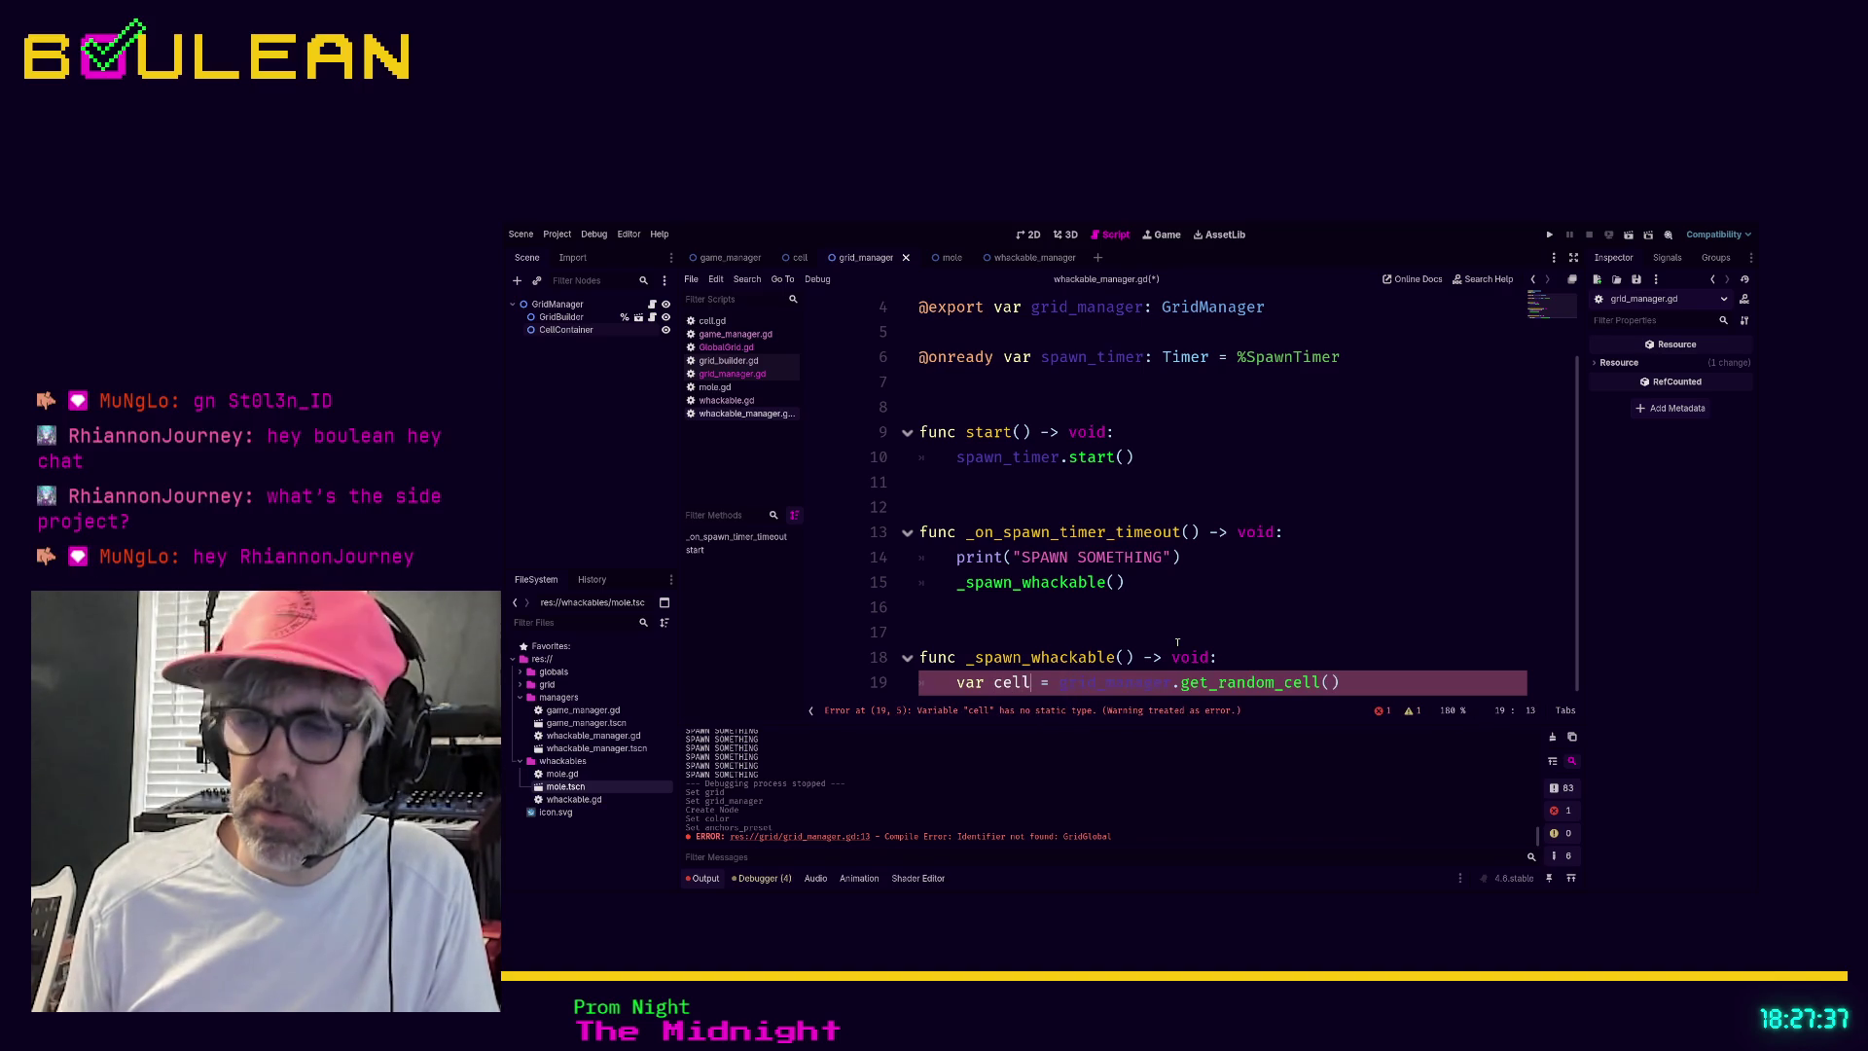
{"action": "key", "text": "BackSpace"}
{"action": "key", "text": "BackSpace"}
{"action": "key", "text": "BackSpace"}
{"action": "type", "text": "target_cel"}
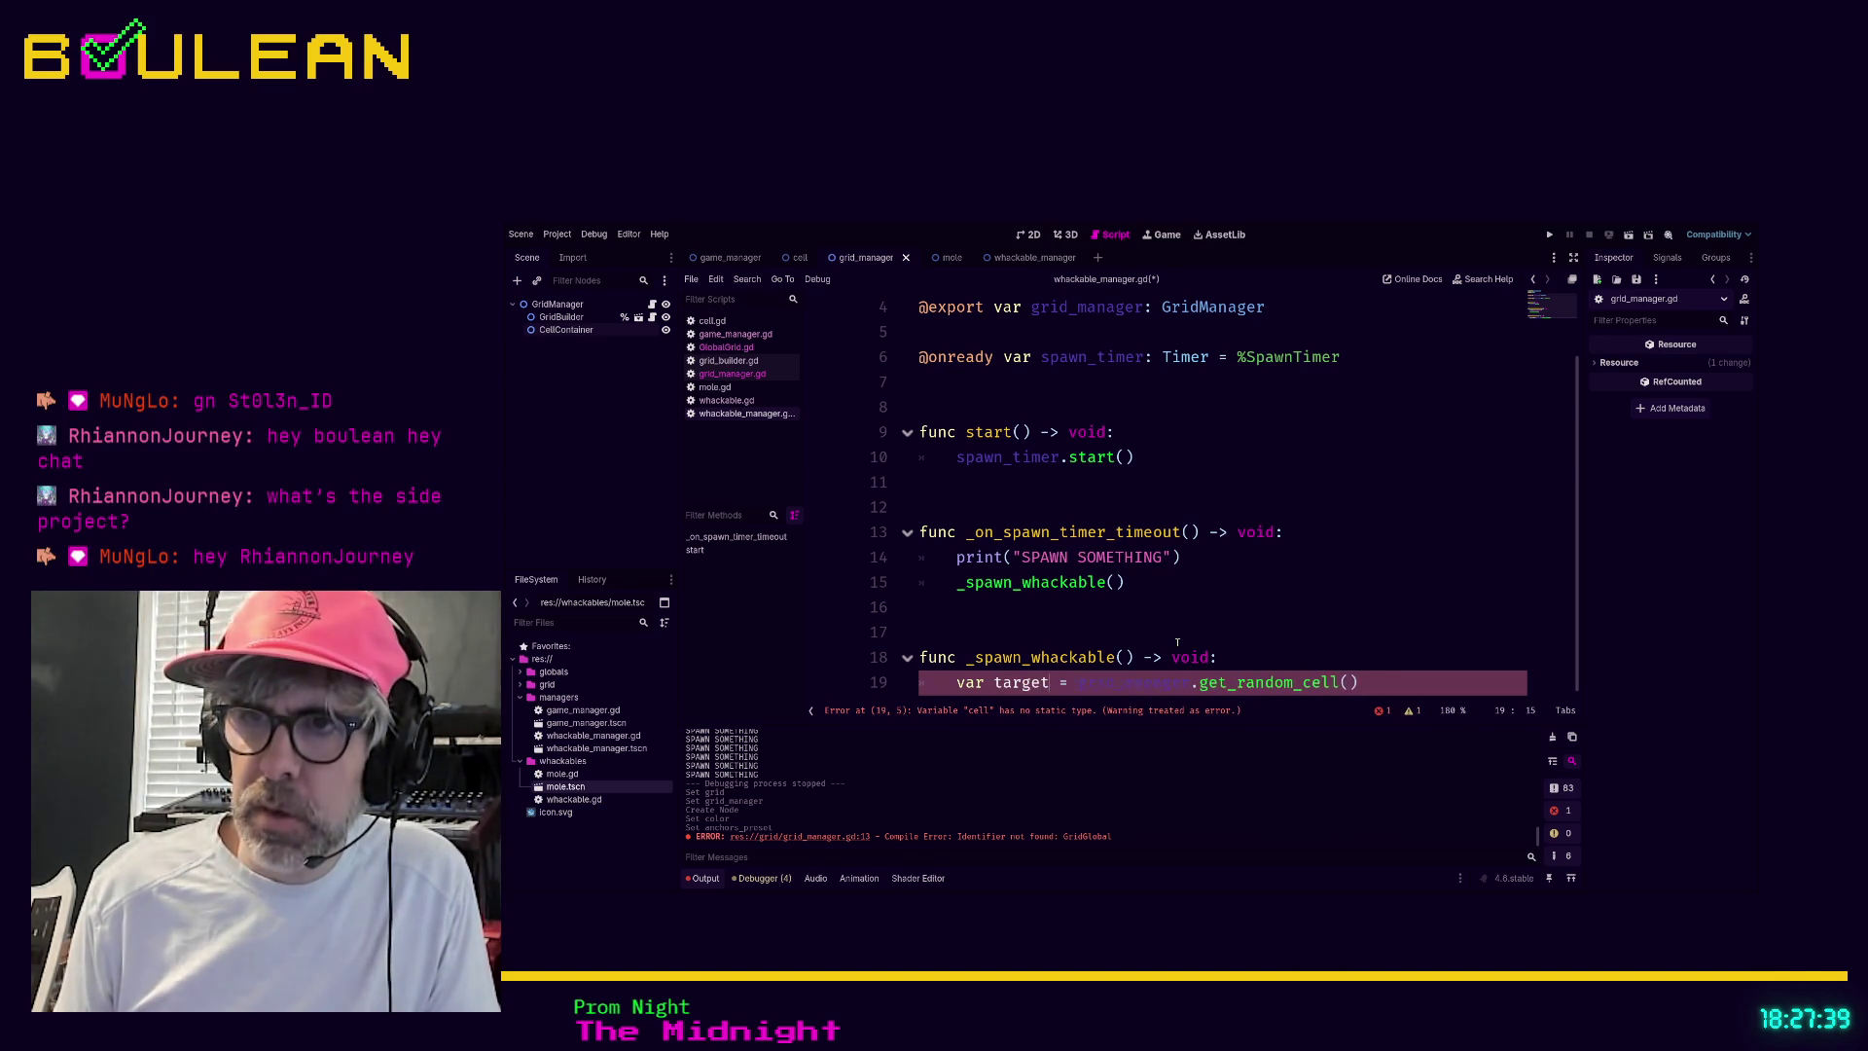
{"action": "type", "text": "l: Cell"}
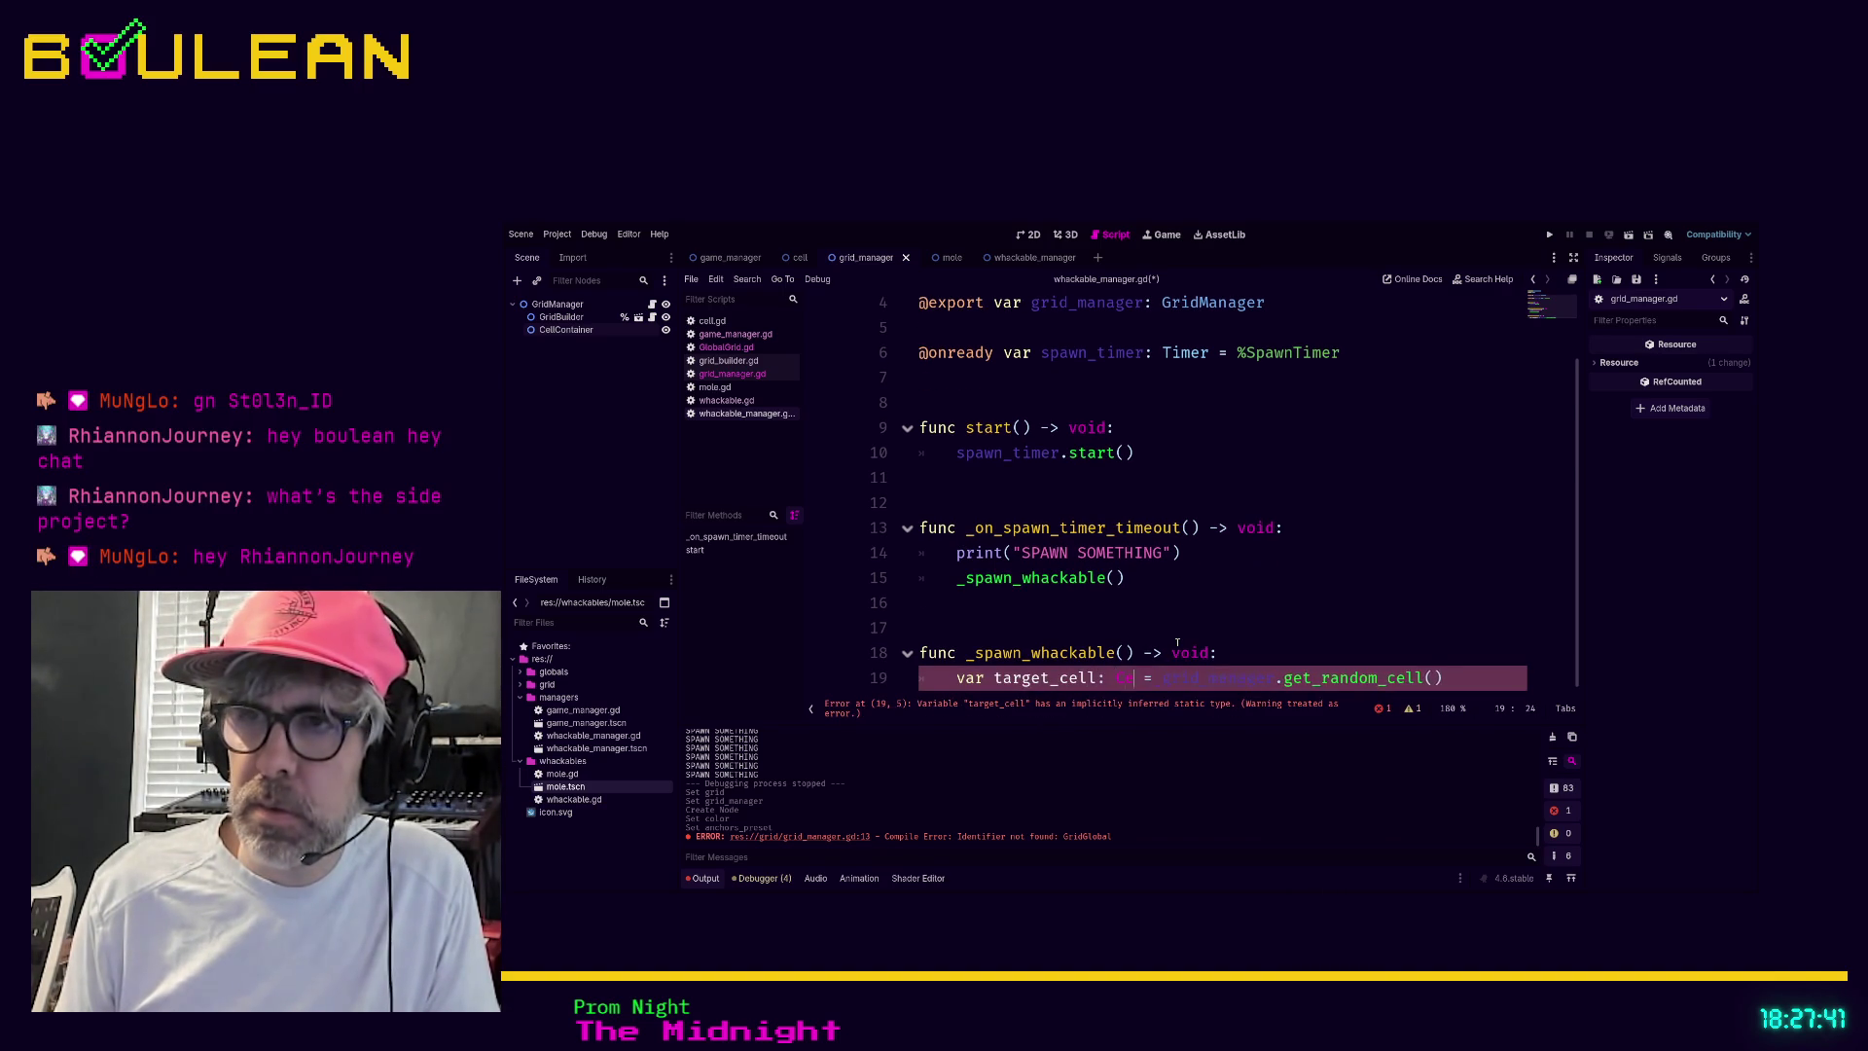
{"action": "key", "text": "End"}
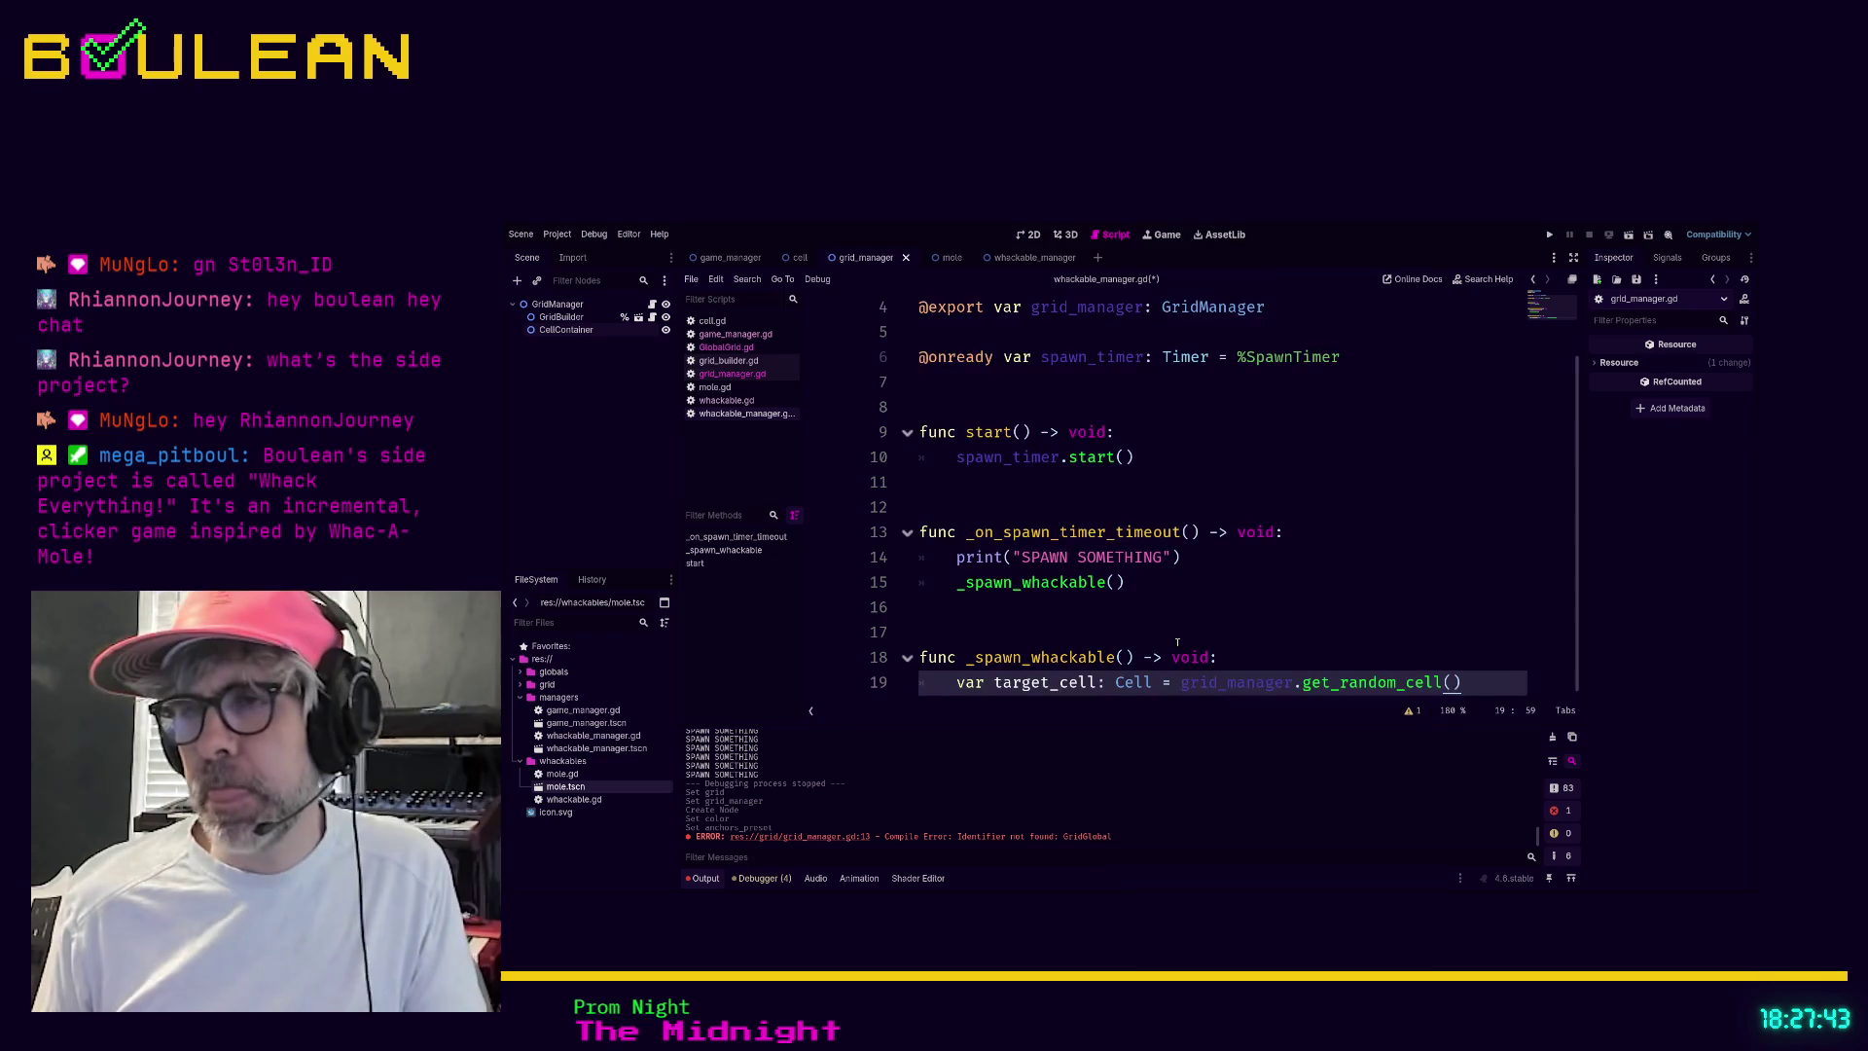
{"action": "key", "text": "Return"}
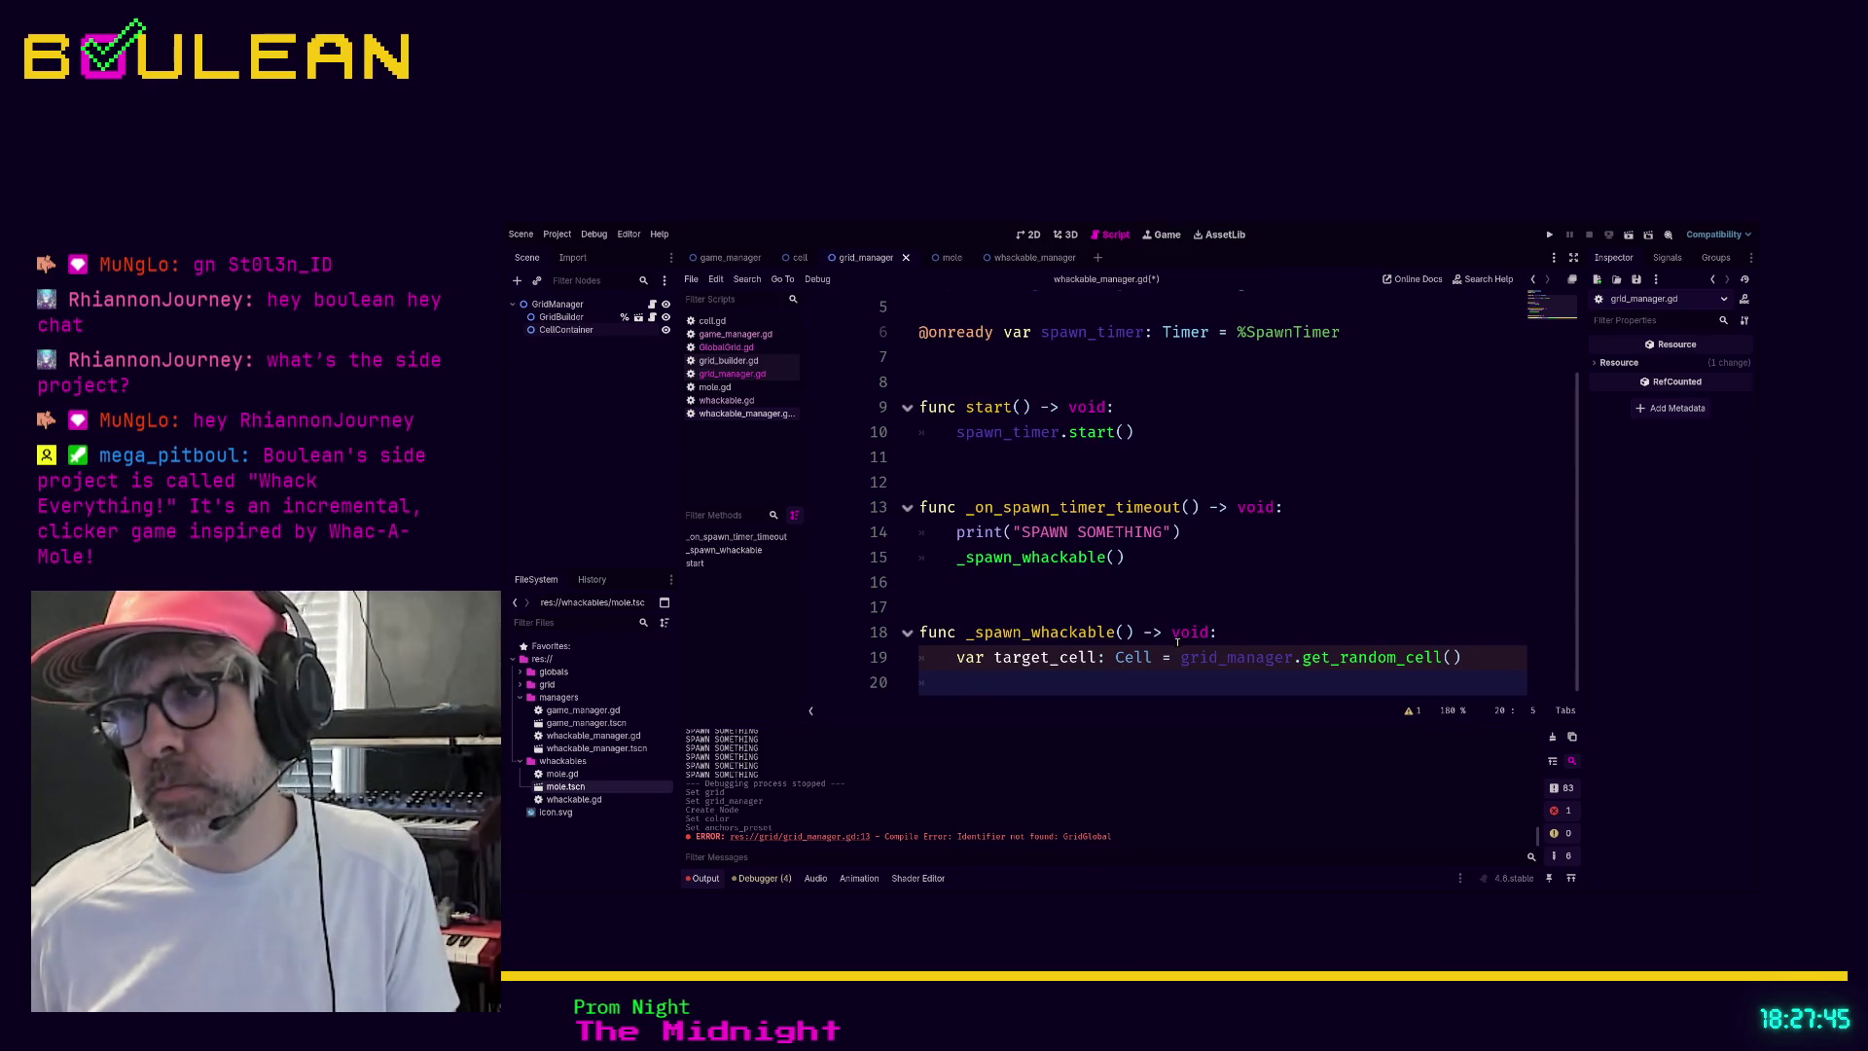
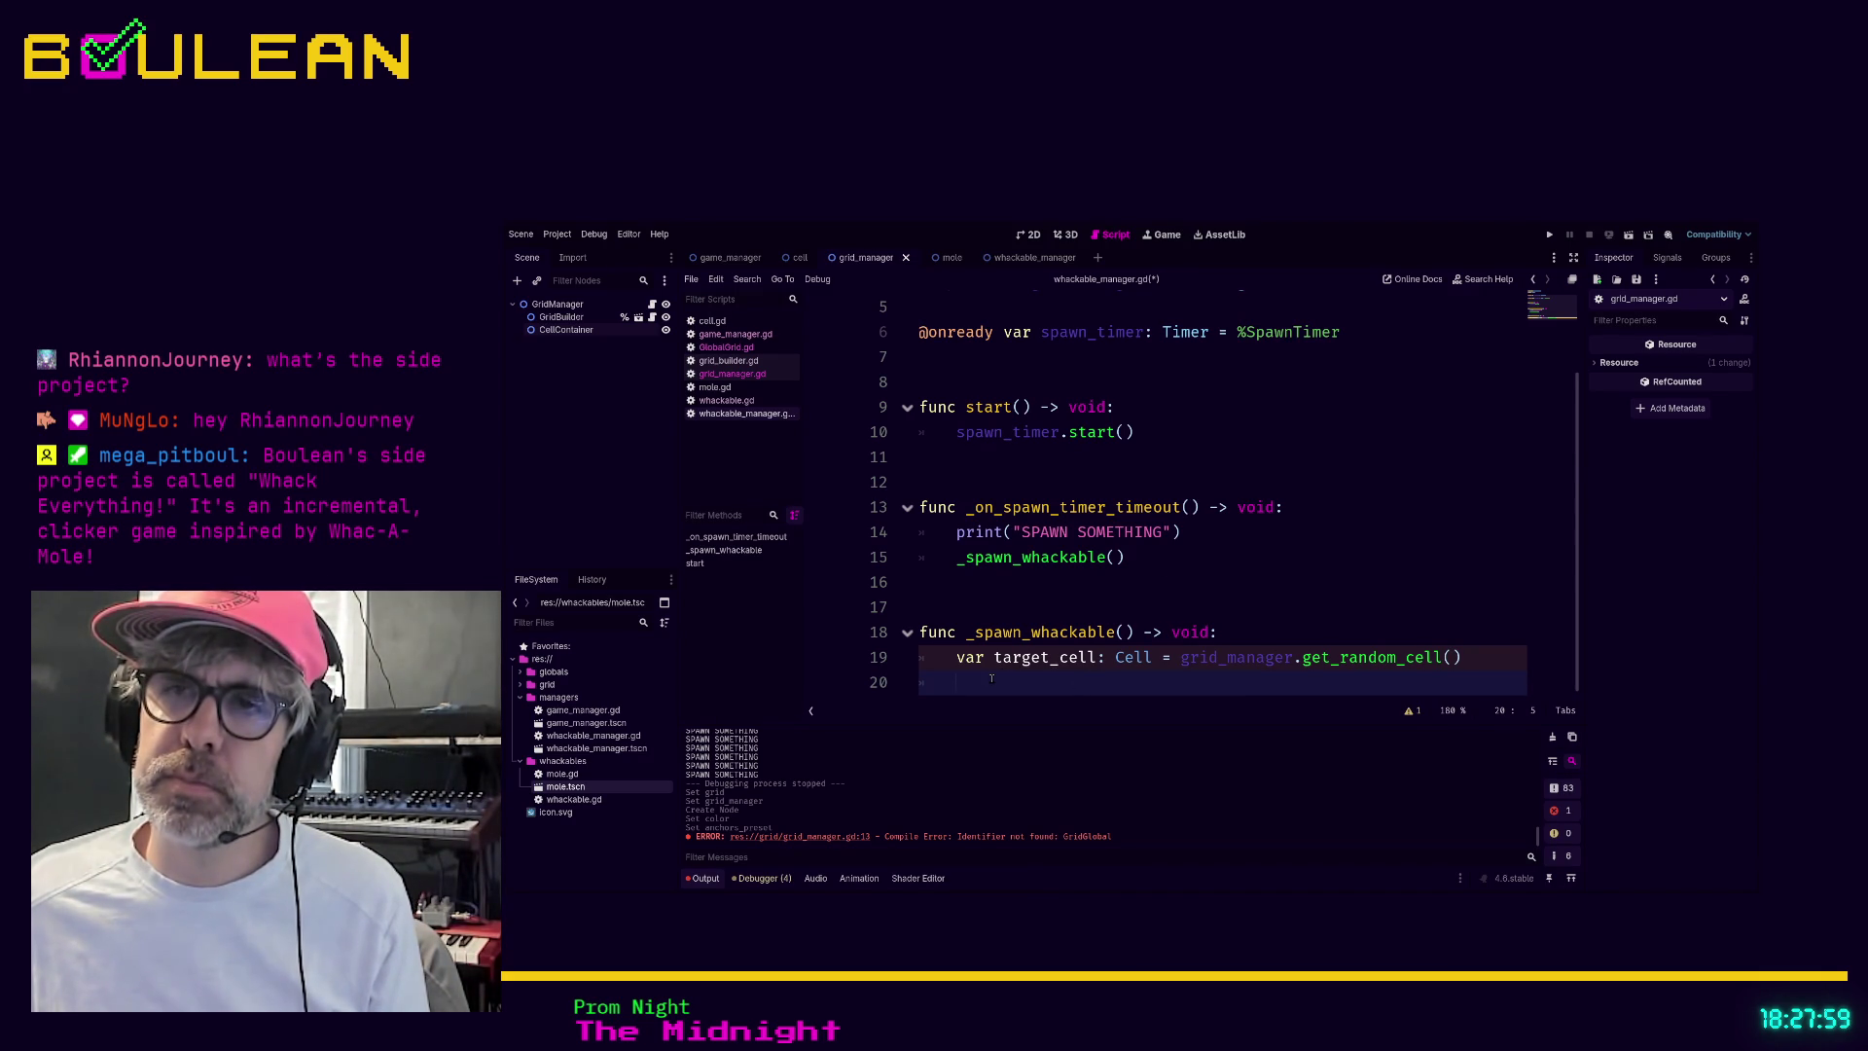
Save whackable_manager.gd and open a blank line below grid_manager for a new variable
{"action": "key", "text": "ctrl+s"}
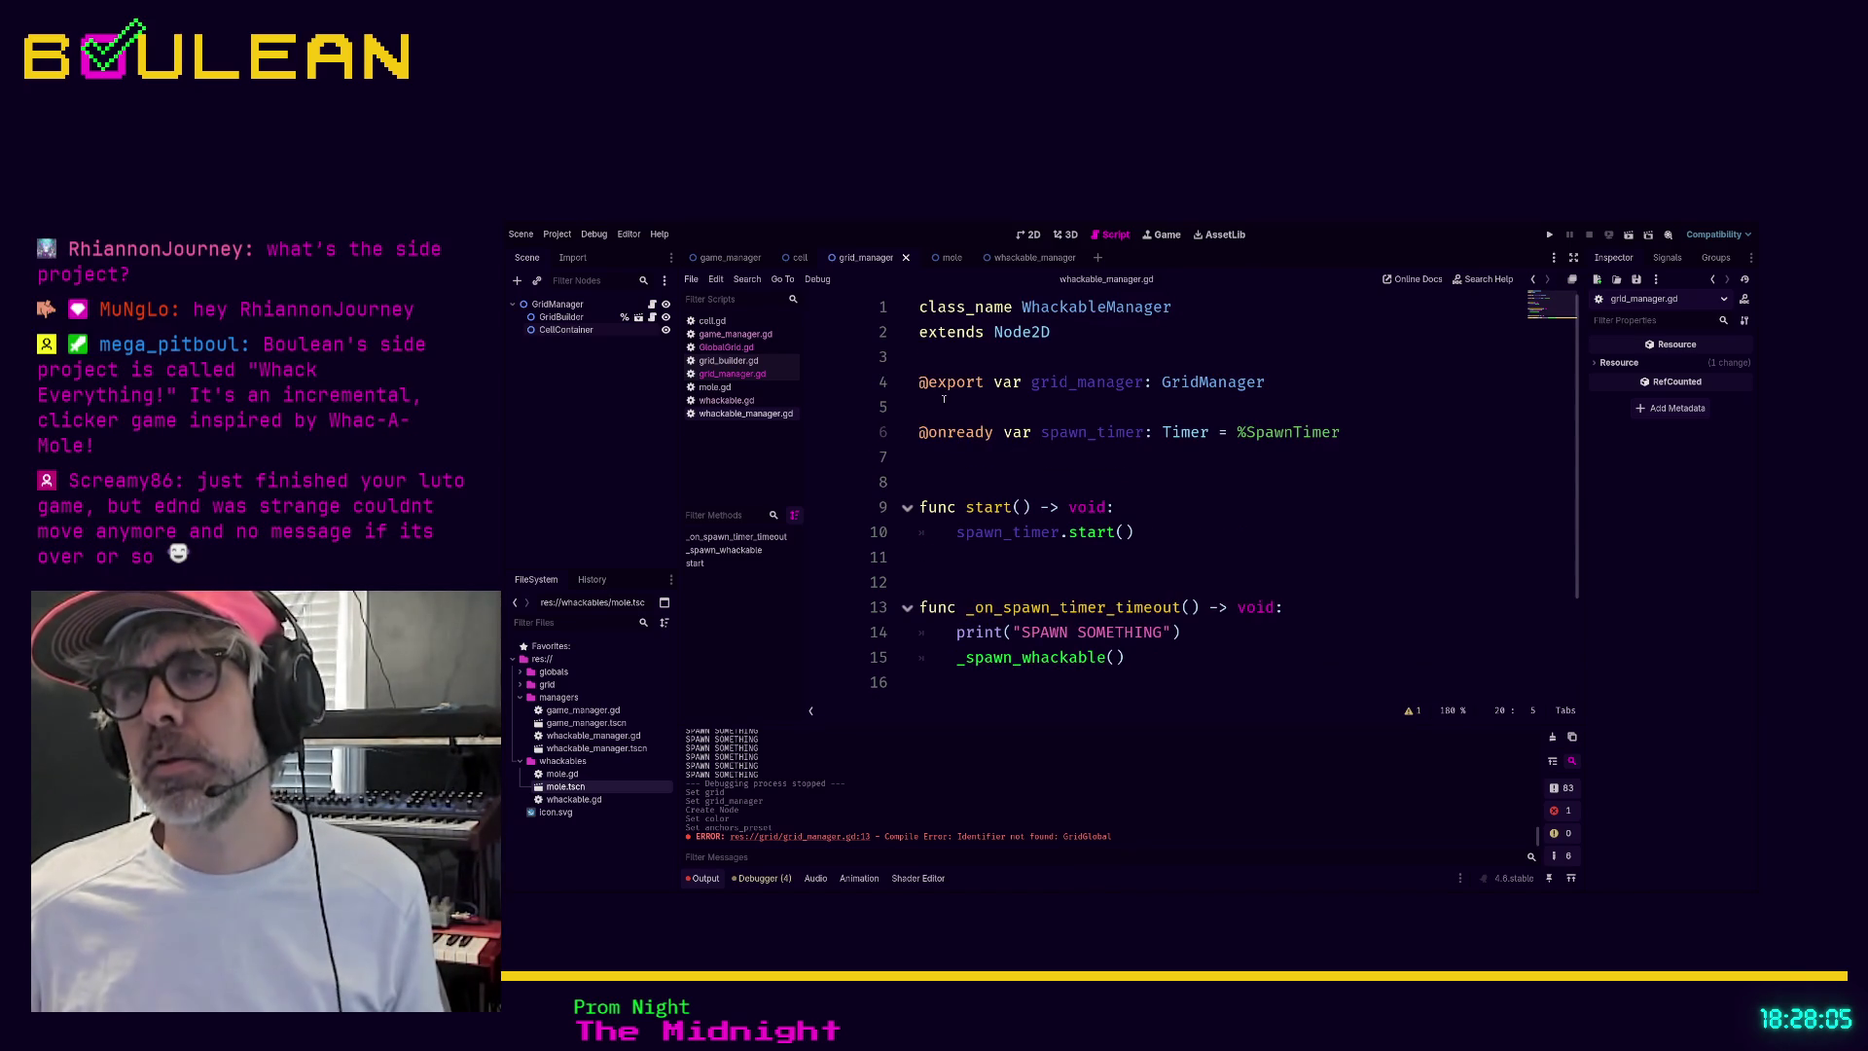
{"action": "left_click", "coordinate": [940, 461]}
{"action": "key", "text": "Up"}
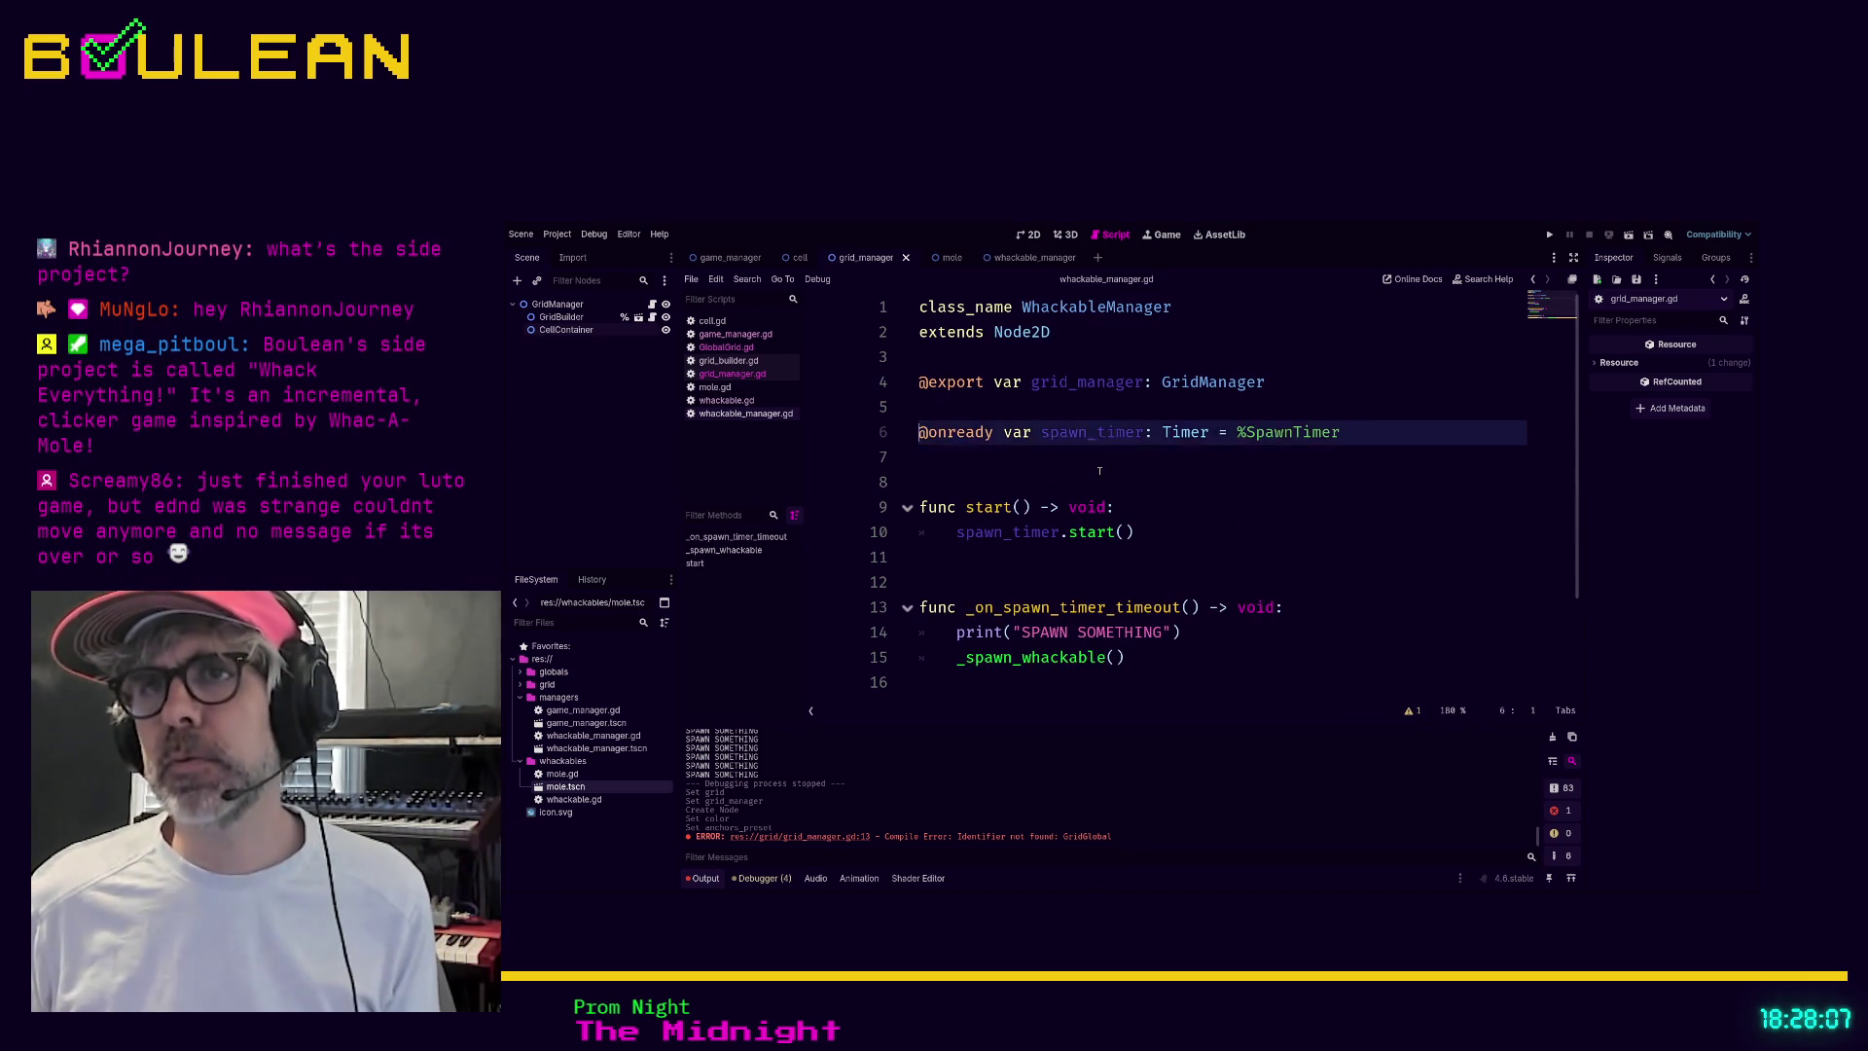
{"action": "key", "text": "ctrl+shift+Return"}
{"action": "key", "text": "ctrl+shift+Return"}
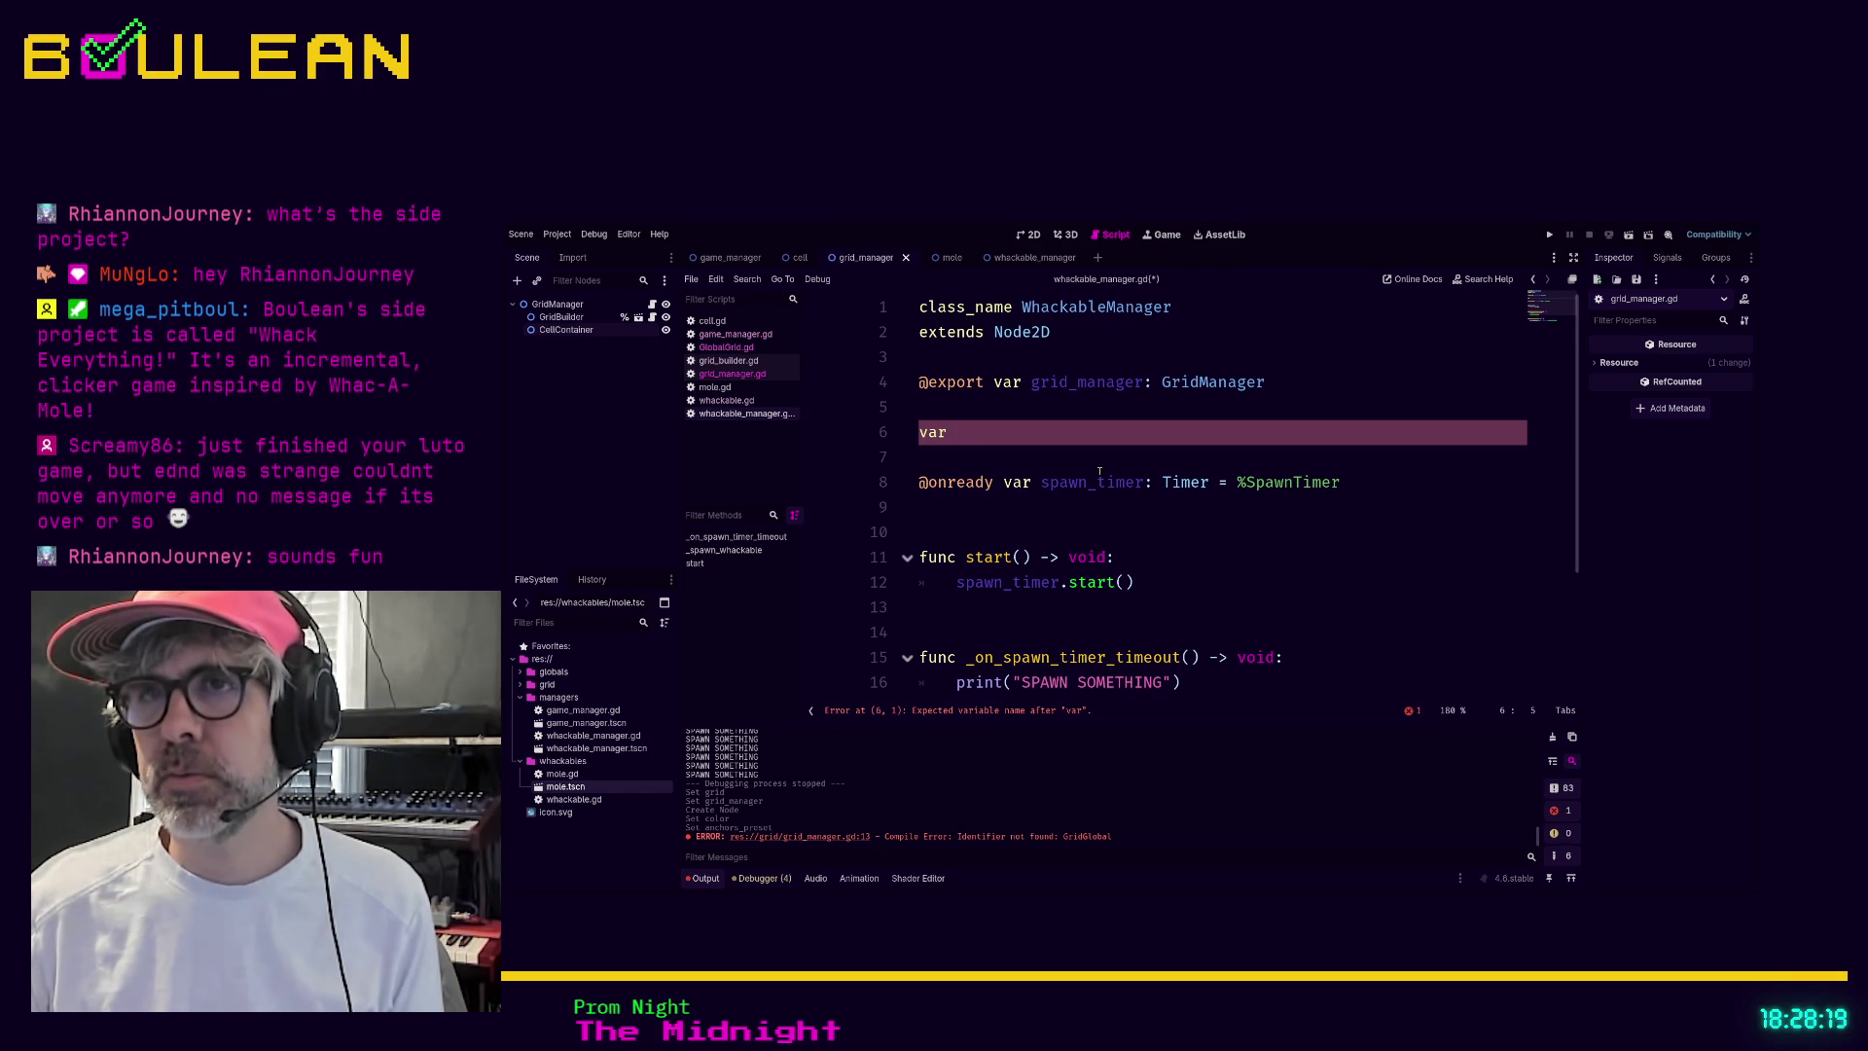
{"action": "type", "text": "var w"}
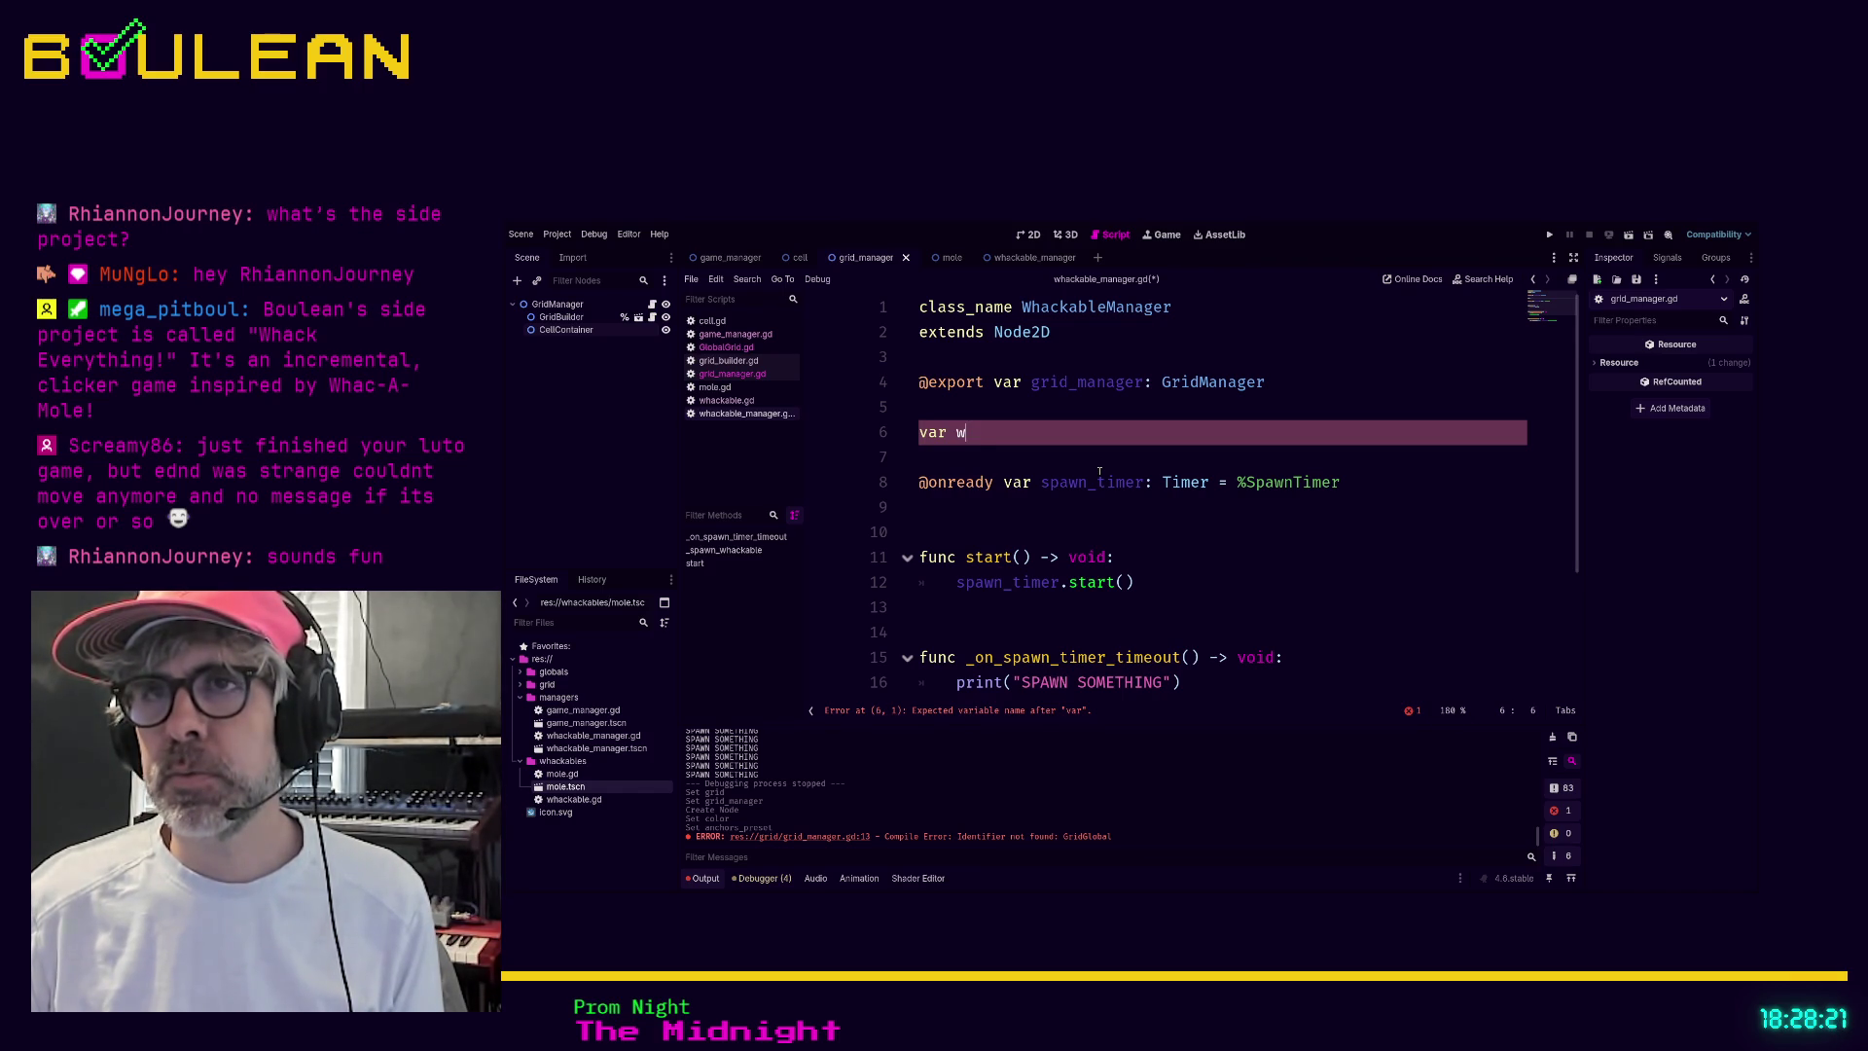
Declare 'var available_whackables: Array = []' on line 6, then switch to the WhackableManager scene
{"action": "type", "text": "h"}
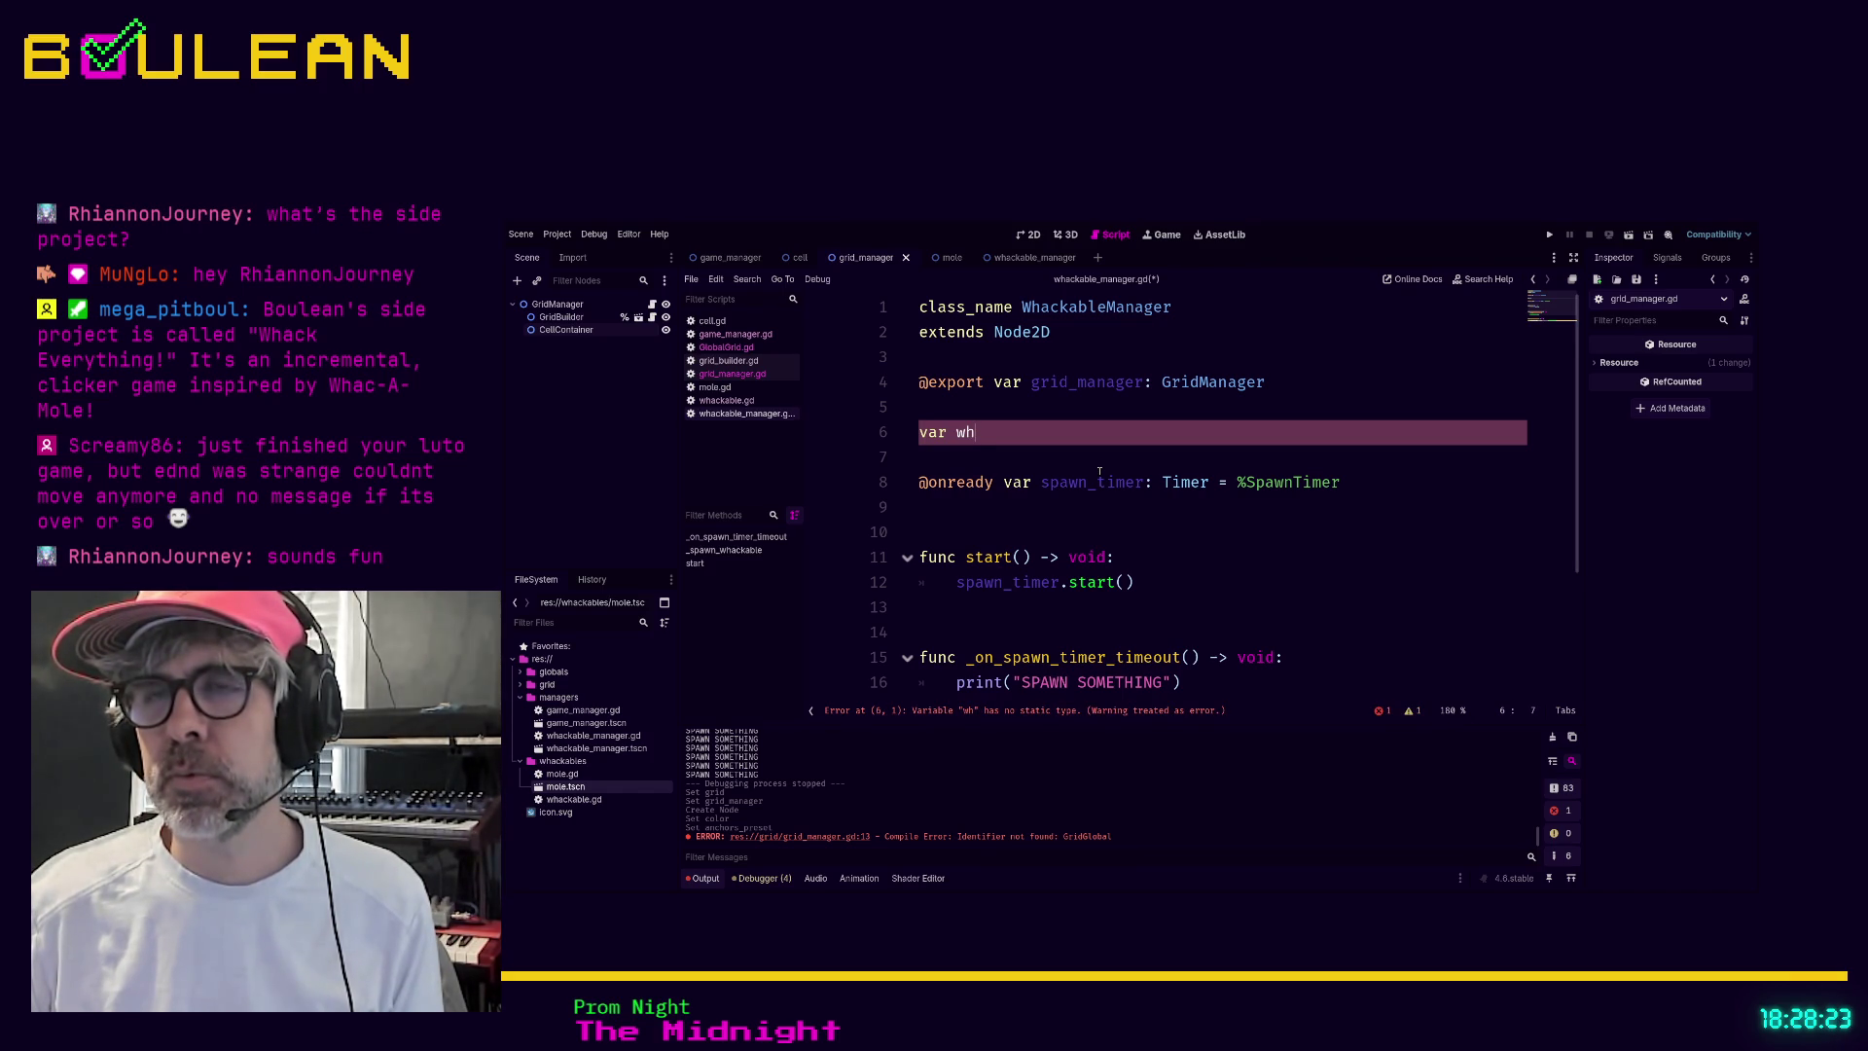
{"action": "key", "text": "BackSpace"}
{"action": "key", "text": "BackSpace"}
{"action": "type", "text": "all"}
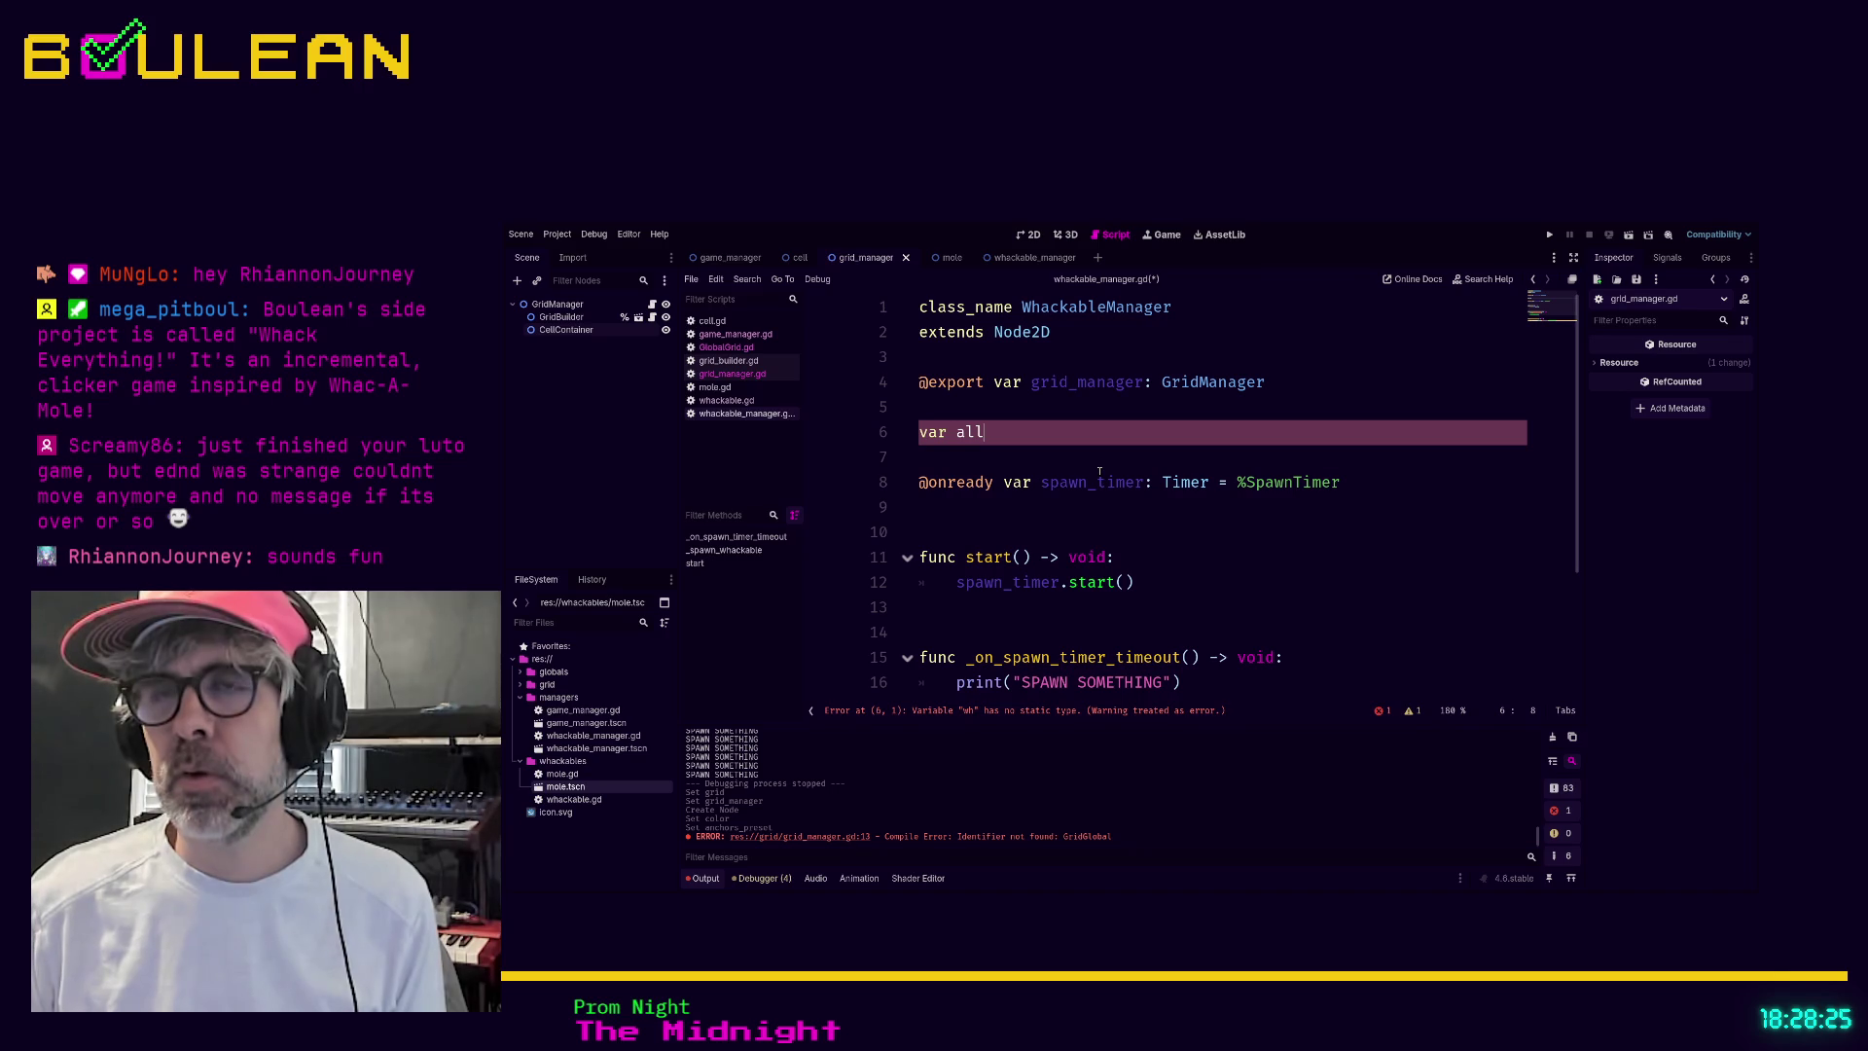
{"action": "key", "text": "BackSpace"}
{"action": "key", "text": "BackSpace"}
{"action": "type", "text": "vai"}
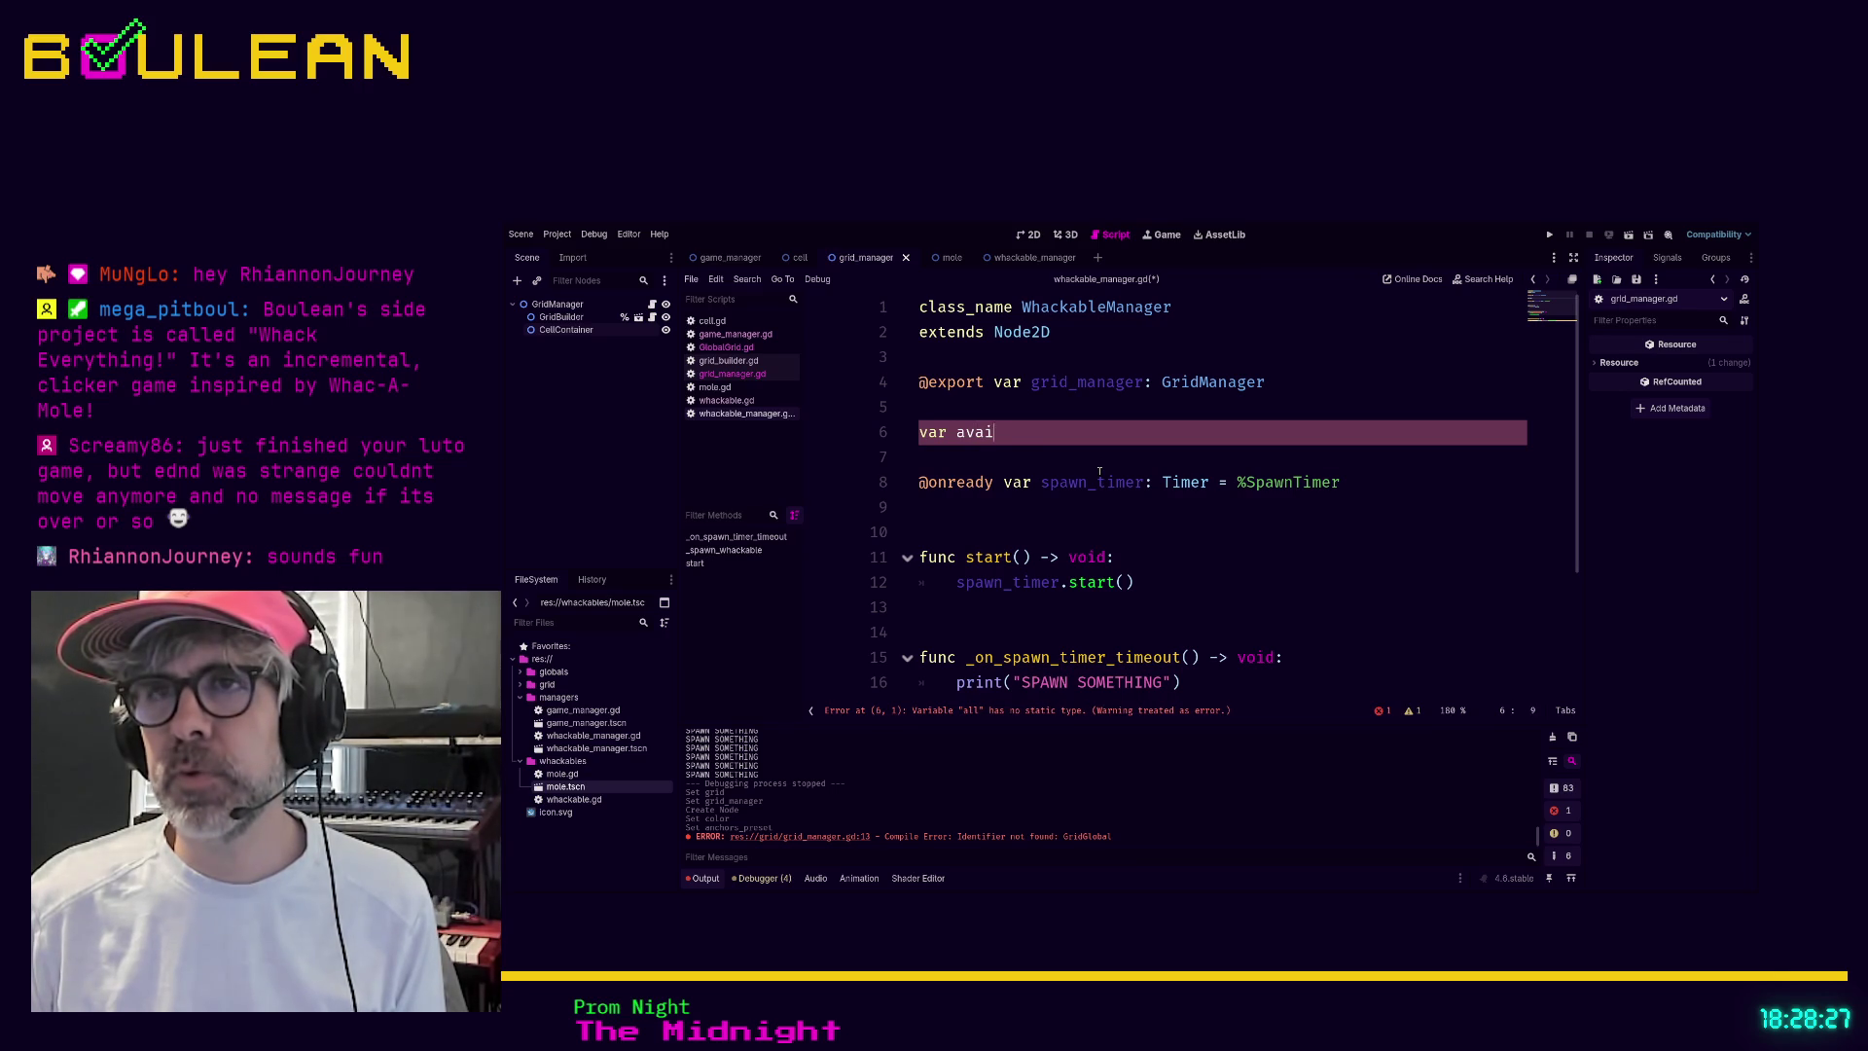
{"action": "type", "text": "lable_"}
{"action": "type", "text": "whacka"}
{"action": "type", "text": "bles:"}
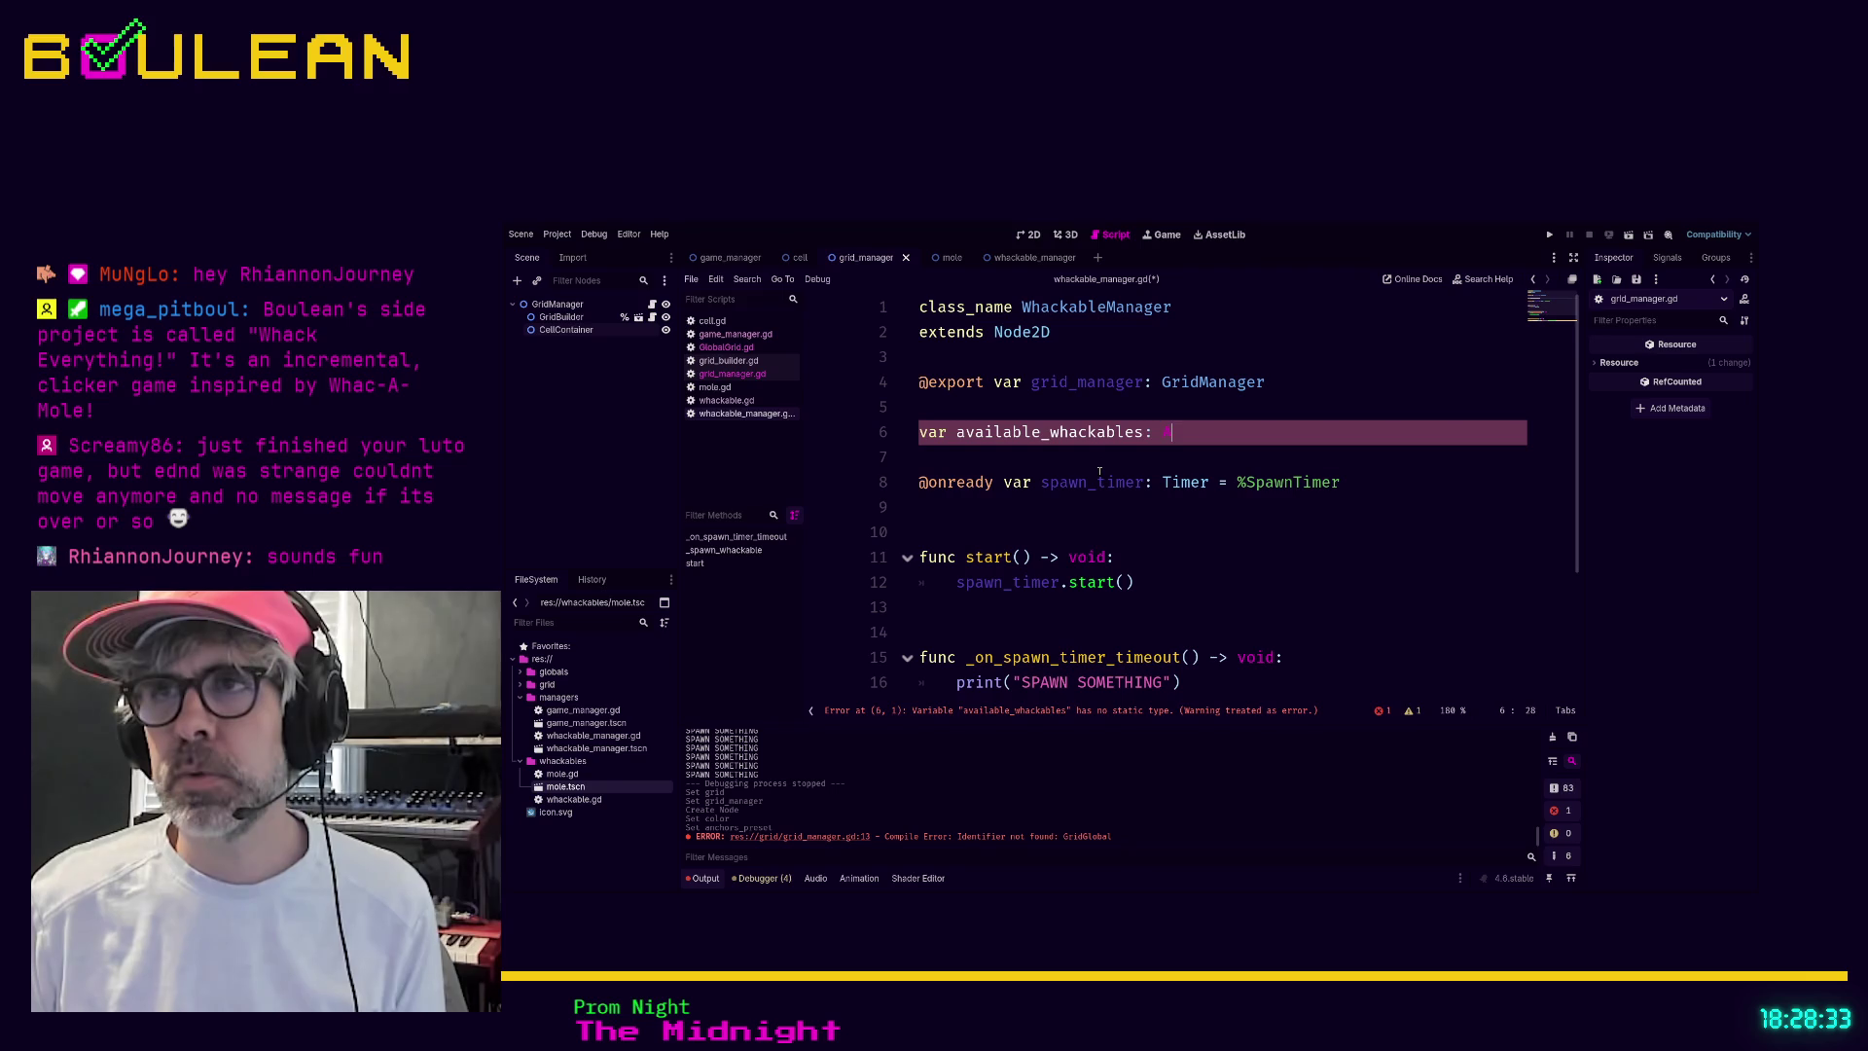
{"action": "type", "text": "Array = "}
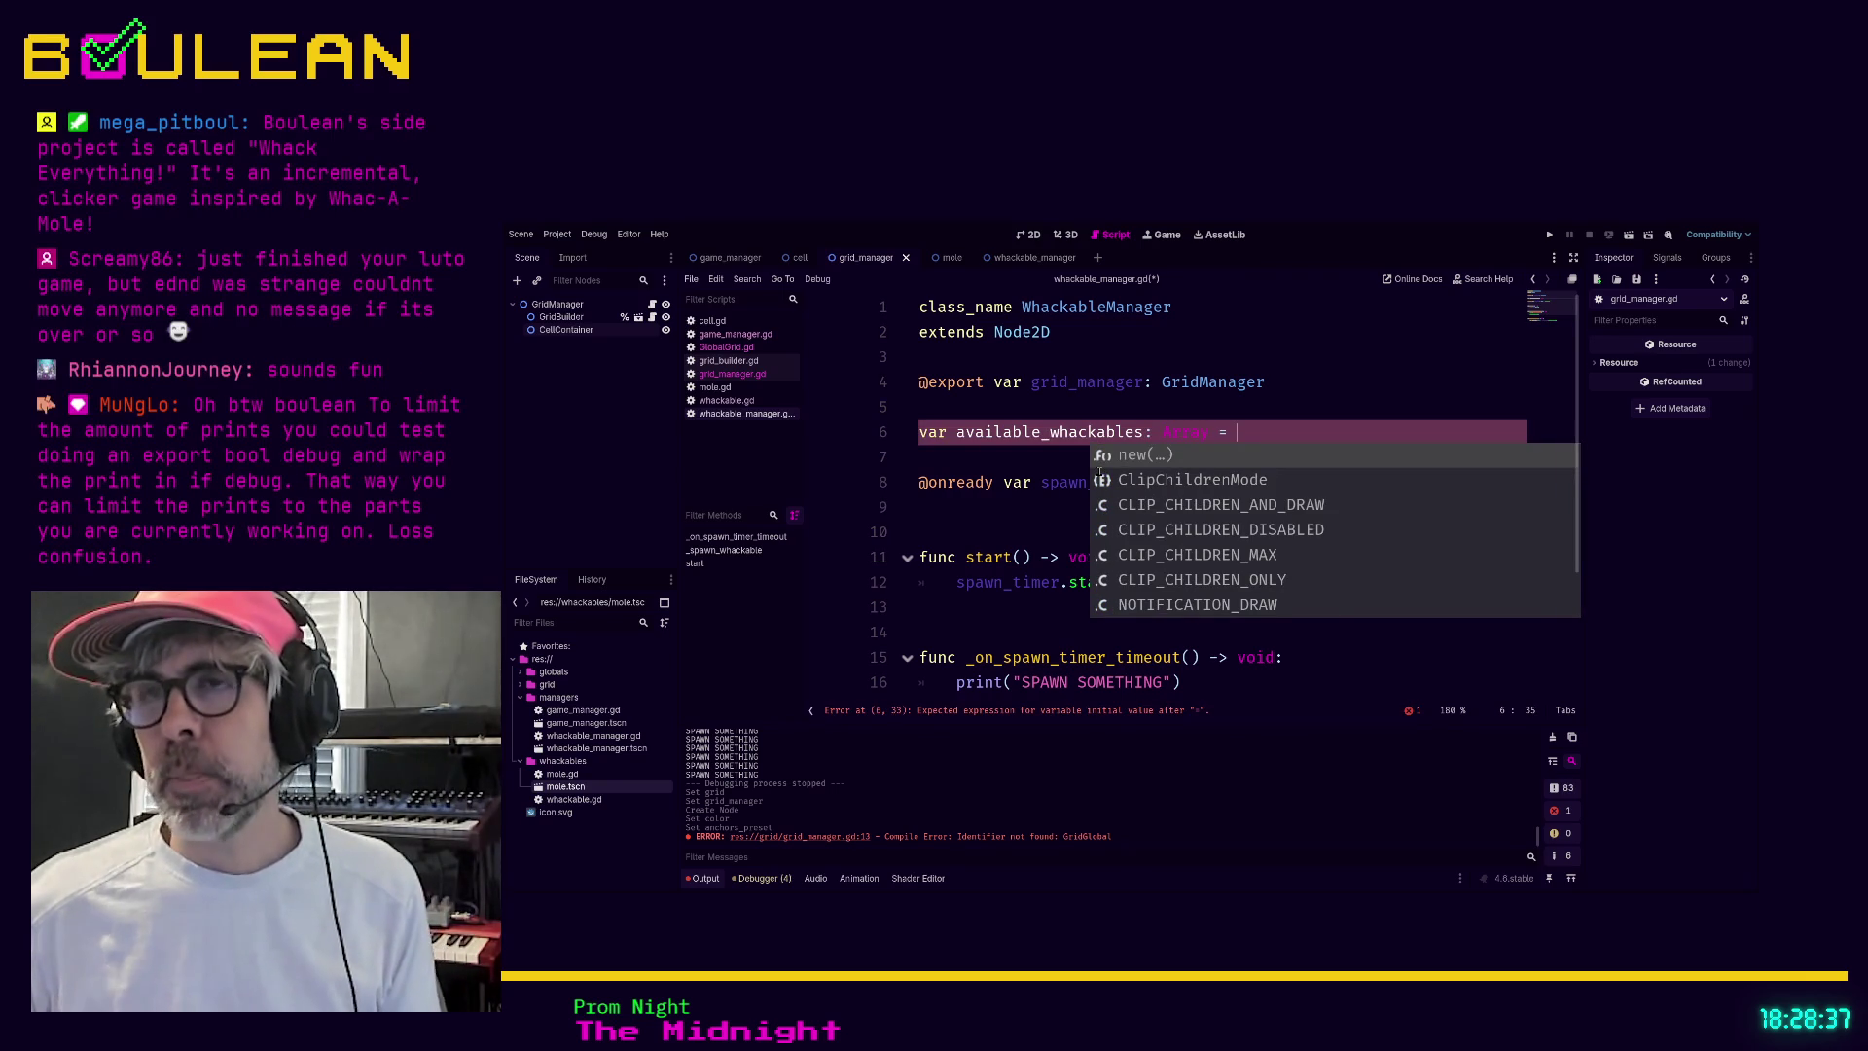
{"action": "type", "text": "[]"}
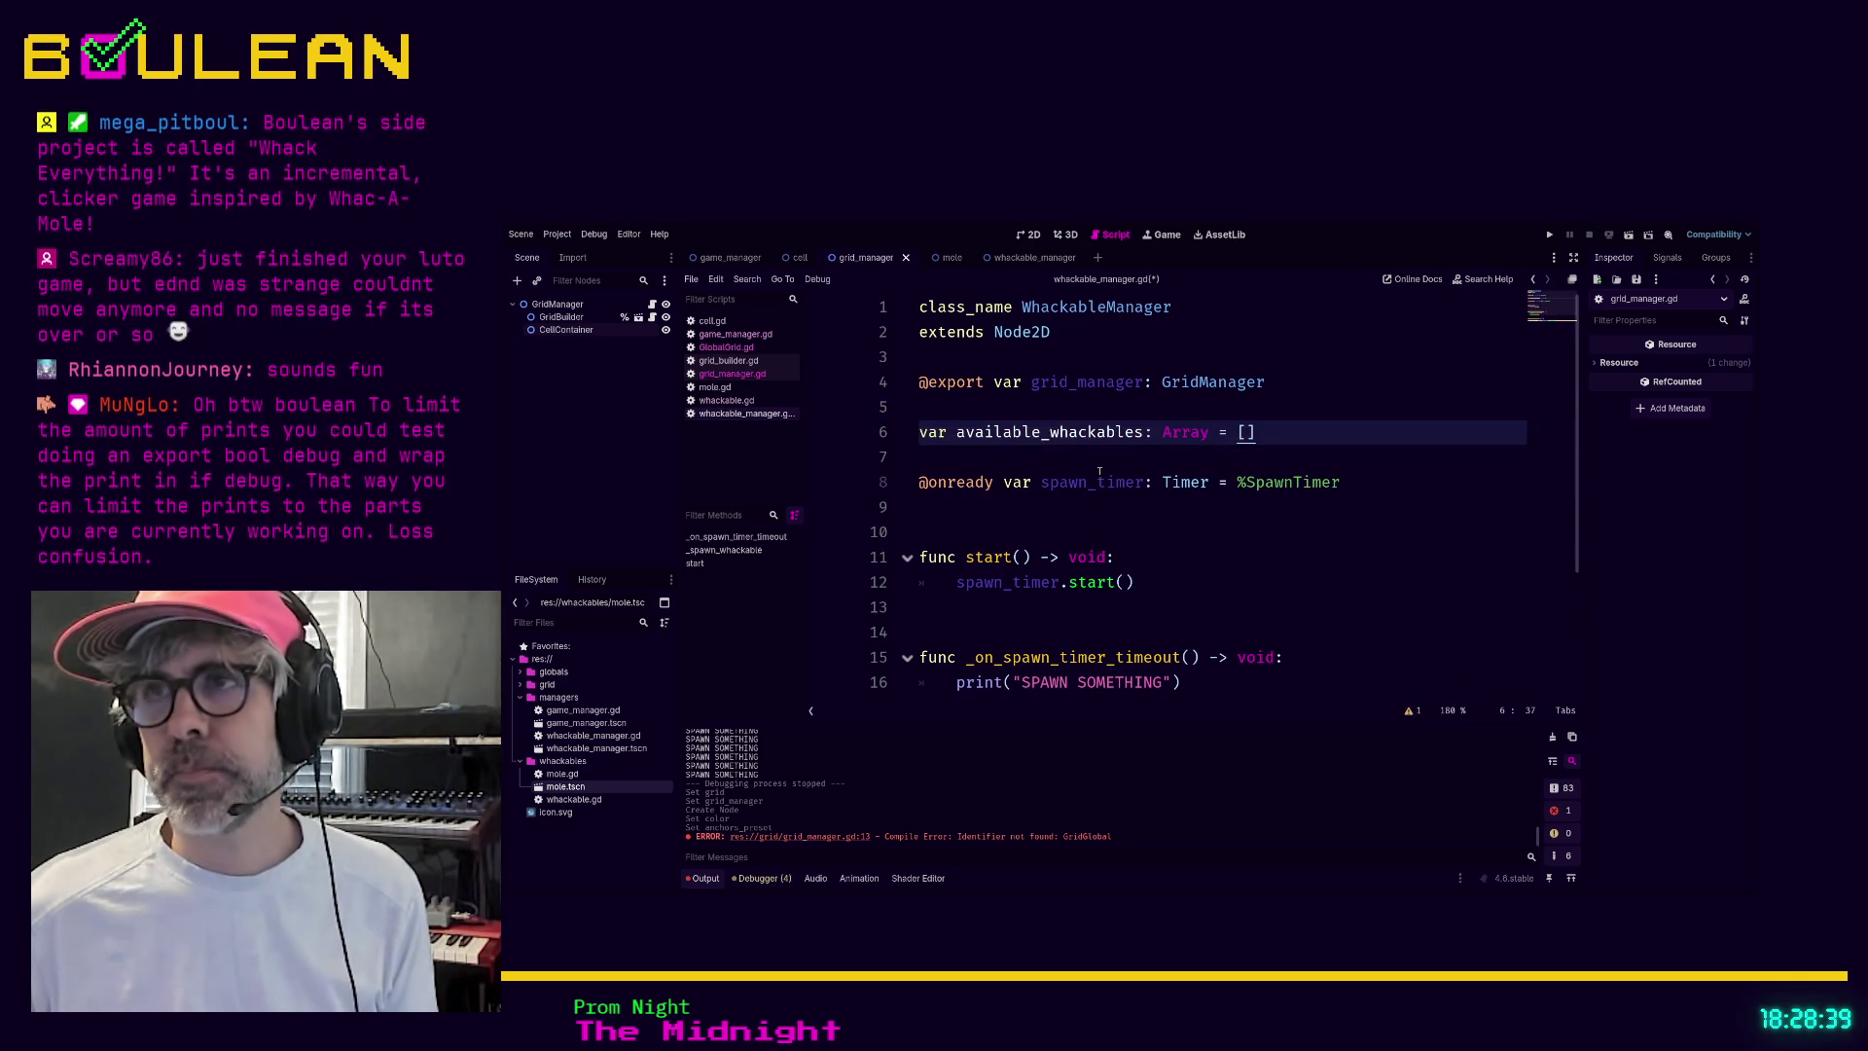
{"action": "key", "text": "Down"}
{"action": "key", "text": "Down"}
{"action": "key", "text": "Down"}
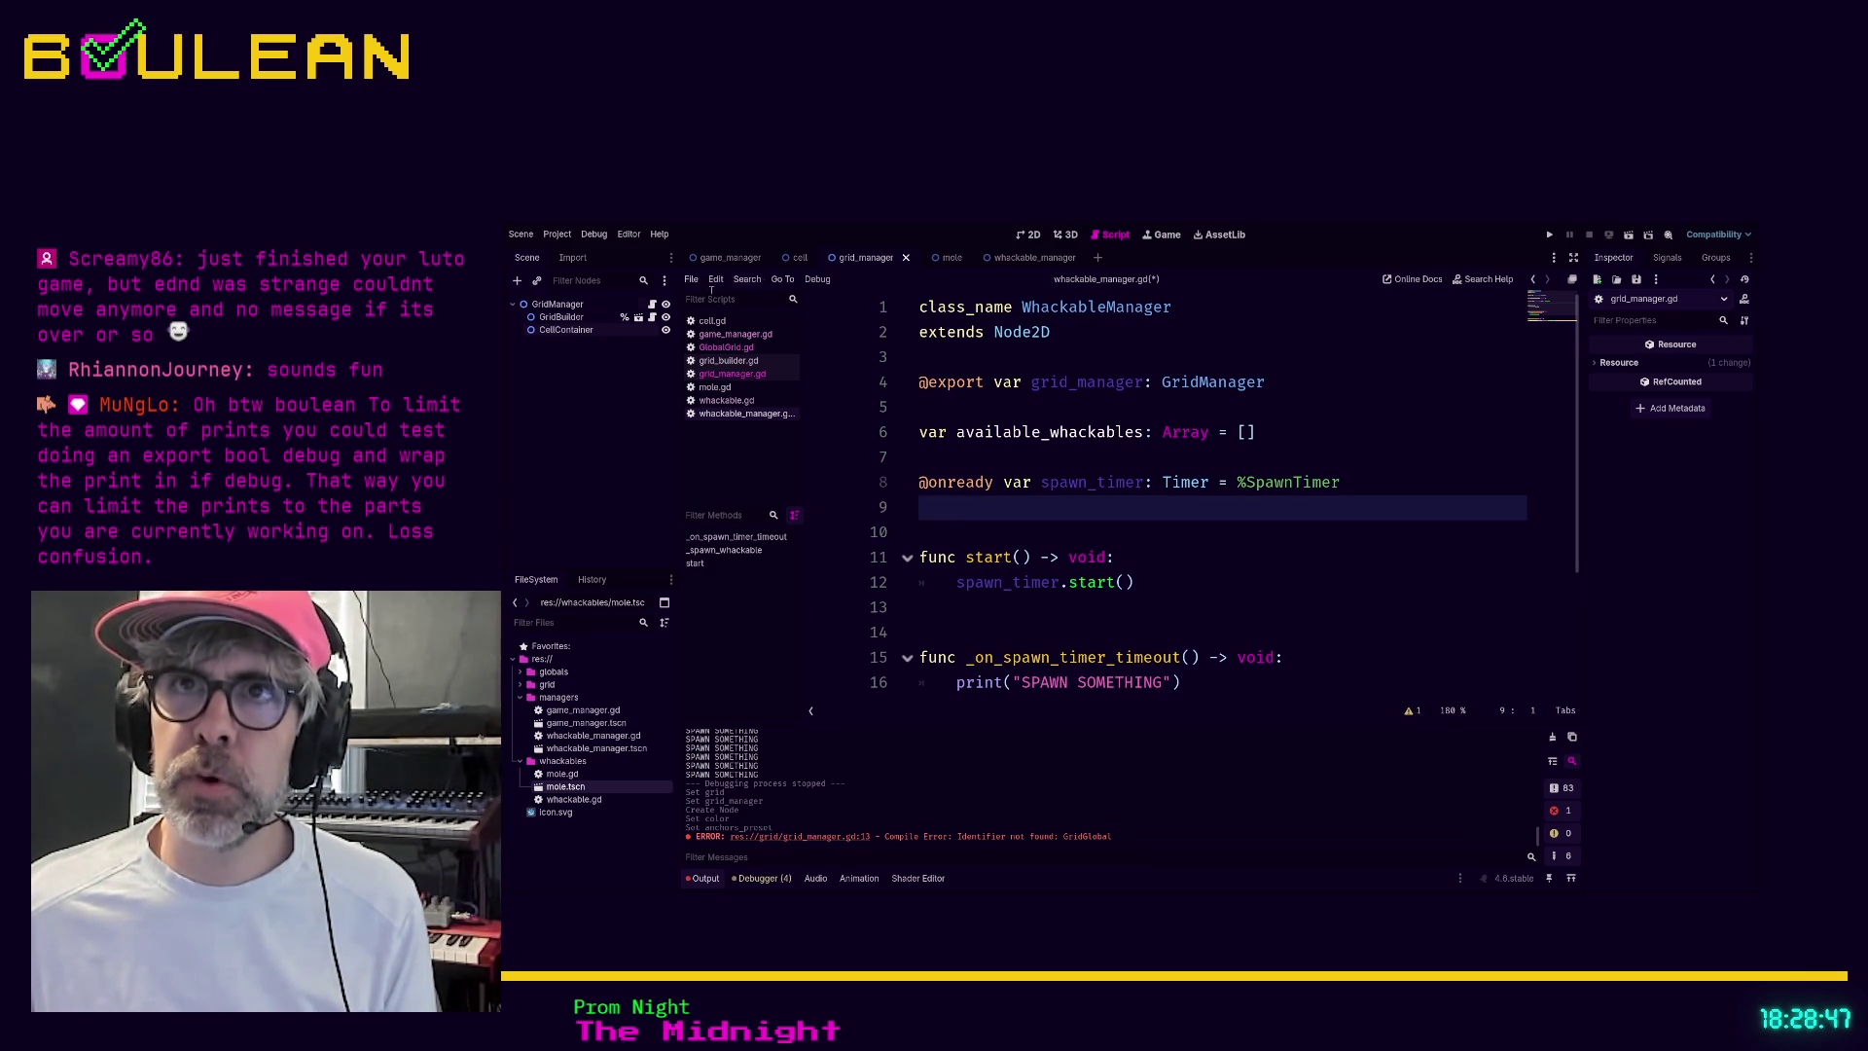
{"action": "left_click", "coordinate": [1010, 260]}
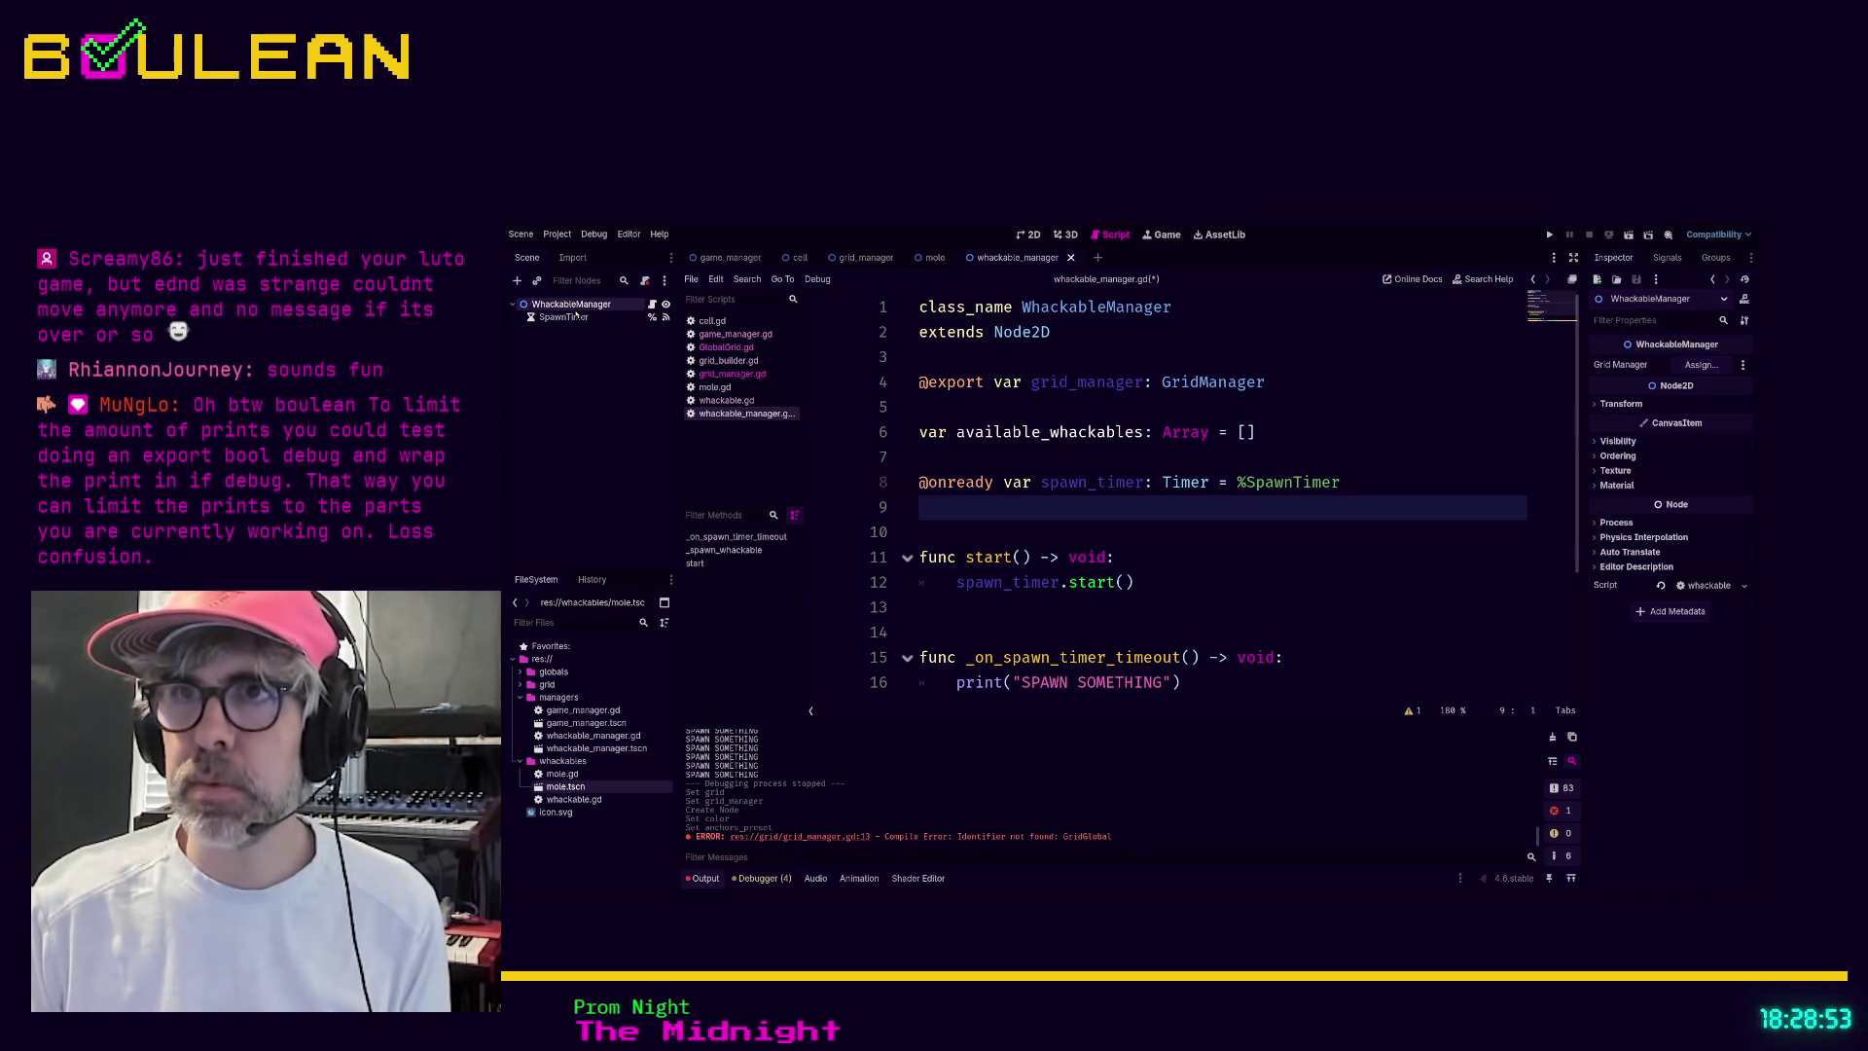
Add a Node2D child under WhackableManager named WhackableContainer, then return to the script
{"action": "key", "text": "ctrl+a"}
{"action": "key", "text": "Return"}
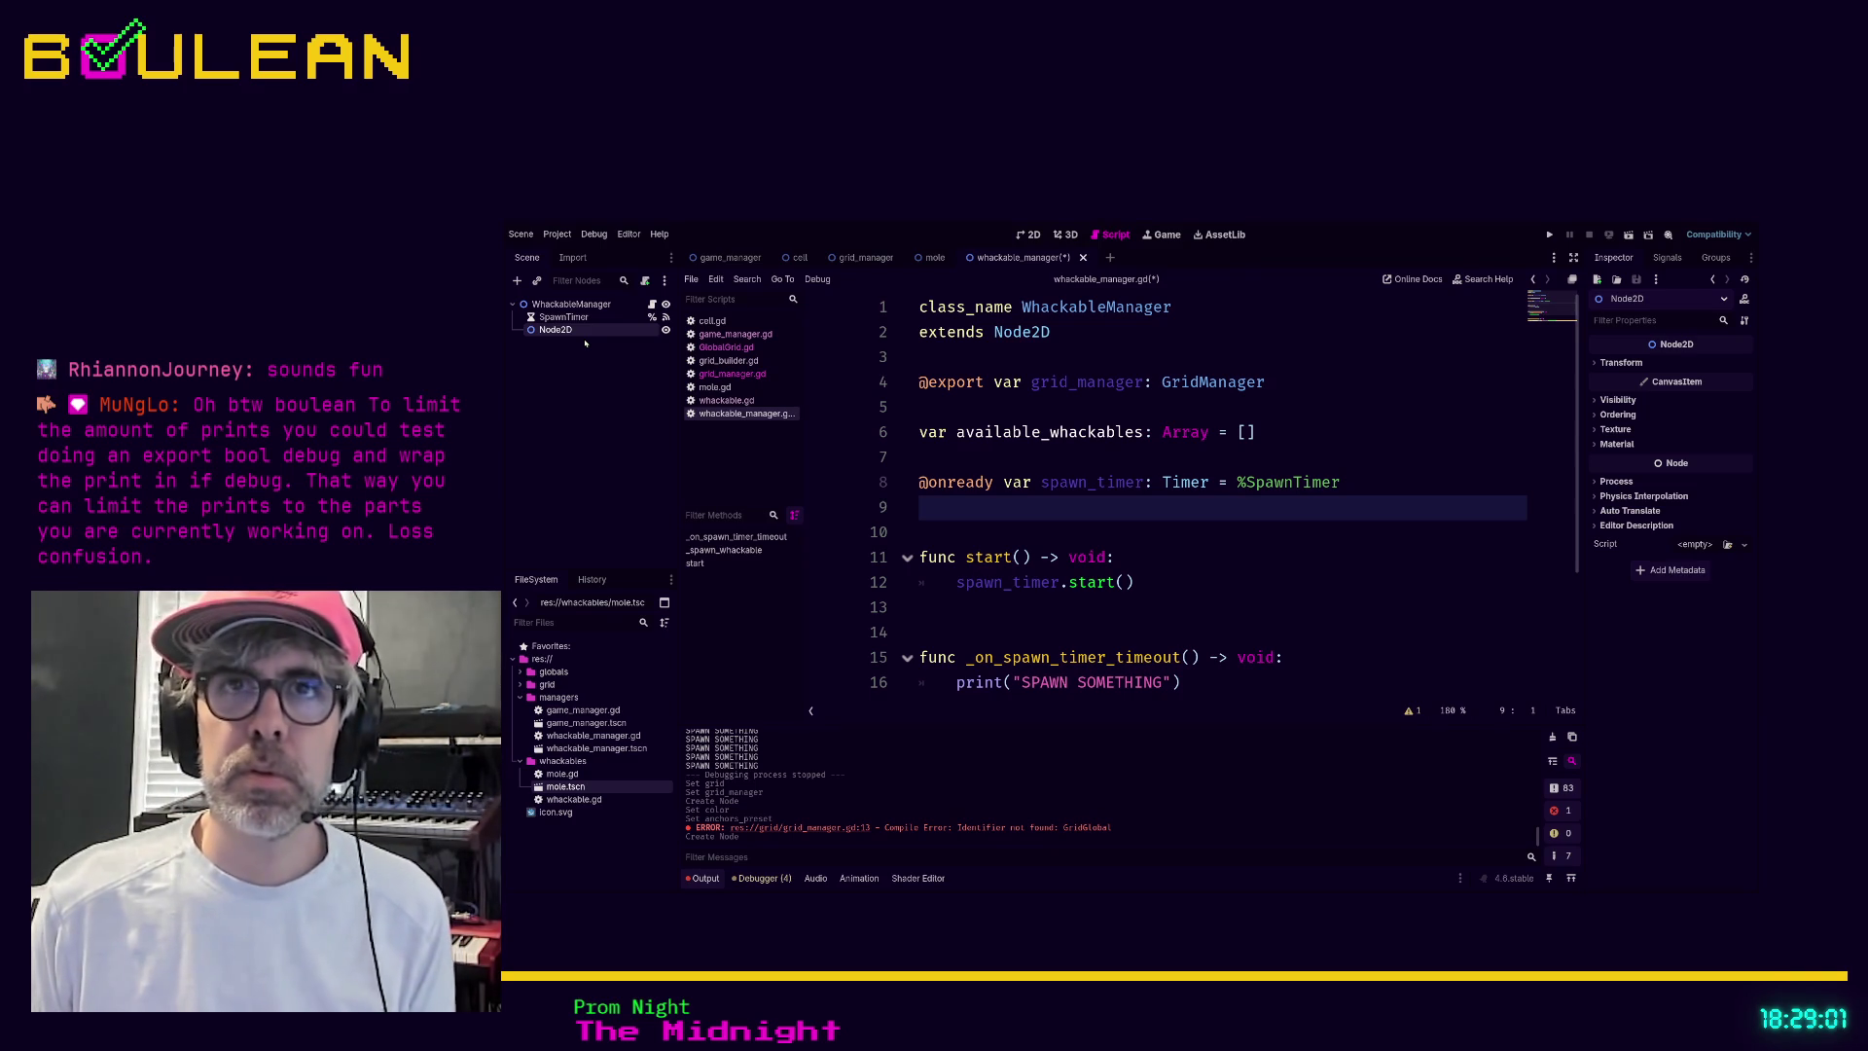
{"action": "type", "text": "WhackableContainer"}
{"action": "key", "text": "Return"}
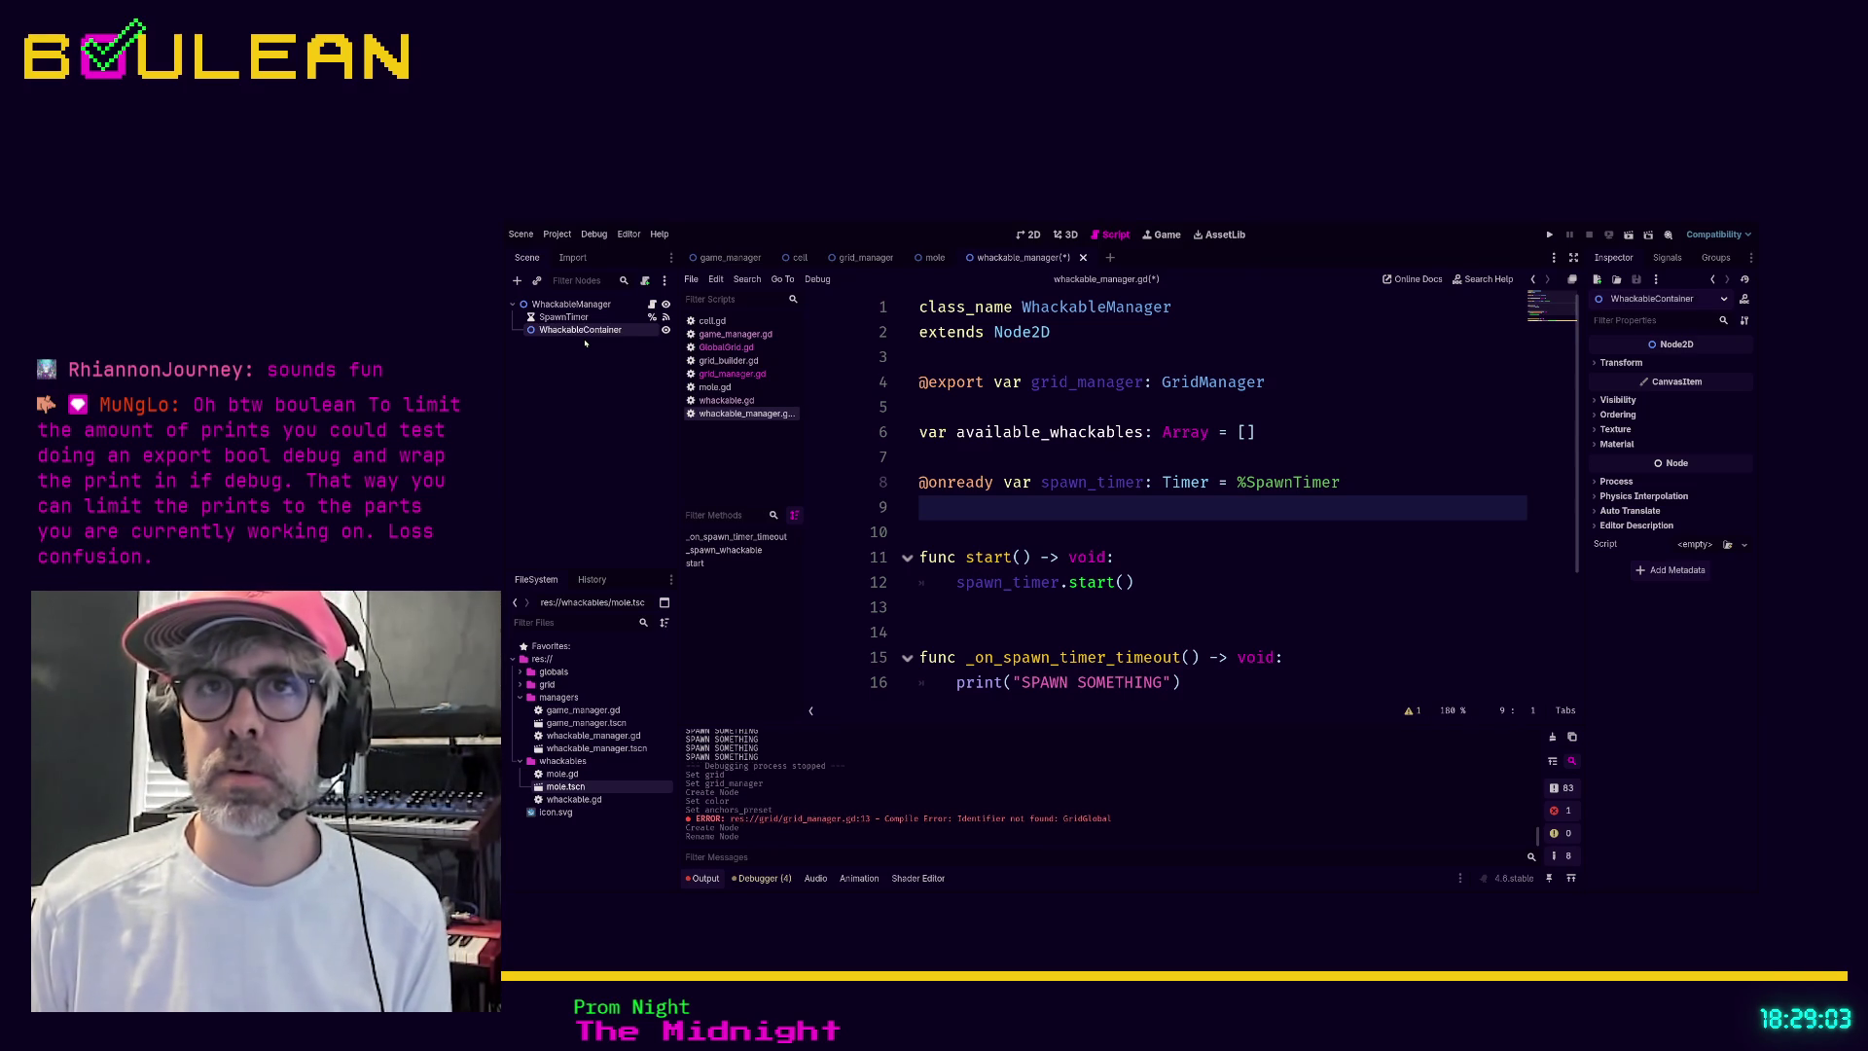
{"action": "left_click", "coordinate": [977, 454]}
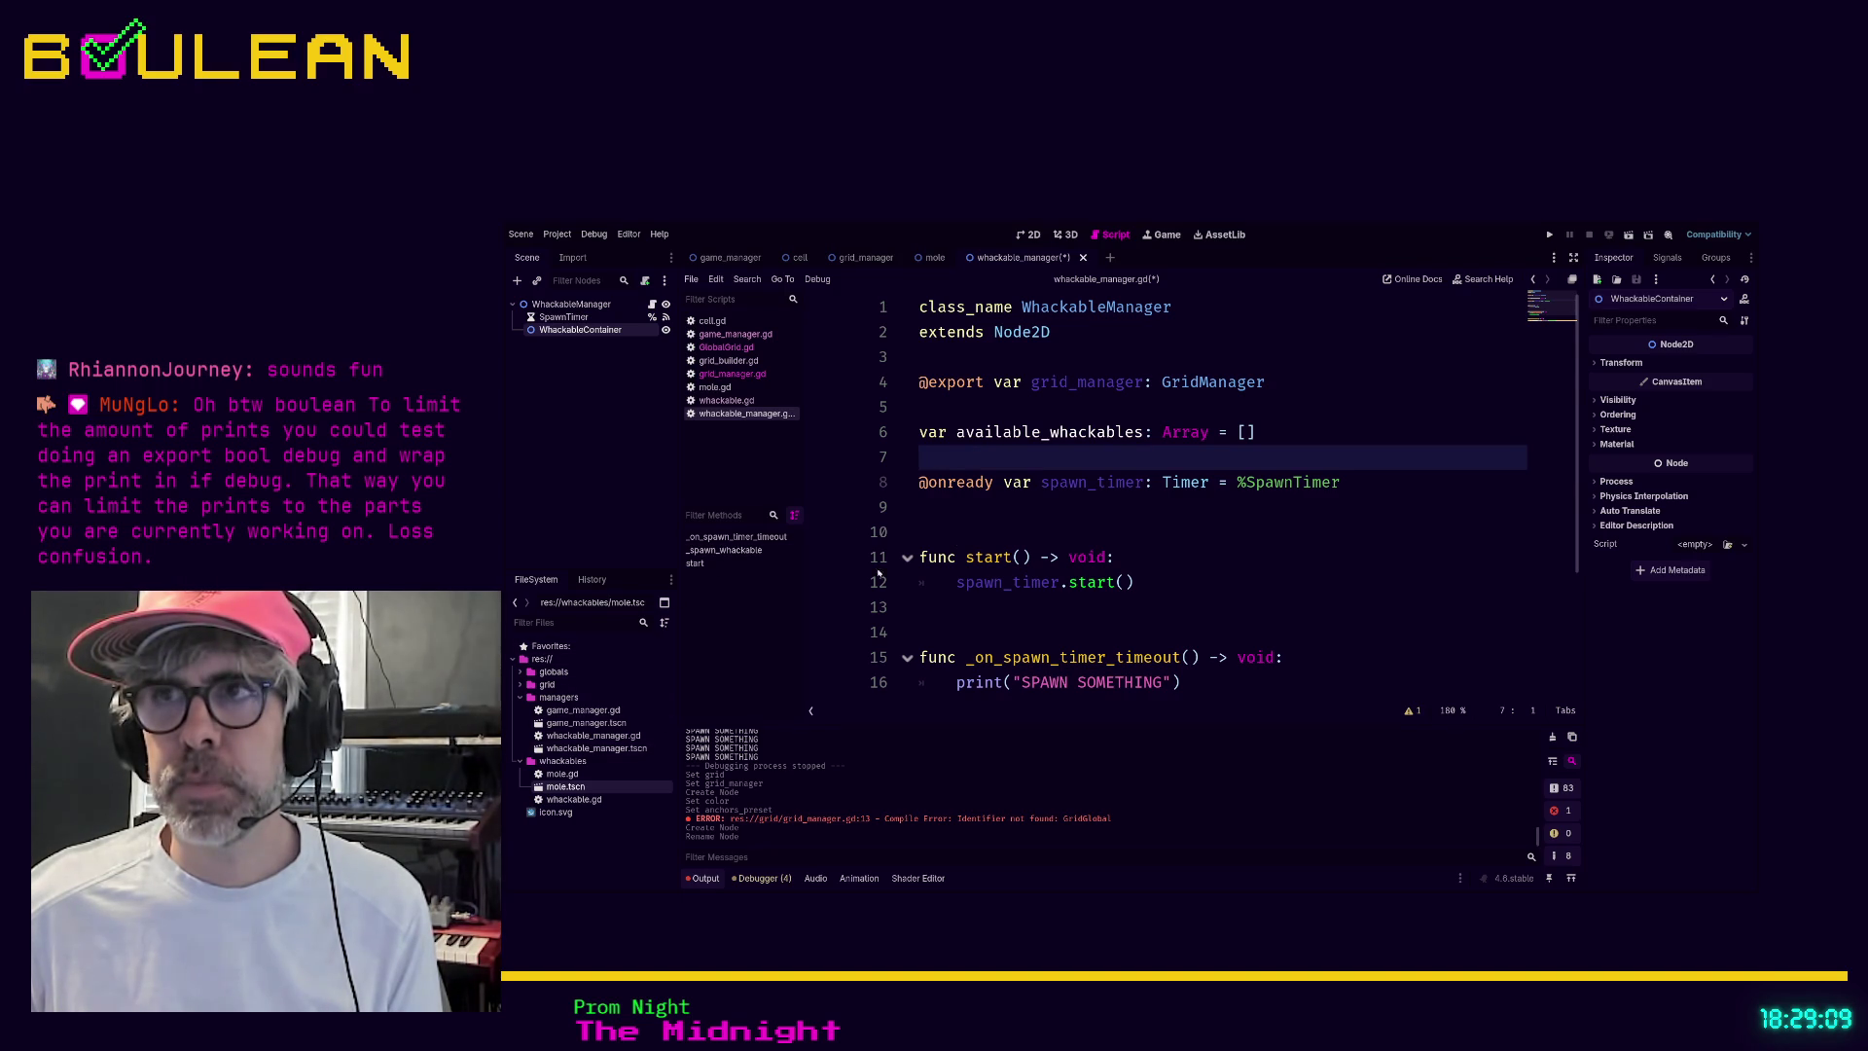
Type the available_whackables variable as Array[PackedScene]
{"action": "left_click", "coordinate": [1208, 432]}
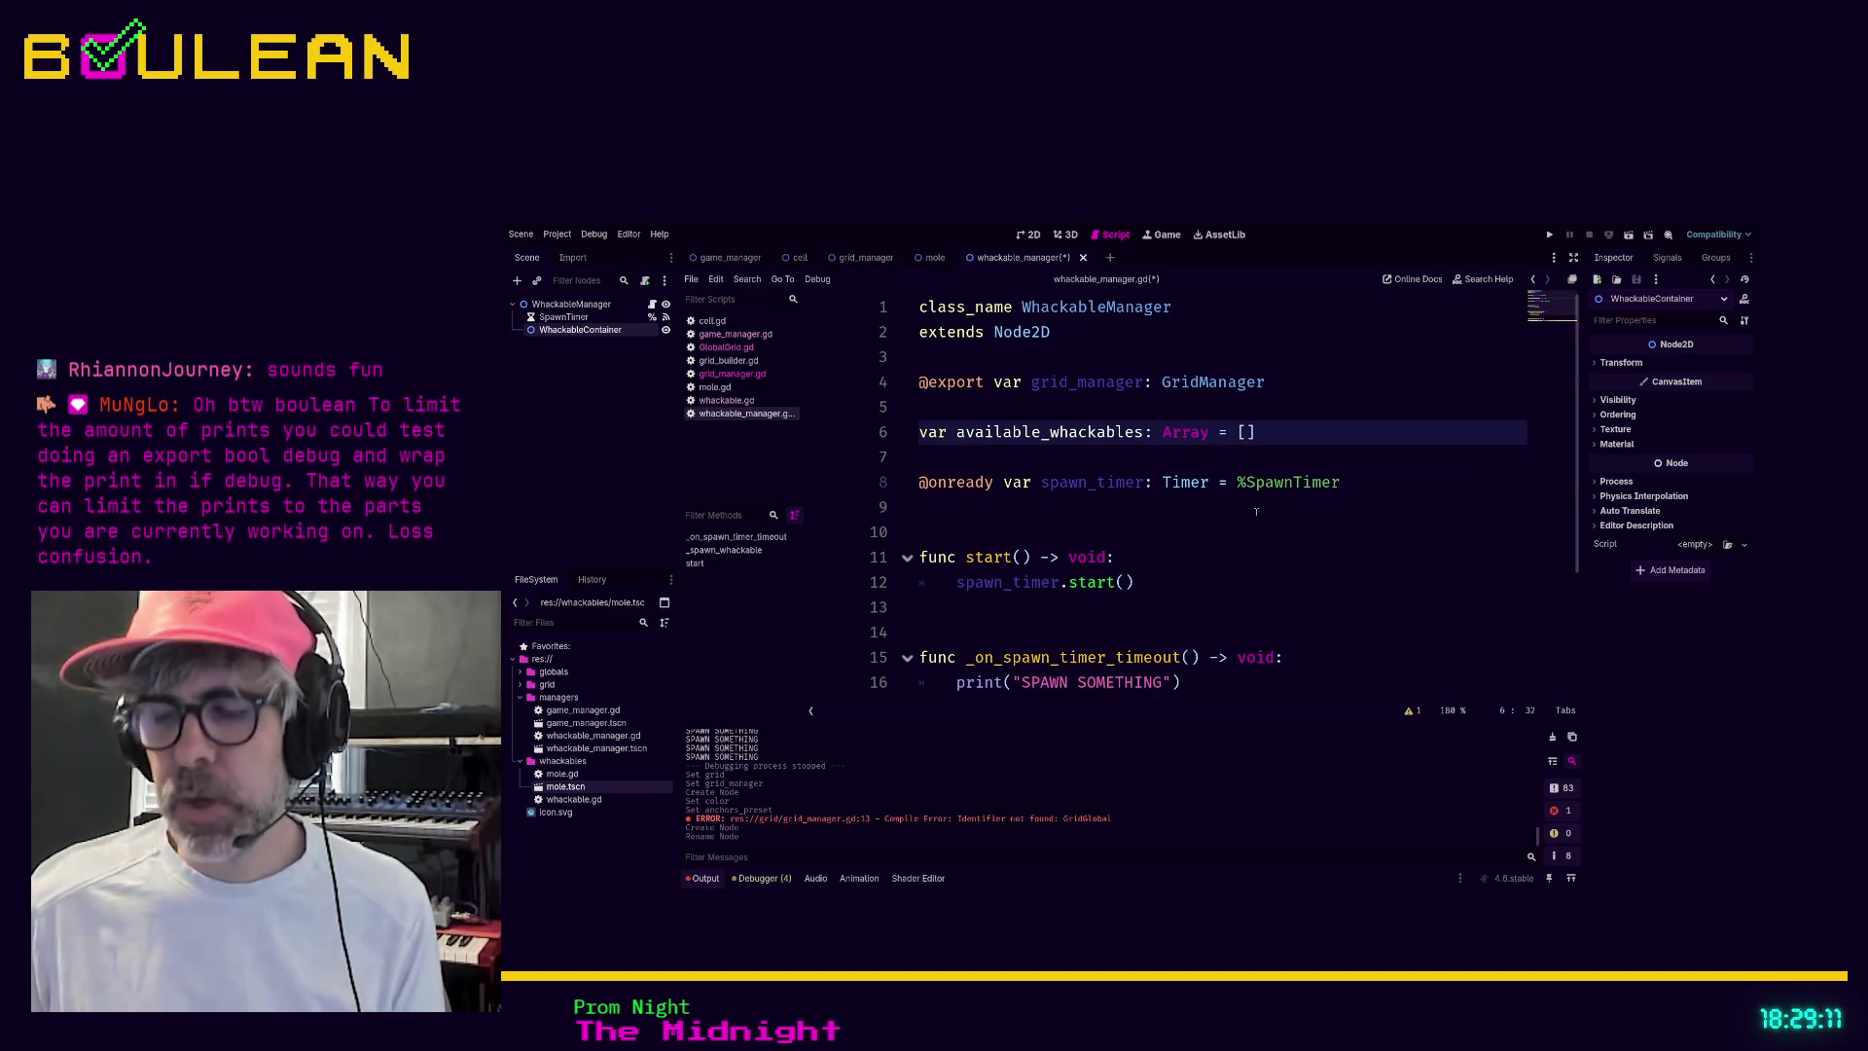
{"action": "type", "text": "[Pack"}
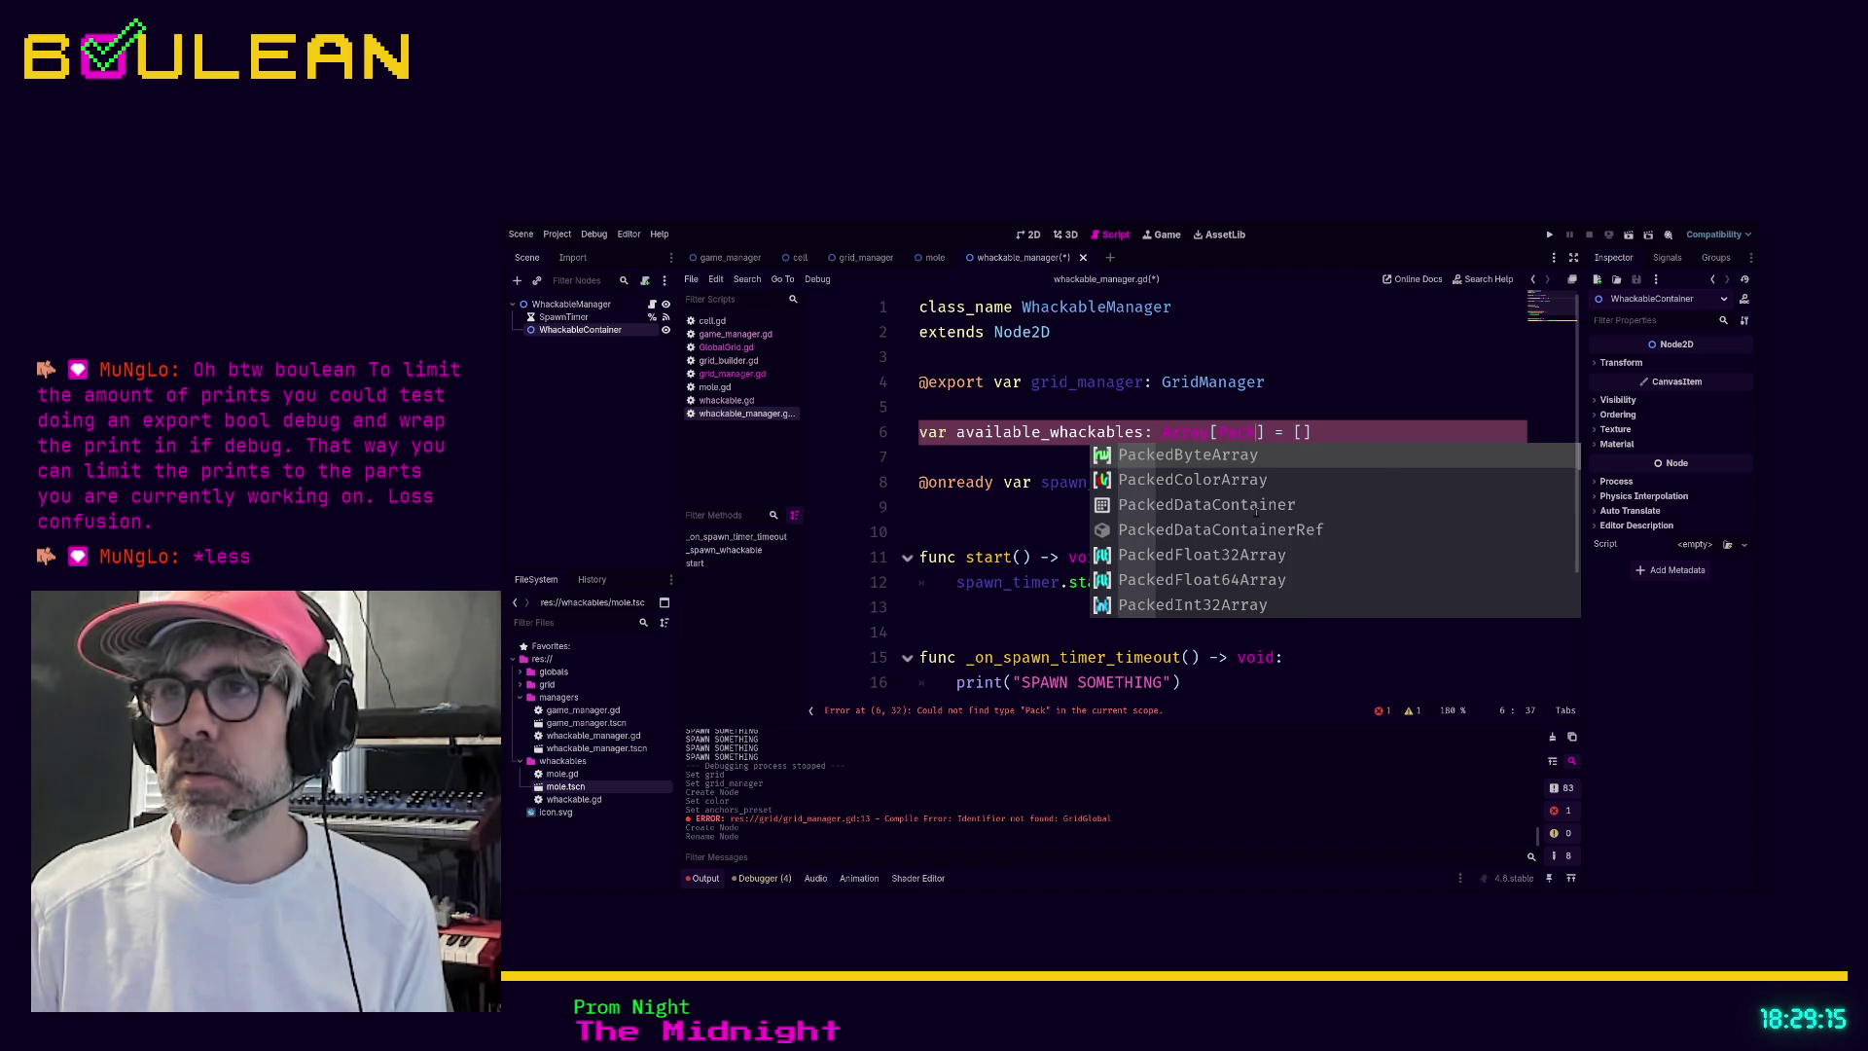
{"action": "type", "text": "edS"}
{"action": "key", "text": "Return"}
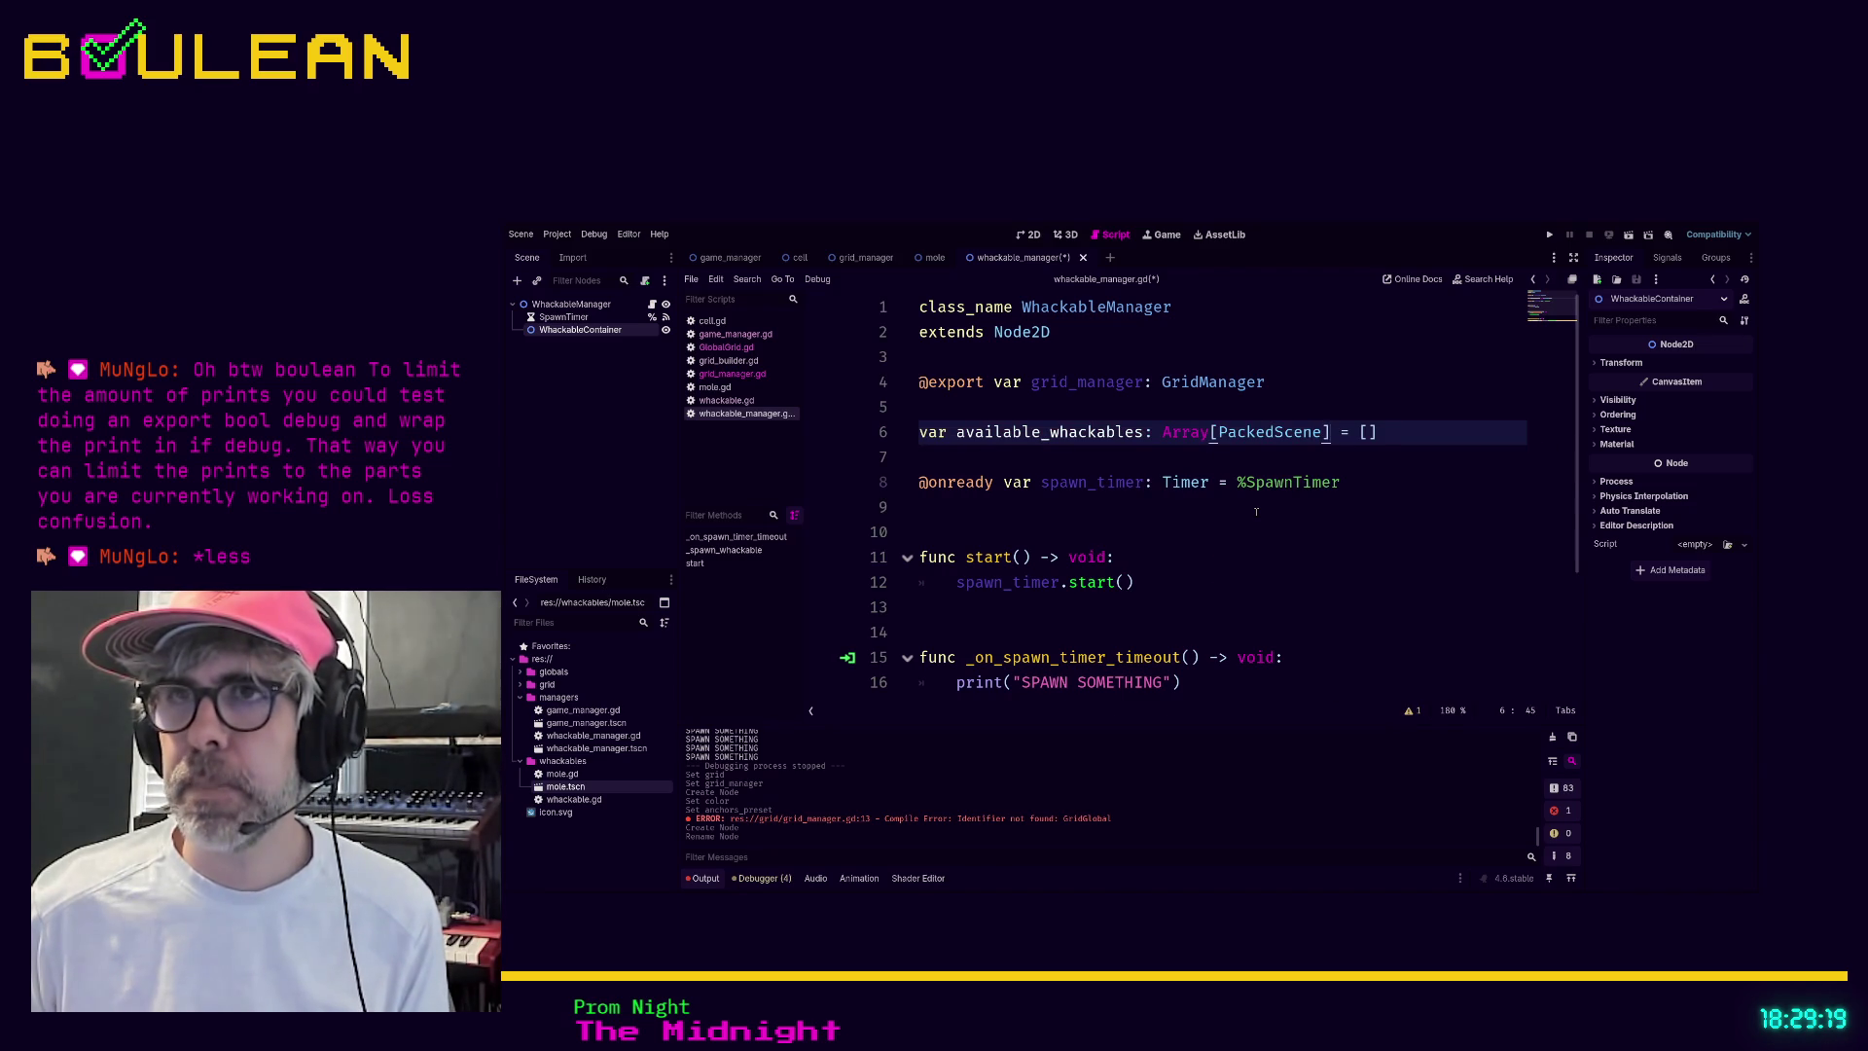
{"action": "key", "text": "Down"}
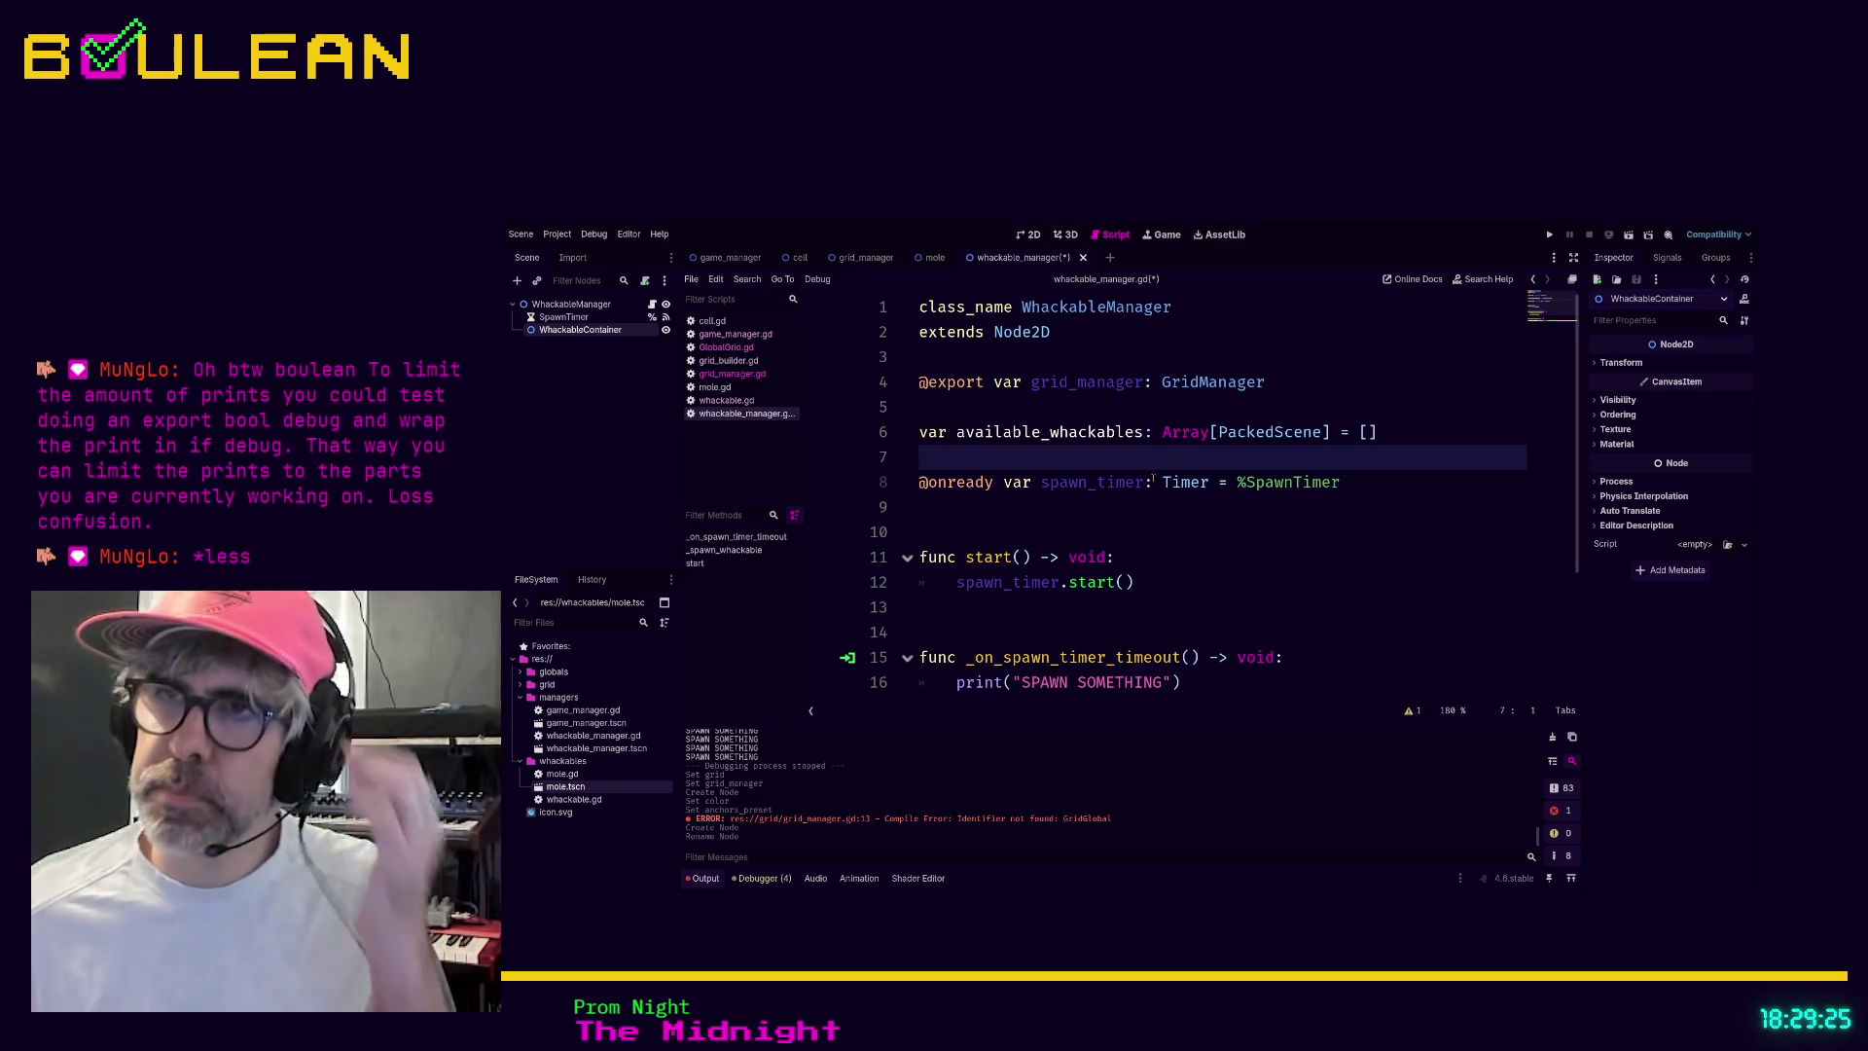
{"action": "key", "text": "Up"}
{"action": "key", "text": "End"}
{"action": "type", "text": "@"}
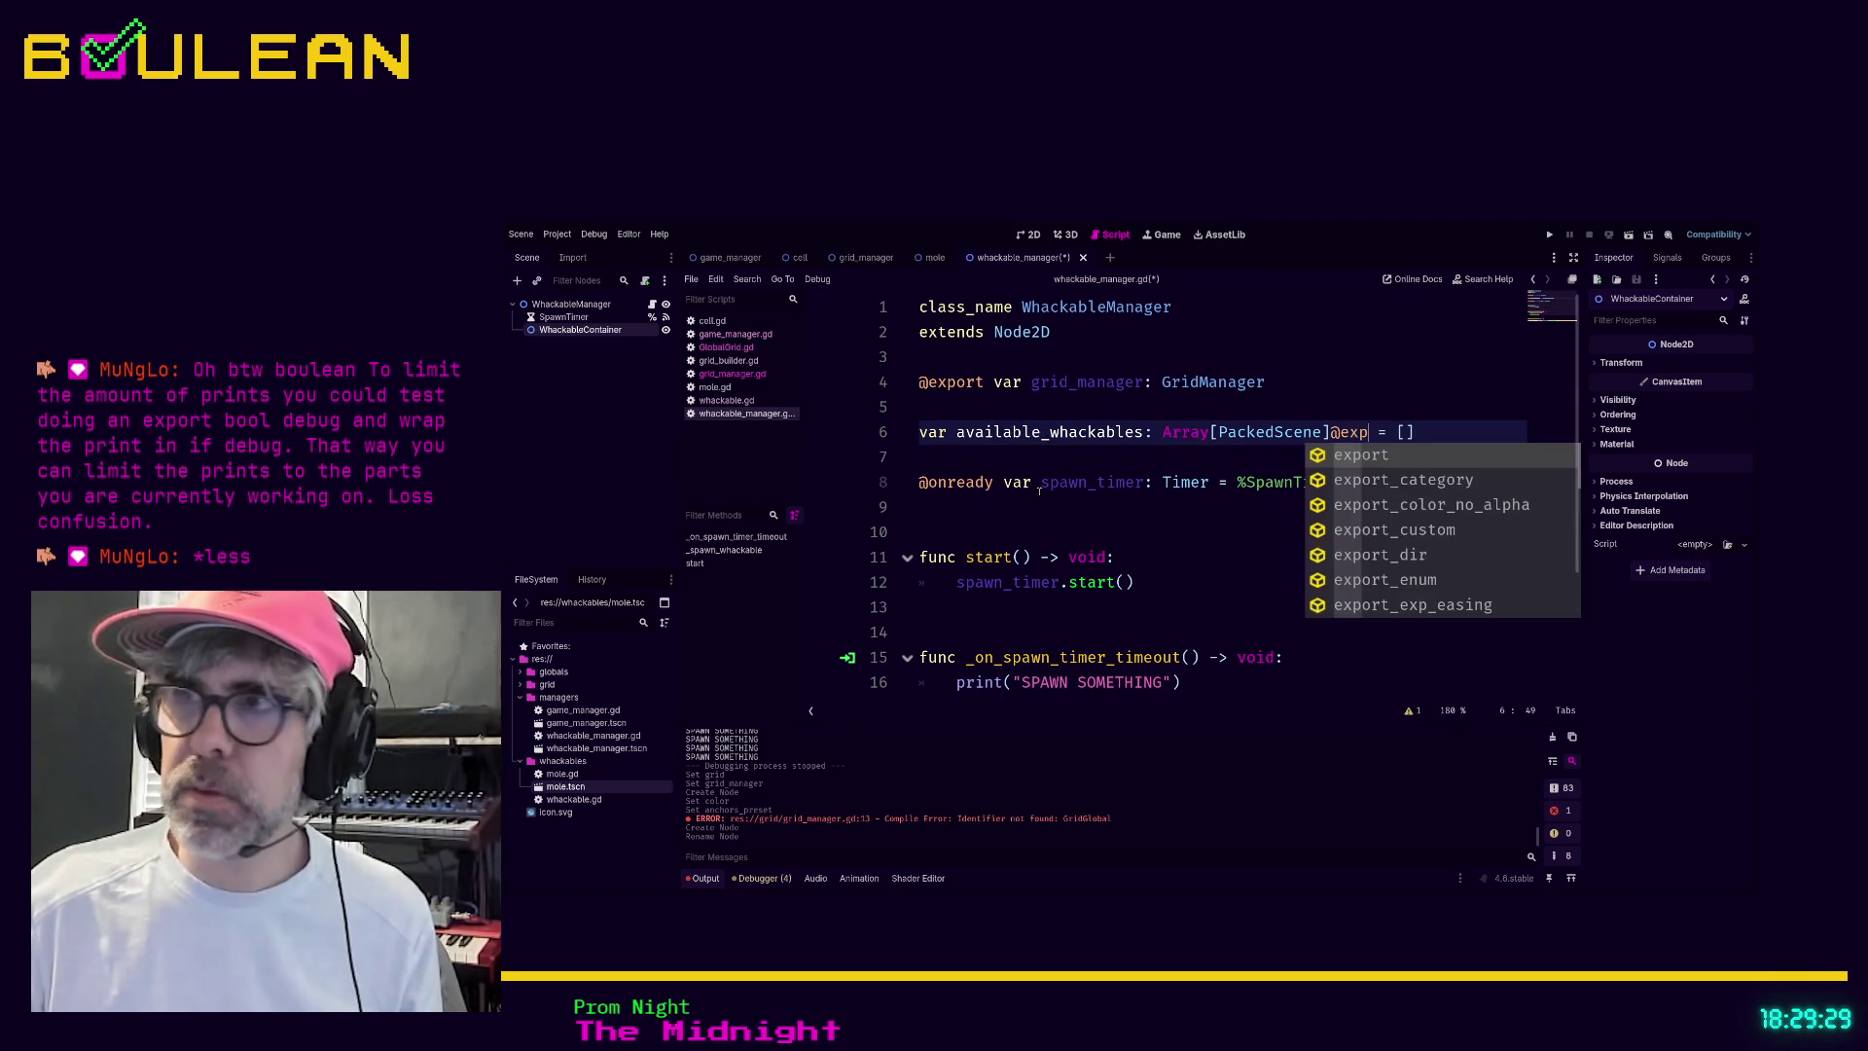
{"action": "key", "text": "BackSpace"}
{"action": "key", "text": "Home"}
{"action": "type", "text": "@export"}
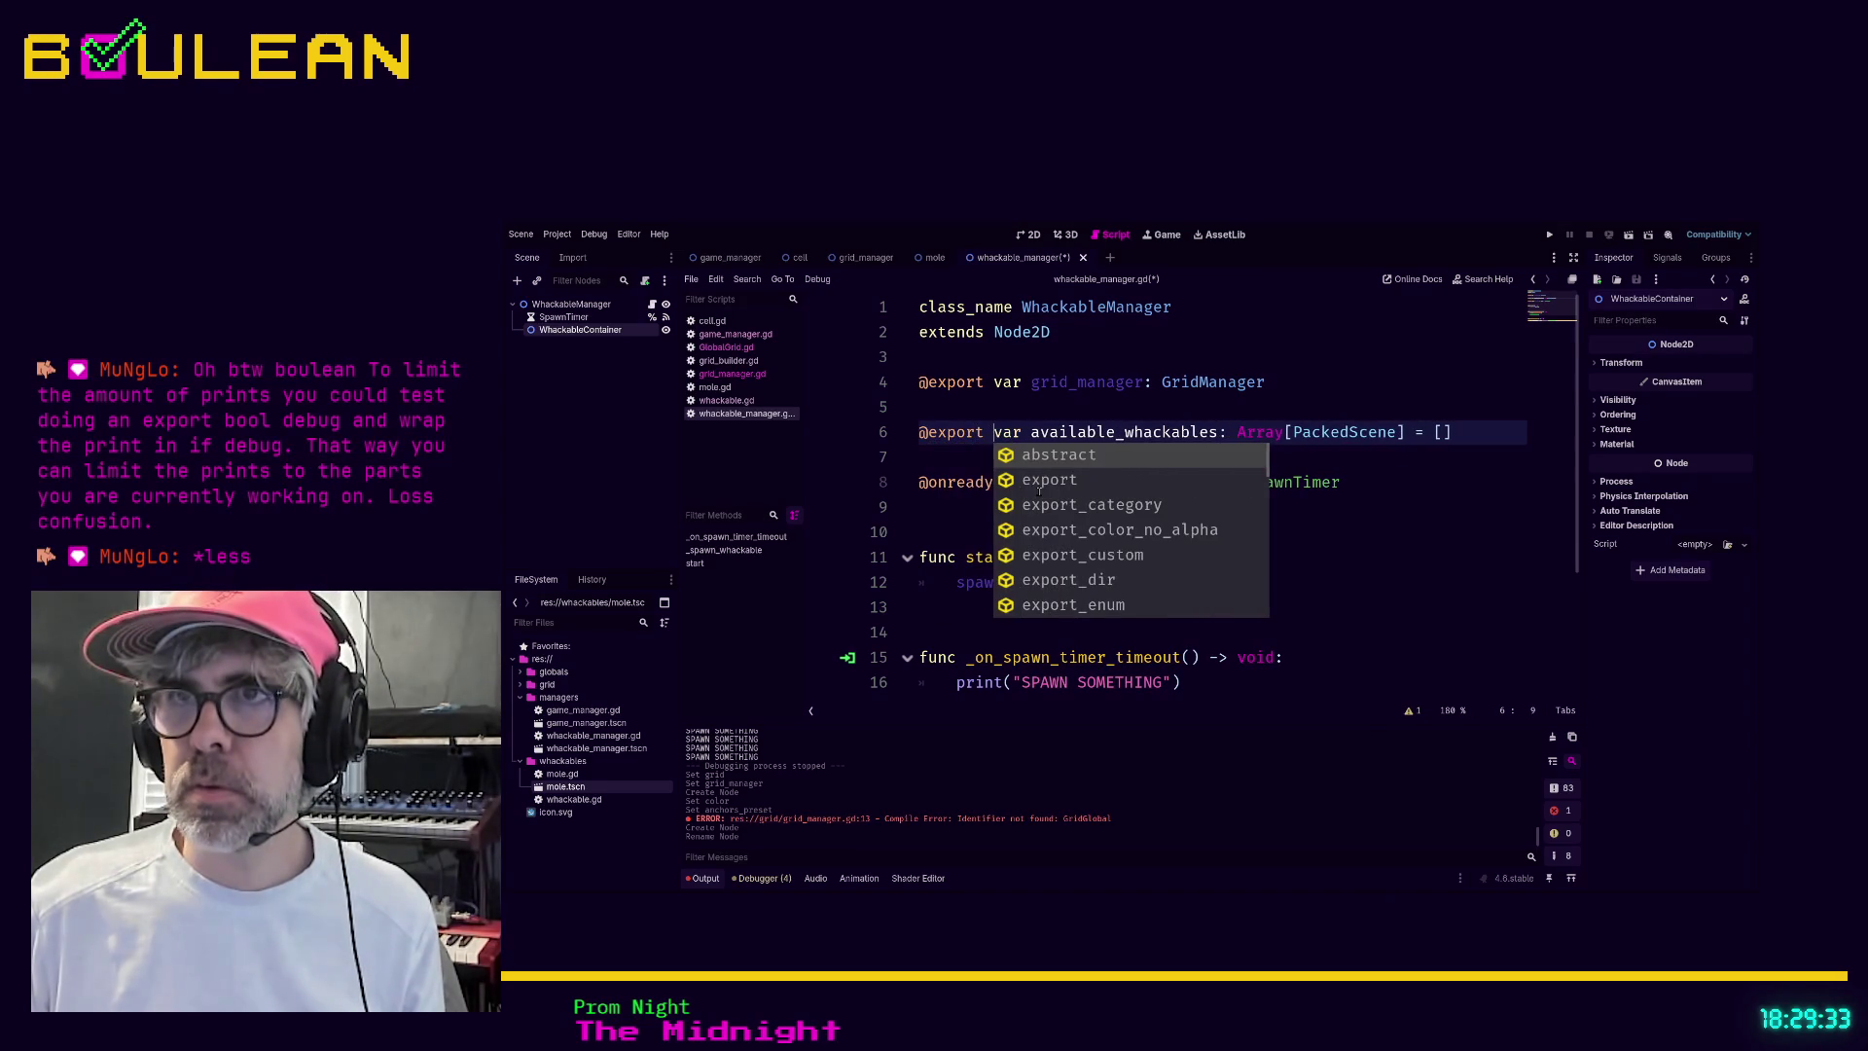
{"action": "left_click", "coordinate": [963, 467]}
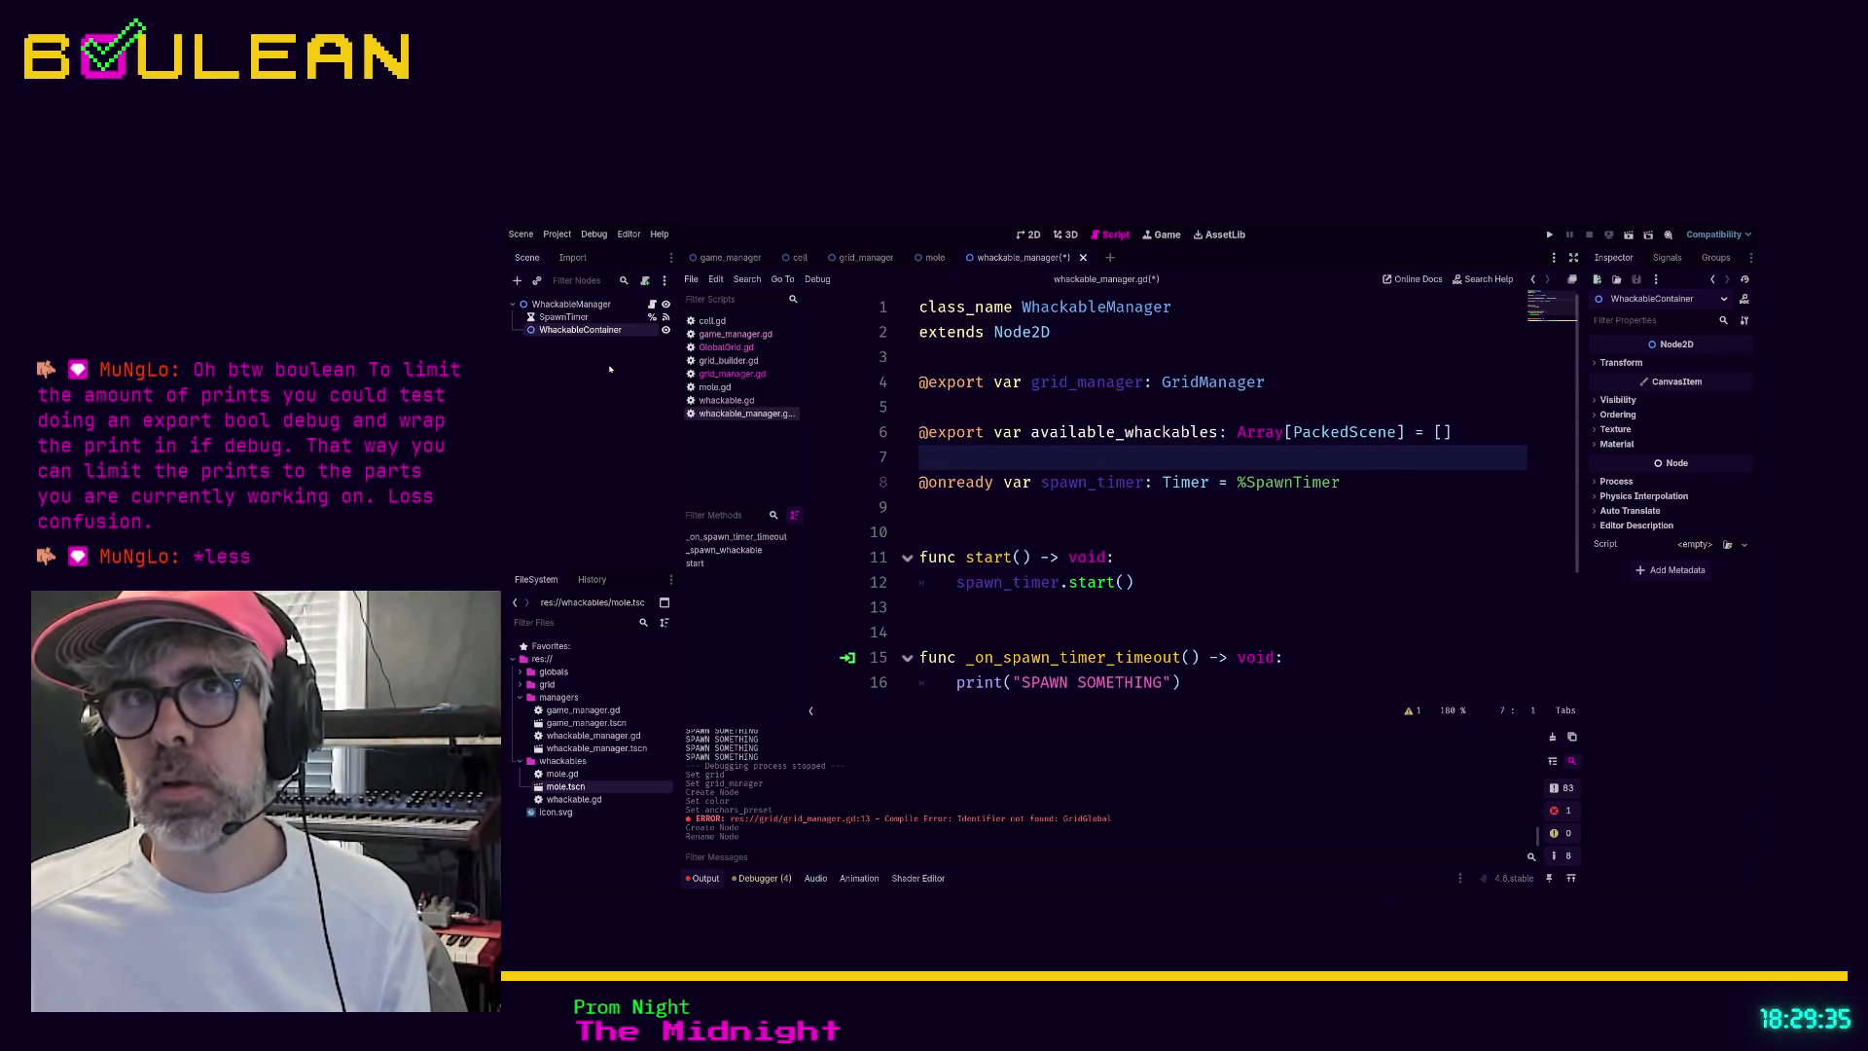
{"action": "key", "text": "ctrl+s"}
Select WhackableManager and add one empty element to its Available Whackables array in the Inspector
{"action": "left_click", "coordinate": [589, 307]}
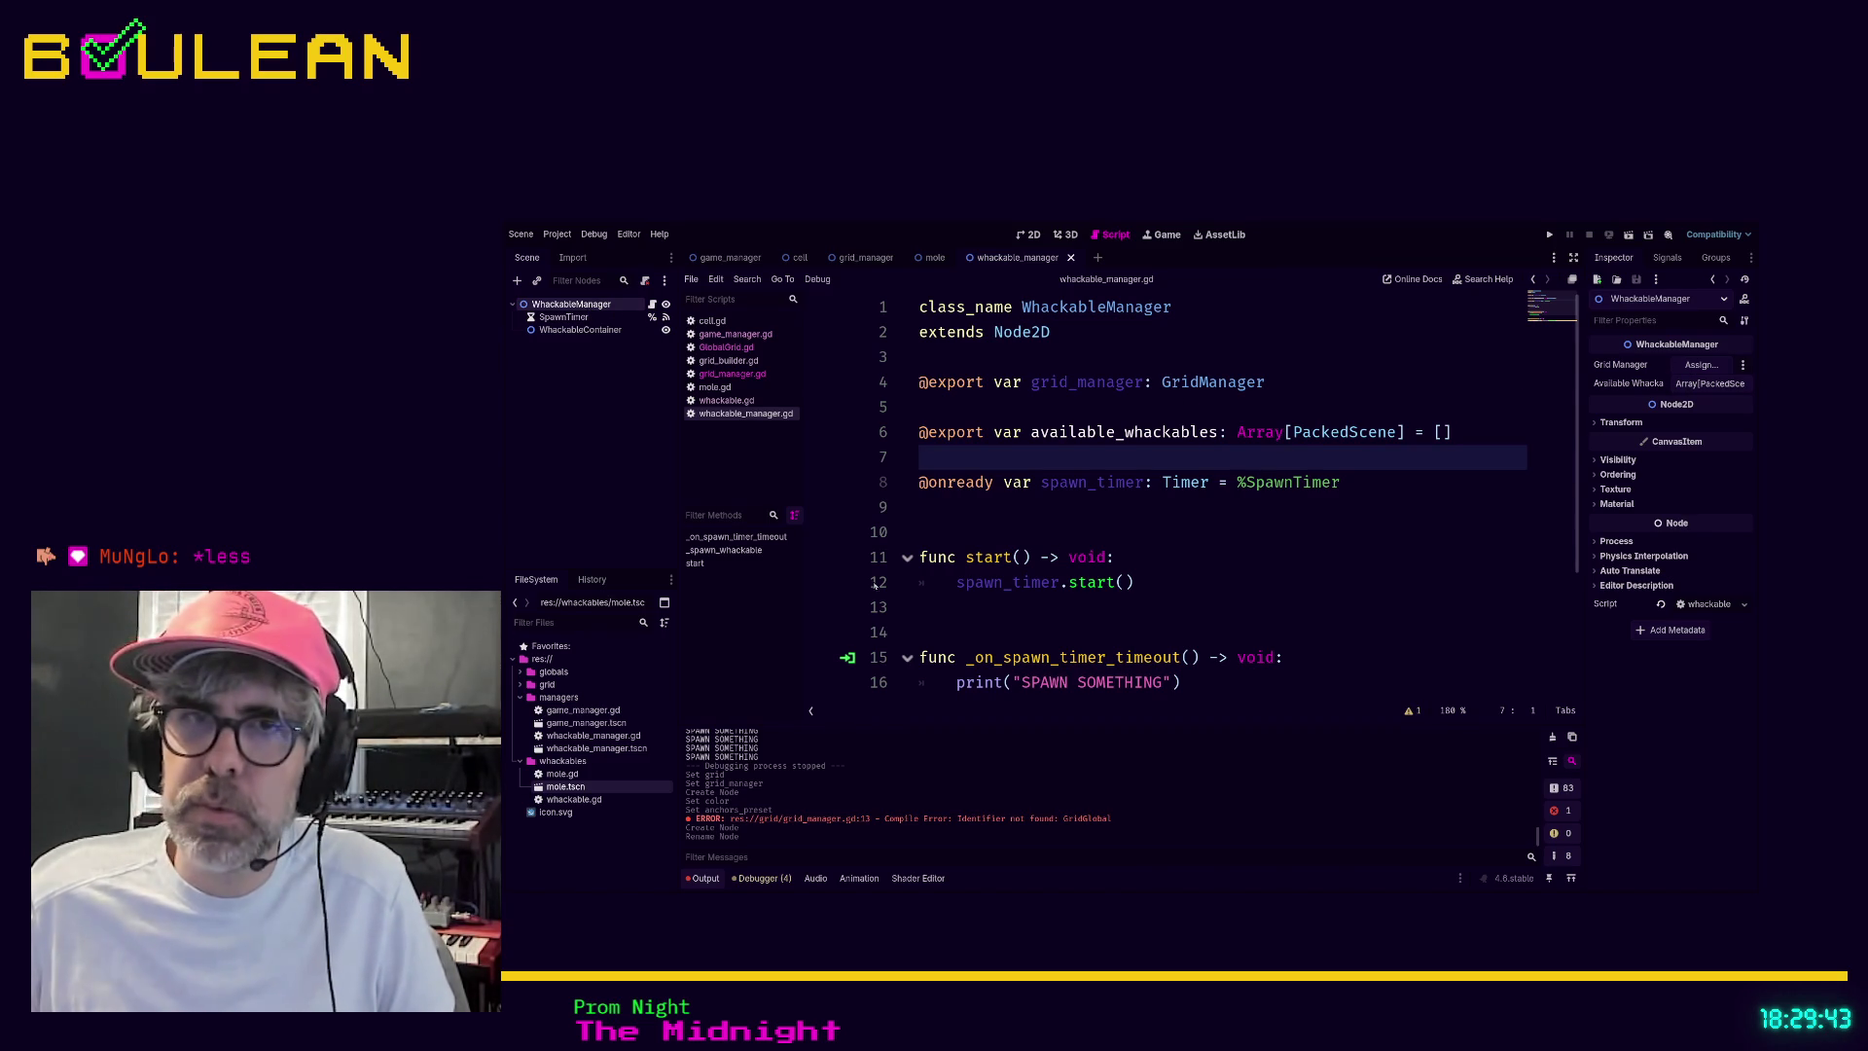
{"action": "left_click", "coordinate": [1705, 383]}
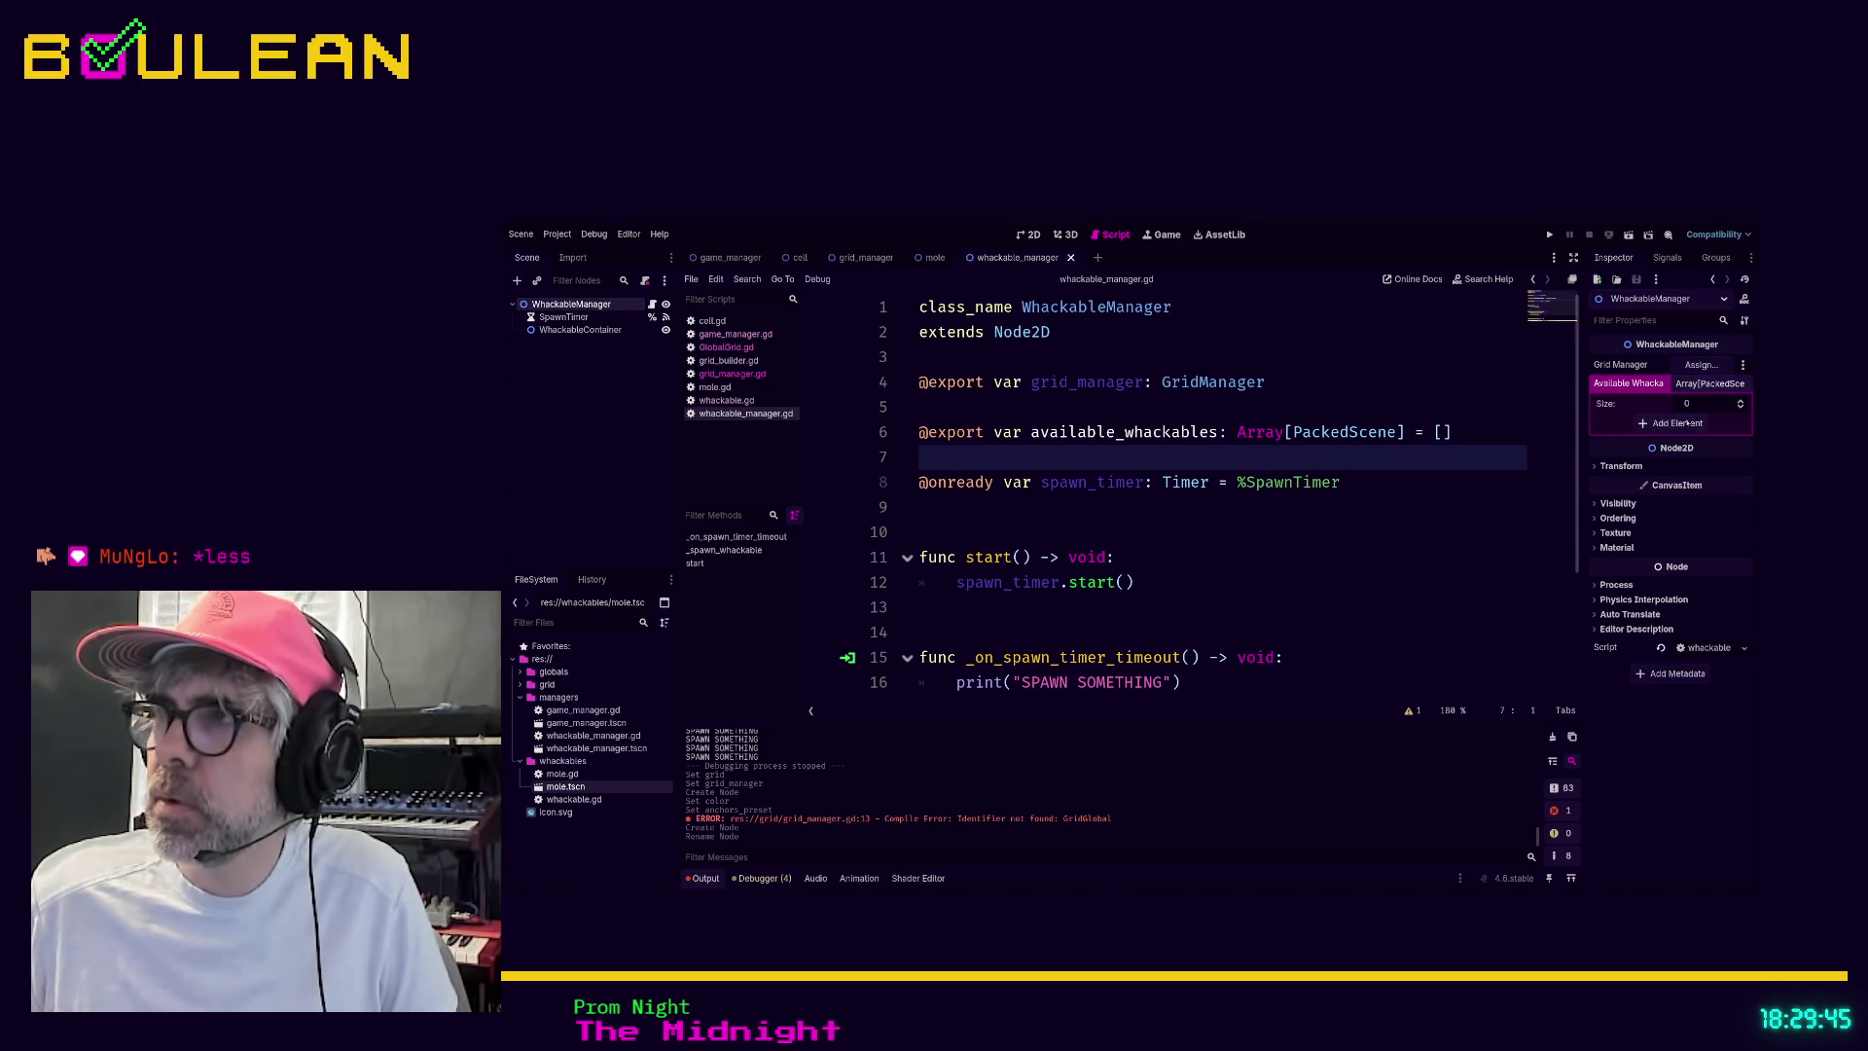
{"action": "left_click", "coordinate": [1686, 425]}
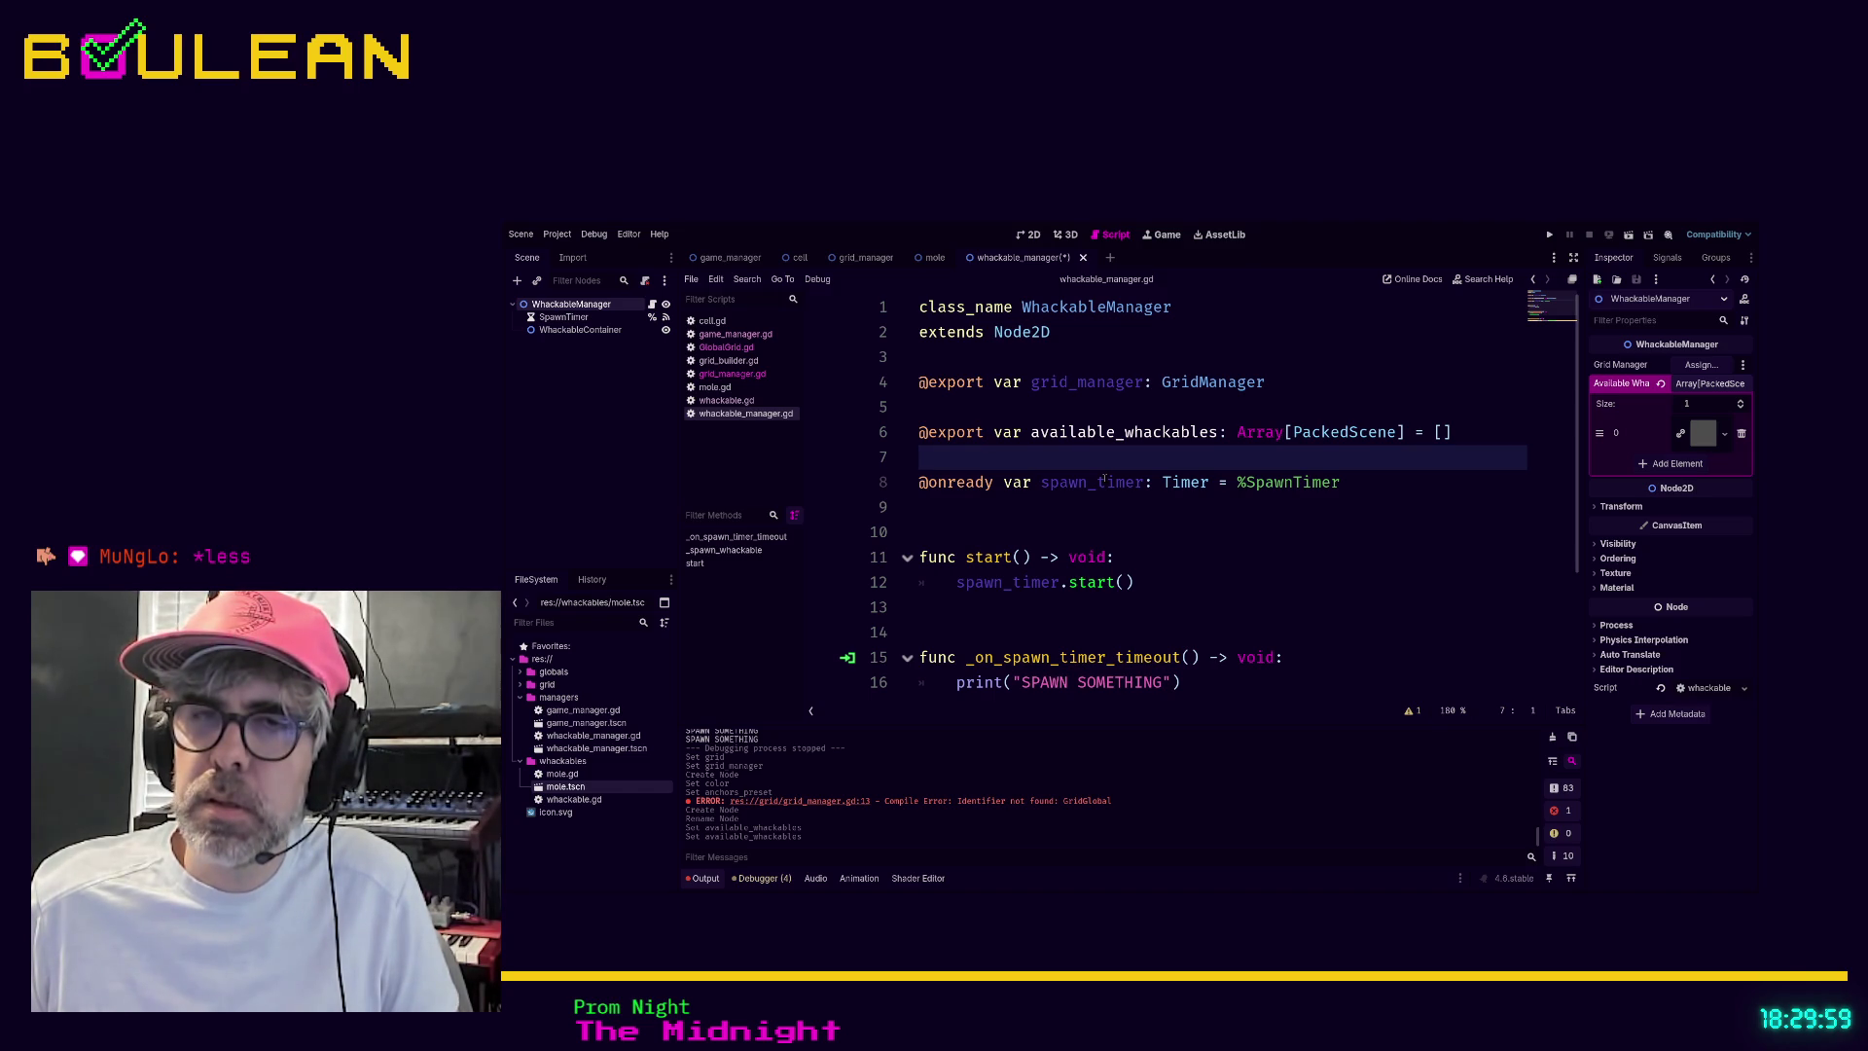
{"action": "scroll", "coordinate": [1104, 476], "scroll_direction": "down", "scroll_amount": 1}
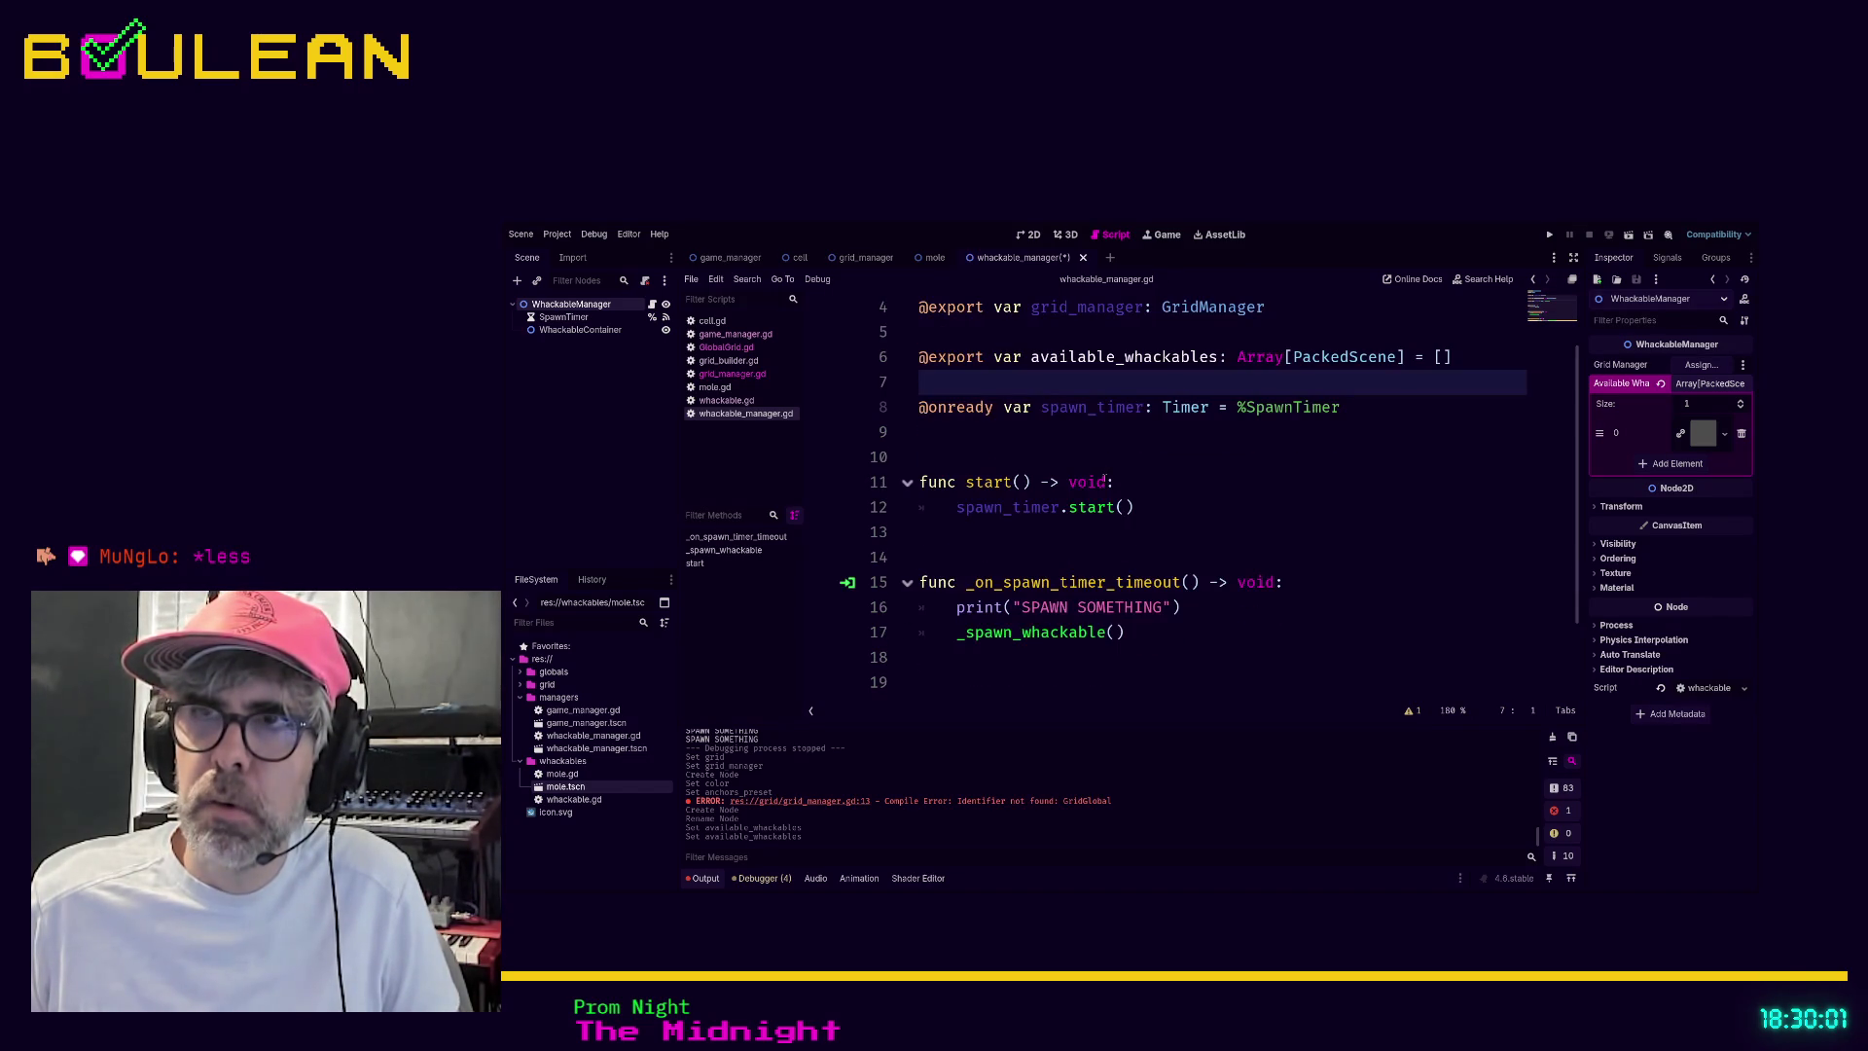
On line 22 in _spawn_whackable, write 'var whackable = available_whackables.pick_random()'
{"action": "scroll", "coordinate": [1105, 477], "scroll_direction": "down", "scroll_amount": 1}
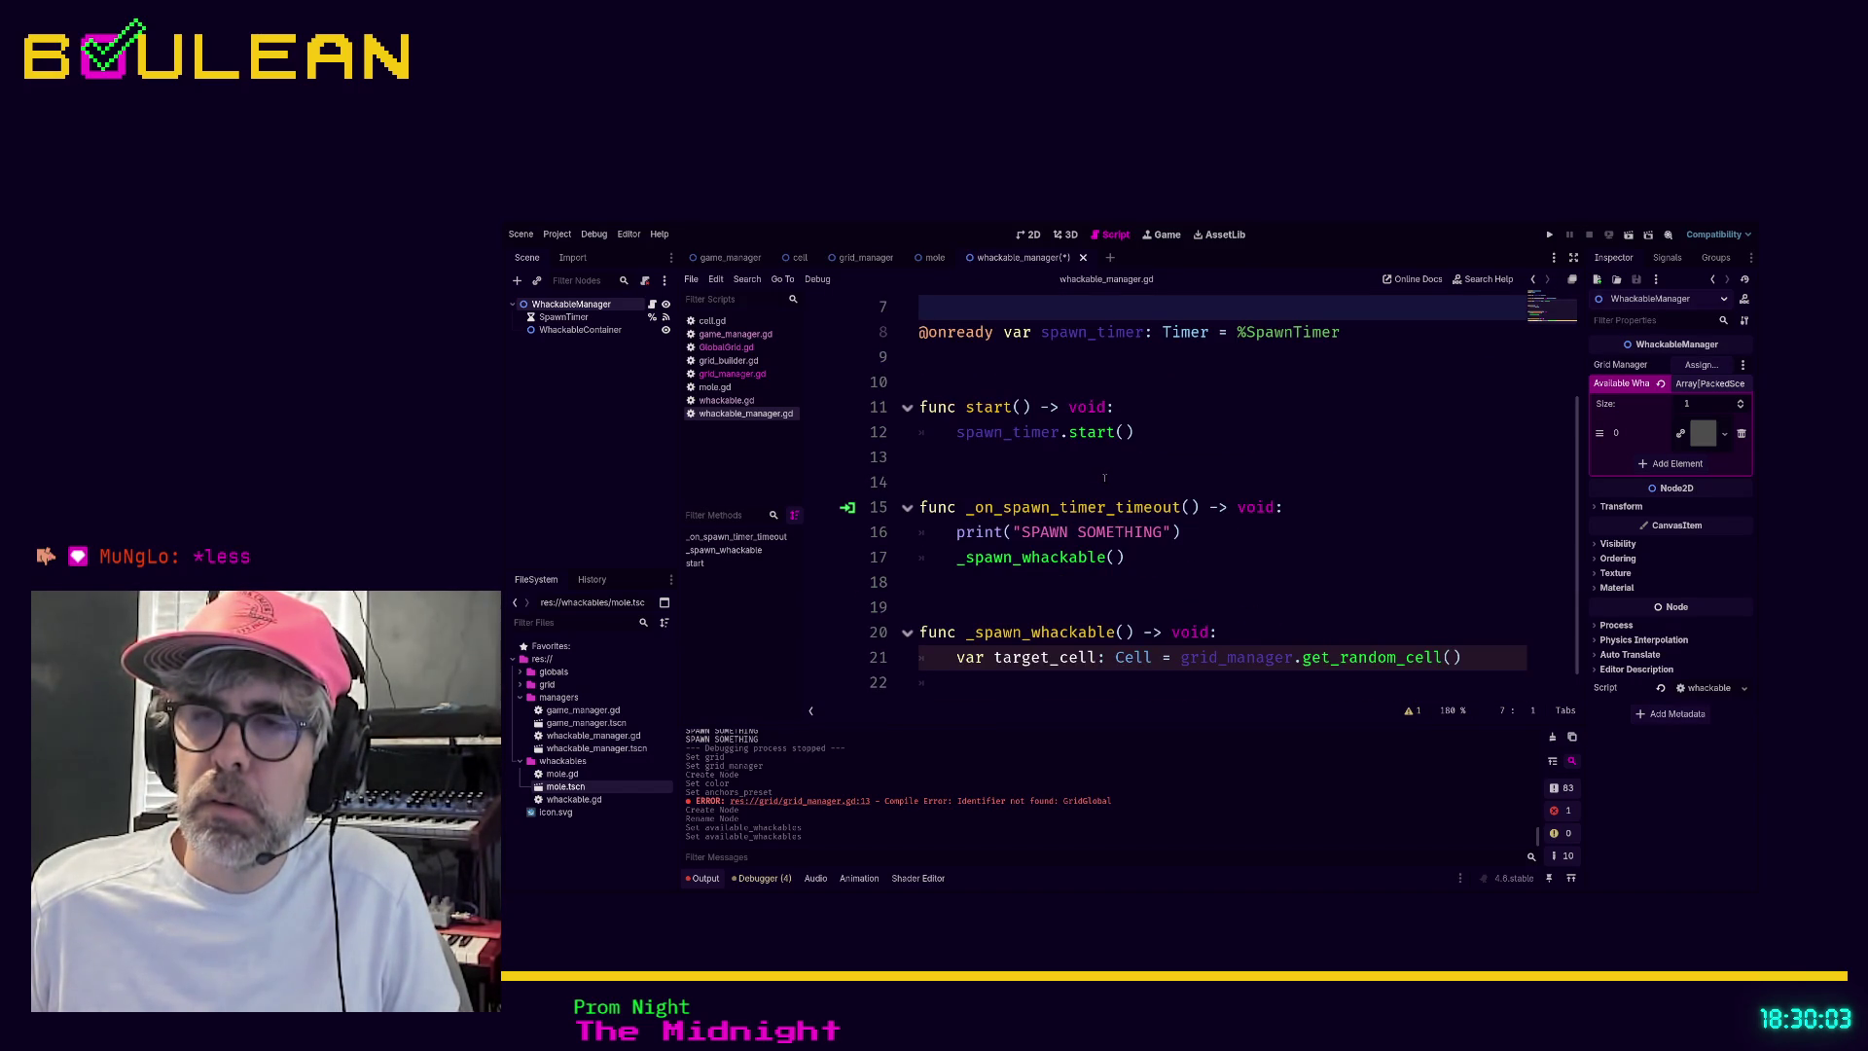
{"action": "left_click", "coordinate": [1119, 684]}
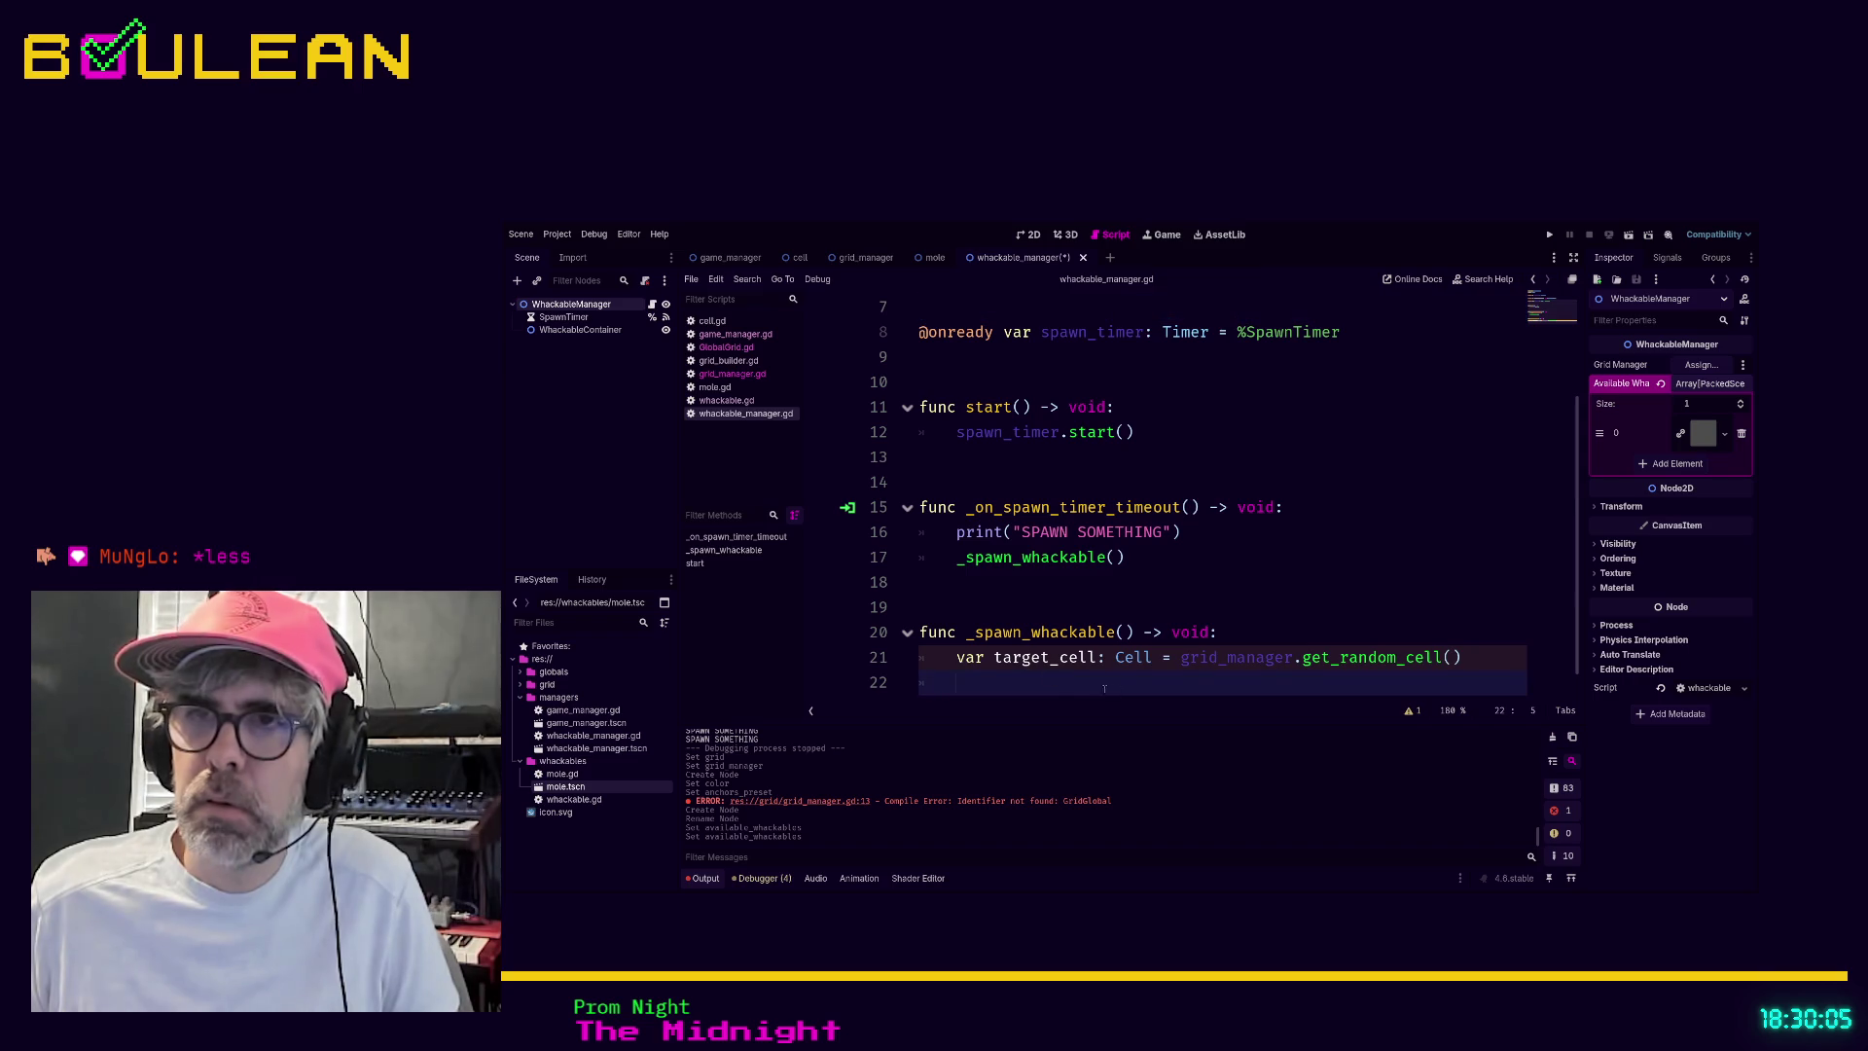
{"action": "type", "text": "var whackable"}
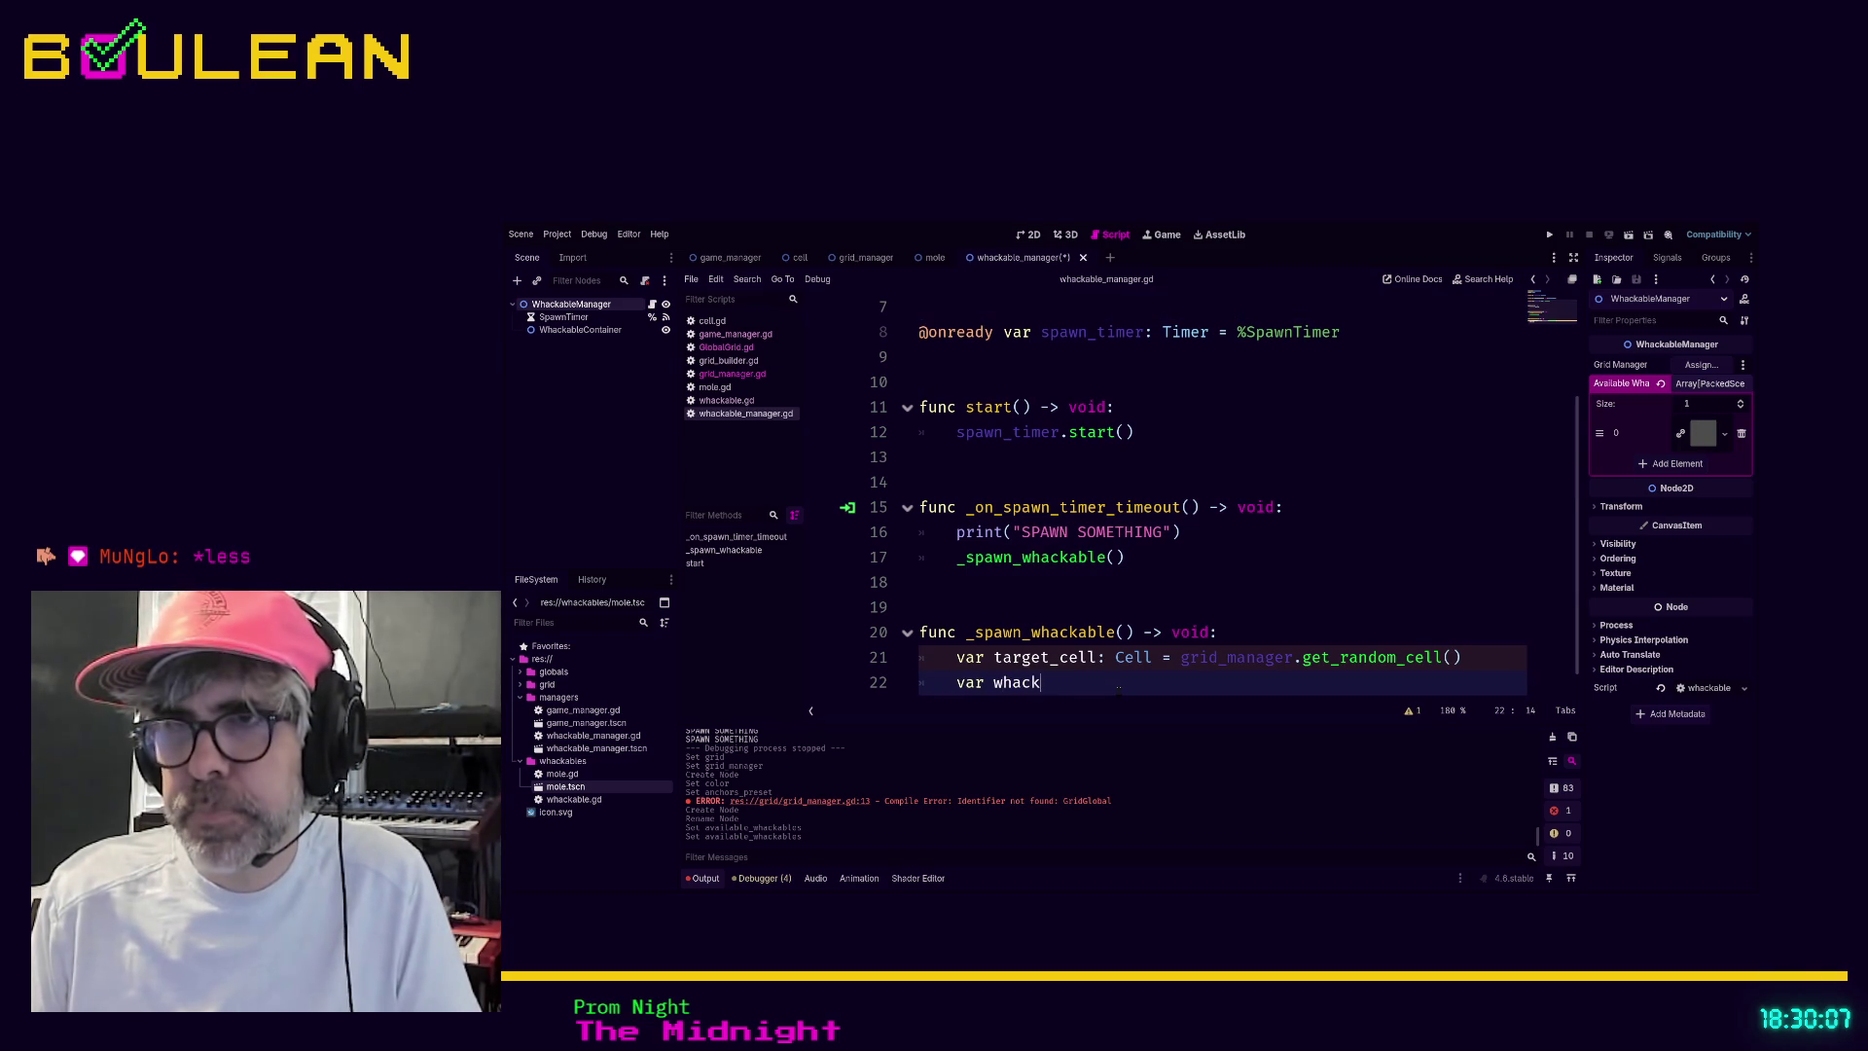
{"action": "type", "text": " = "}
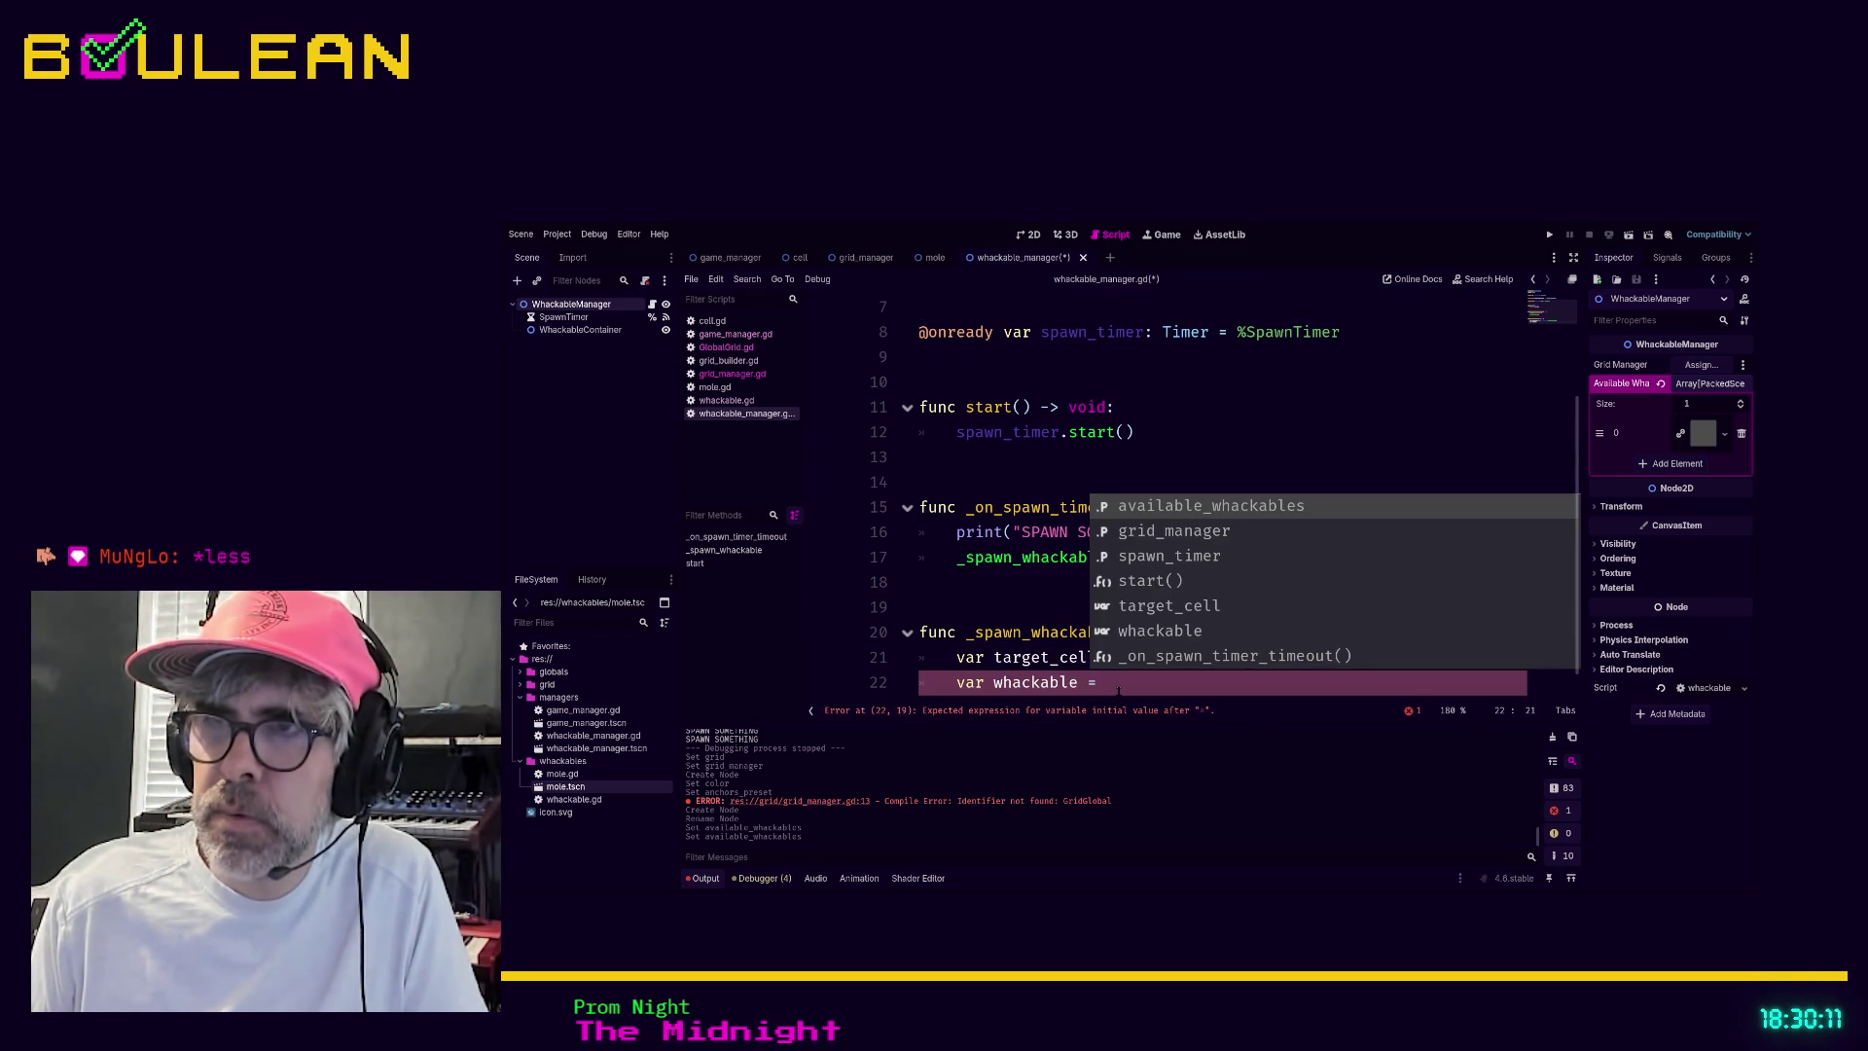
{"action": "type", "text": "ava"}
{"action": "key", "text": "Return"}
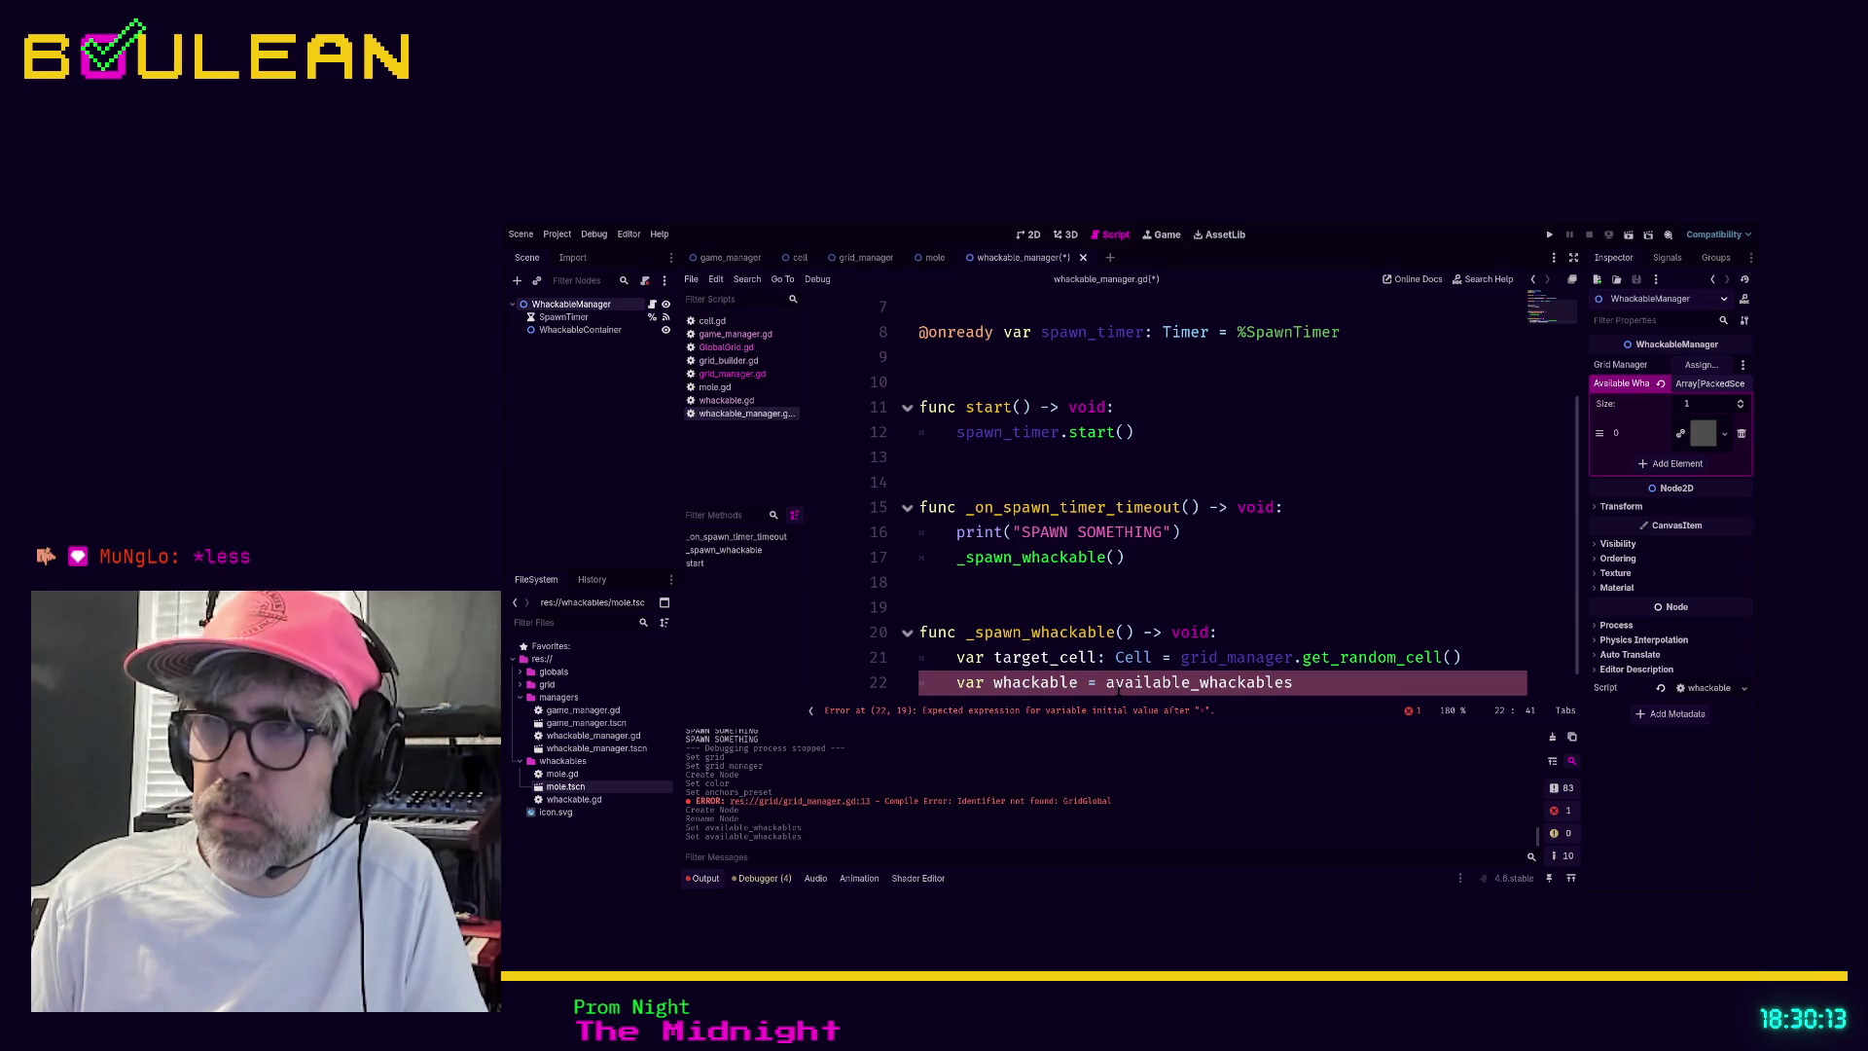
{"action": "type", "text": "."}
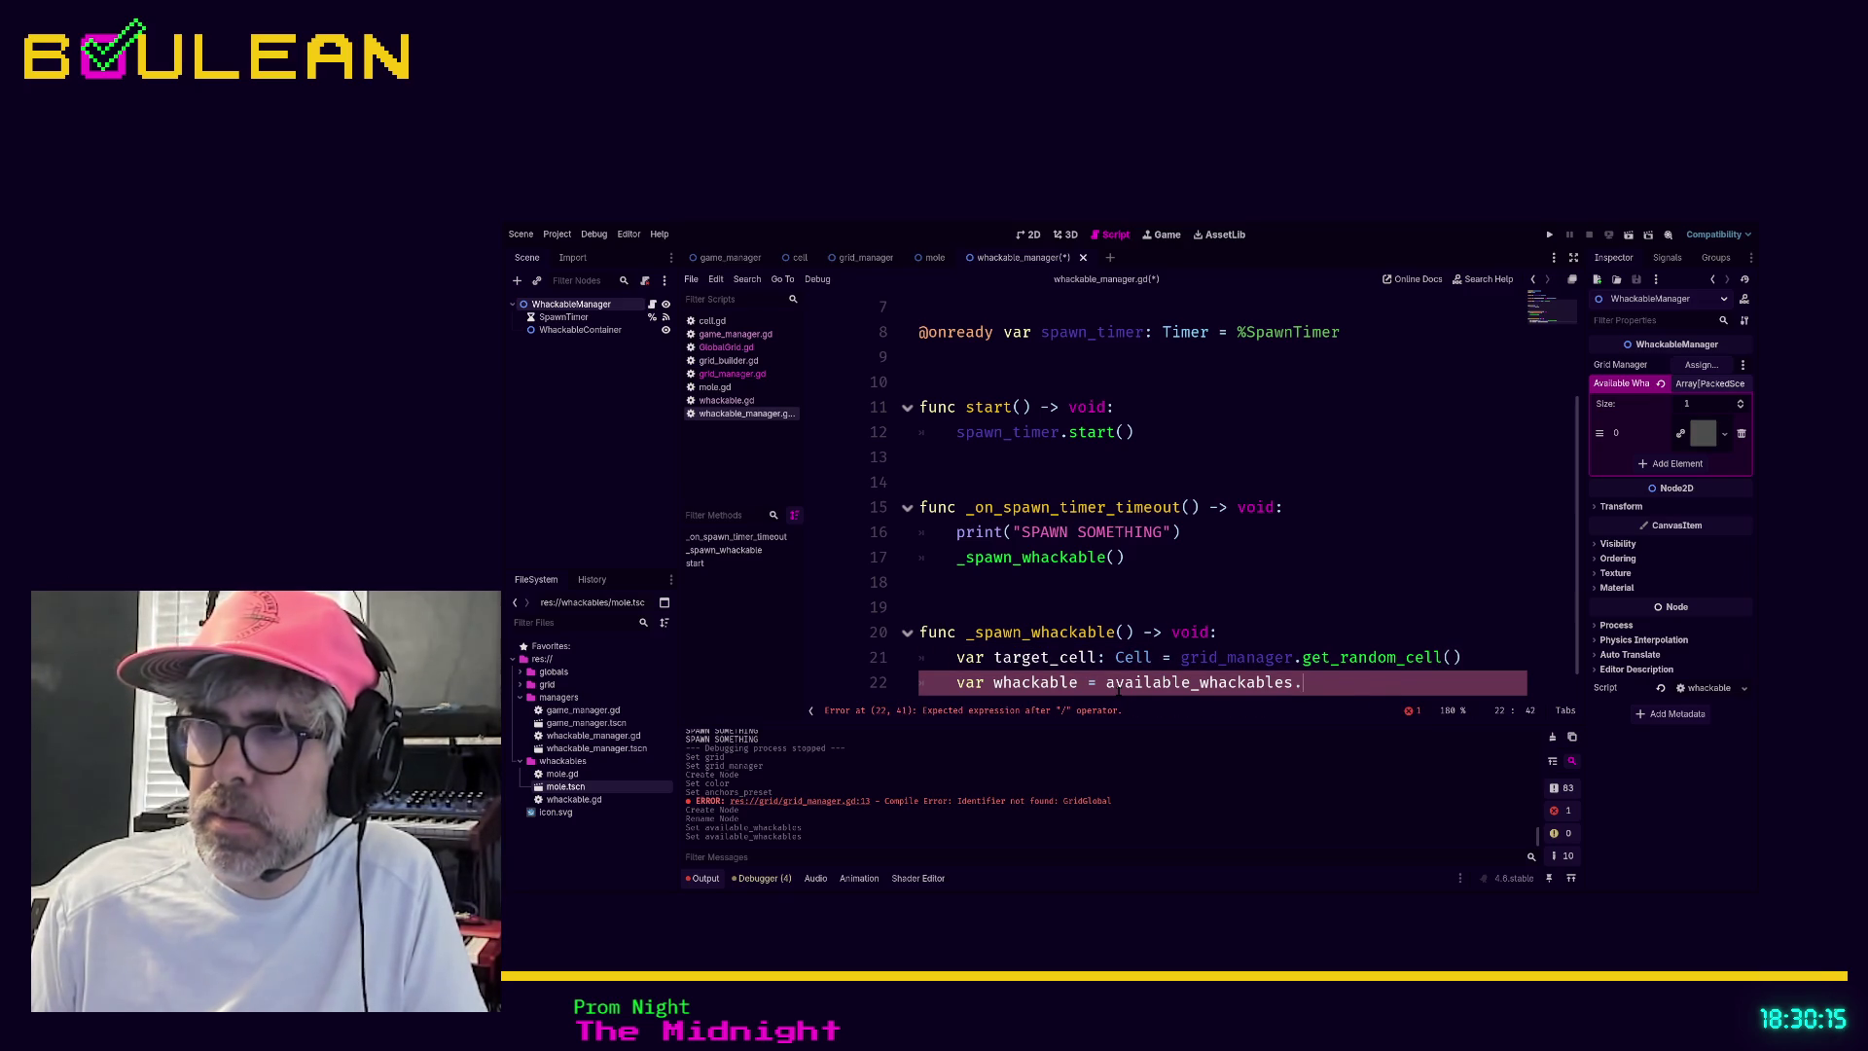
{"action": "type", "text": "p"}
{"action": "key", "text": "Return"}
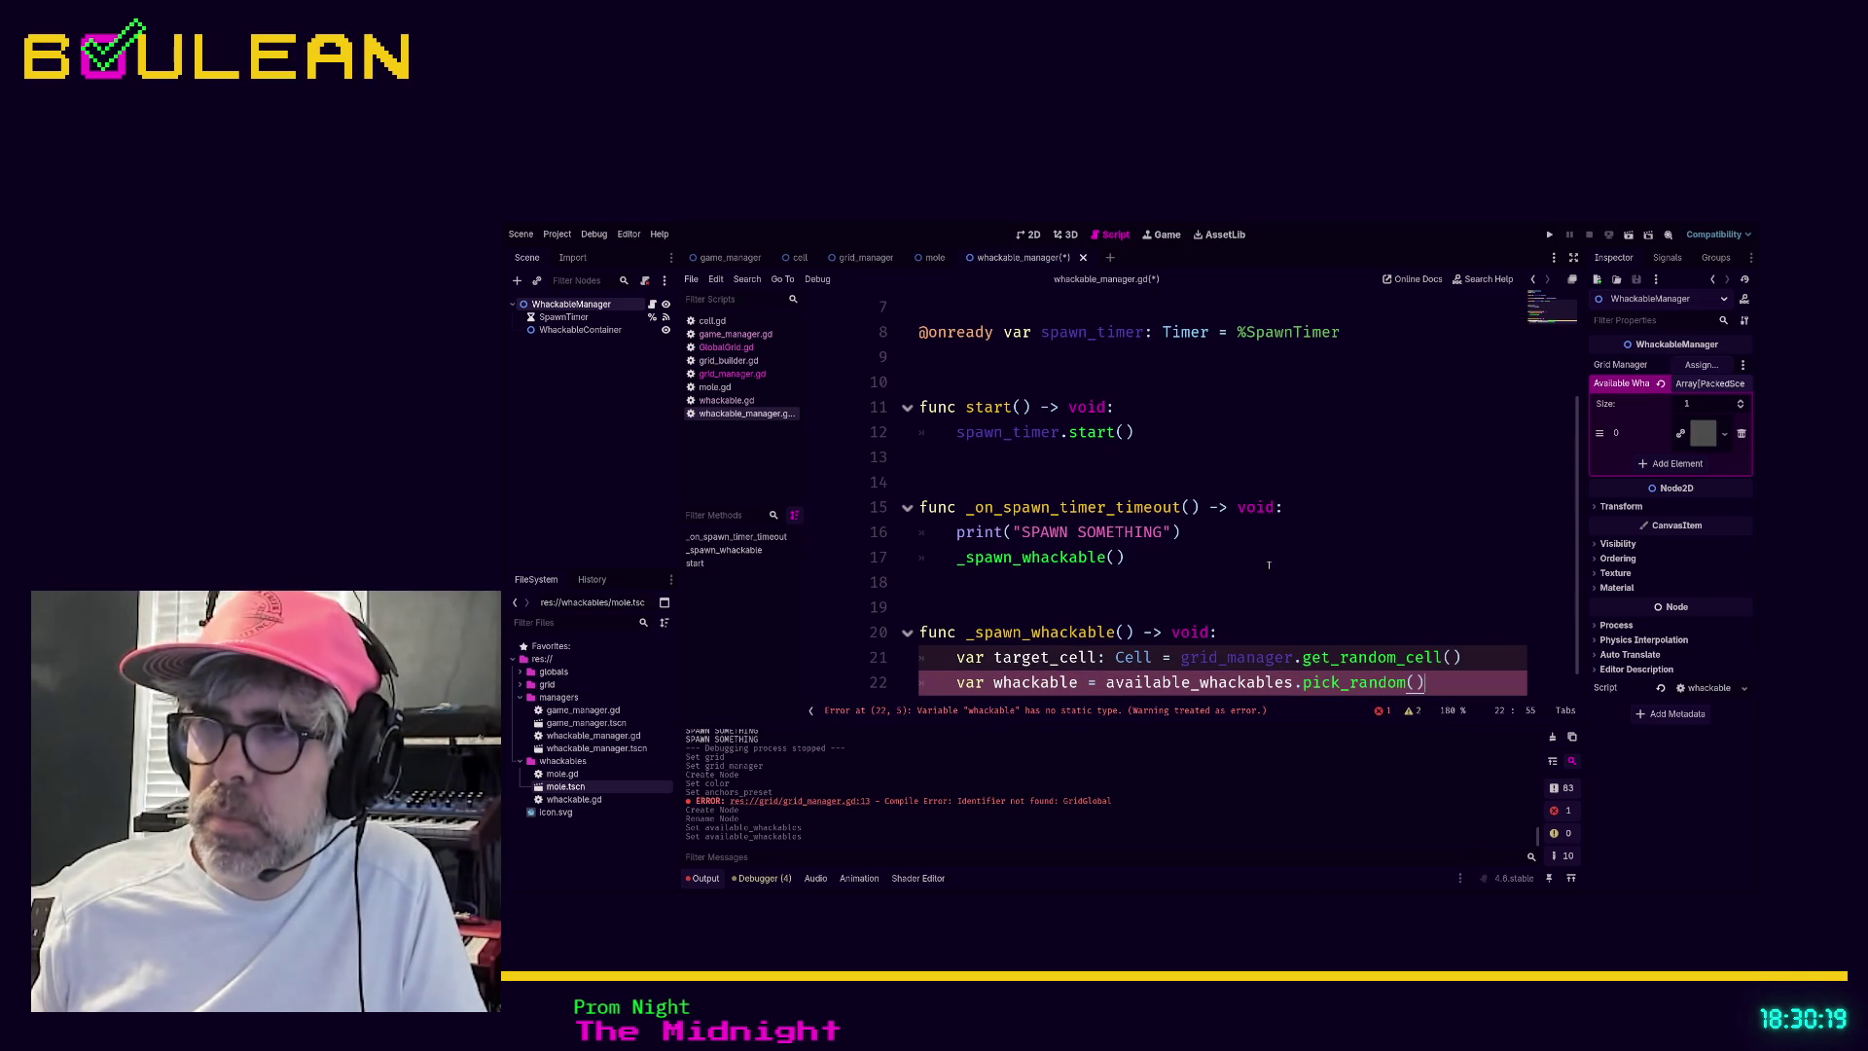
{"action": "scroll", "coordinate": [1268, 564], "scroll_direction": "down", "scroll_amount": 1}
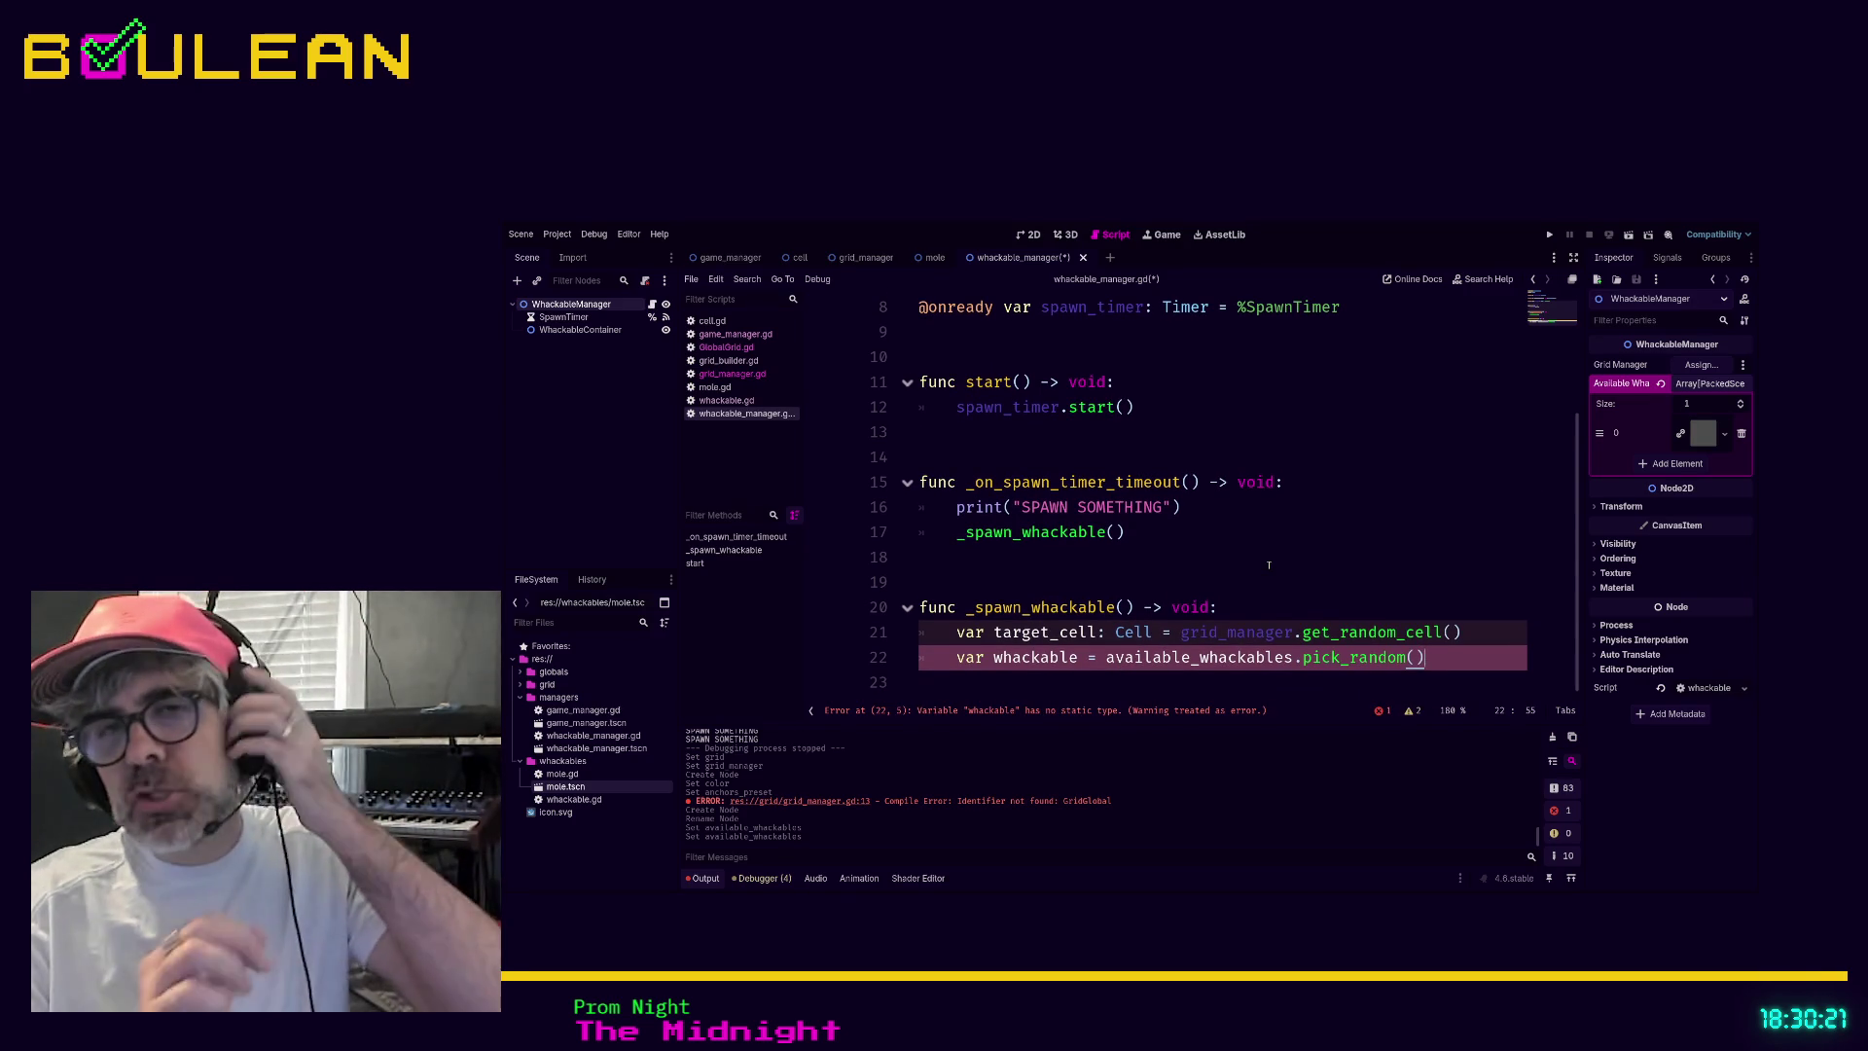